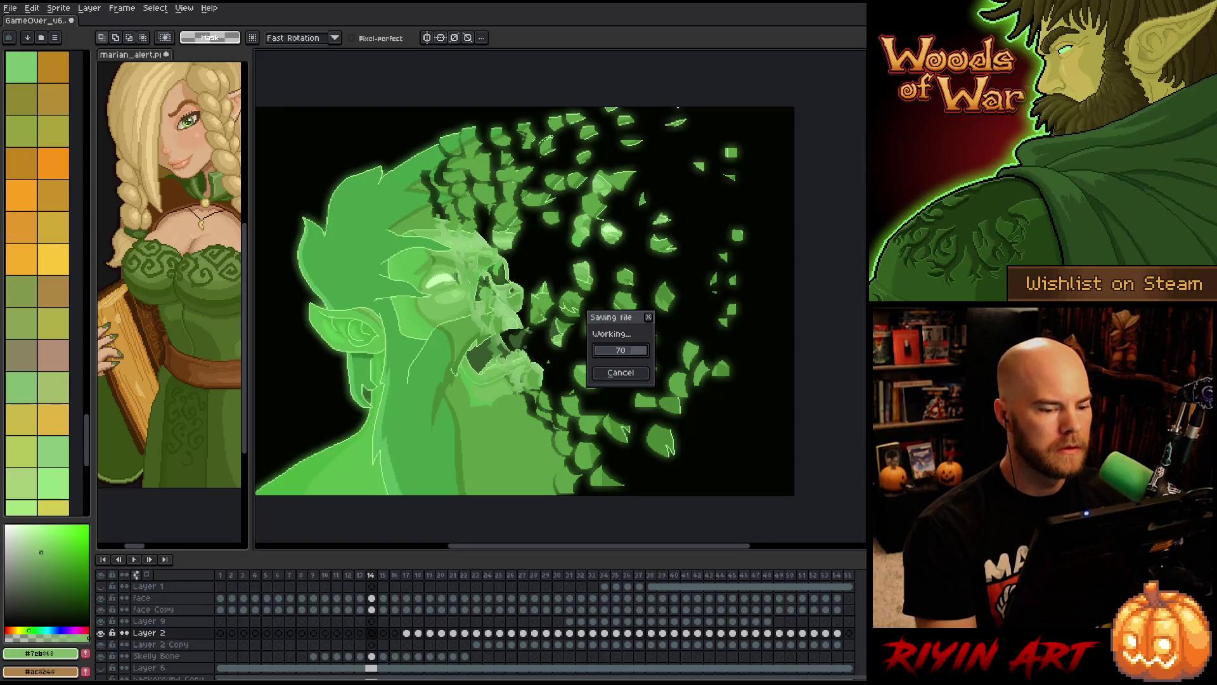
# - Play back the leaf dissolve, then inspect the leaves on frame 35
pyautogui.press('Return')
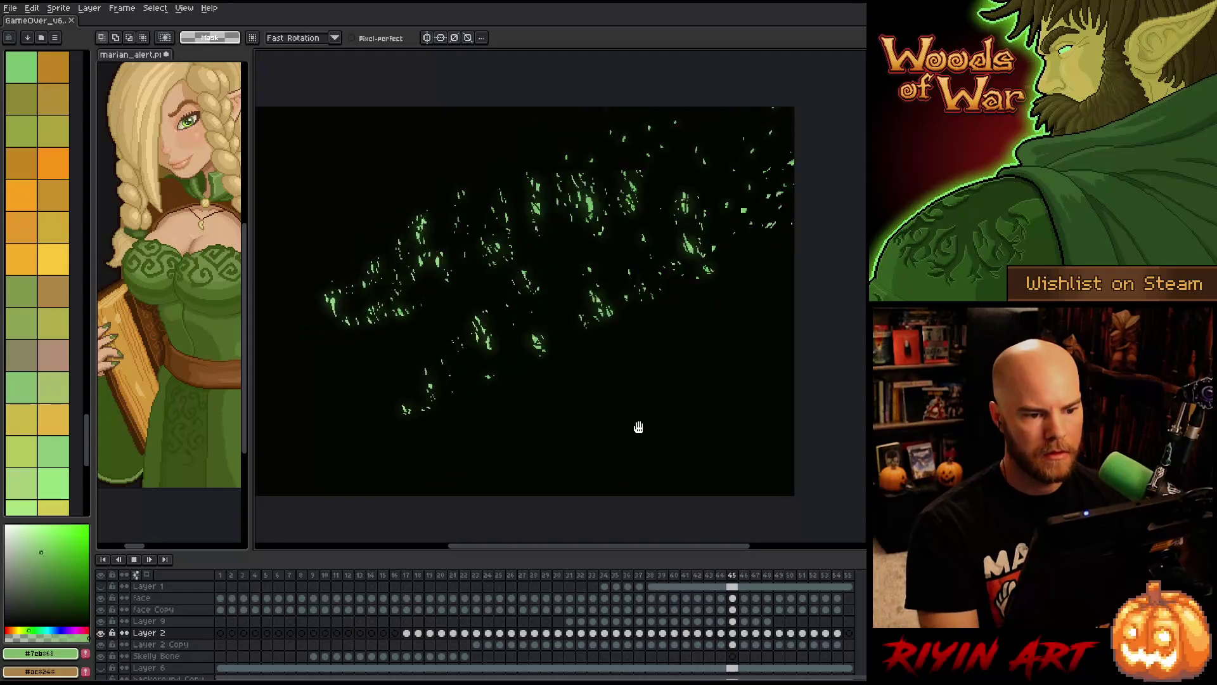
pyautogui.press('Return')
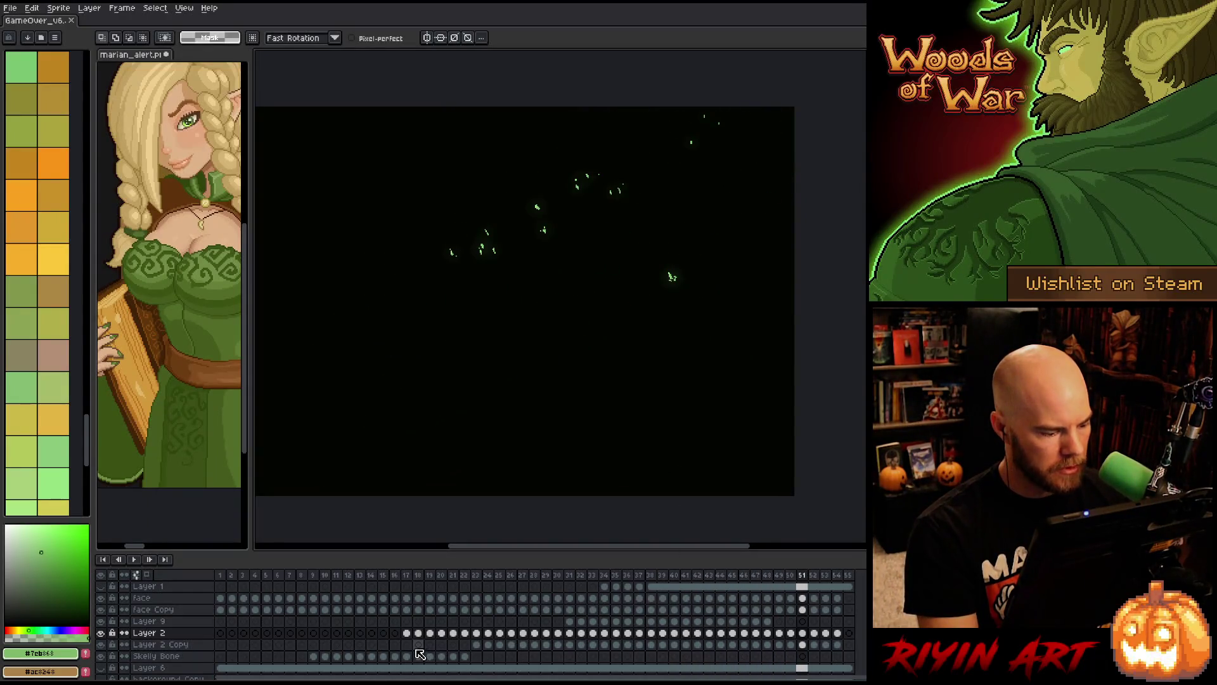
pyautogui.moveTo(837, 645)
pyautogui.mouseDown()
pyautogui.moveTo(481, 647)
pyautogui.moveTo(843, 638)
pyautogui.moveTo(406, 636)
pyautogui.mouseUp()
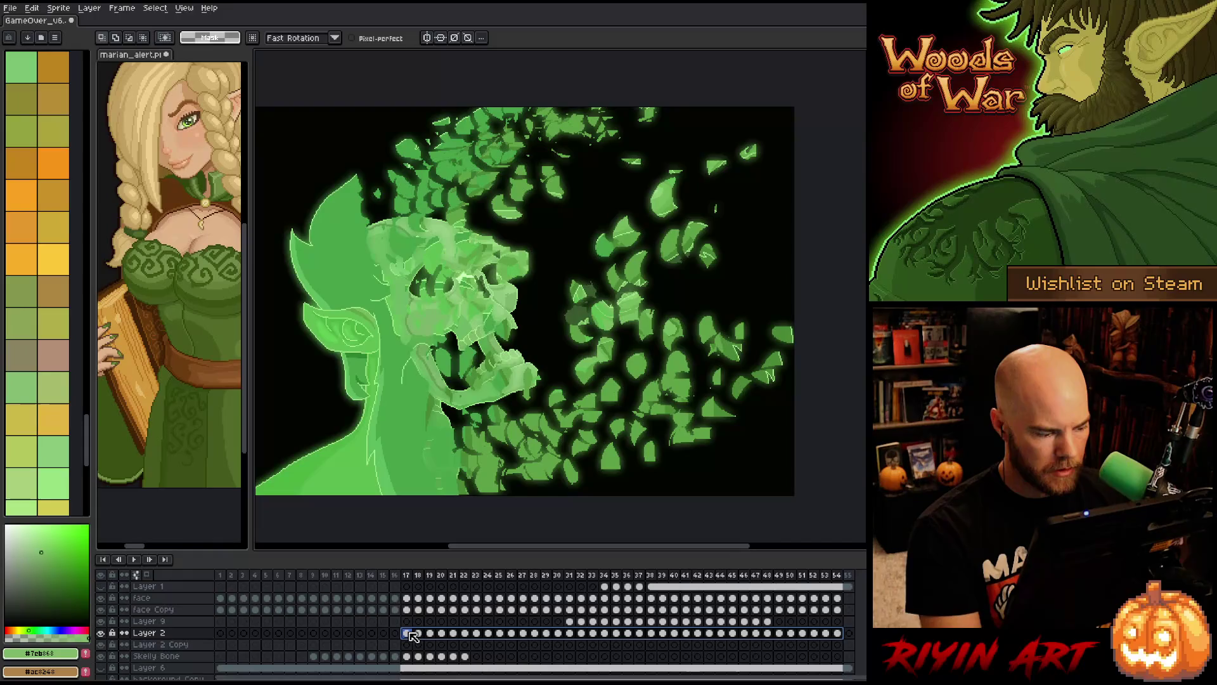
pyautogui.click(615, 575)
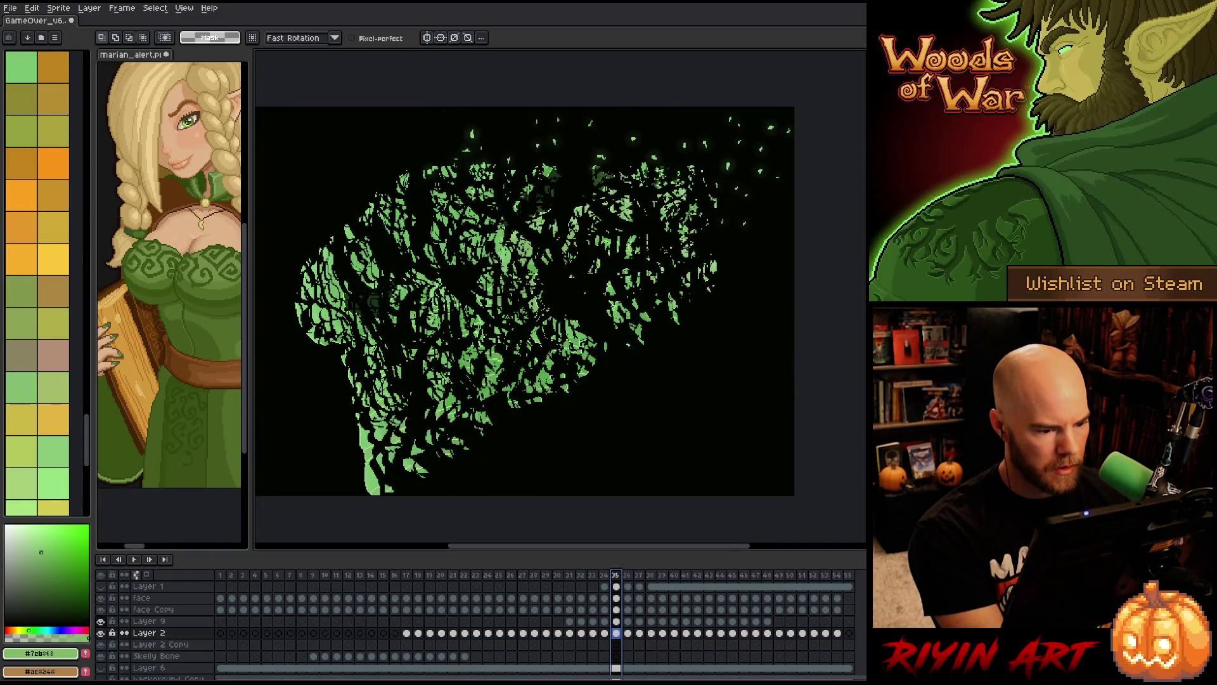
# - Remove Layer 9 from the timeline
pyautogui.click(178, 624)
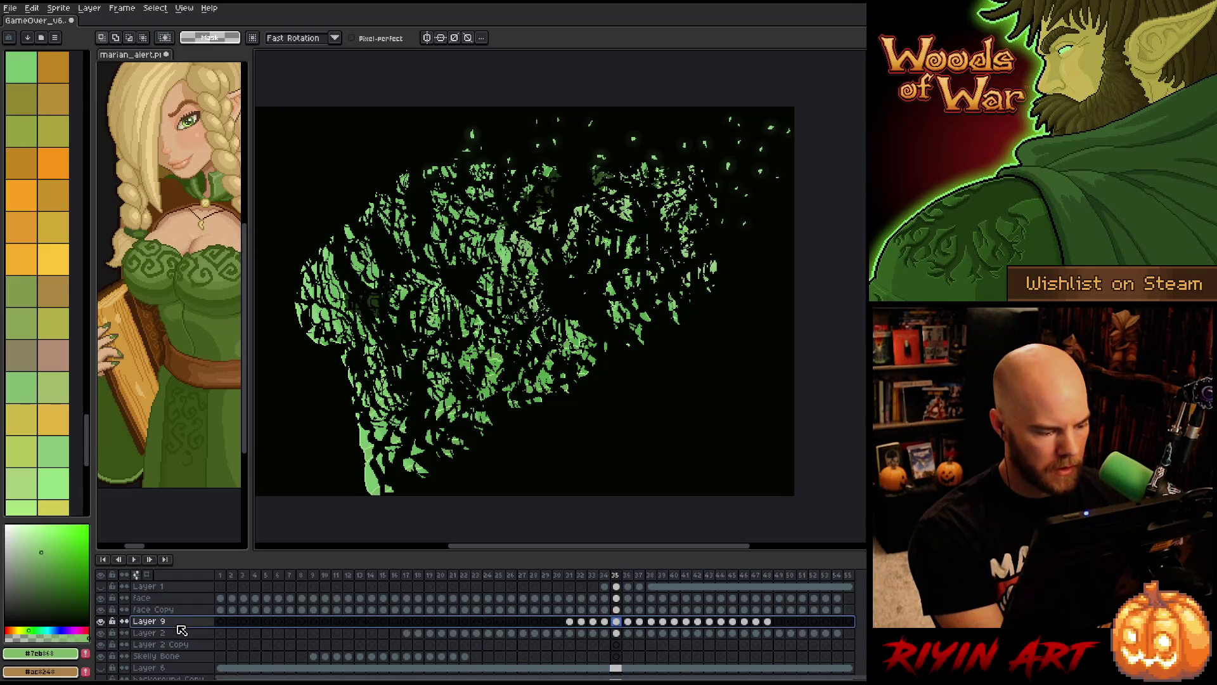
pyautogui.hotkey('ctrl', 'z')
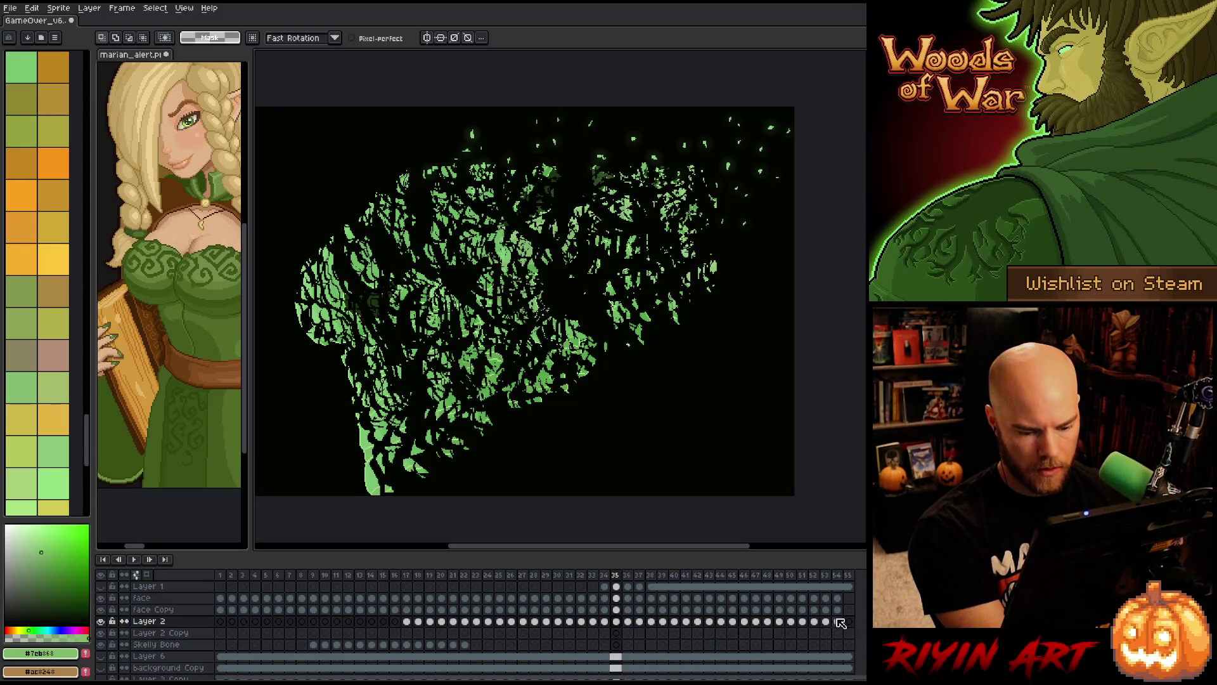
pyautogui.hotkey('ctrl', 'z')
pyautogui.hotkey('ctrl', 'z')
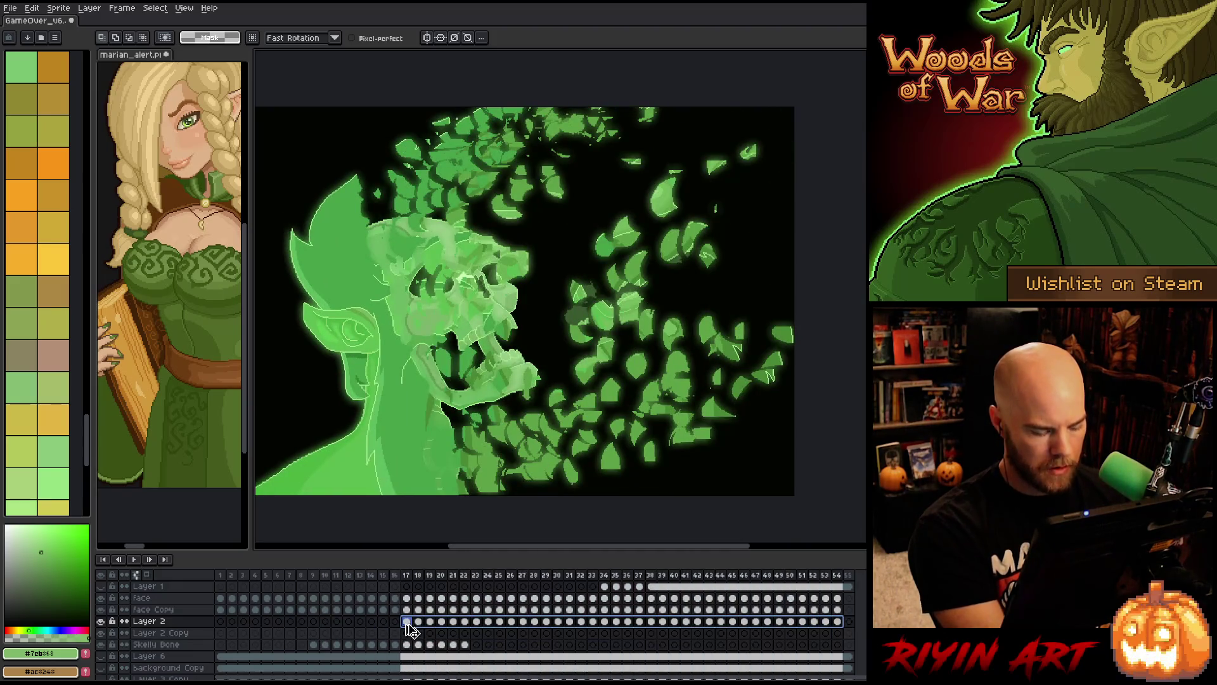
# - Blur Layer 2 Copy frames 17–55 with a blur-17x17 convolution matrix and play the result
pyautogui.click(408, 634)
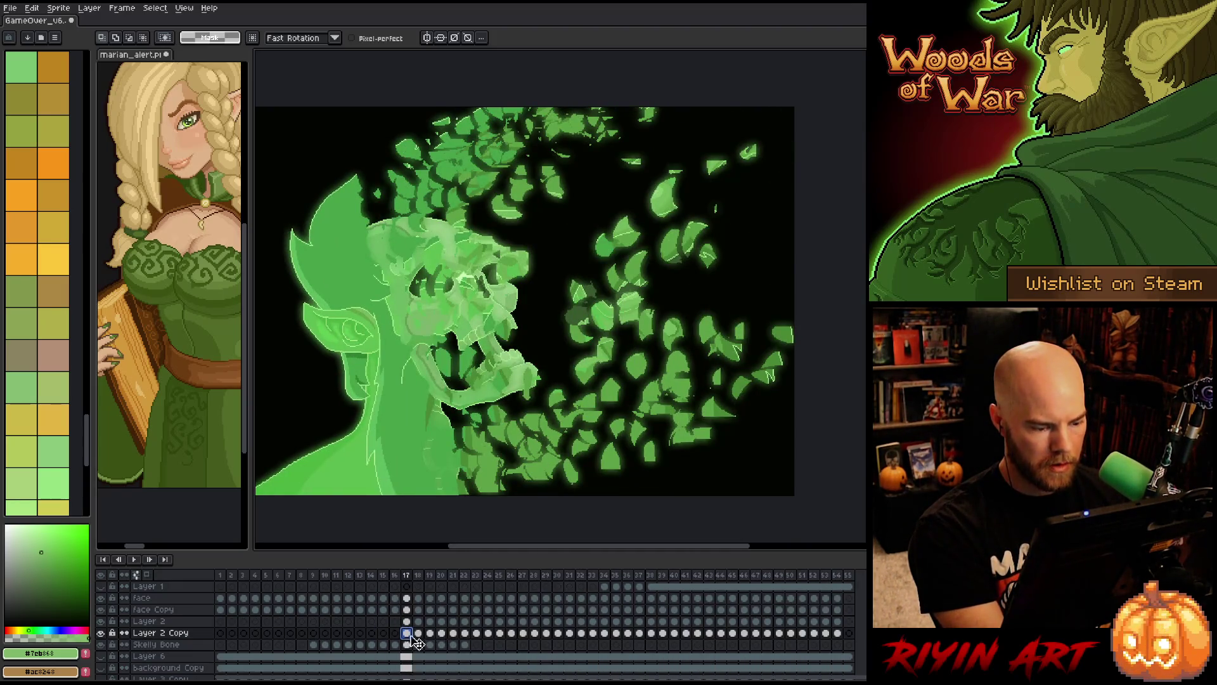
pyautogui.moveTo(842, 637); pyautogui.dragTo(417, 638)
pyautogui.press('F9')
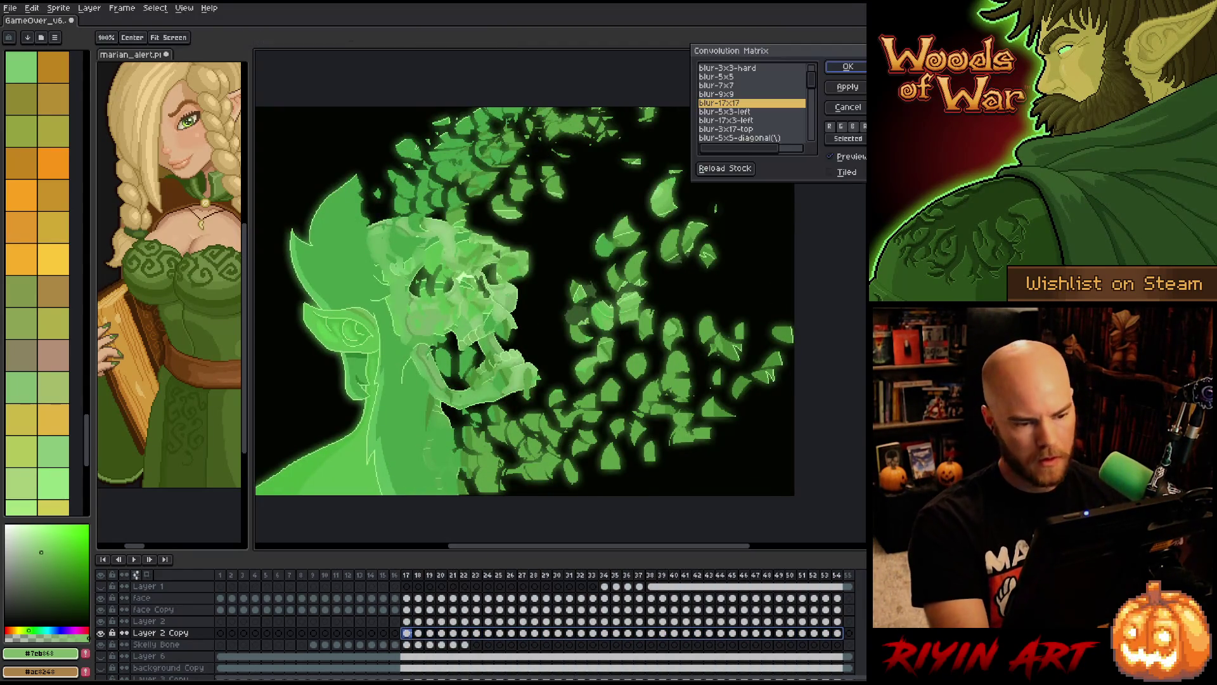
pyautogui.press('Return')
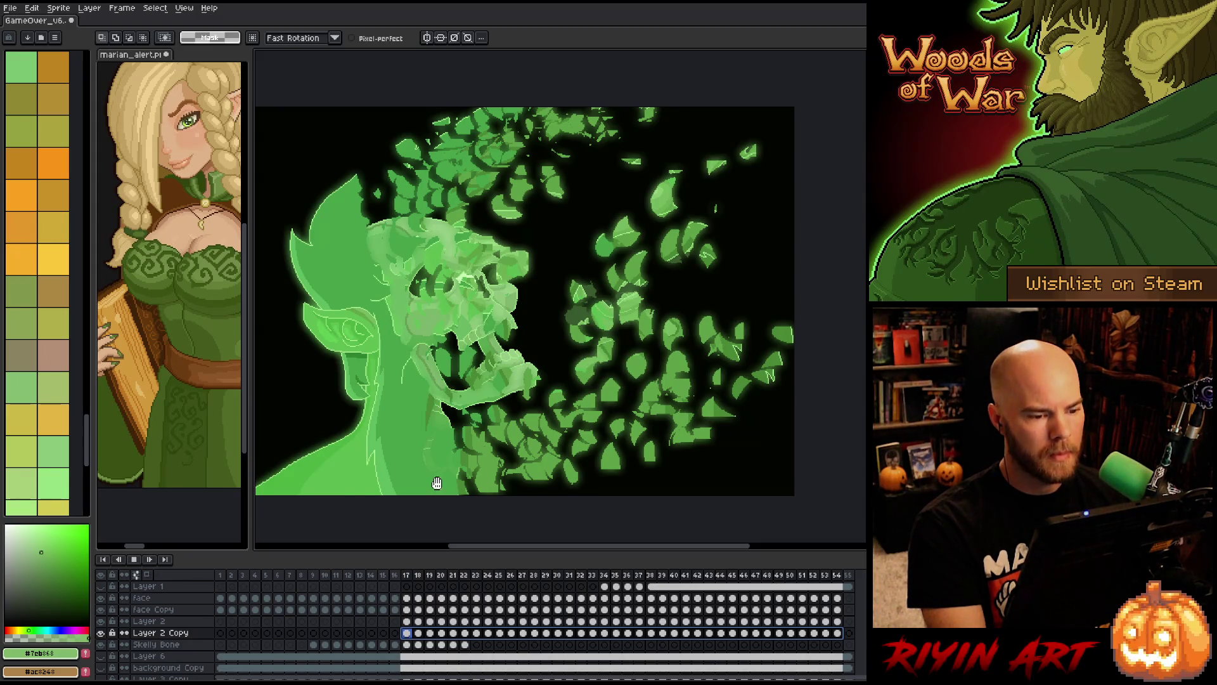
pyautogui.press('Return')
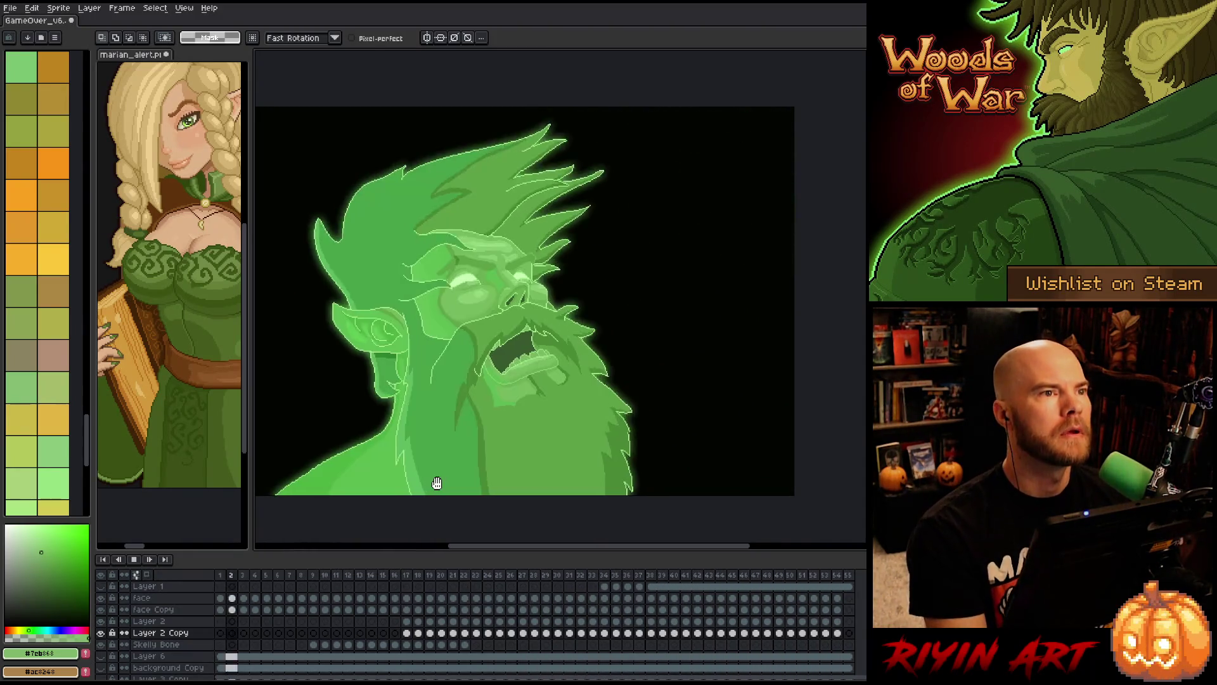
# - Save the animation file and restart playback
pyautogui.press('Return')
pyautogui.hotkey('ctrl', 's')
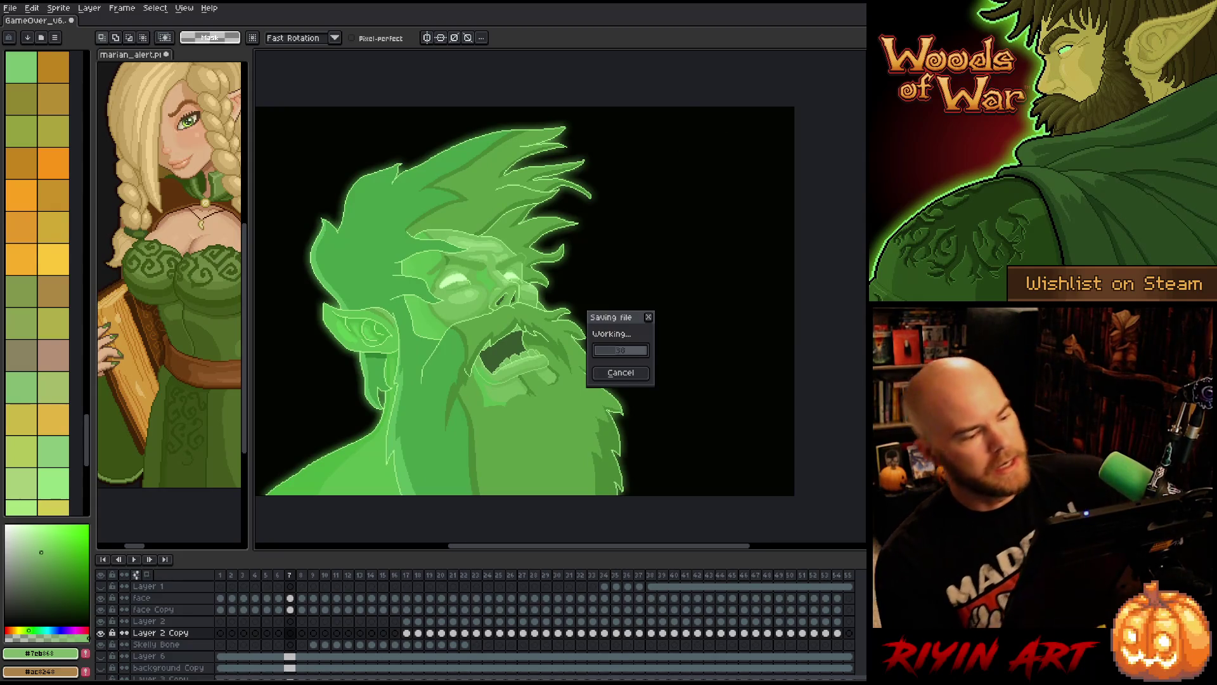
pyautogui.press('Return')
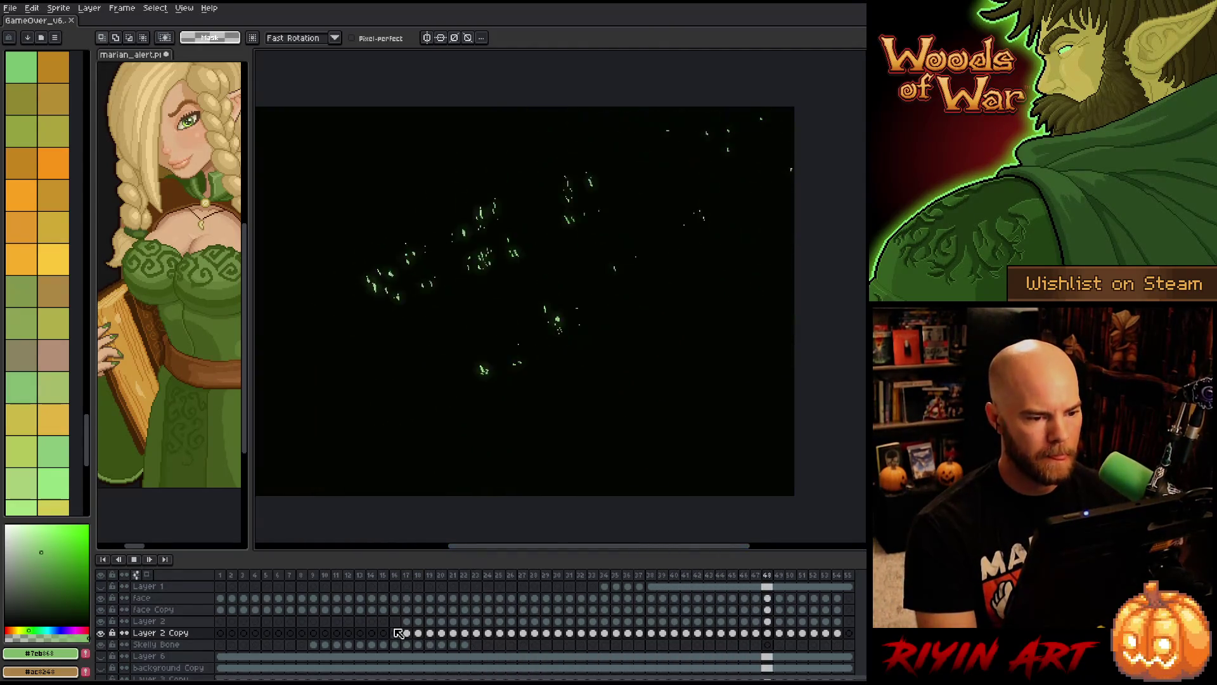
# - Stop on the bearded face and step forward to frame 13 on the face layer
pyautogui.click(303, 576)
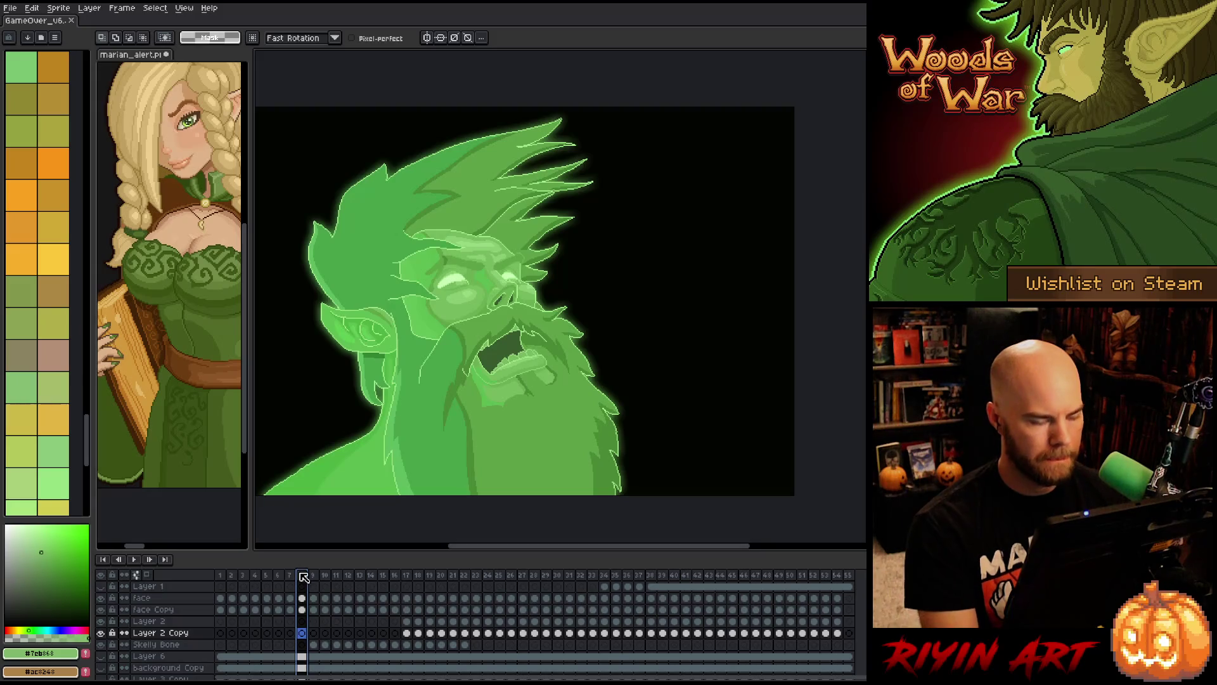
pyautogui.press('Right')
pyautogui.press('Right')
pyautogui.press('Right')
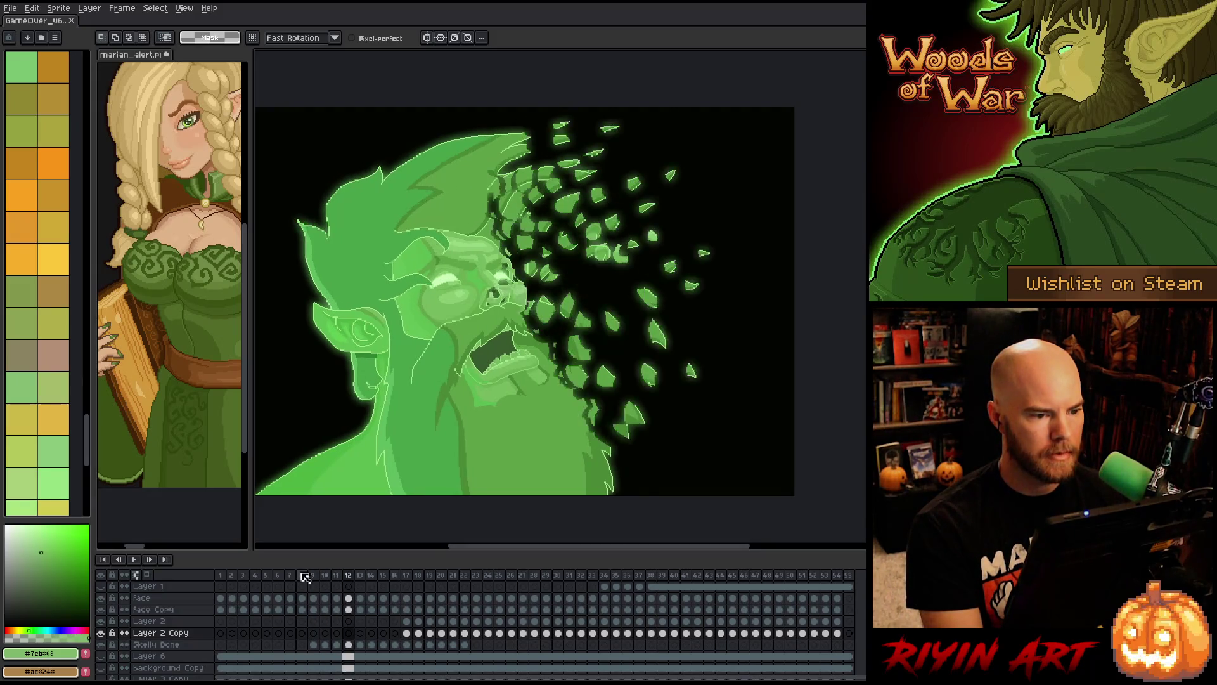
pyautogui.press('Right')
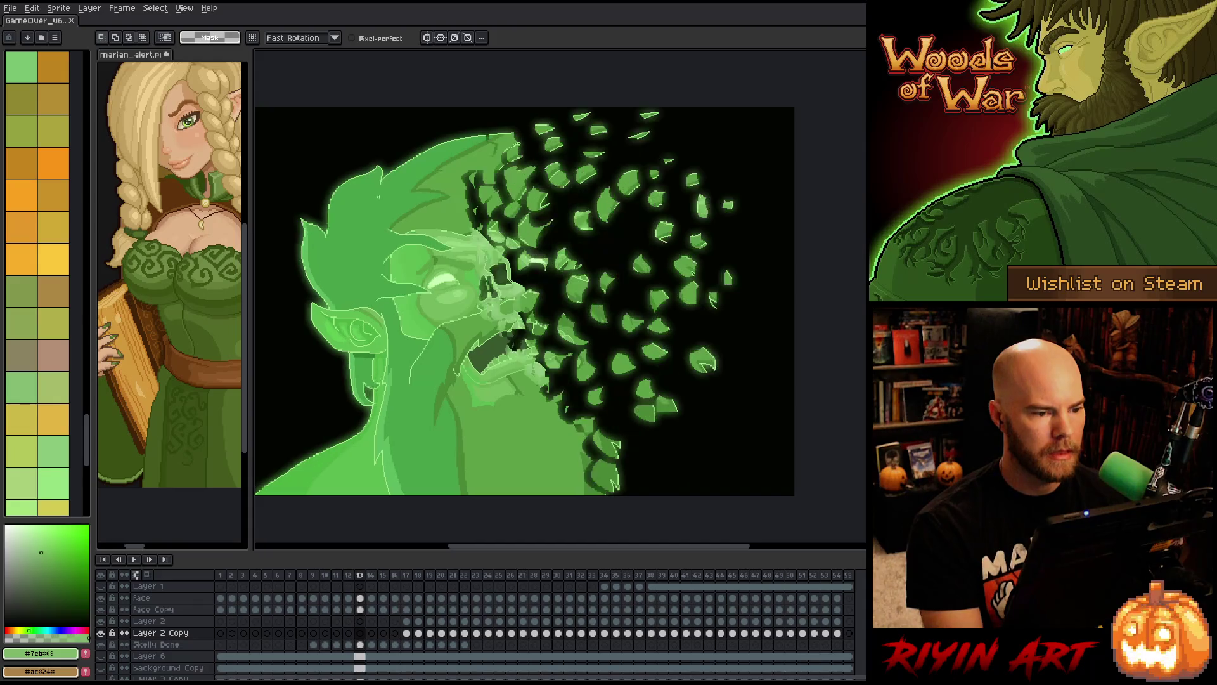
pyautogui.click(359, 598)
pyautogui.press('b')
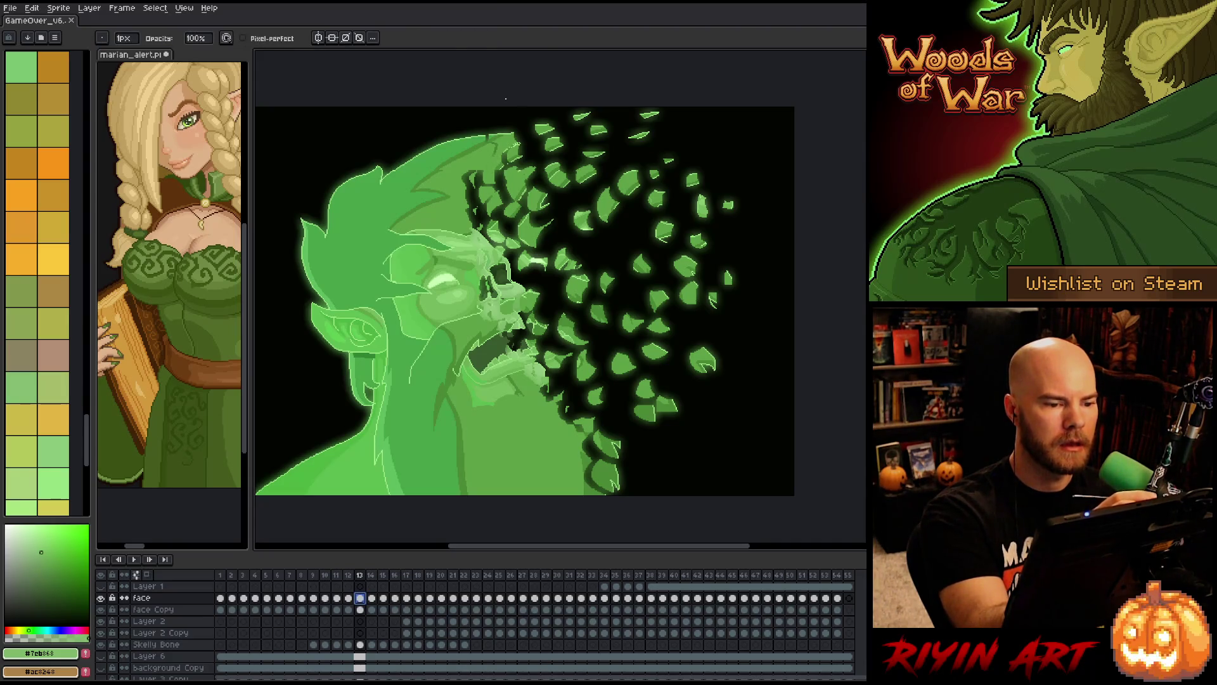
# - On frame 13, adjust two small leaf patches at the top of the head
pyautogui.press('m')
pyautogui.moveTo(482, 147); pyautogui.dragTo(515, 176)
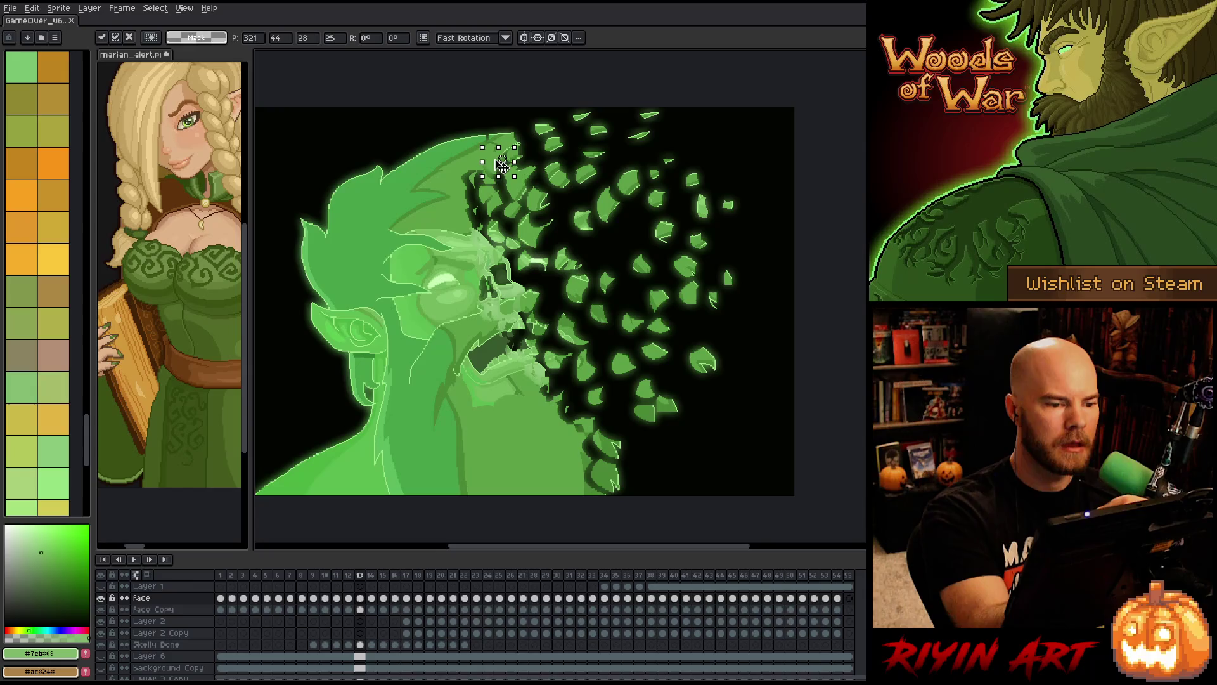
pyautogui.hotkey('ctrl', 'd')
pyautogui.moveTo(465, 148); pyautogui.dragTo(490, 173)
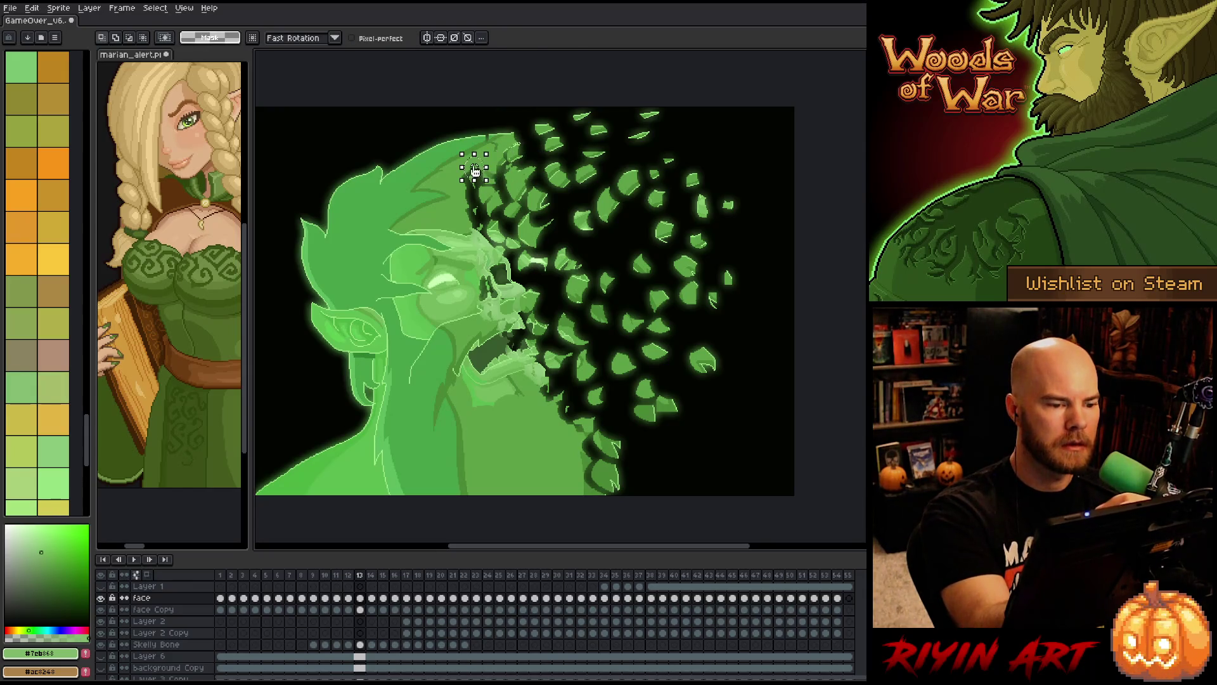
pyautogui.hotkey('ctrl', 'd')
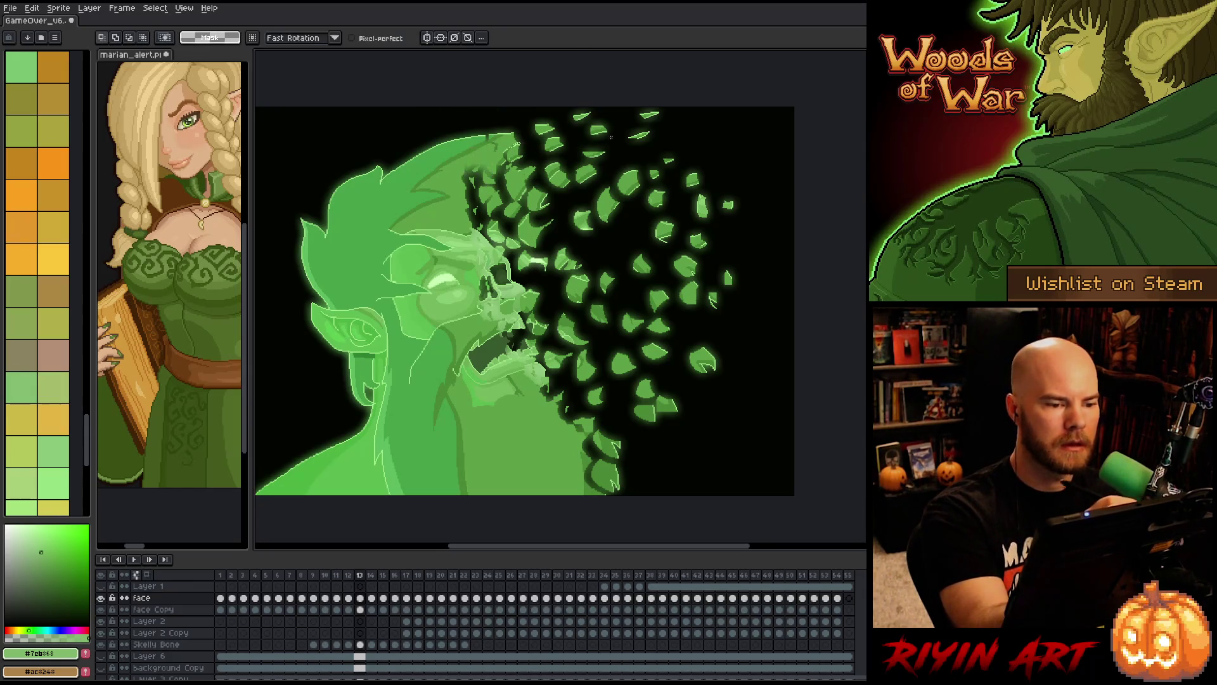
# - On frame 15, shift a cluster of leaves above the skull slightly
pyautogui.press('Right')
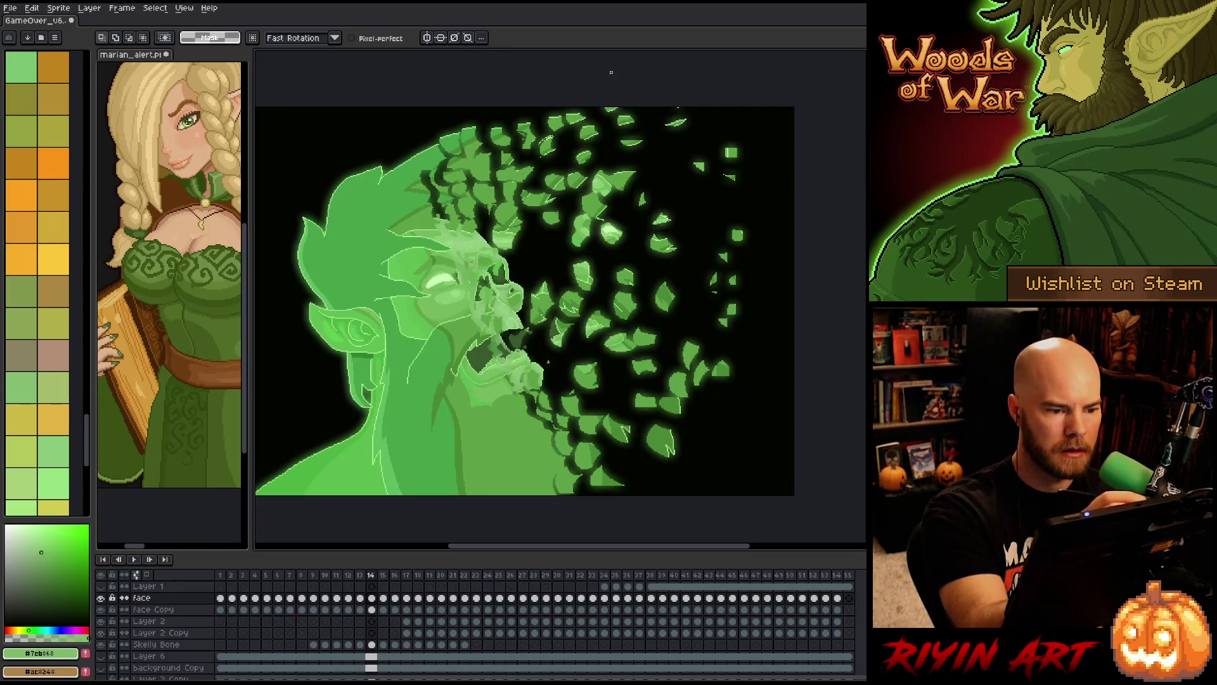
pyautogui.press('Right')
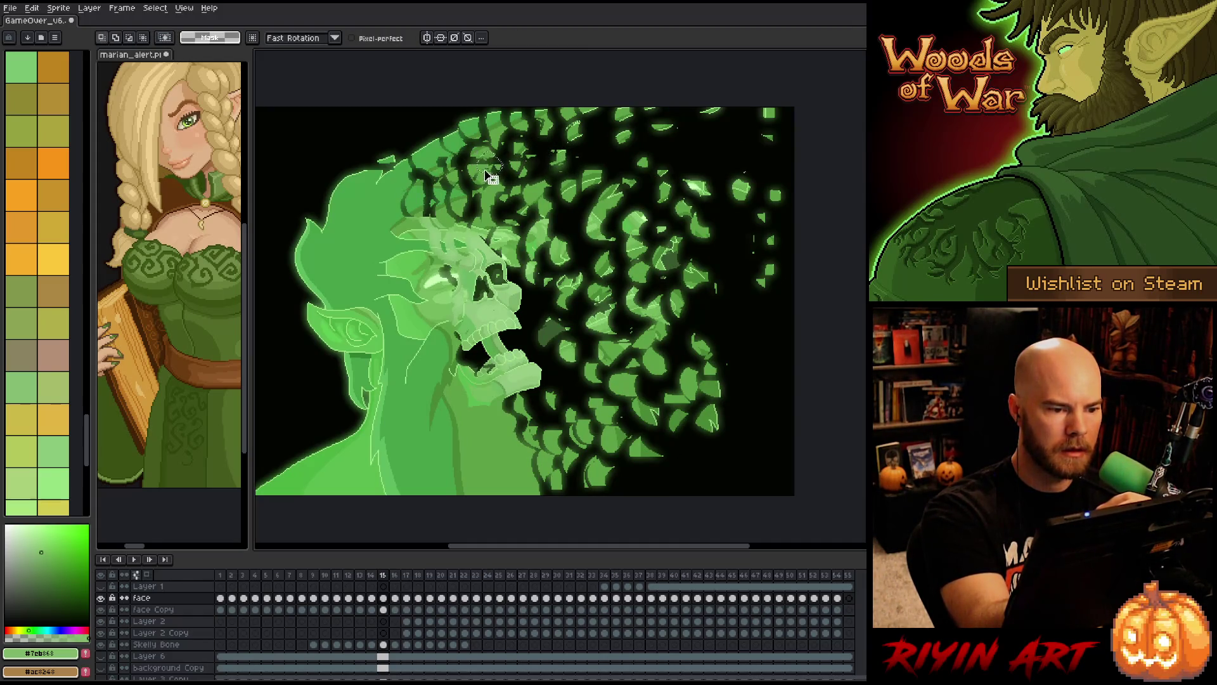
pyautogui.hotkey('ctrl', 'd')
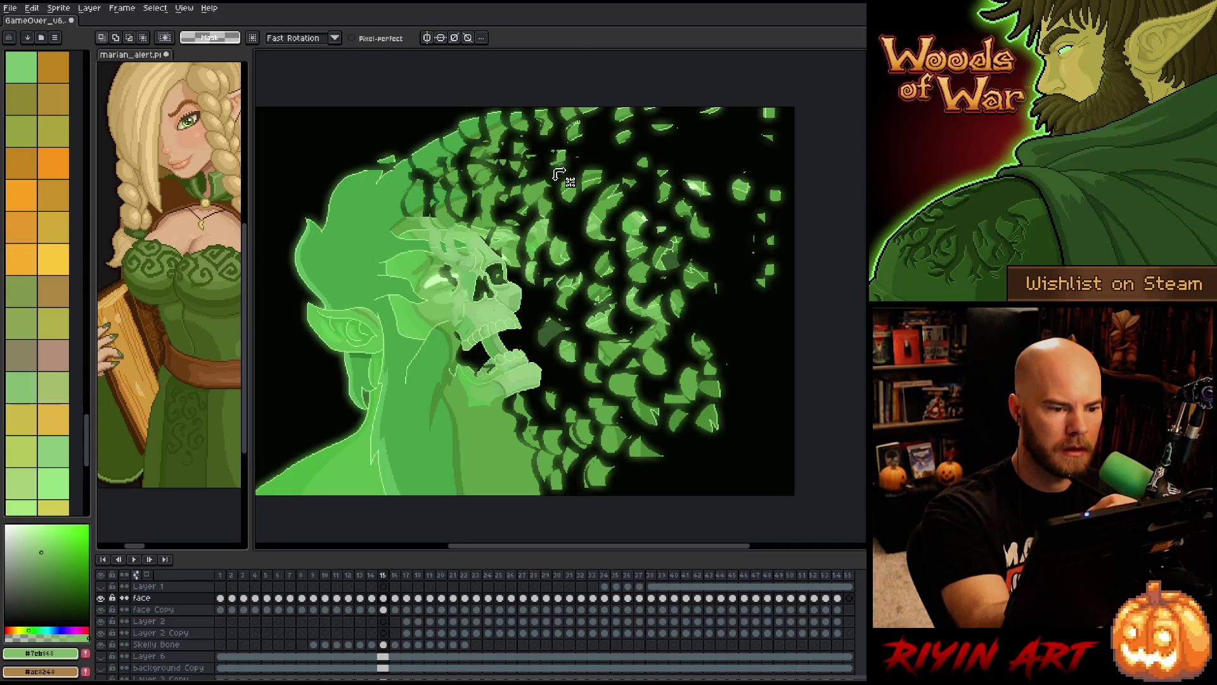
pyautogui.moveTo(465, 153)
pyautogui.mouseDown()
pyautogui.moveTo(495, 177)
pyautogui.moveTo(485, 175)
pyautogui.mouseUp()
pyautogui.hotkey('ctrl', 'd')
# - Reposition leaf clusters toward the upper right on frames 16 and 17
pyautogui.press('Right')
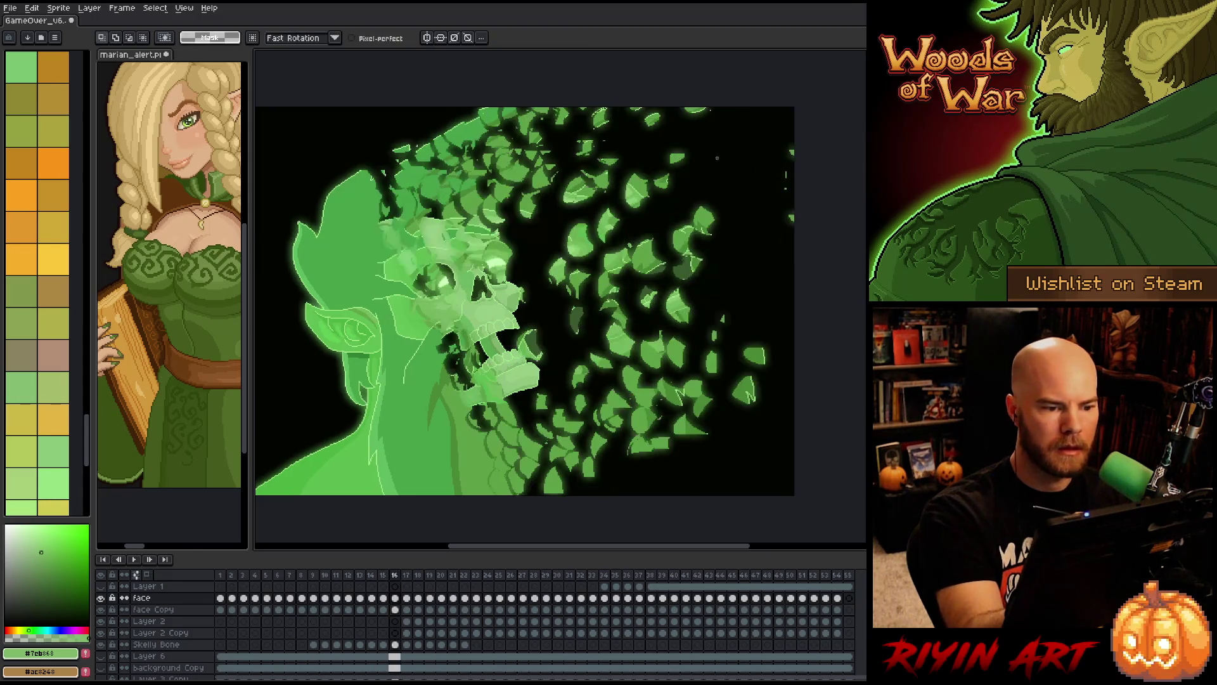
pyautogui.moveTo(550, 150)
pyautogui.mouseDown()
pyautogui.moveTo(544, 170)
pyautogui.moveTo(510, 149)
pyautogui.moveTo(565, 152)
pyautogui.moveTo(556, 143)
pyautogui.mouseUp()
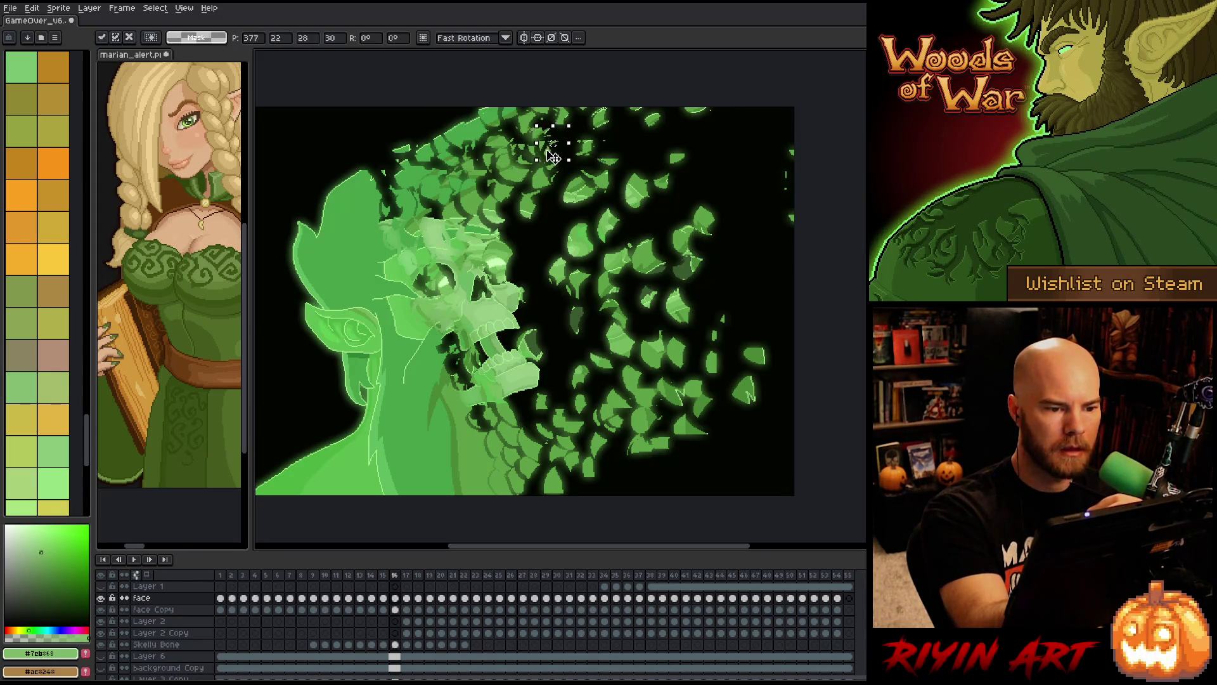
pyautogui.hotkey('ctrl', 'd')
pyautogui.press('.')
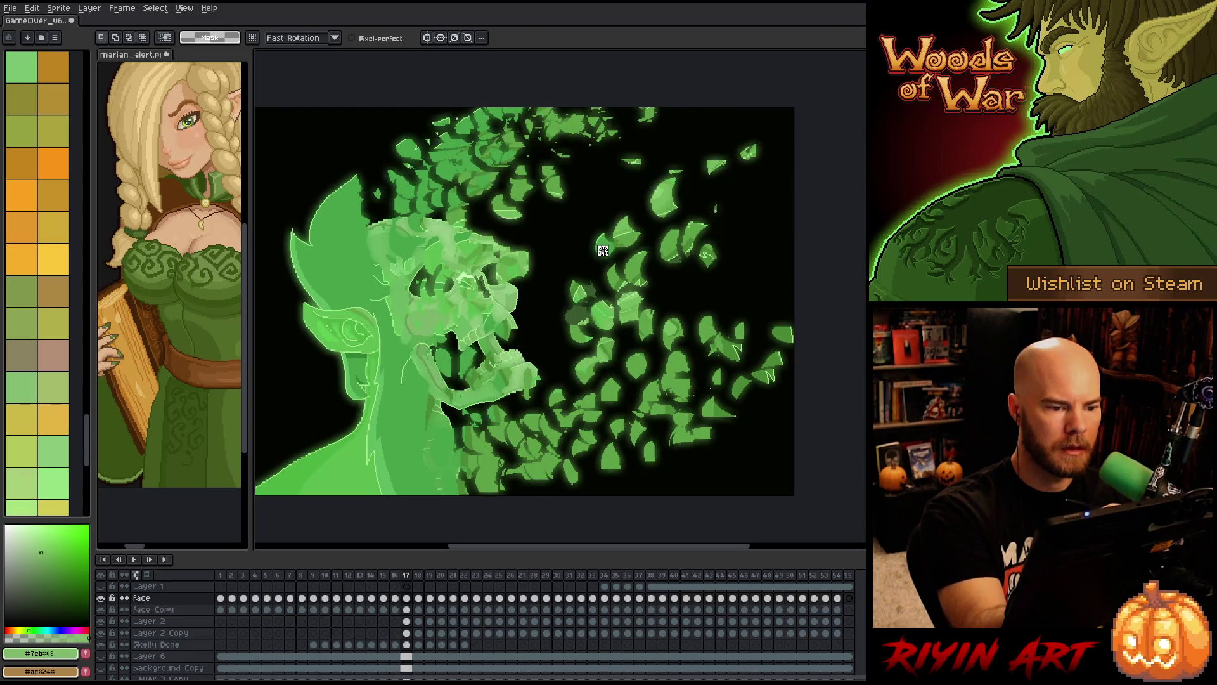
pyautogui.moveTo(558, 141)
pyautogui.mouseDown()
pyautogui.moveTo(543, 168)
pyautogui.moveTo(577, 184)
pyautogui.moveTo(530, 164)
pyautogui.mouseUp()
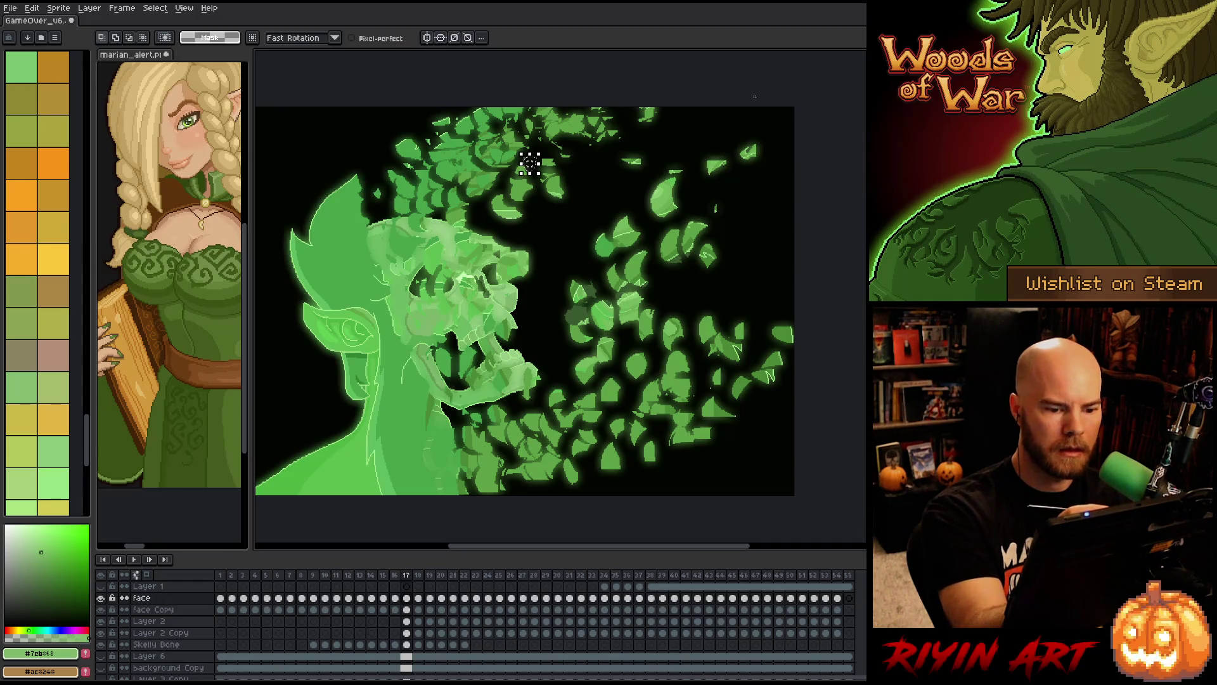
pyautogui.press('.')
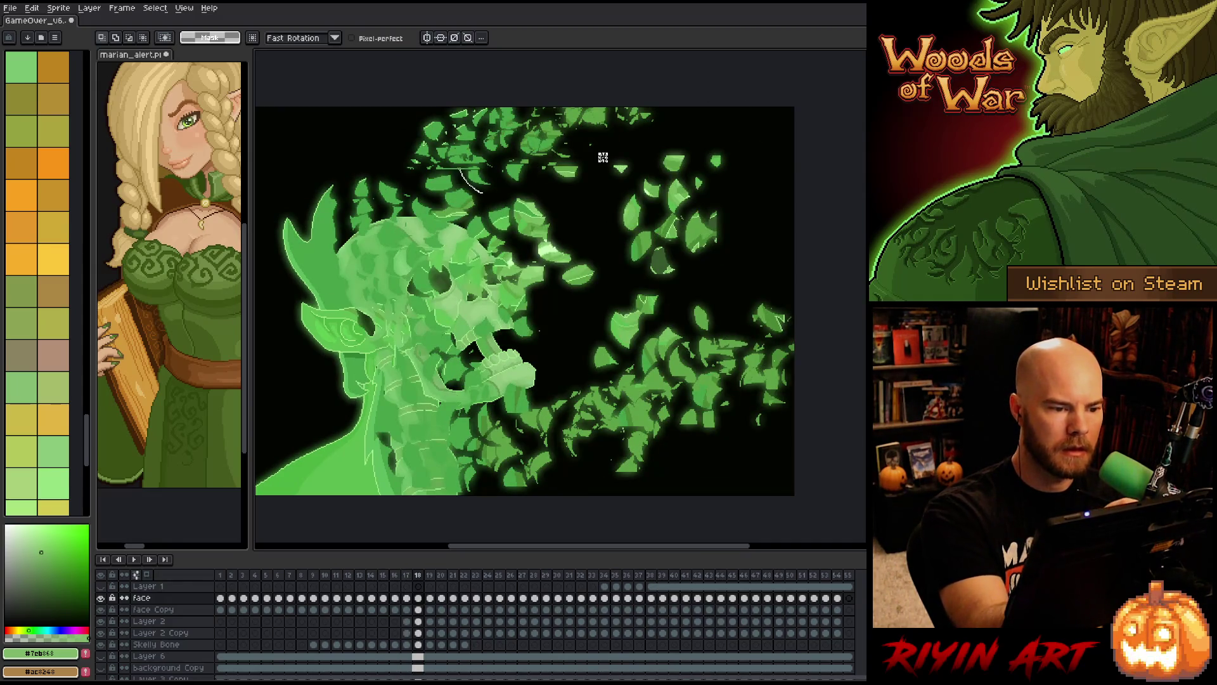
# - On frame 18, move the leaves near the top of the head and a small cluster
pyautogui.moveTo(476, 177); pyautogui.dragTo(543, 202)
pyautogui.moveTo(444, 155)
pyautogui.mouseDown()
pyautogui.moveTo(482, 193)
pyautogui.moveTo(454, 169)
pyautogui.mouseUp()
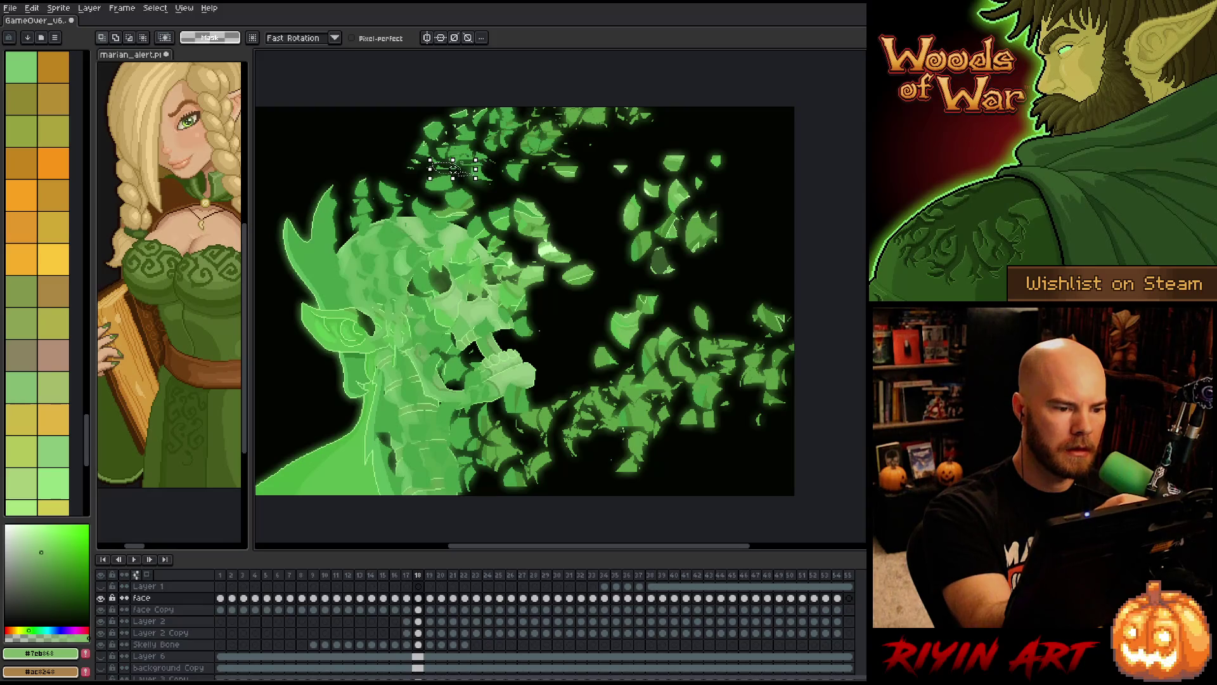
pyautogui.press('Right')
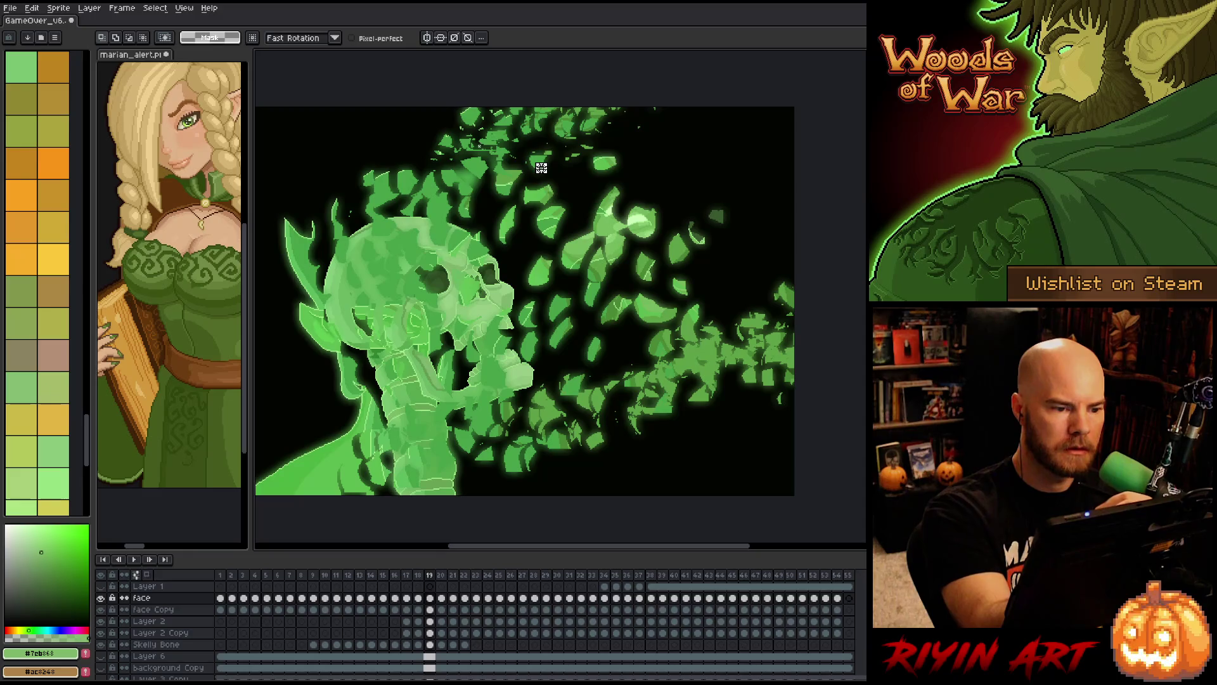
# - On frame 19, nudge two small leaf pieces near the top up and right
pyautogui.moveTo(456, 138); pyautogui.dragTo(484, 160)
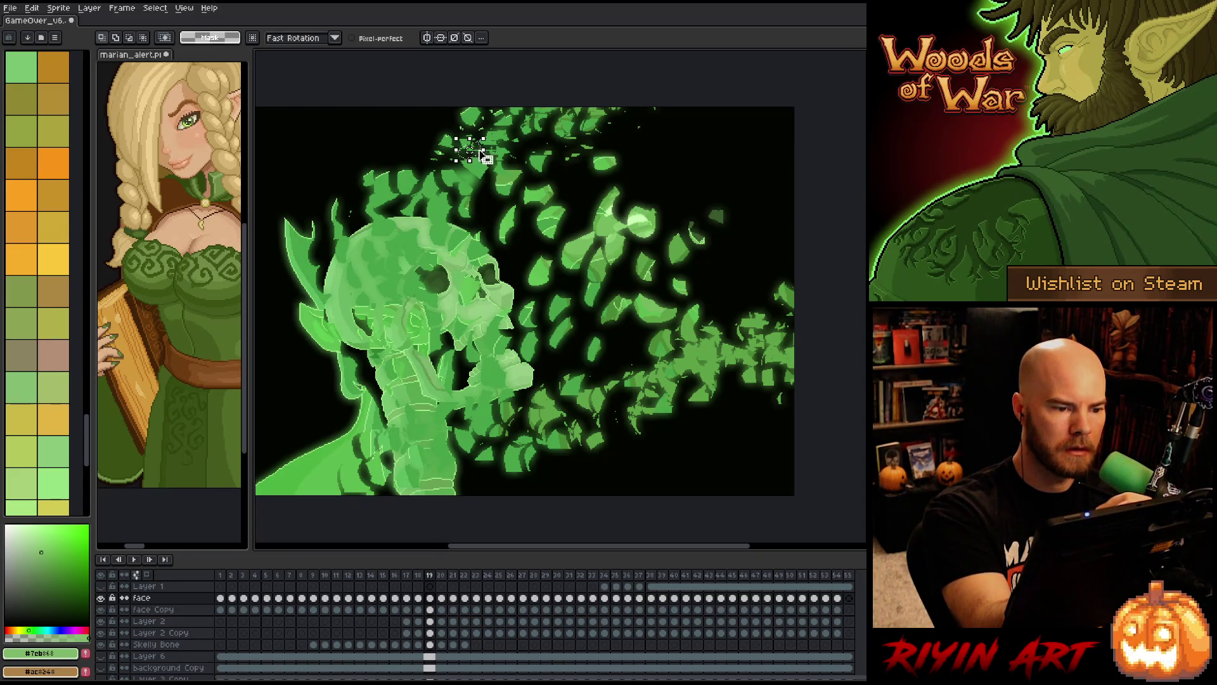
pyautogui.moveTo(469, 149)
pyautogui.mouseDown()
pyautogui.moveTo(531, 195)
pyautogui.moveTo(524, 173)
pyautogui.mouseUp()
pyautogui.press('Return')
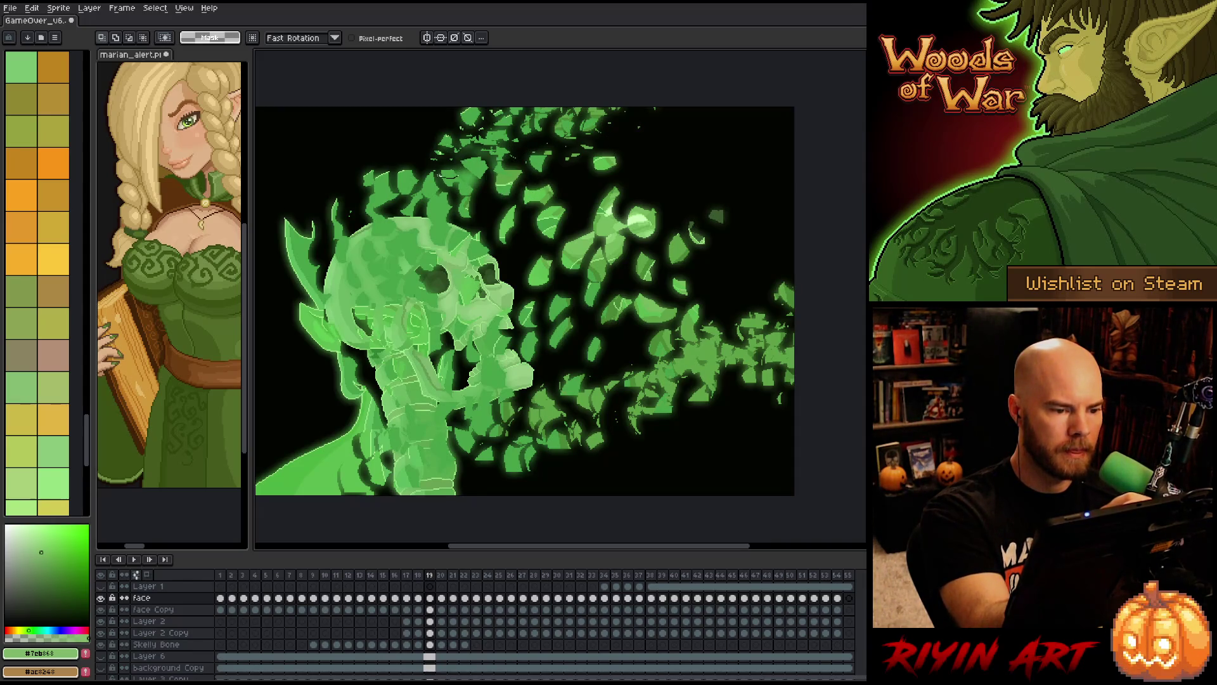
pyautogui.moveTo(435, 145); pyautogui.dragTo(462, 179)
pyautogui.click(456, 180)
pyautogui.hotkey('ctrl', 'd')
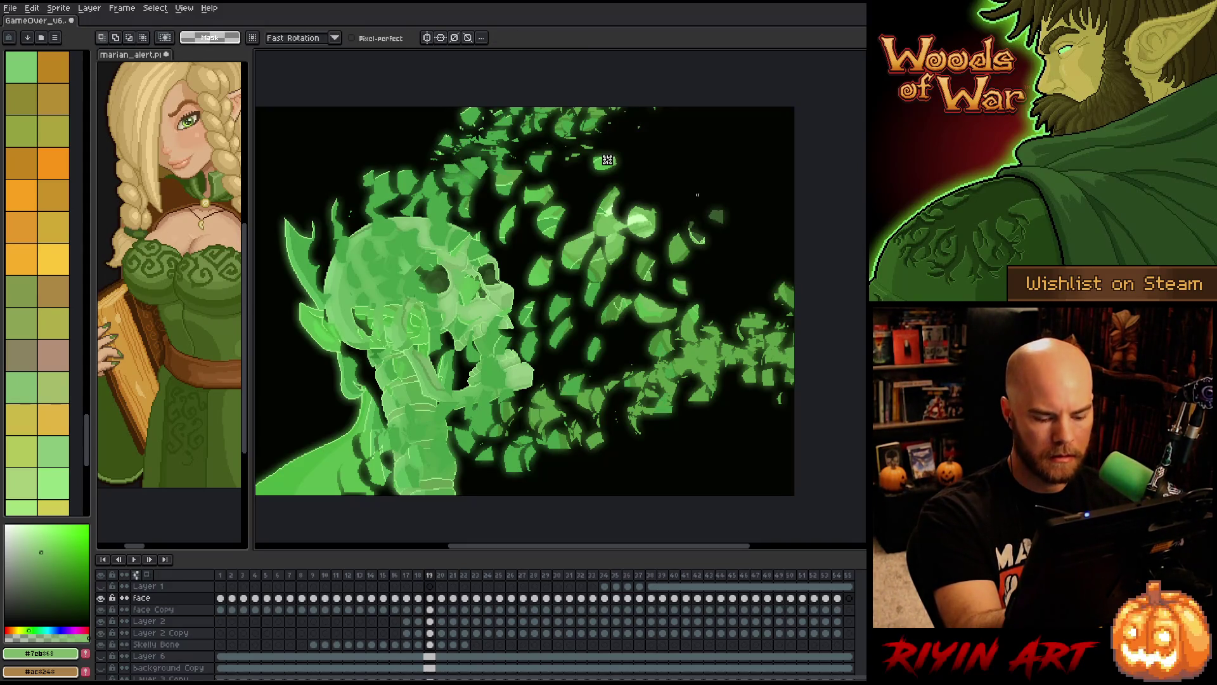
# - On frame 20, reposition another leaf piece
pyautogui.press('Right')
pyautogui.moveTo(607, 159); pyautogui.dragTo(561, 206)
pyautogui.hotkey('ctrl', 'd')
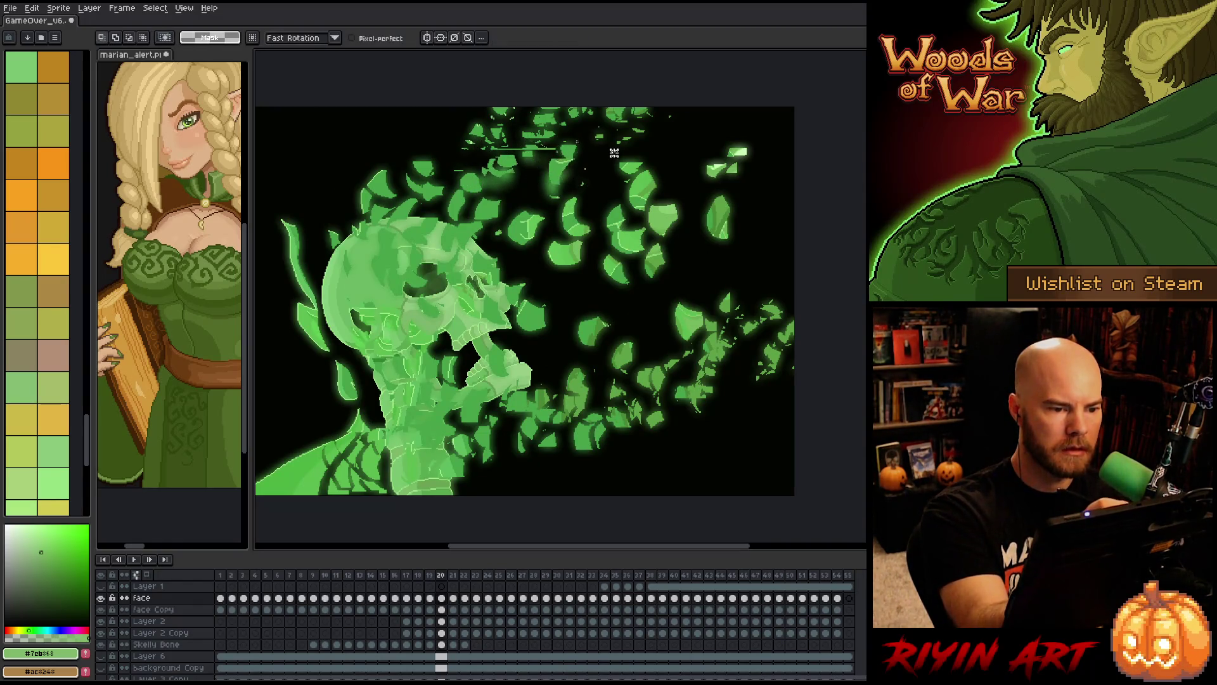
# - On frame 20, move a small leaf near the top and check two others
pyautogui.moveTo(614, 153)
pyautogui.mouseDown()
pyautogui.moveTo(520, 130)
pyautogui.moveTo(536, 131)
pyautogui.mouseUp()
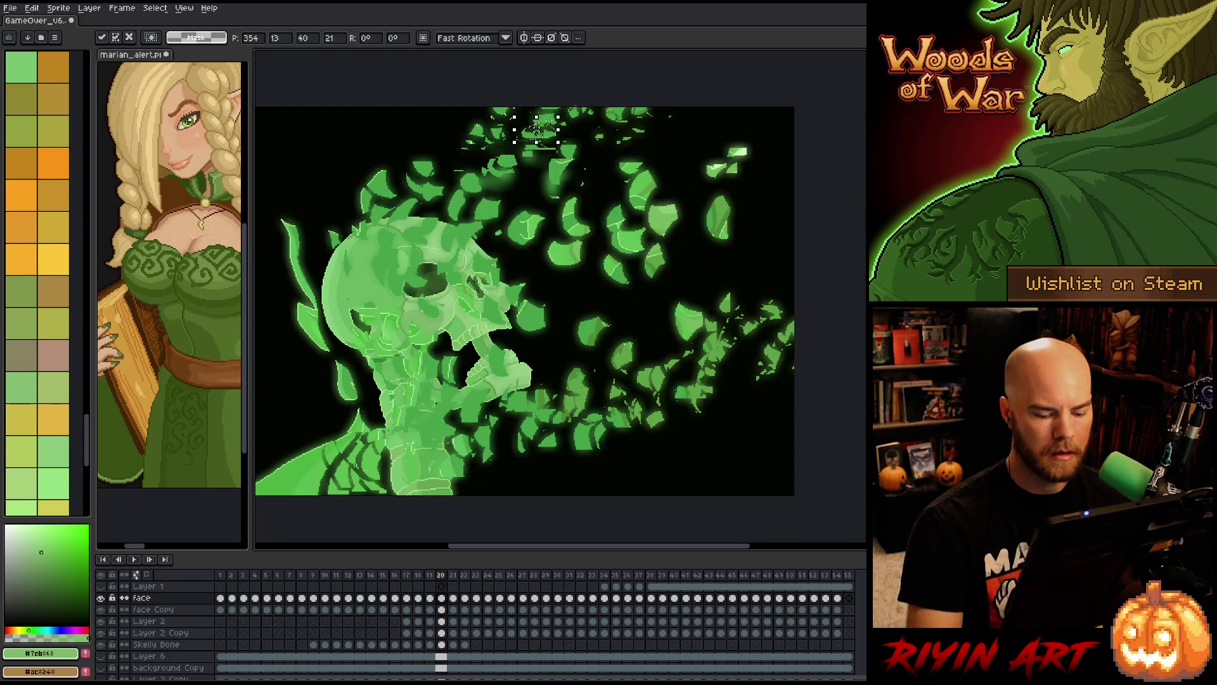
pyautogui.hotkey('ctrl', 'd')
pyautogui.moveTo(453, 134)
pyautogui.mouseDown()
pyautogui.moveTo(422, 175)
pyautogui.moveTo(457, 140)
pyautogui.mouseUp()
pyautogui.hotkey('ctrl', 'd')
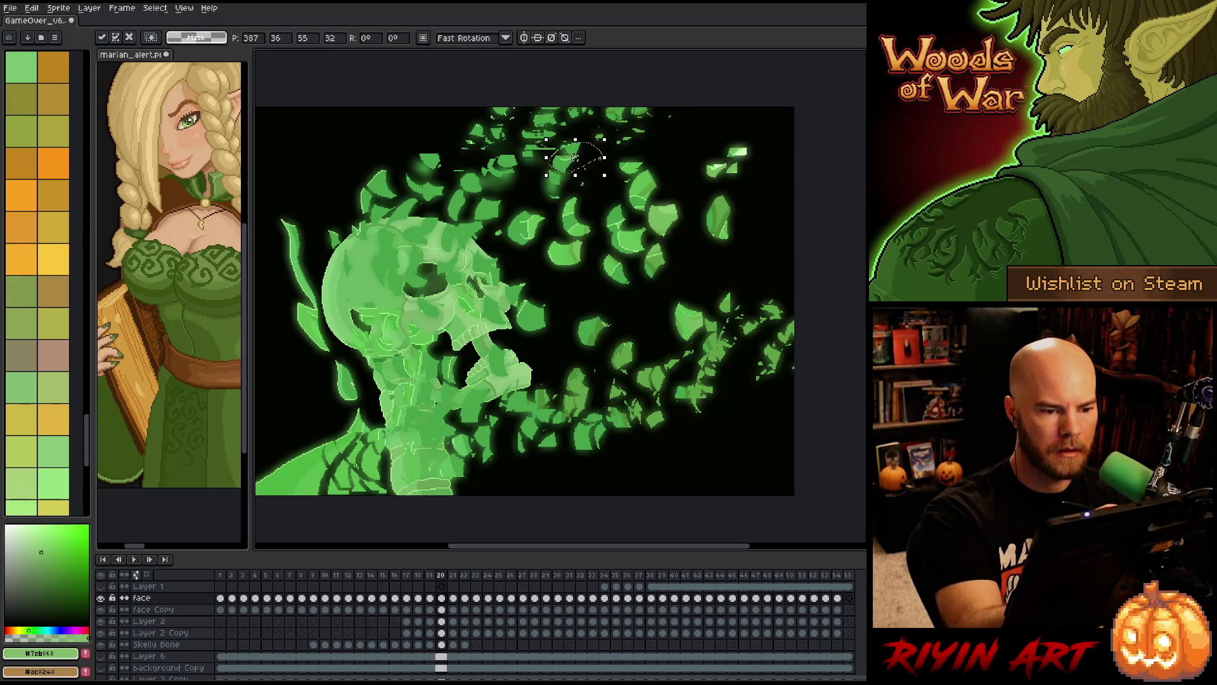
pyautogui.moveTo(647, 163); pyautogui.dragTo(637, 170)
pyautogui.hotkey('ctrl', 'd')
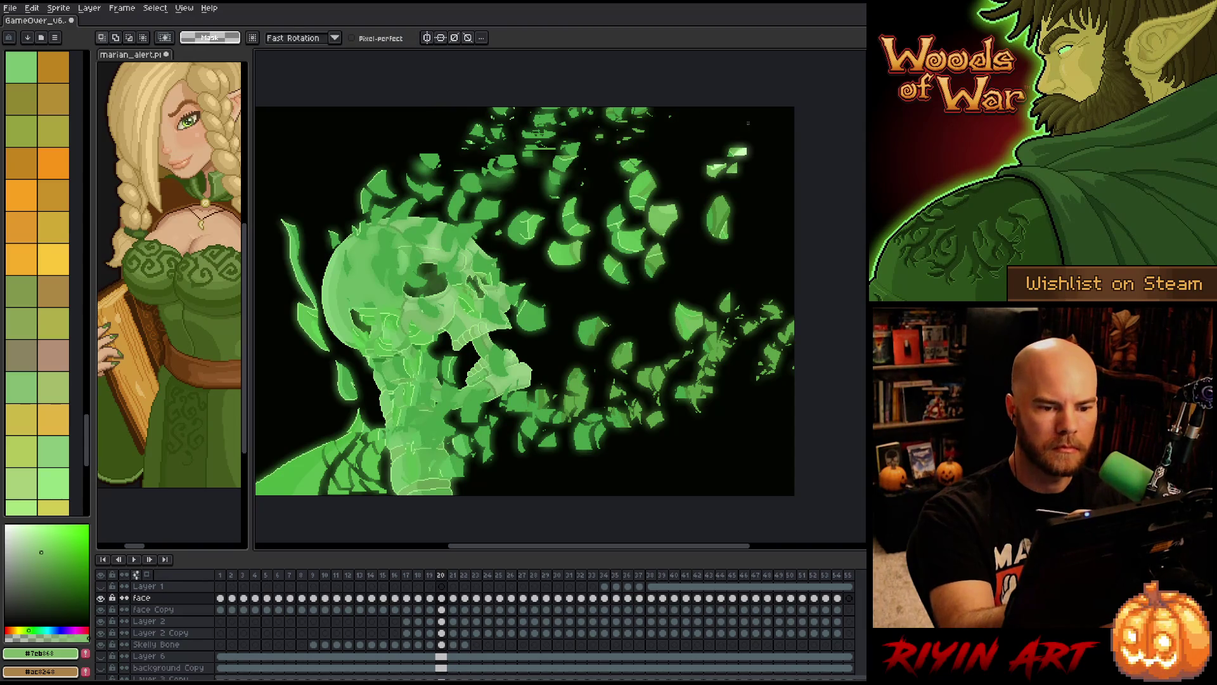
# - On frame 21, move one leaf up and right and another to the left
pyautogui.press('Right')
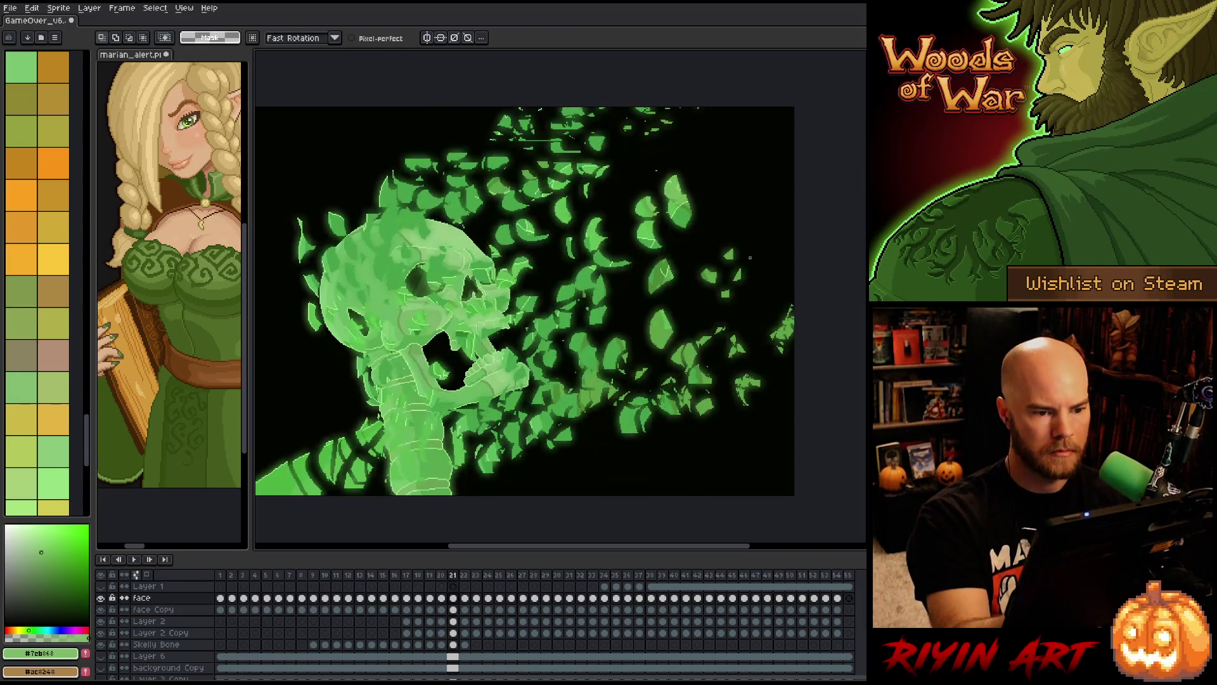
pyautogui.moveTo(615, 188)
pyautogui.mouseDown()
pyautogui.moveTo(548, 145)
pyautogui.moveTo(593, 153)
pyautogui.mouseUp()
pyautogui.click(659, 152)
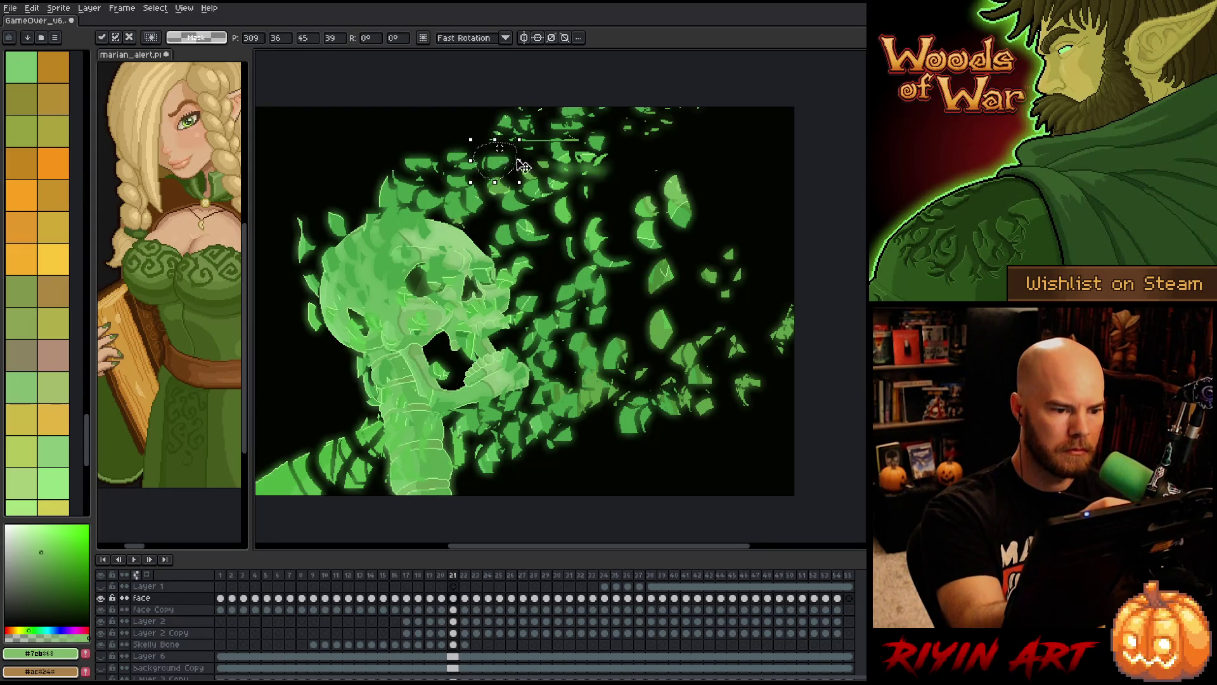
pyautogui.click(627, 165)
pyautogui.moveTo(416, 142)
pyautogui.mouseDown()
pyautogui.moveTo(440, 175)
pyautogui.moveTo(435, 149)
pyautogui.moveTo(477, 166)
pyautogui.mouseUp()
pyautogui.click(628, 202)
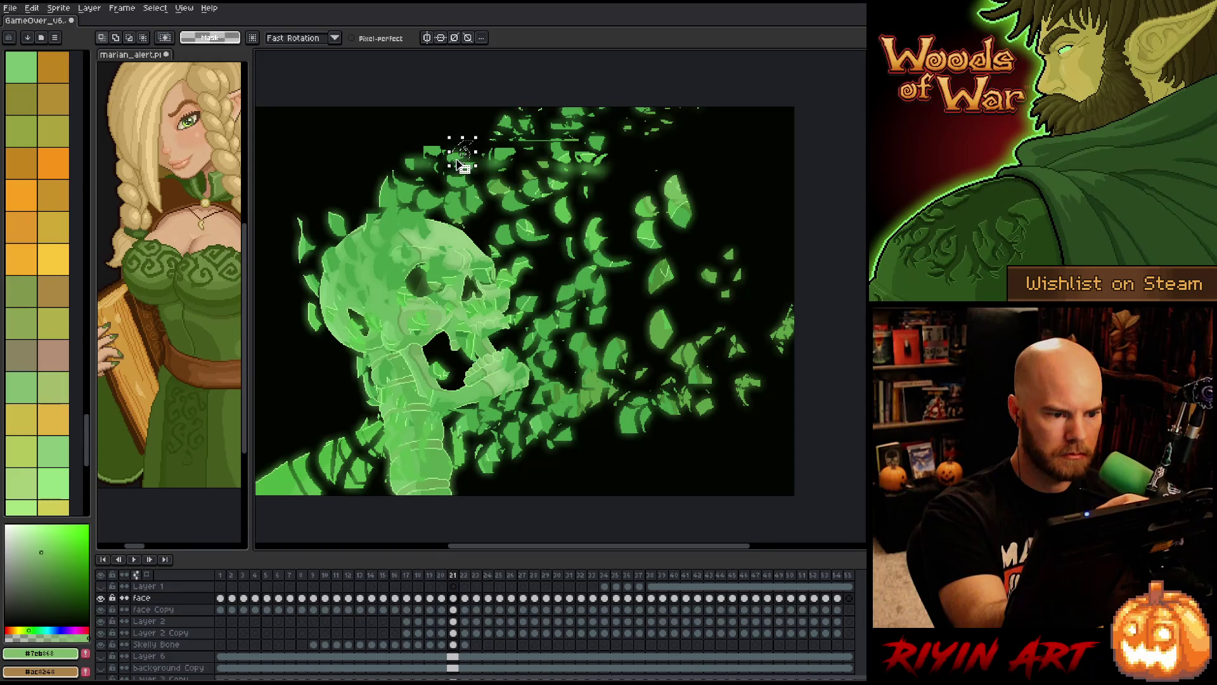
pyautogui.click(463, 161)
pyautogui.moveTo(464, 162)
pyautogui.mouseDown()
pyautogui.moveTo(428, 158)
pyautogui.moveTo(446, 155)
pyautogui.mouseUp()
pyautogui.press('Return')
pyautogui.press('Return')
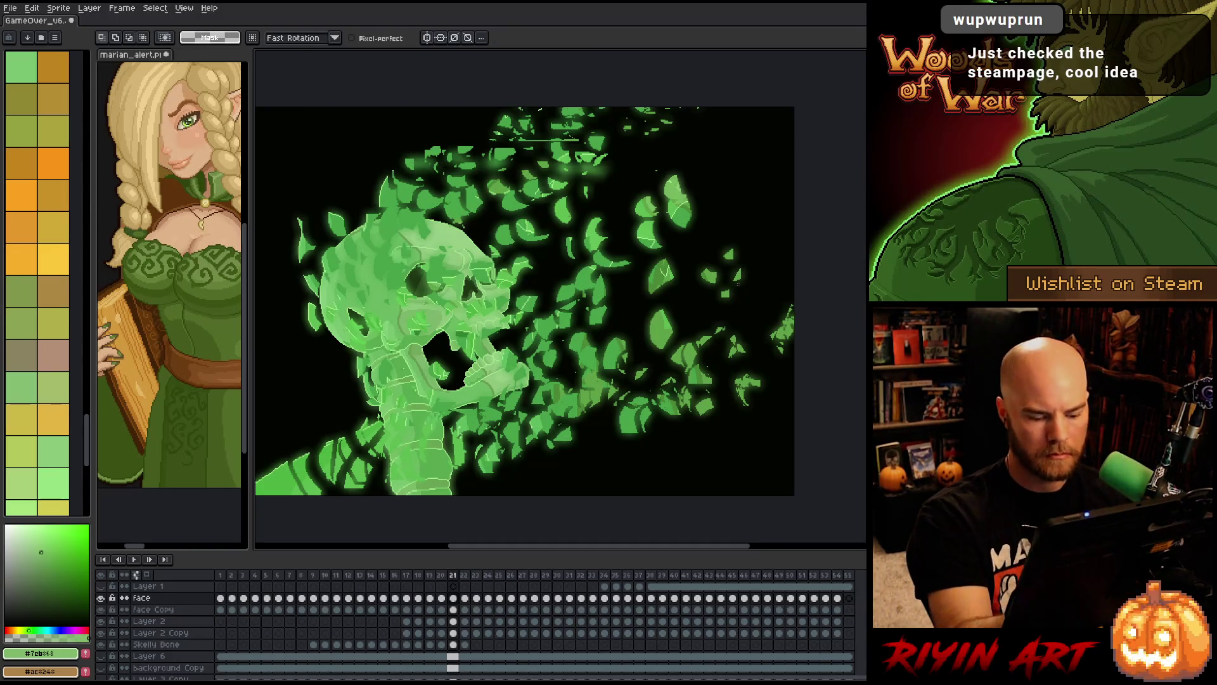
# - Remove the top leaf on frame 21, adjust a small leaf, and move to frame 22
pyautogui.moveTo(533, 137); pyautogui.dragTo(531, 141)
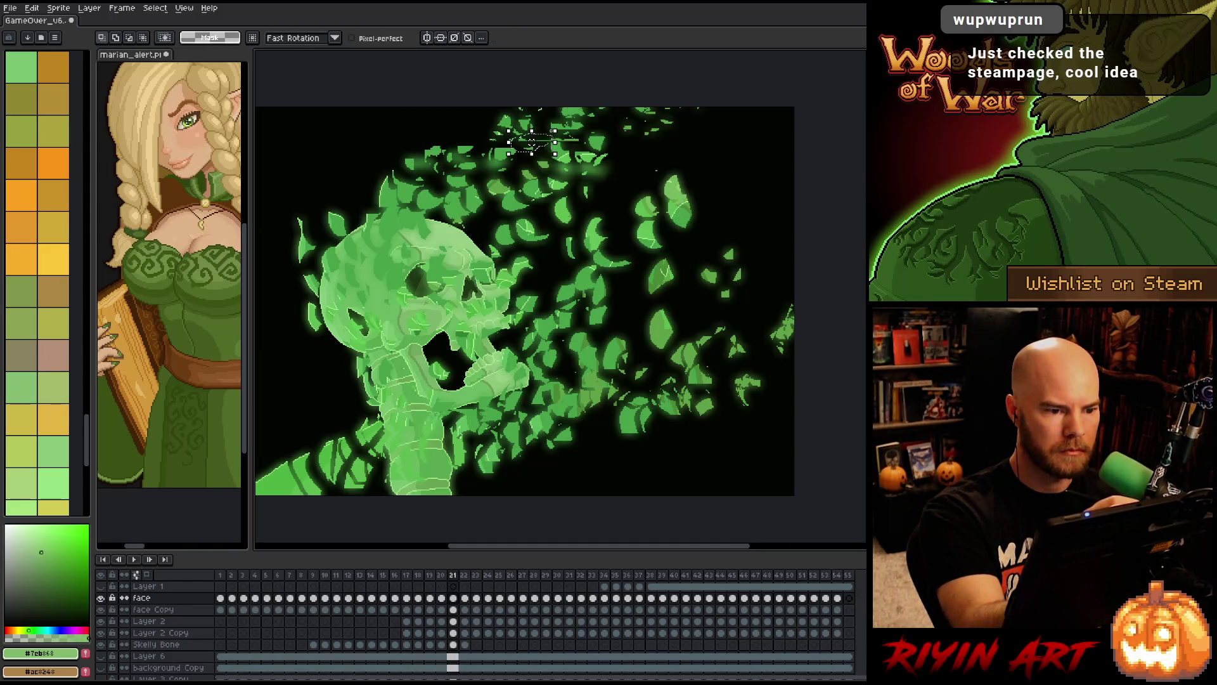
pyautogui.hotkey('ctrl', 'x')
pyautogui.hotkey('ctrl', 'v')
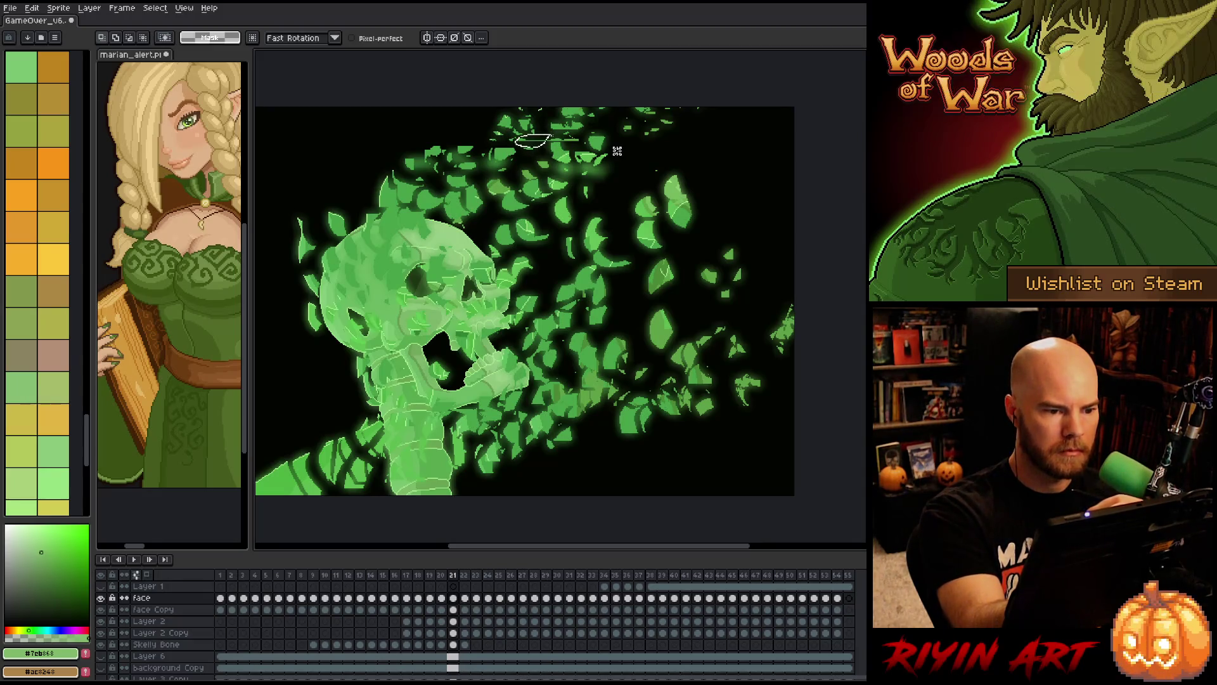
pyautogui.press('Delete')
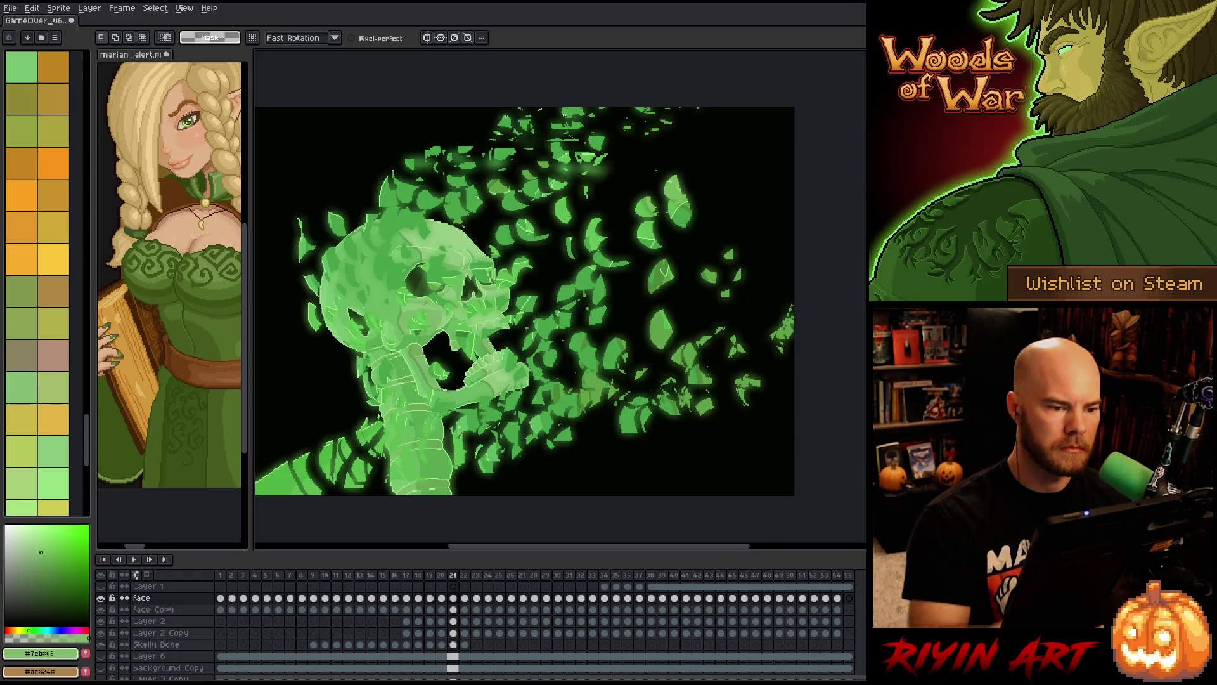
pyautogui.moveTo(499, 144)
pyautogui.mouseDown()
pyautogui.moveTo(525, 169)
pyautogui.moveTo(514, 154)
pyautogui.mouseUp()
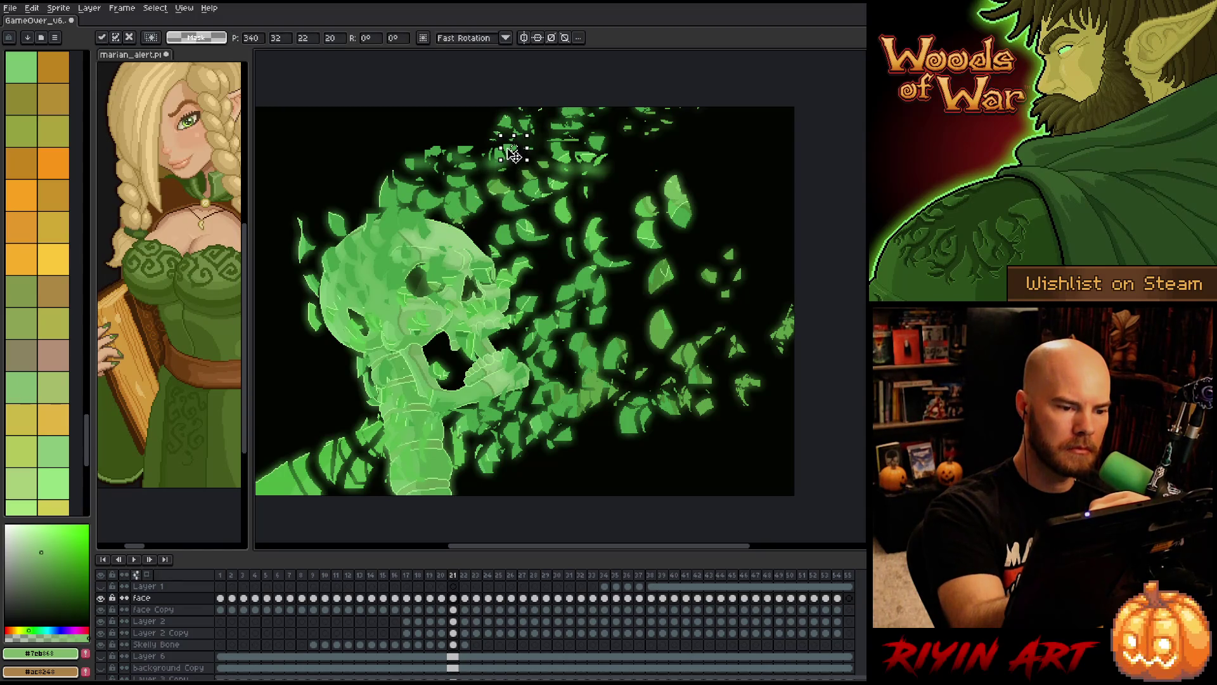
pyautogui.press('.')
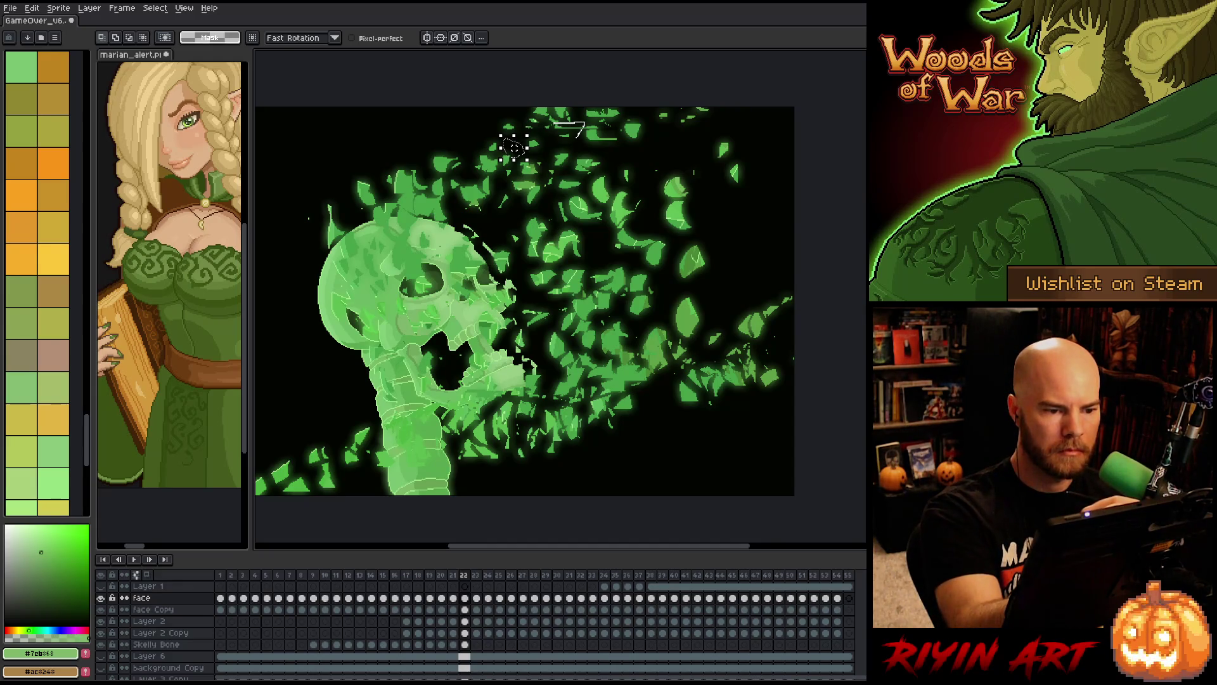
pyautogui.hotkey('ctrl', 'd')
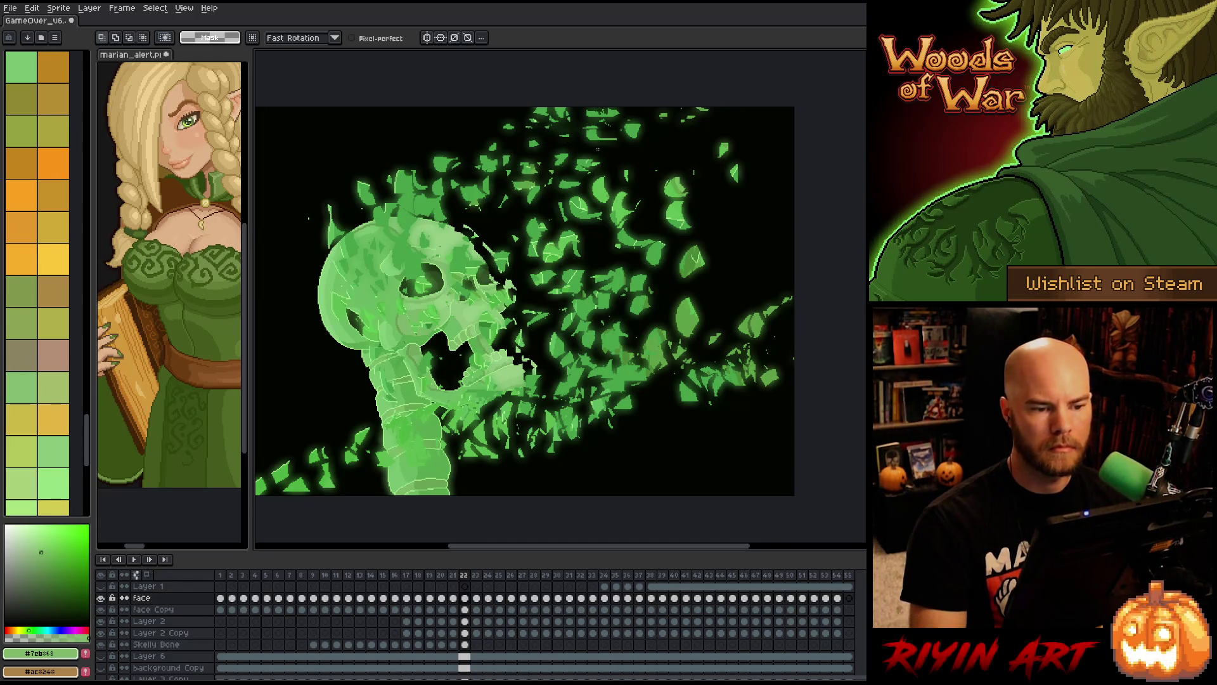
# - On frame 23, try outlining several small leaf fragments without keeping a selection
pyautogui.press('.')
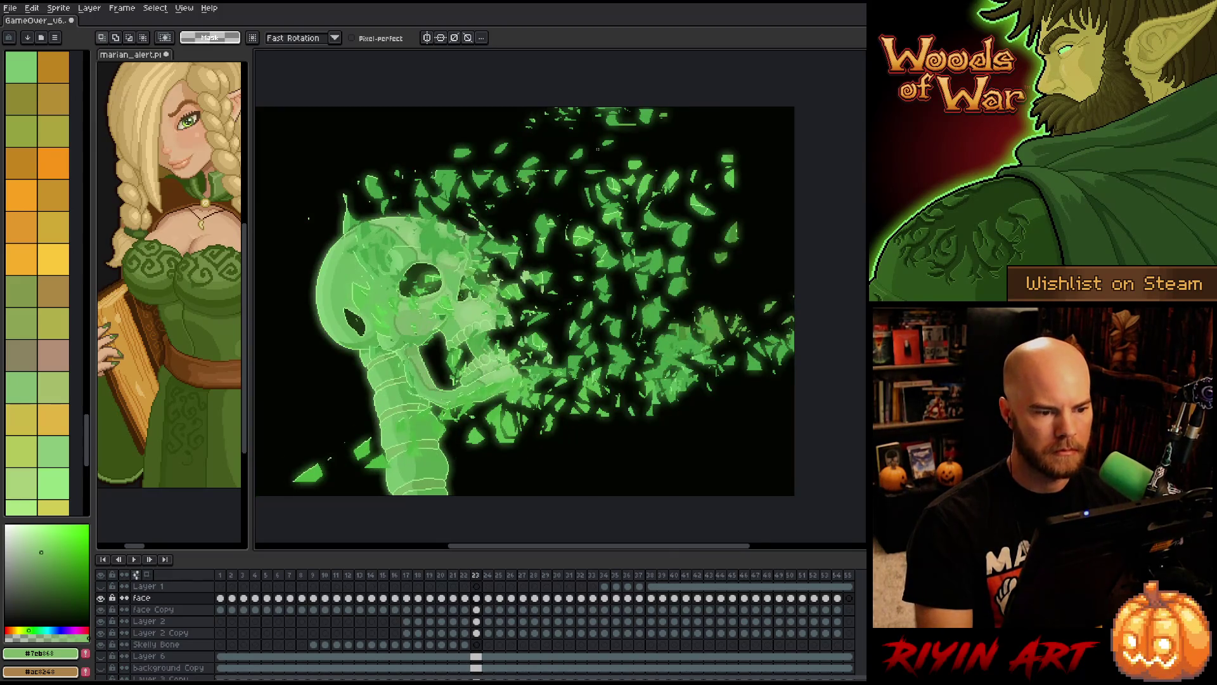
pyautogui.moveTo(593, 173)
pyautogui.mouseDown()
pyautogui.moveTo(550, 185)
pyautogui.moveTo(571, 120)
pyautogui.mouseUp()
pyautogui.click(549, 182)
pyautogui.moveTo(546, 178); pyautogui.dragTo(530, 168)
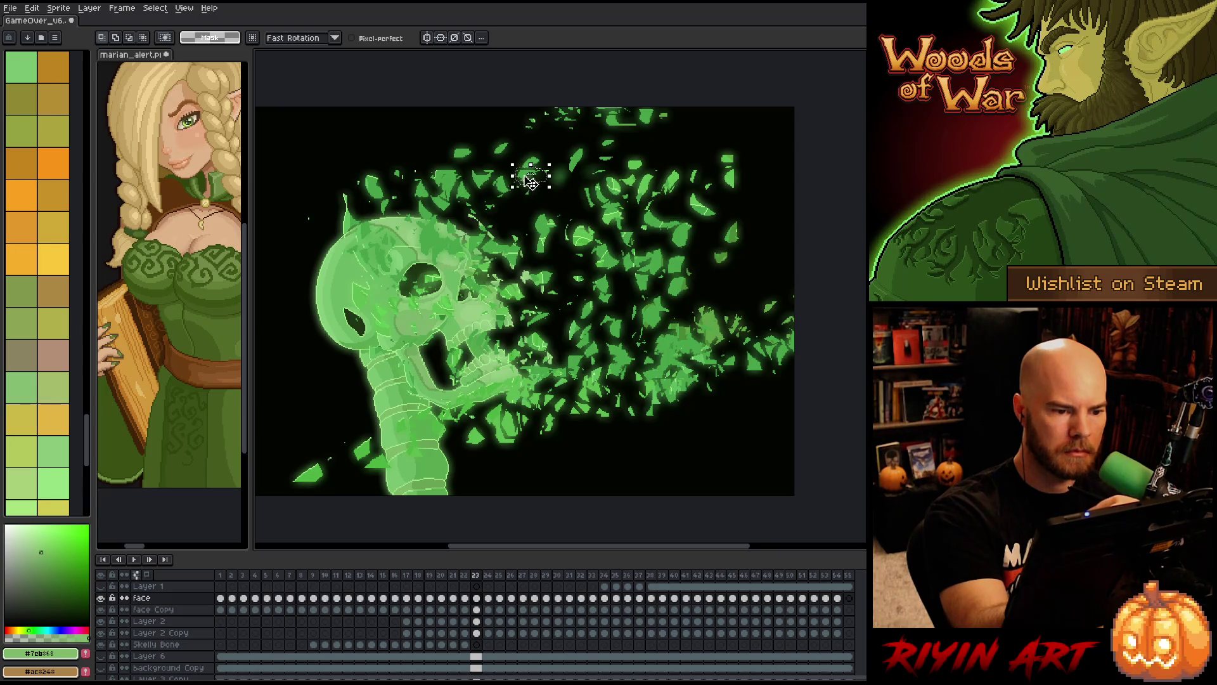
pyautogui.click(495, 157)
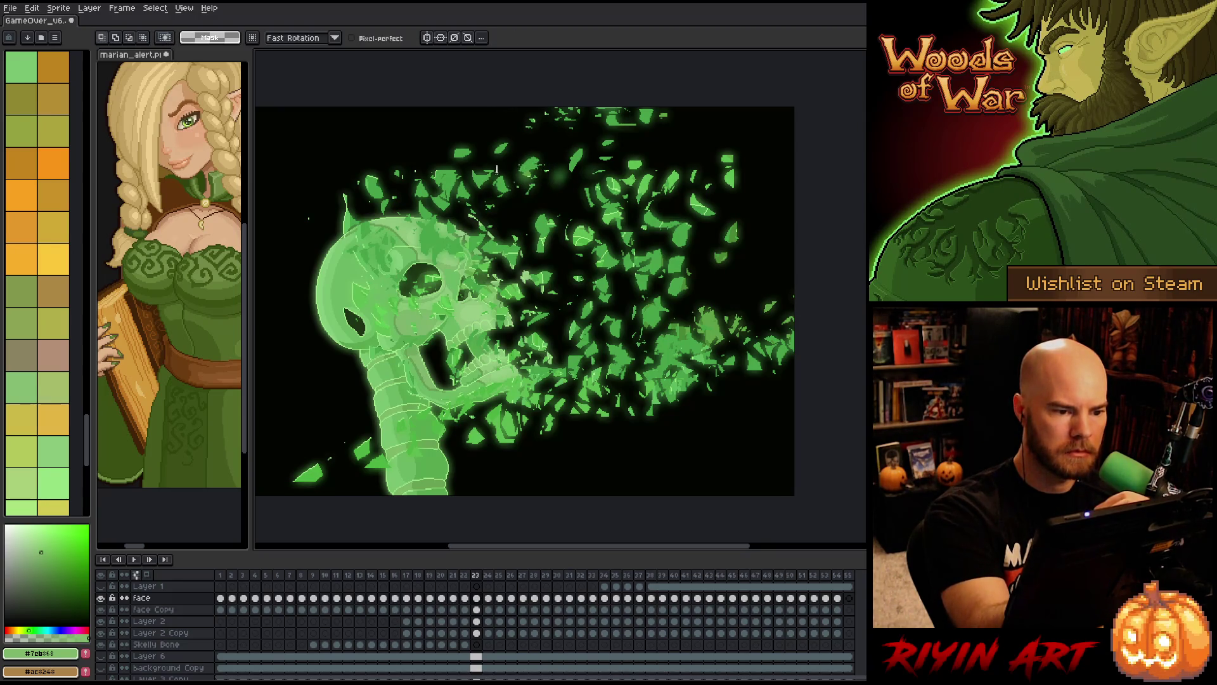
pyautogui.moveTo(497, 168); pyautogui.dragTo(444, 159)
pyautogui.click(490, 116)
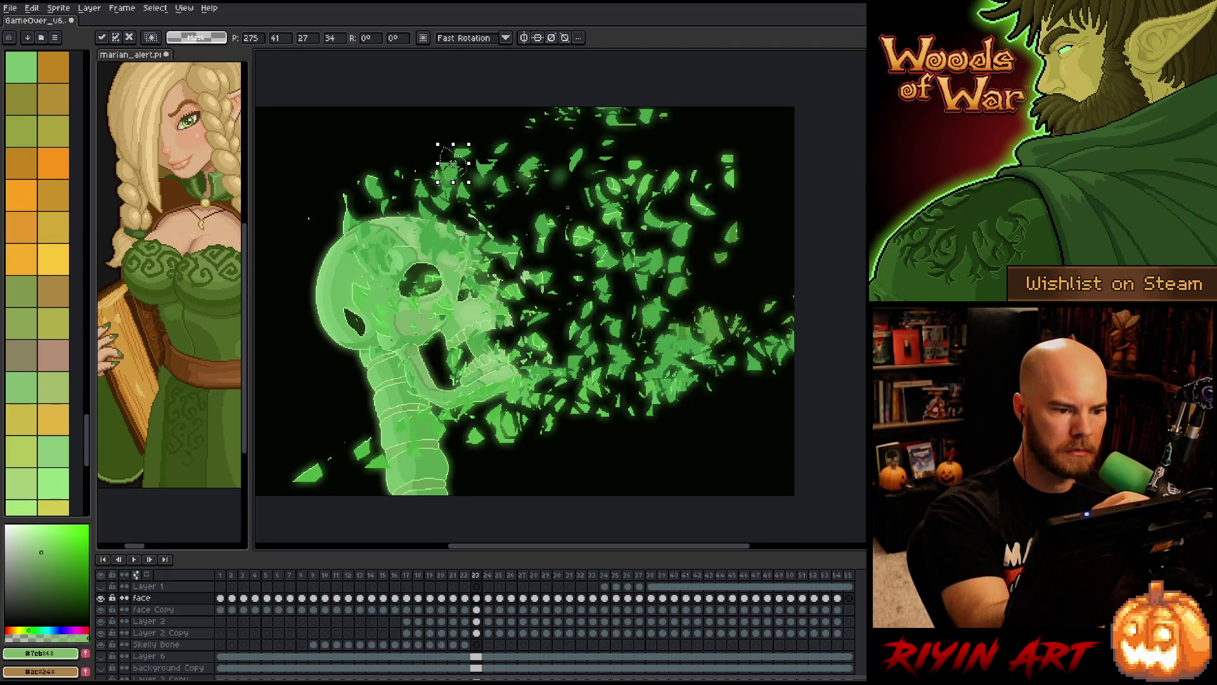
pyautogui.click(719, 233)
# - Reposition a leaf on frame 23 and save the file
pyautogui.moveTo(544, 166)
pyautogui.mouseDown()
pyautogui.moveTo(520, 146)
pyautogui.moveTo(533, 130)
pyautogui.mouseUp()
pyautogui.press('Return')
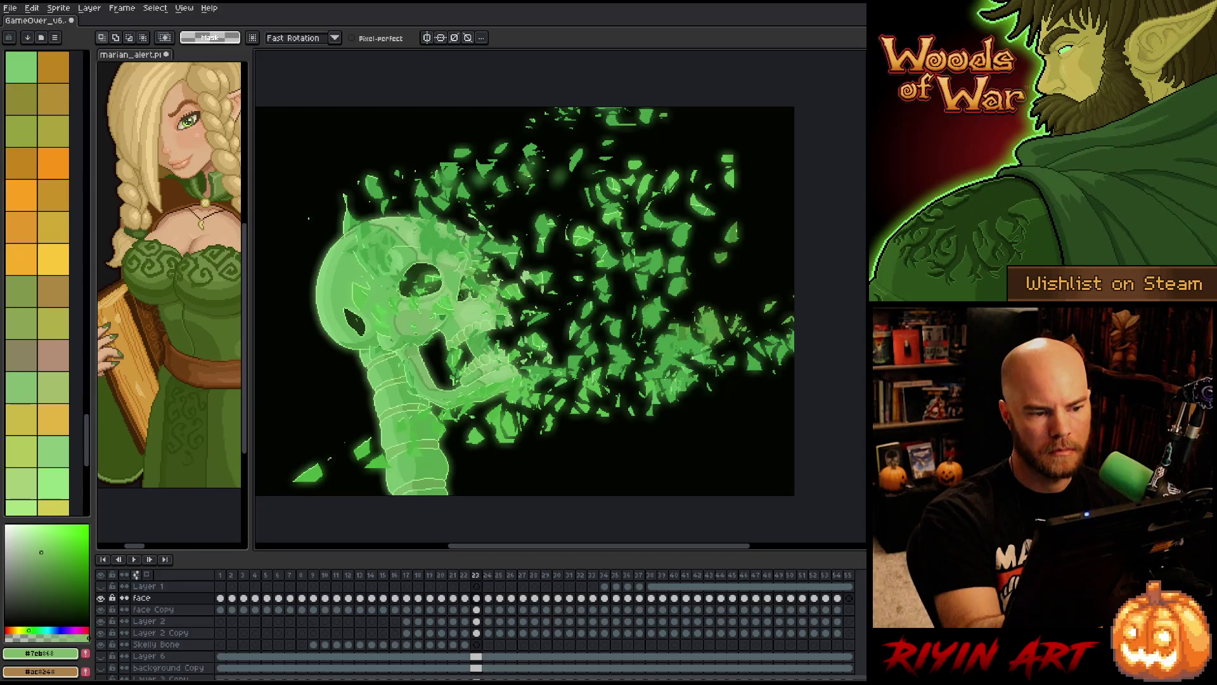
pyautogui.hotkey('ctrl', 's')
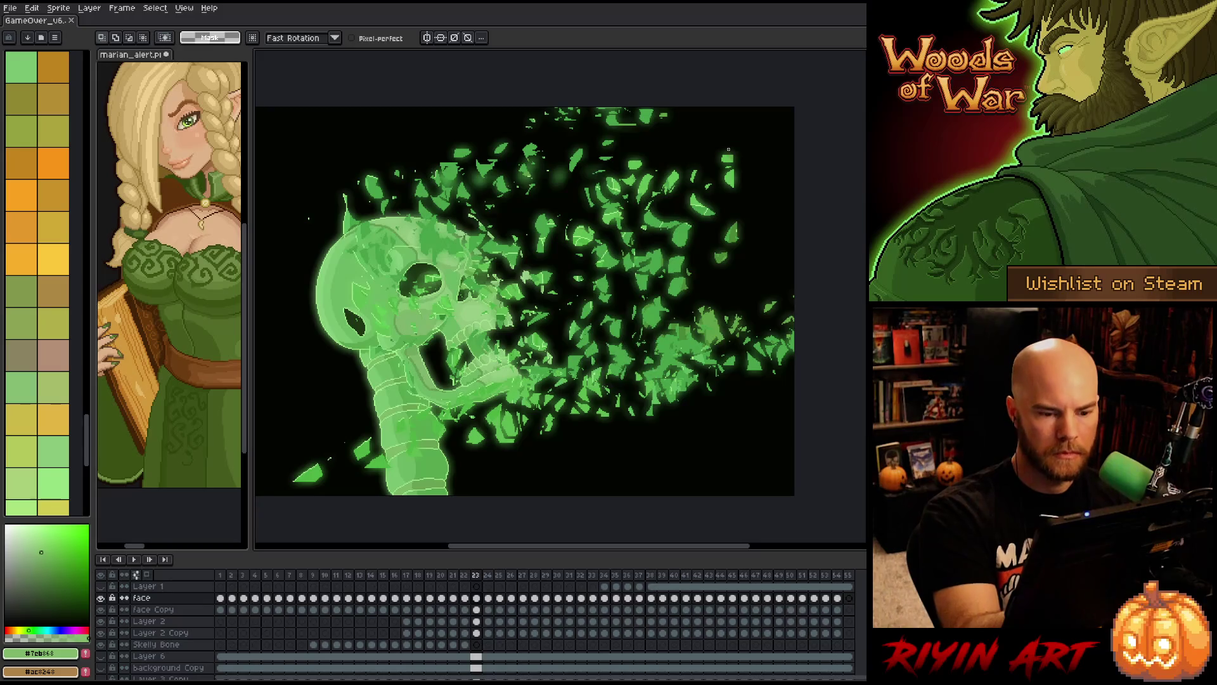
# - On frame 24, move a leaf shard up and to the right
pyautogui.press('Right')
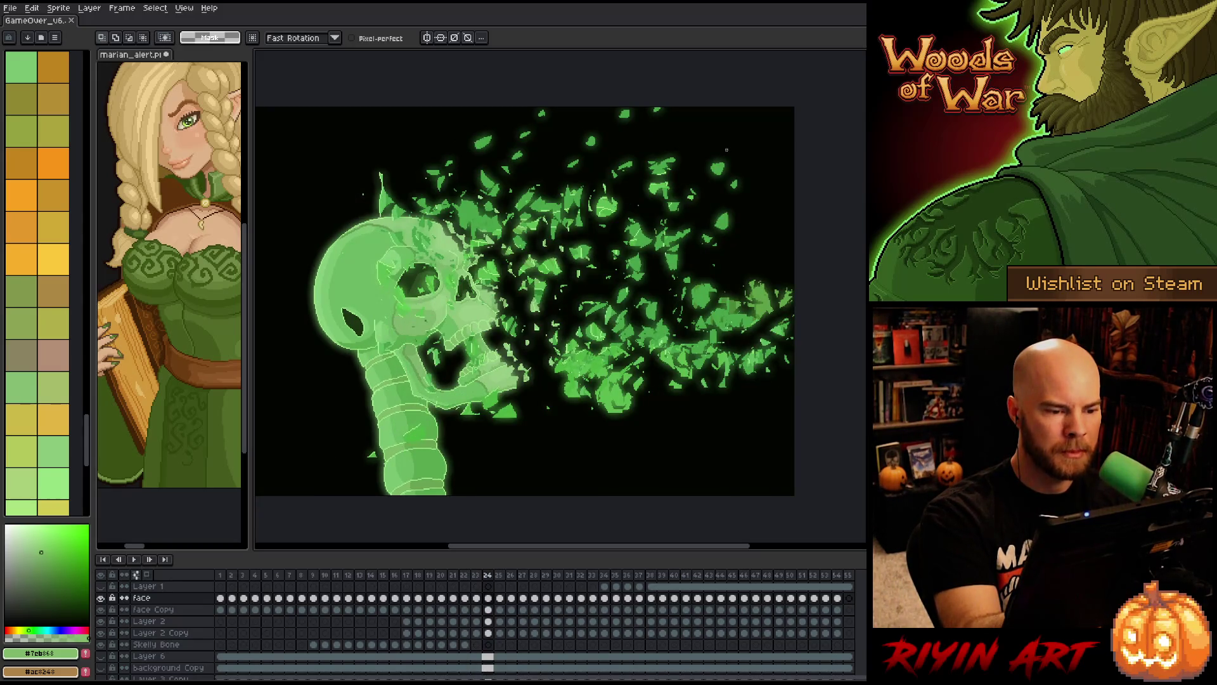
pyautogui.press('Right')
pyautogui.press('Left')
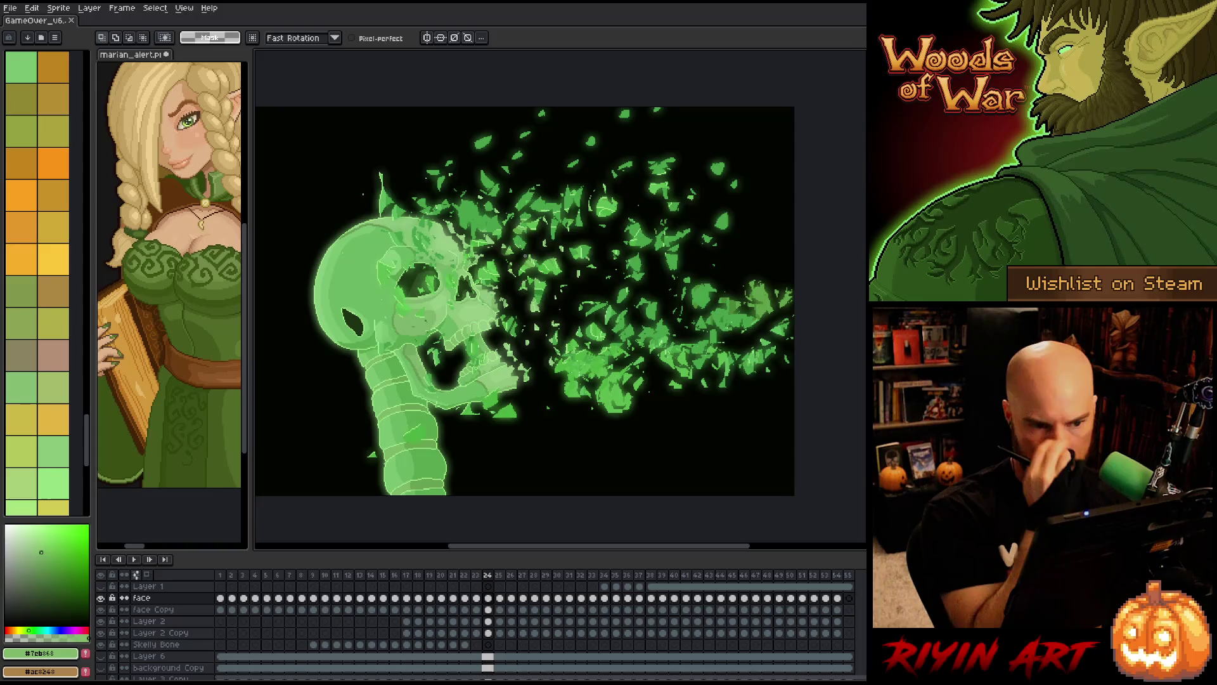
pyautogui.press('Right')
pyautogui.press('Left')
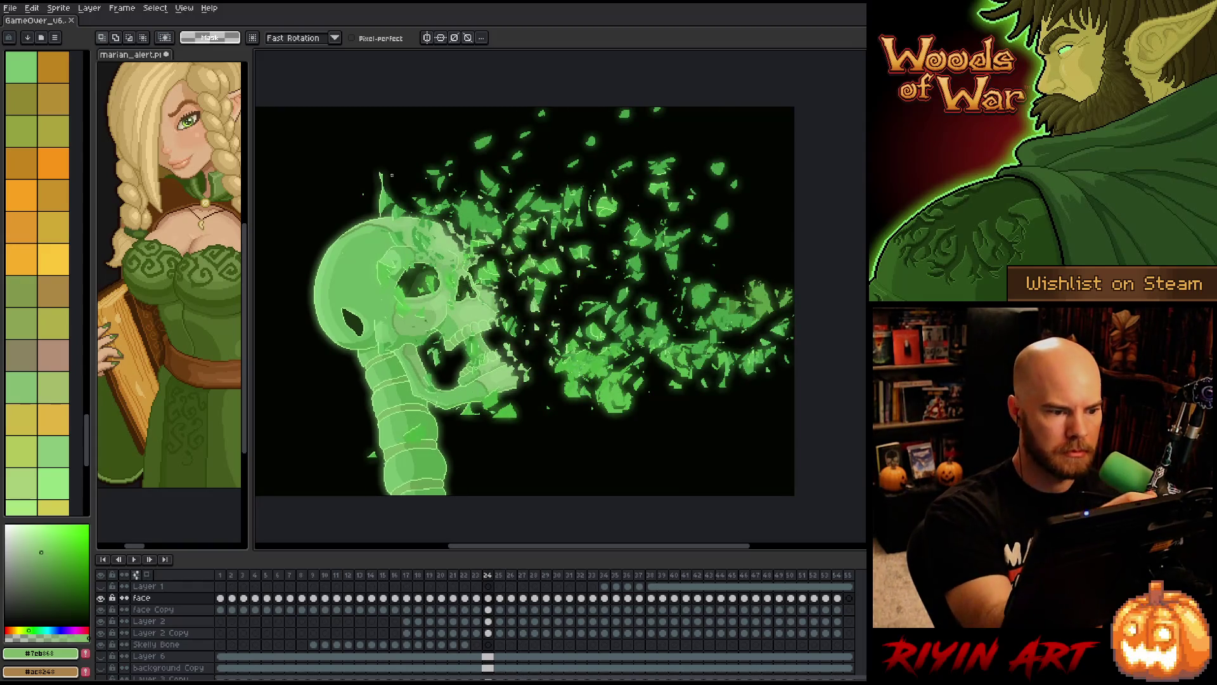
pyautogui.moveTo(375, 194); pyautogui.dragTo(437, 145)
pyautogui.press('Right')
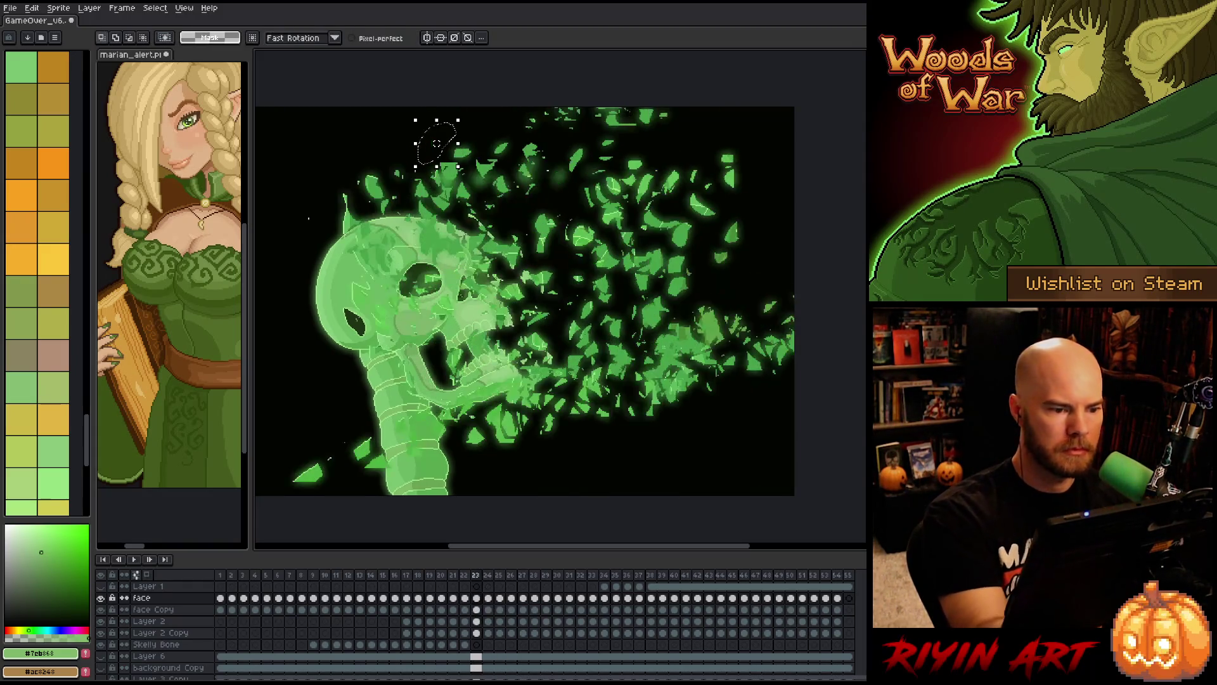
# - Step through frames 22–28 to review the shard motion, clearing the selection
pyautogui.press('Left')
pyautogui.press('Right')
pyautogui.press('Right')
pyautogui.press('Right')
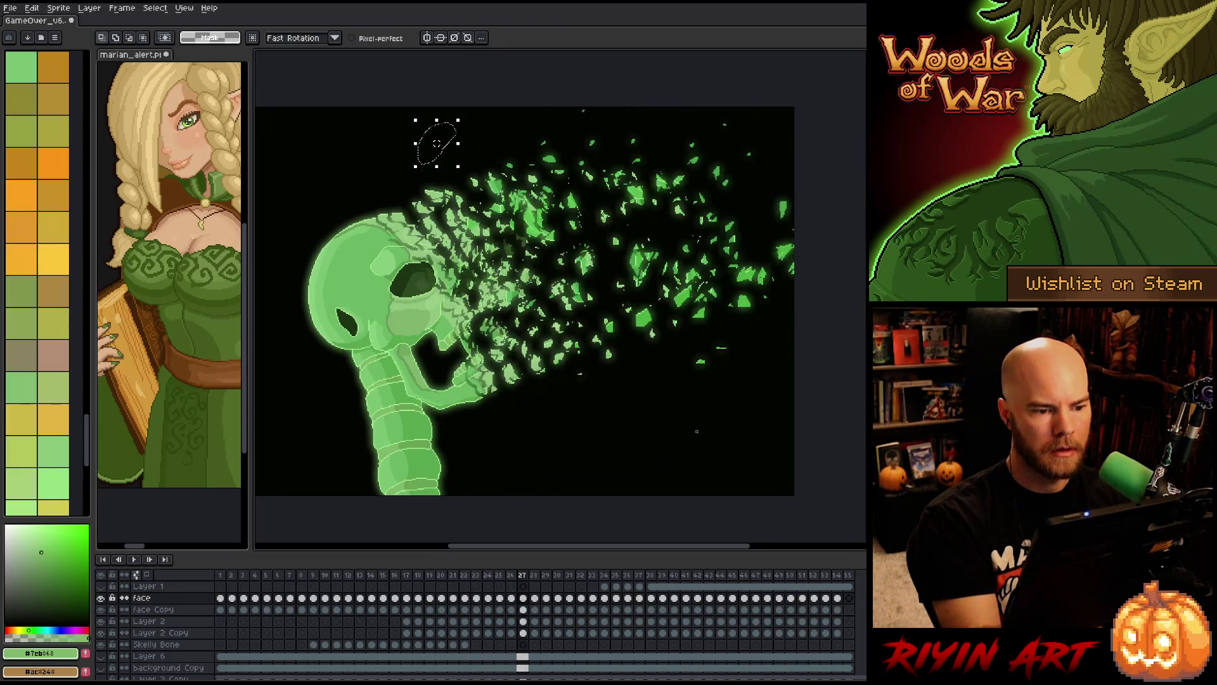
pyautogui.press('Left')
pyautogui.press('Left')
pyautogui.press('Left')
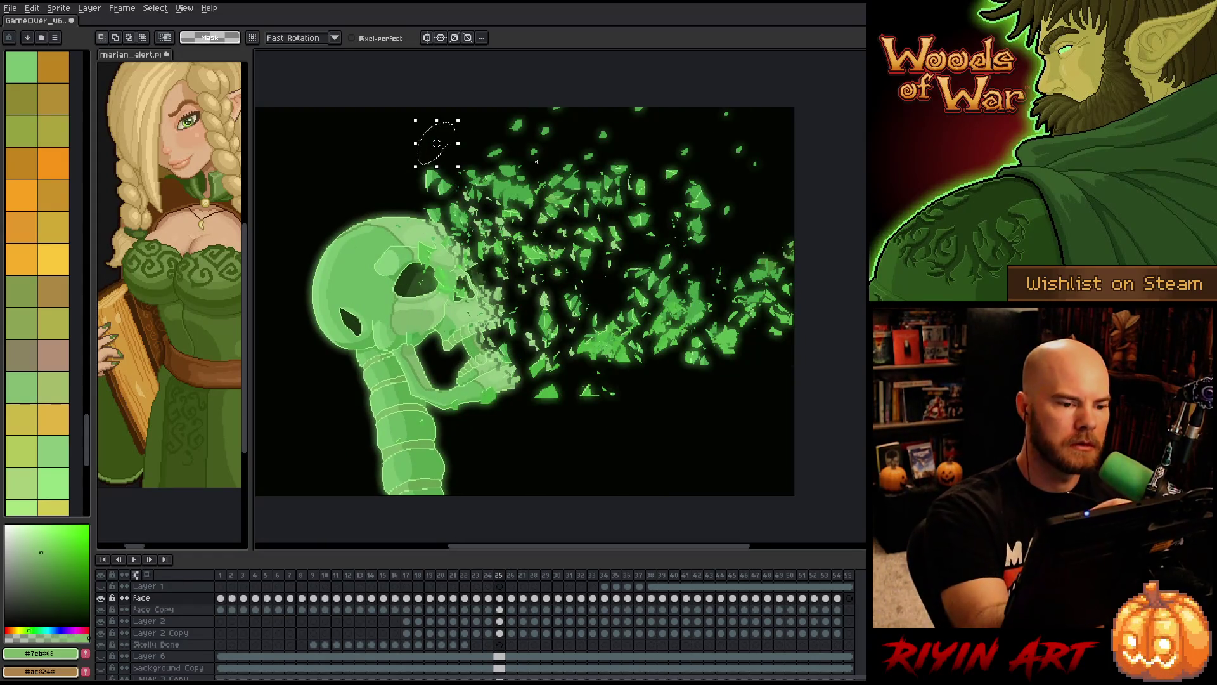
pyautogui.hotkey('ctrl', 'd')
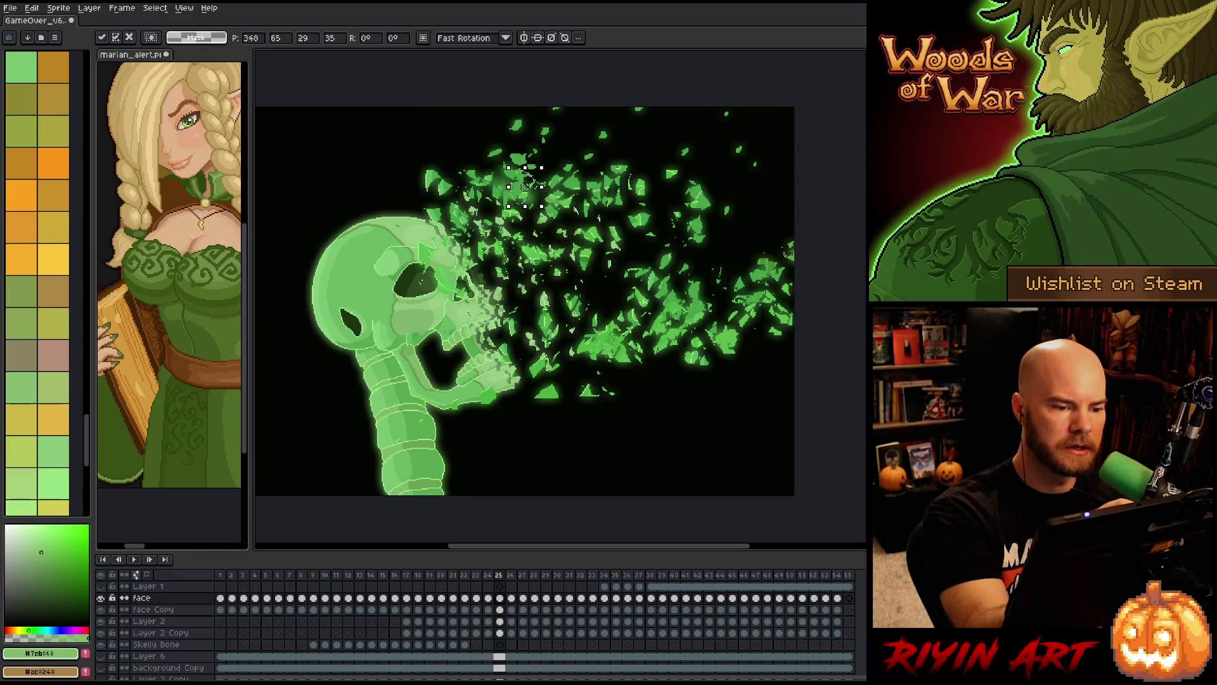
pyautogui.press('.')
pyautogui.press(',')
pyautogui.press(',')
pyautogui.press(',')
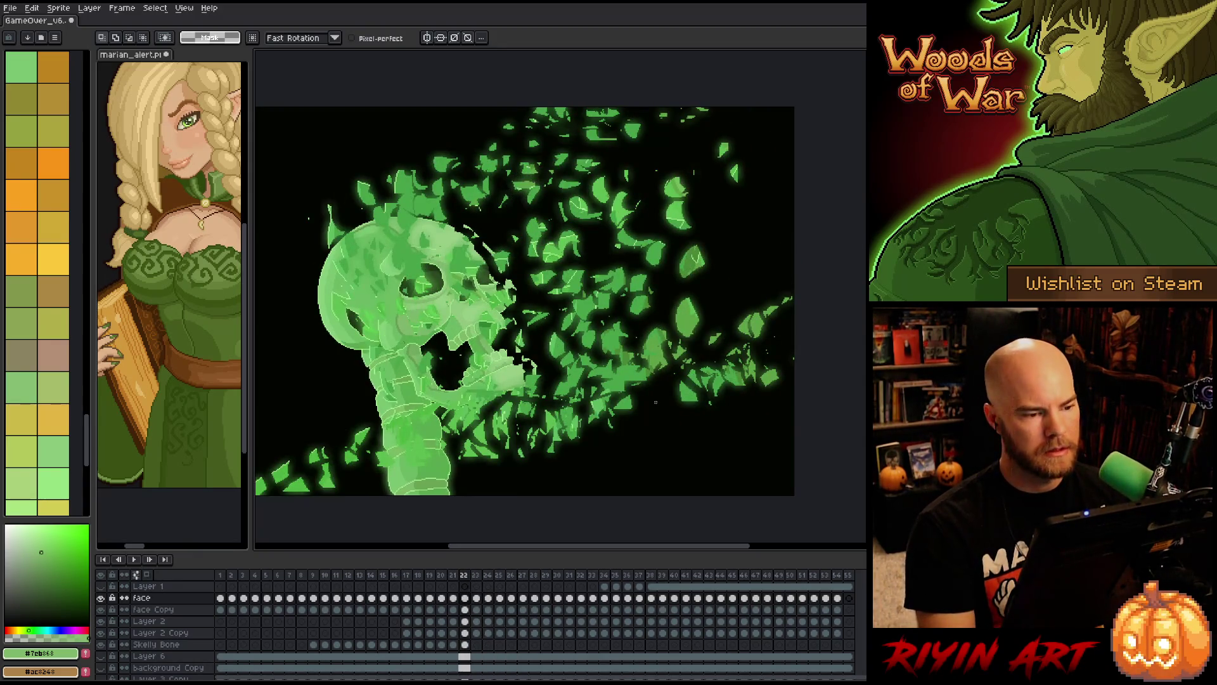
# - Step between the shattering face and skull stages, then scrub through to the end
pyautogui.press(',')
pyautogui.press(',')
pyautogui.press(',')
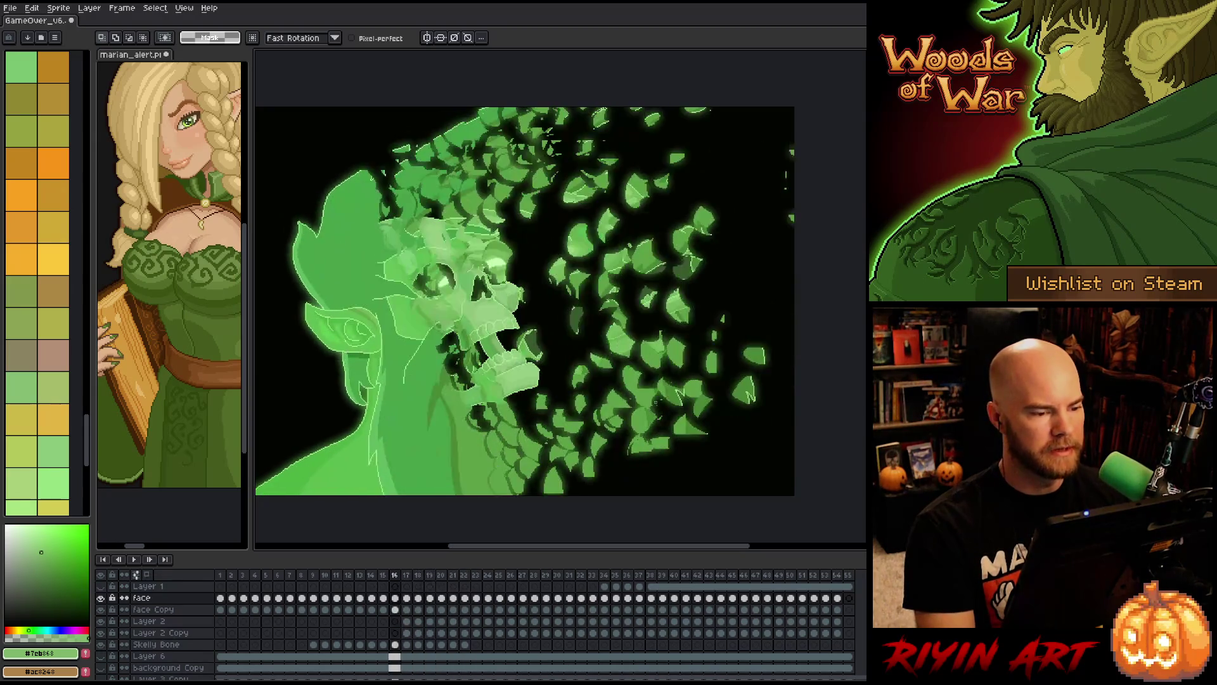
pyautogui.press(',')
pyautogui.press(',')
pyautogui.press(',')
pyautogui.press('.')
pyautogui.press('.')
pyautogui.press('.')
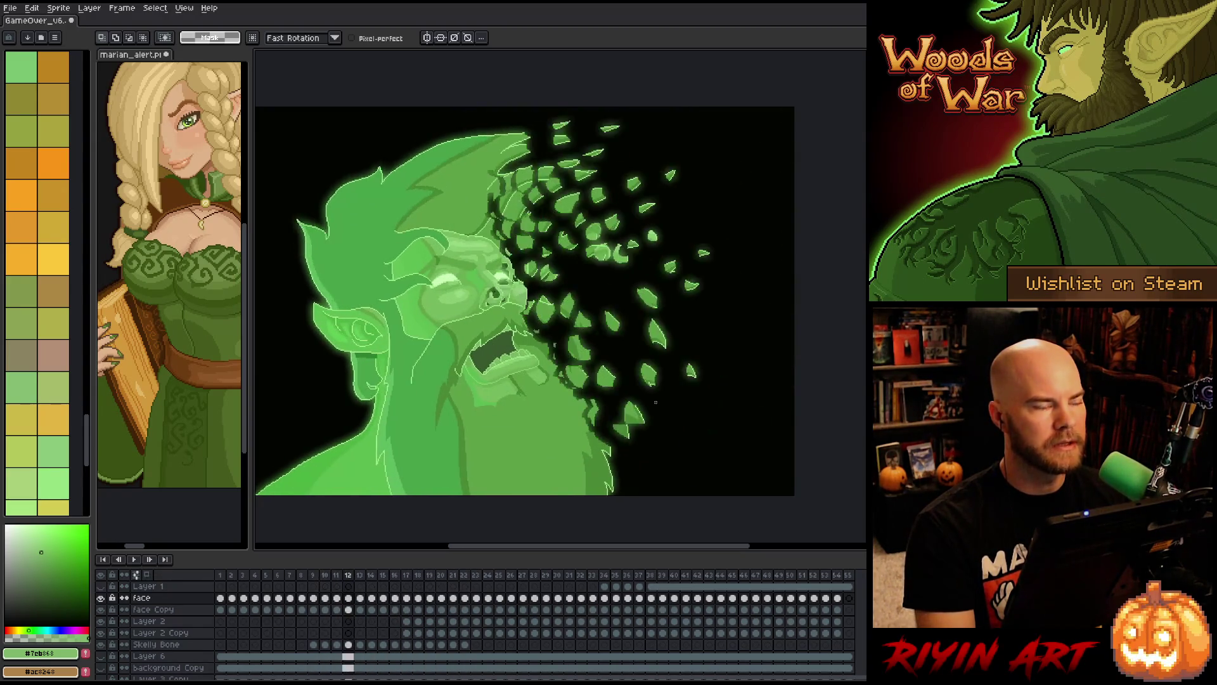
pyautogui.press('.')
pyautogui.press('.')
pyautogui.press('.')
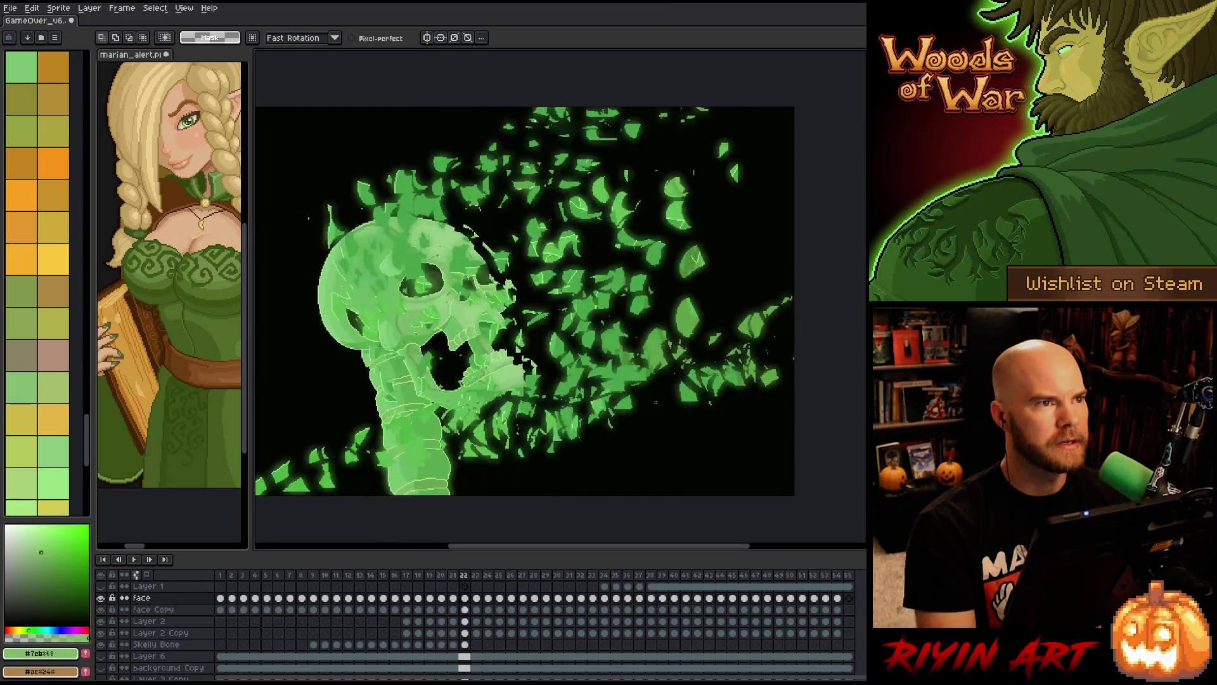
pyautogui.press('.')
pyautogui.press('.')
pyautogui.press('.')
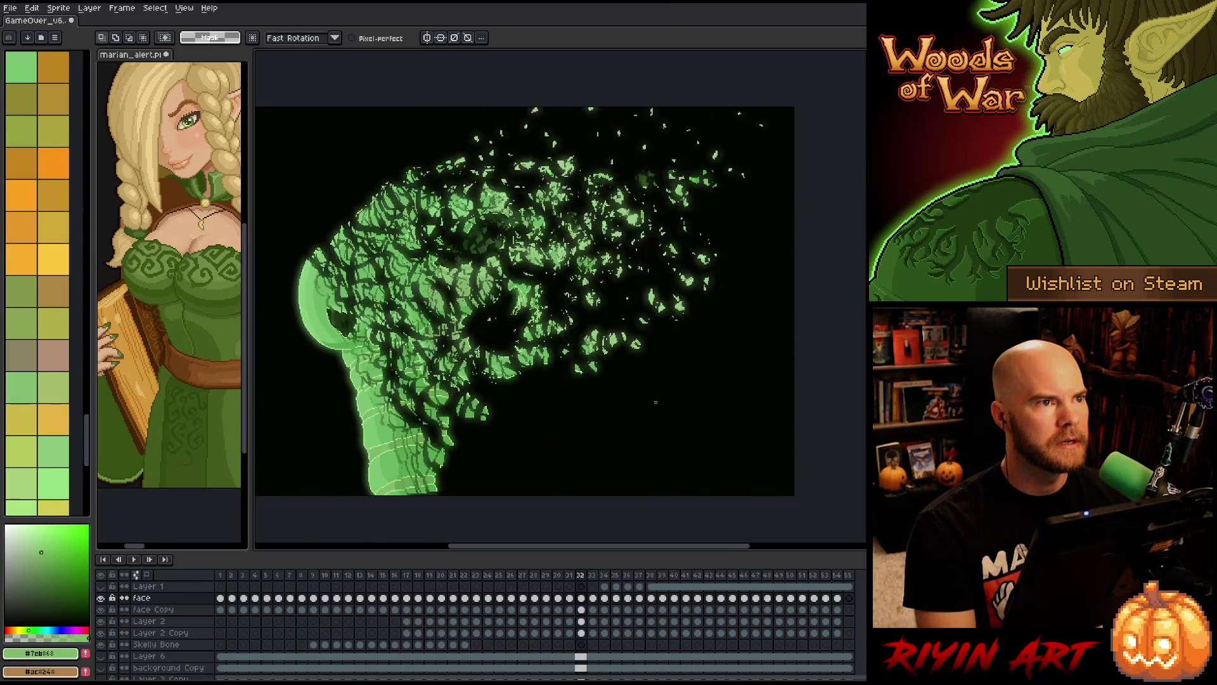
pyautogui.press(',')
pyautogui.press(',')
pyautogui.press(',')
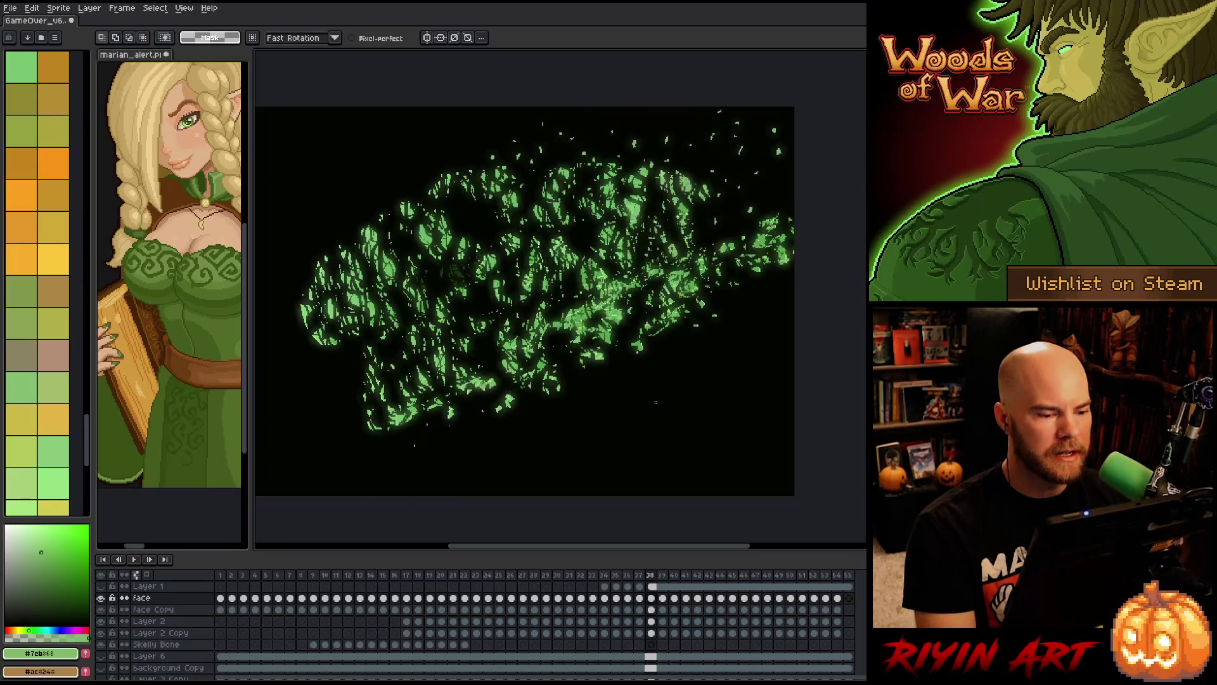
pyautogui.press(',')
pyautogui.press(',')
pyautogui.press(',')
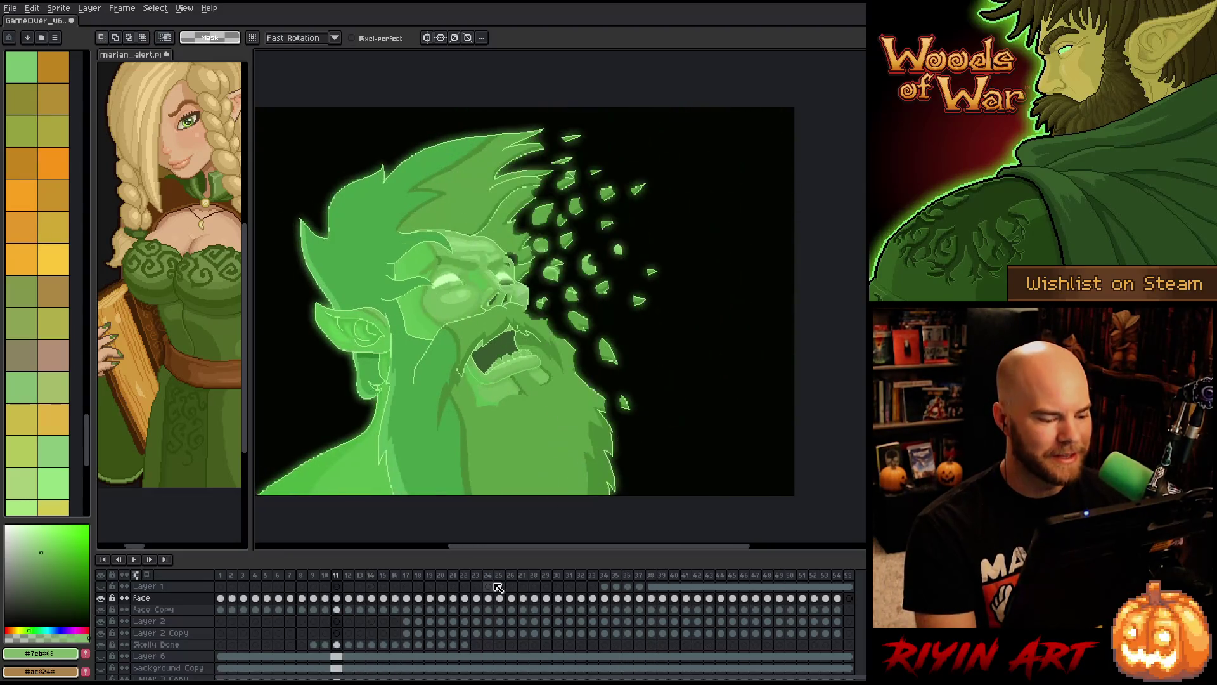
pyautogui.press('.')
pyautogui.press('.')
pyautogui.press('.')
pyautogui.moveTo(223, 608); pyautogui.dragTo(840, 602)
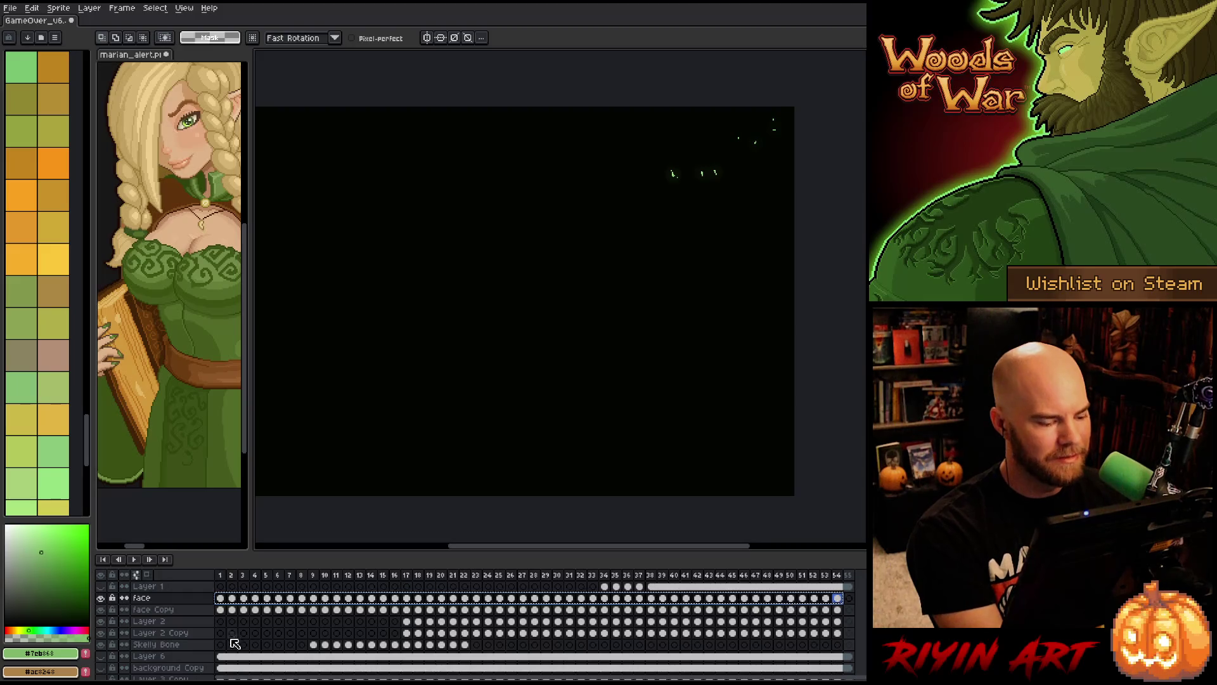
# - Clear face Copy cels 1–54
pyautogui.click(221, 610)
pyautogui.moveTo(223, 612); pyautogui.dragTo(840, 614)
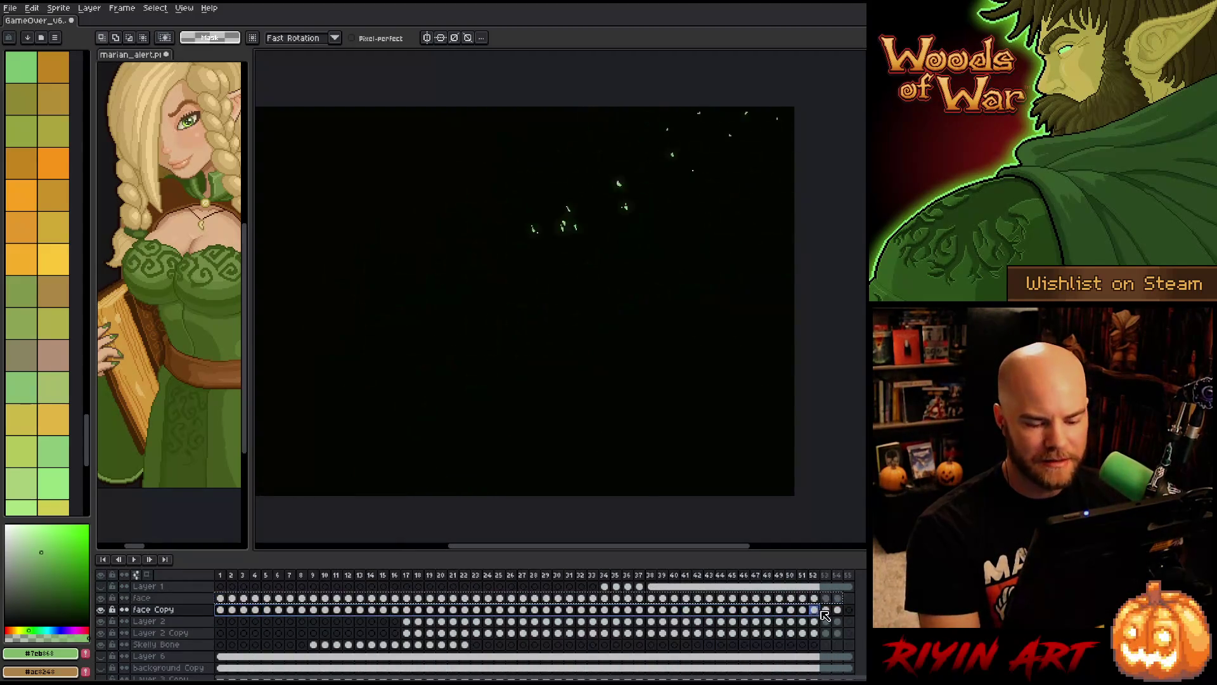
pyautogui.press('Delete')
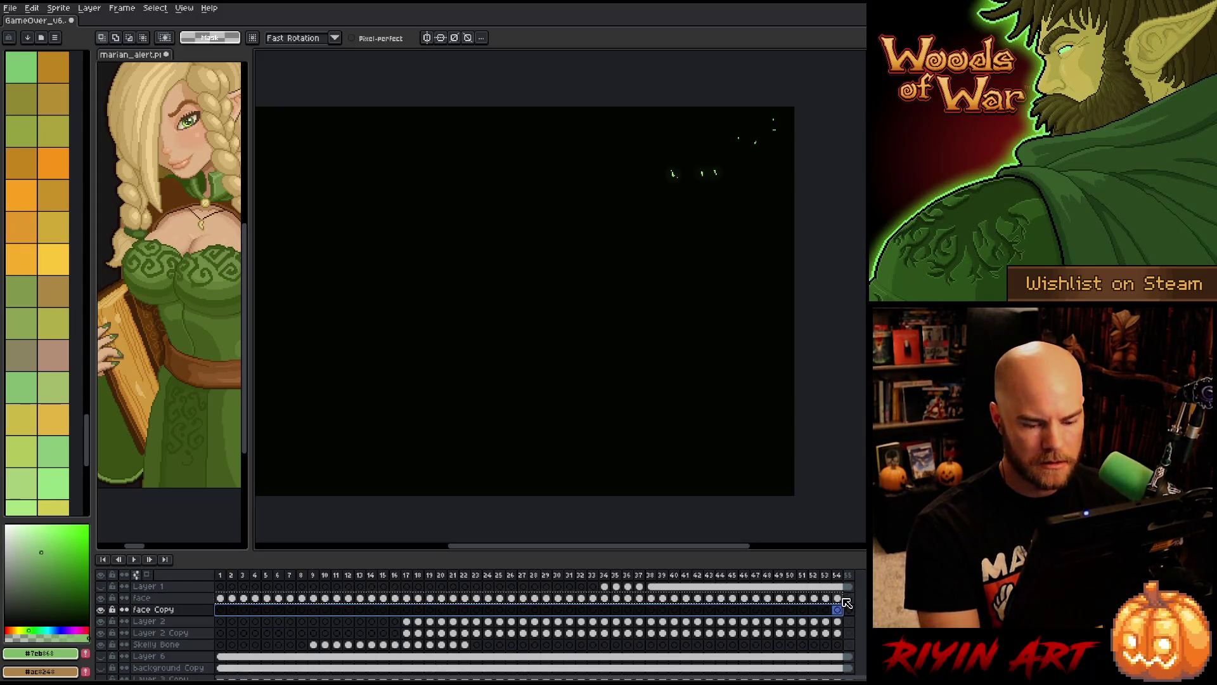
# - Paste the face frames into the face Copy layer starting at frame 1
pyautogui.click(838, 598)
pyautogui.click(220, 598)
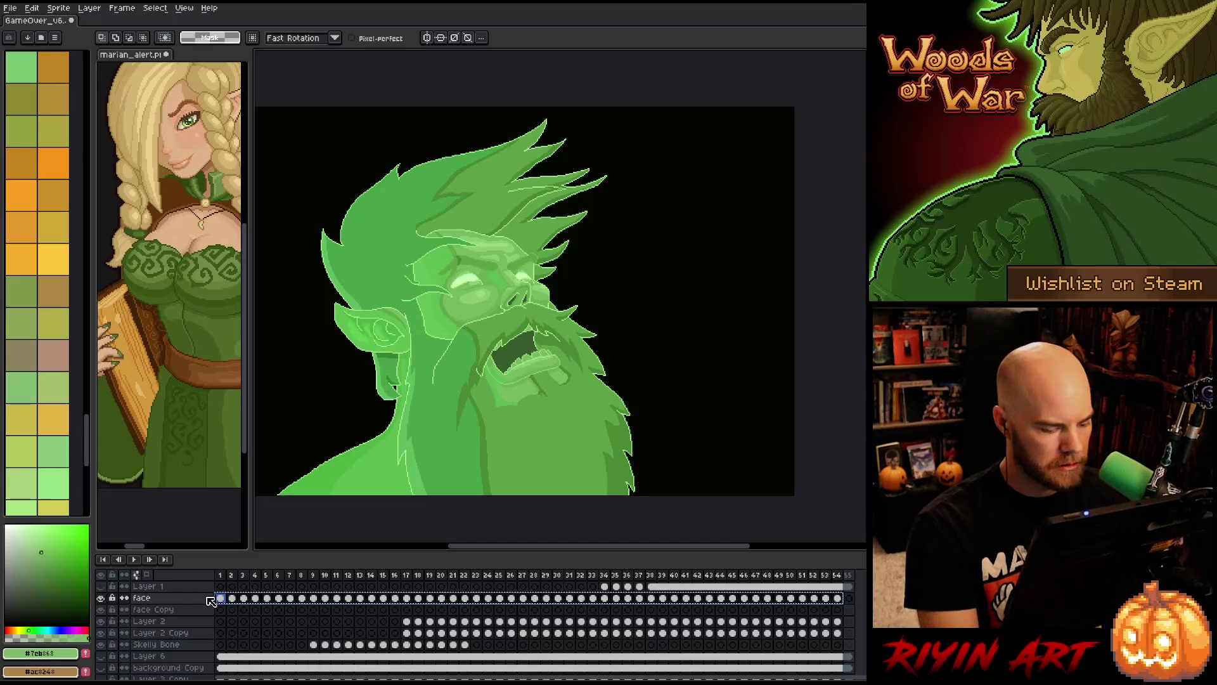
pyautogui.click(218, 612)
pyautogui.hotkey('ctrl', 'v')
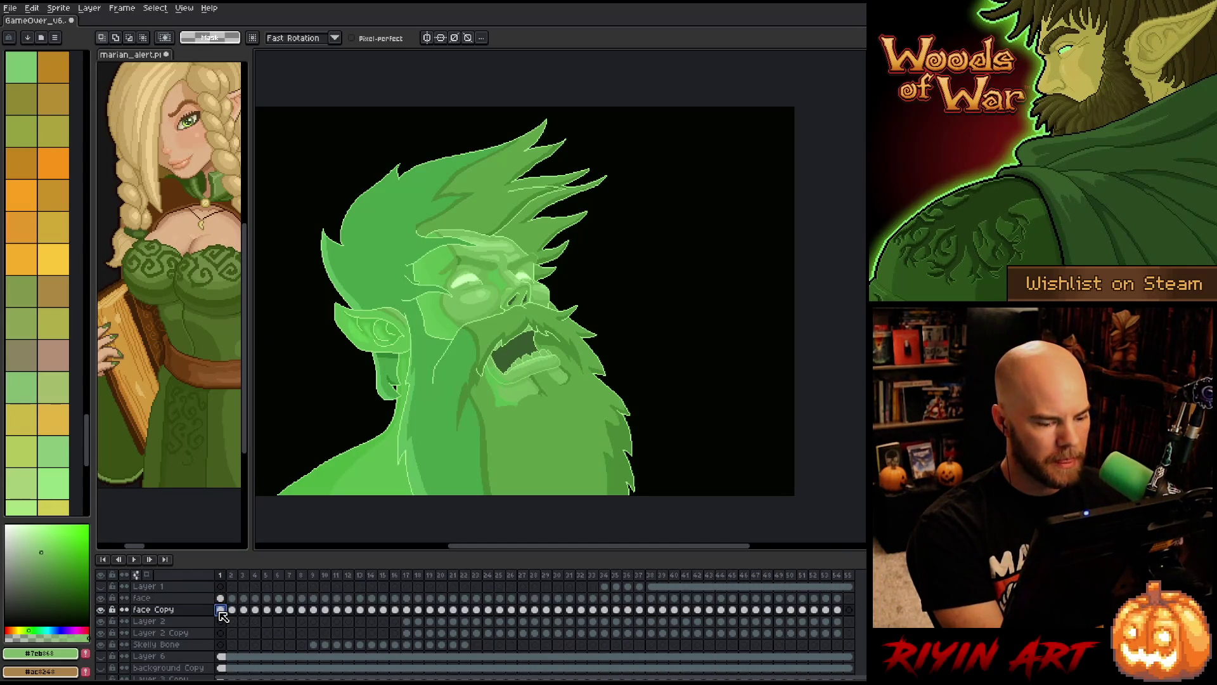
# - Apply a blur-17x17 convolution matrix to every face Copy cel, then preview frames 1–25
pyautogui.moveTo(843, 614); pyautogui.dragTo(192, 618)
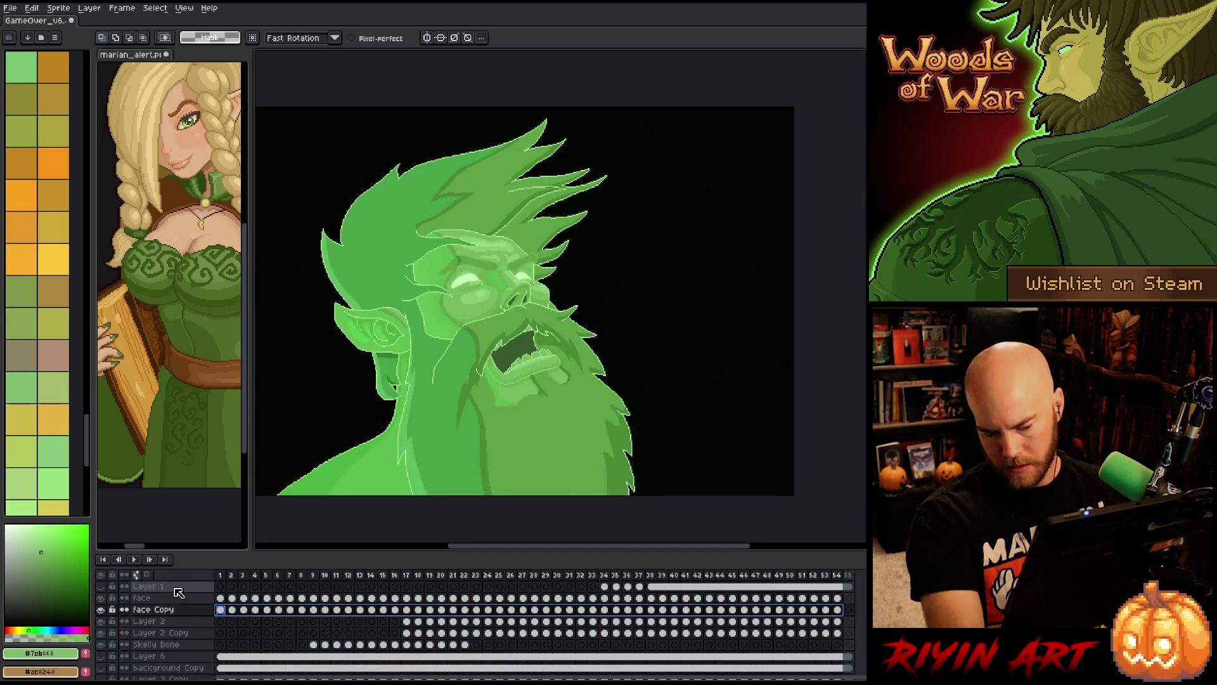
pyautogui.press('F9')
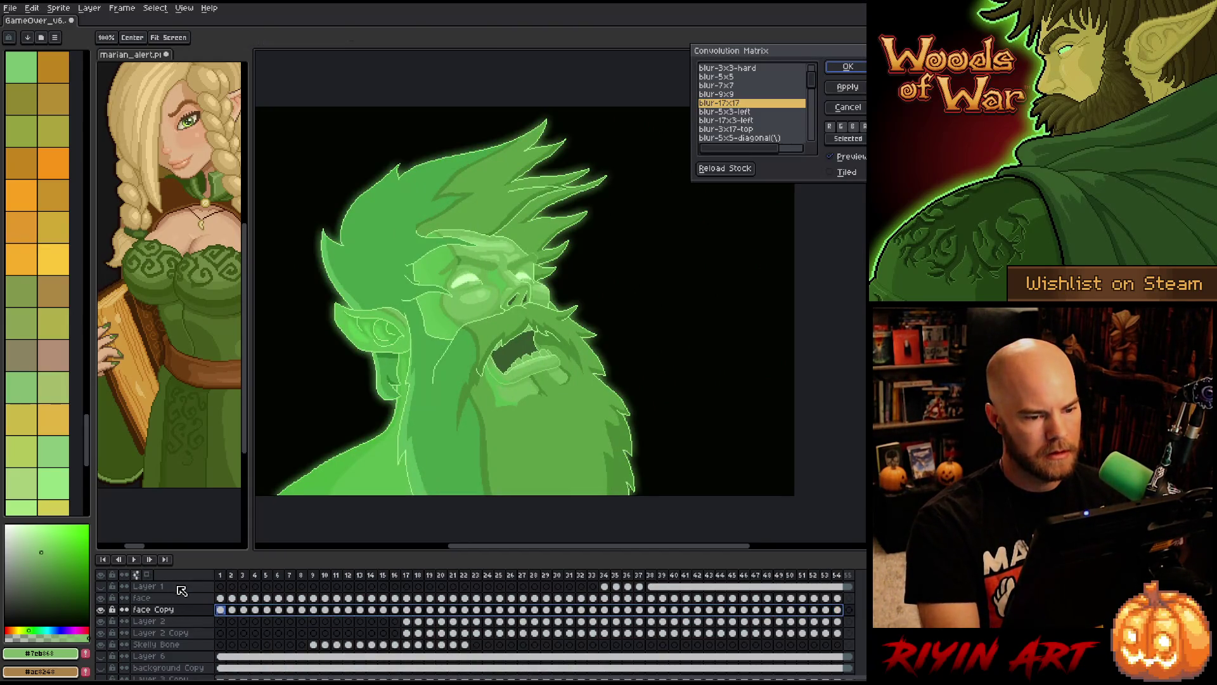
pyautogui.press('Return')
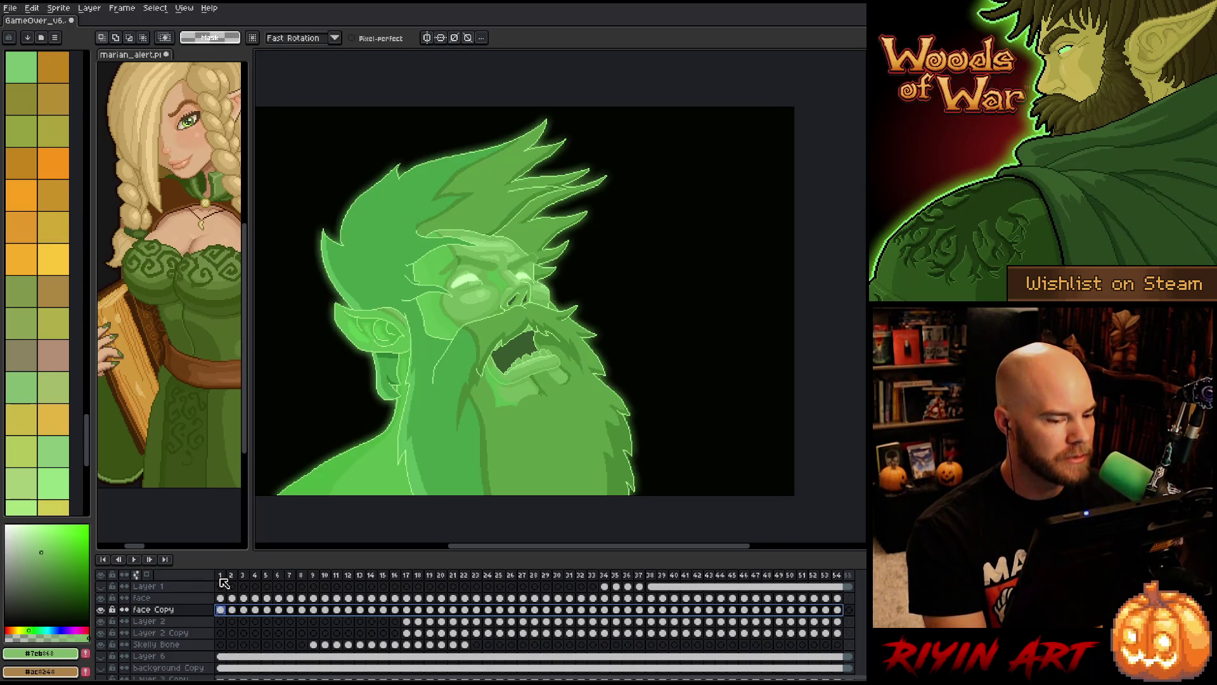
pyautogui.moveTo(222, 577)
pyautogui.mouseDown()
pyautogui.moveTo(645, 574)
pyautogui.moveTo(693, 562)
pyautogui.moveTo(620, 563)
pyautogui.moveTo(794, 553)
pyautogui.moveTo(355, 568)
pyautogui.moveTo(241, 587)
pyautogui.mouseUp()
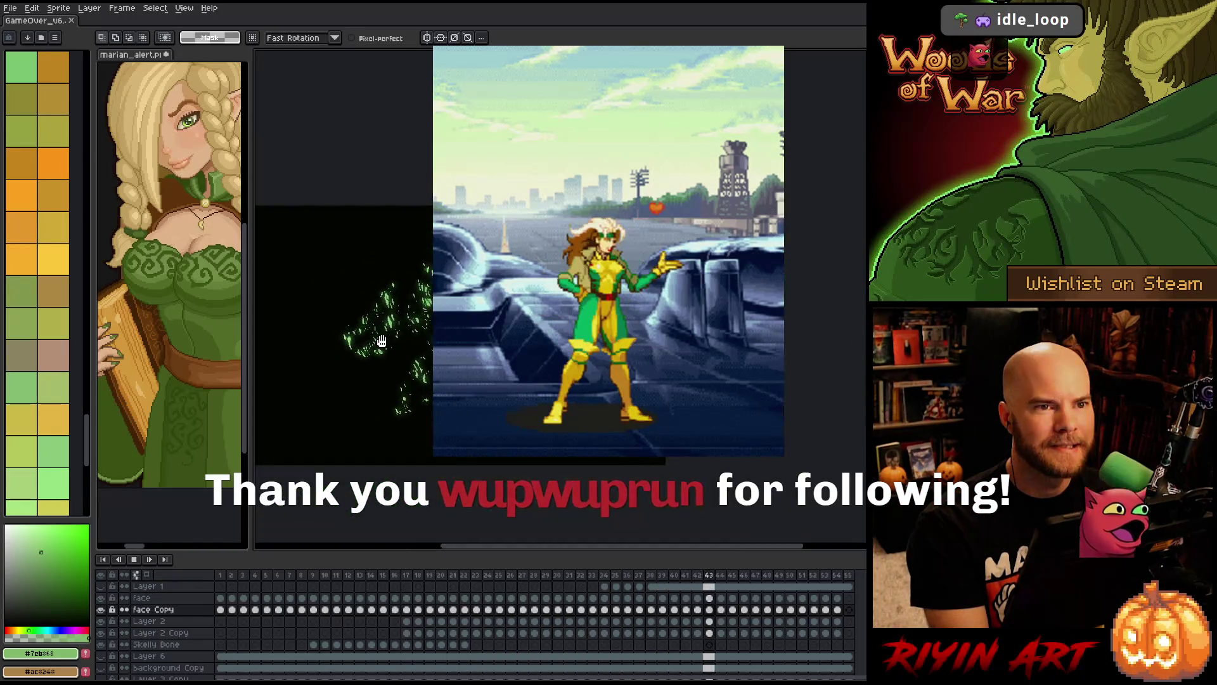
pyautogui.press('z')
pyautogui.scroll(-1, 380, 346)
pyautogui.press('m')
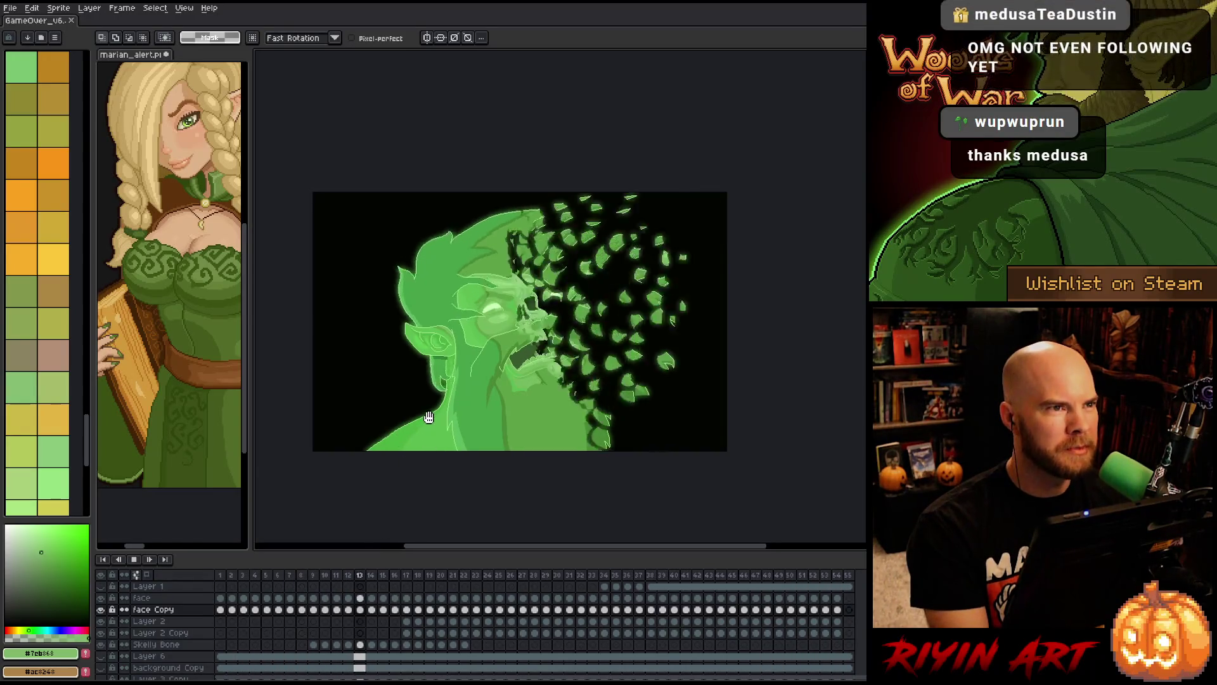
pyautogui.scroll(1, 425, 437)
pyautogui.scroll(-1, 460, 420)
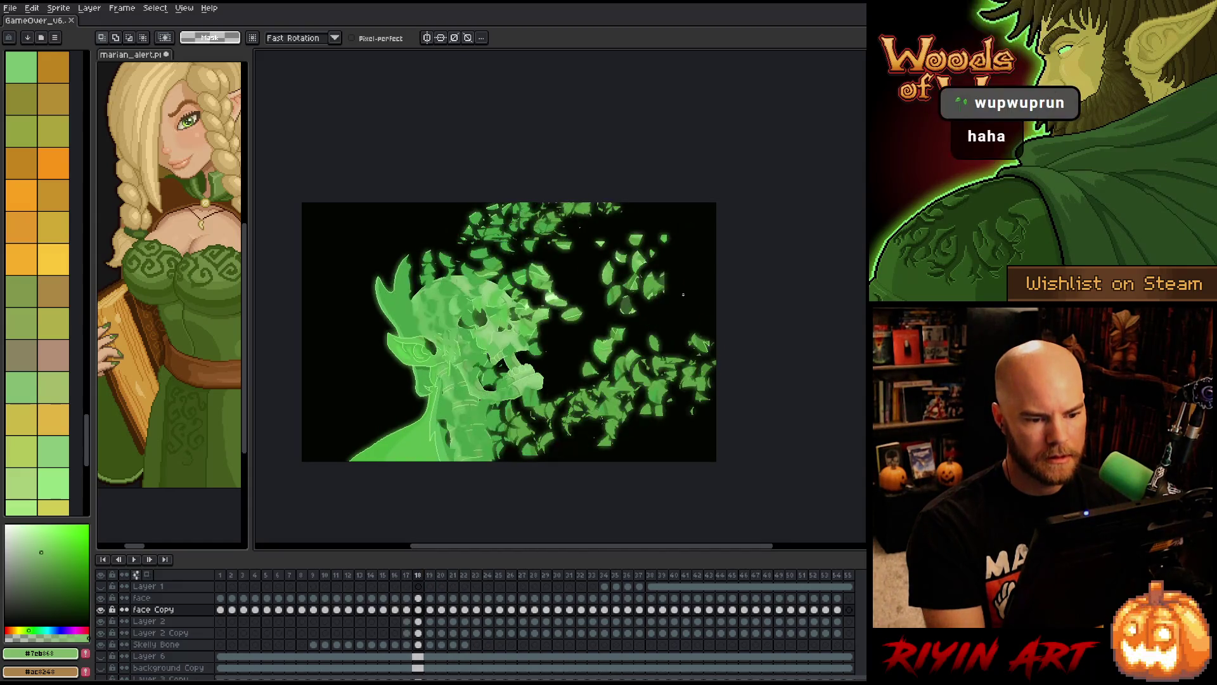
pyautogui.scroll(1, 684, 290)
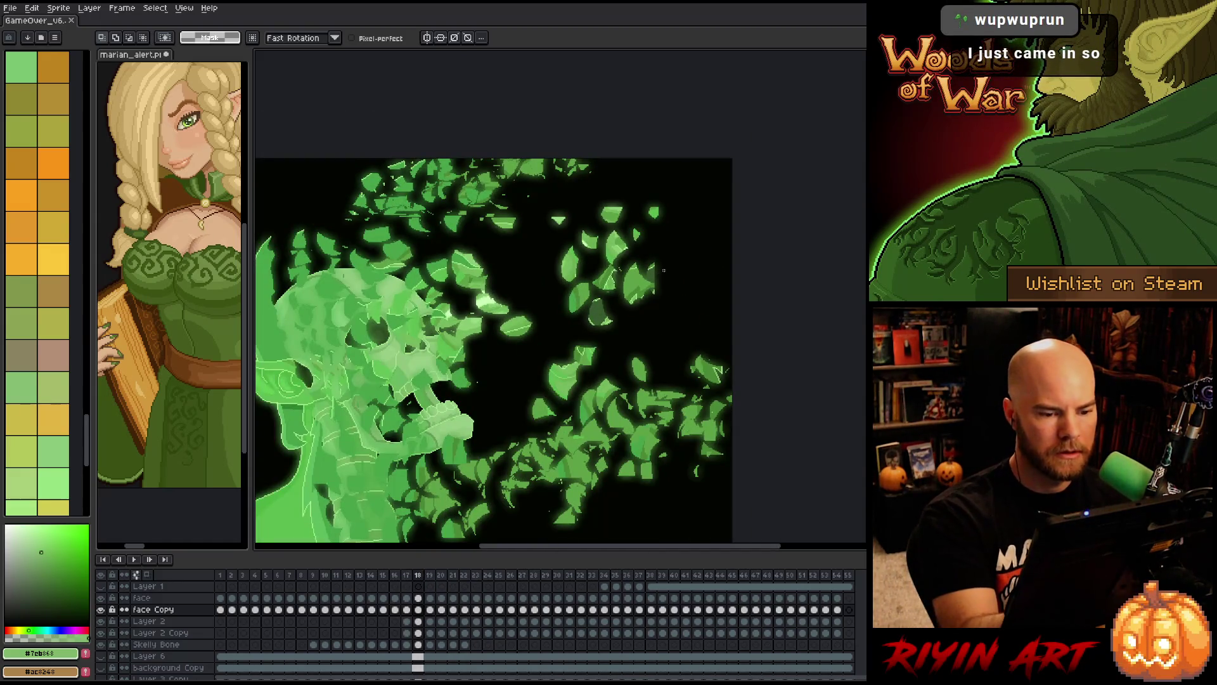
# - Move a small leaf up and right on the face layer, then step forward
pyautogui.moveTo(659, 274)
pyautogui.mouseDown()
pyautogui.moveTo(694, 258)
pyautogui.moveTo(656, 266)
pyautogui.moveTo(666, 279)
pyautogui.moveTo(657, 266)
pyautogui.mouseUp()
pyautogui.press('Up')
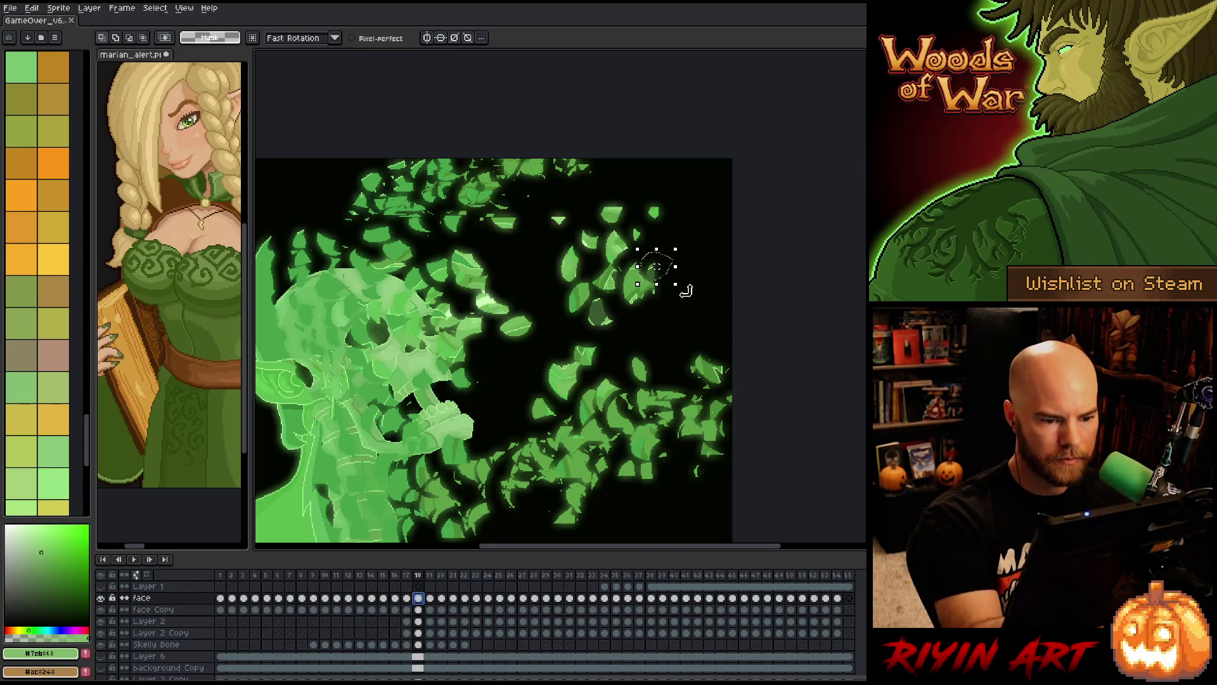
pyautogui.moveTo(669, 272); pyautogui.dragTo(663, 282)
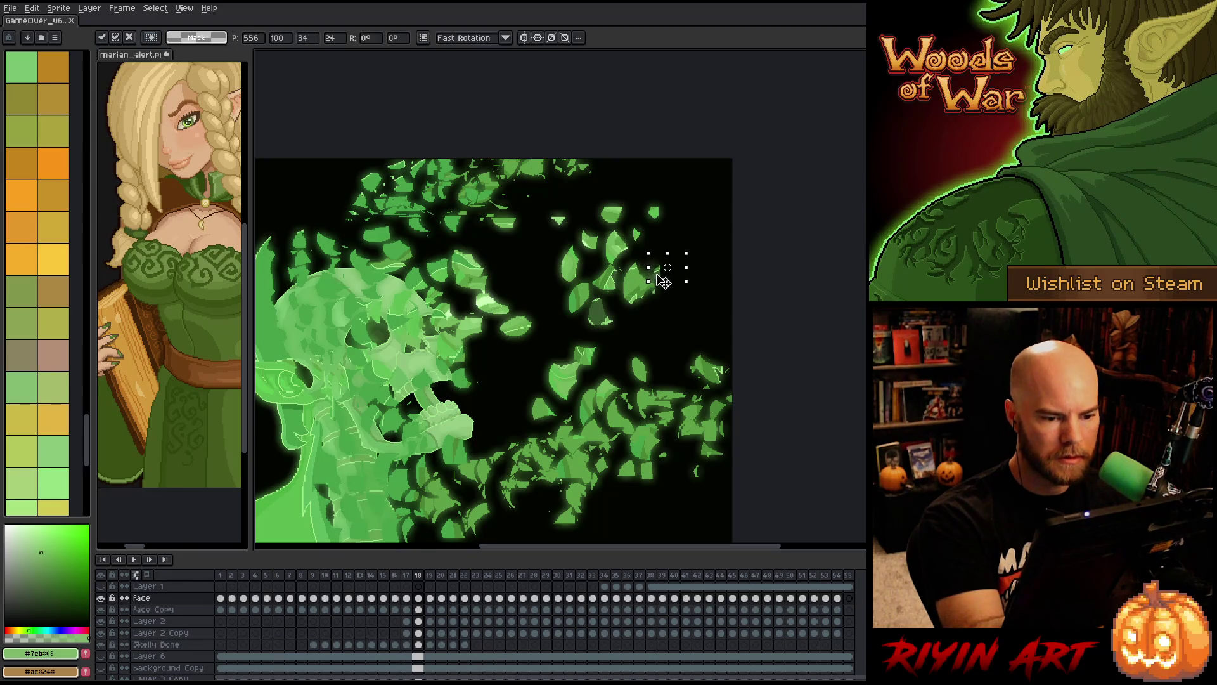
pyautogui.click(728, 220)
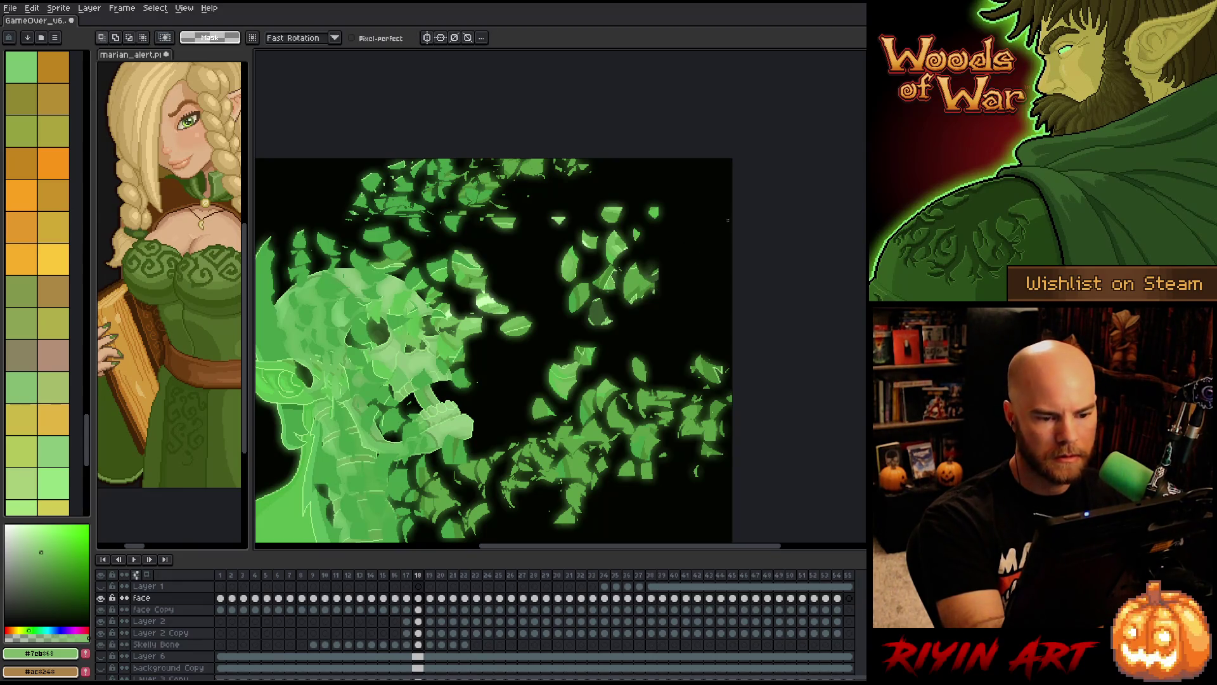
pyautogui.press('.')
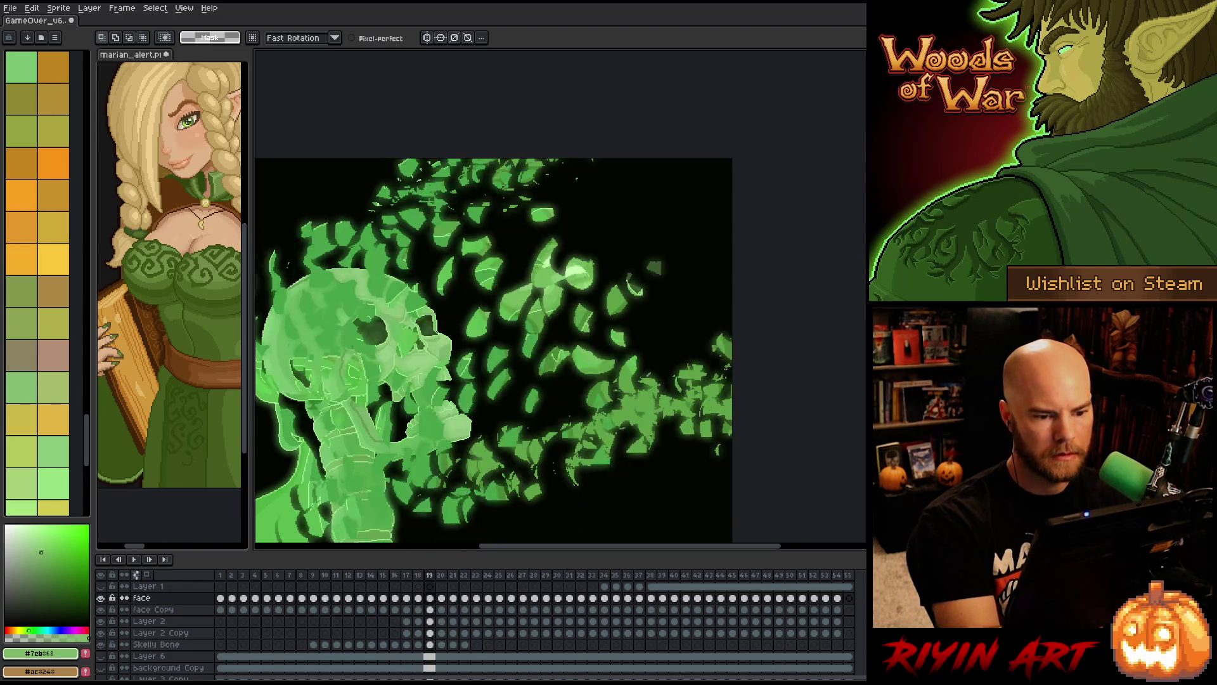
# - Shift the leaf slightly up and right on this frame, then review neighbouring frames
pyautogui.moveTo(660, 280); pyautogui.dragTo(663, 276)
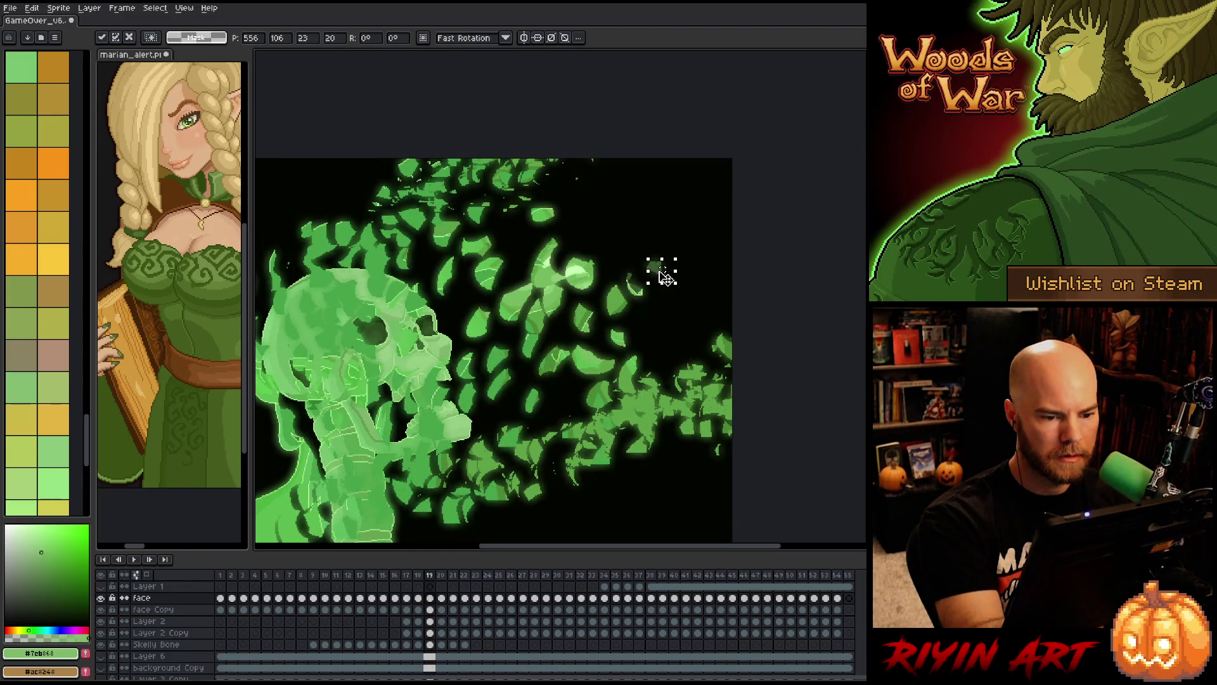
pyautogui.click(741, 359)
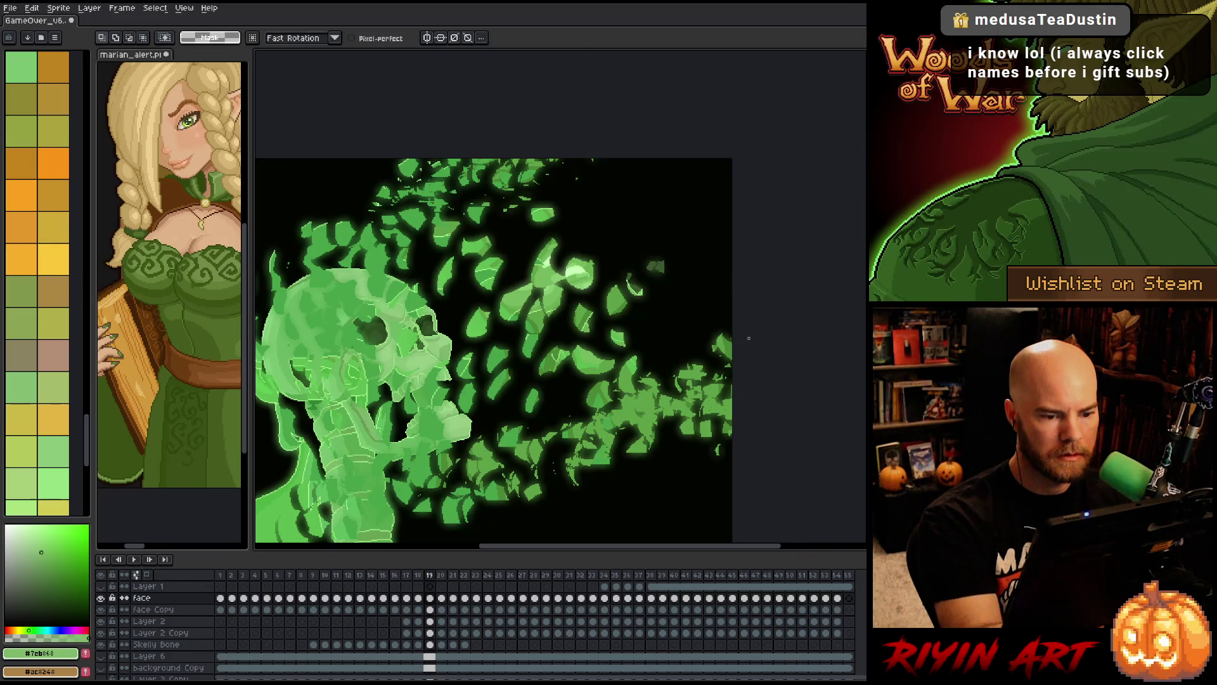
pyautogui.press('.')
pyautogui.press(',')
pyautogui.press(',')
pyautogui.press(',')
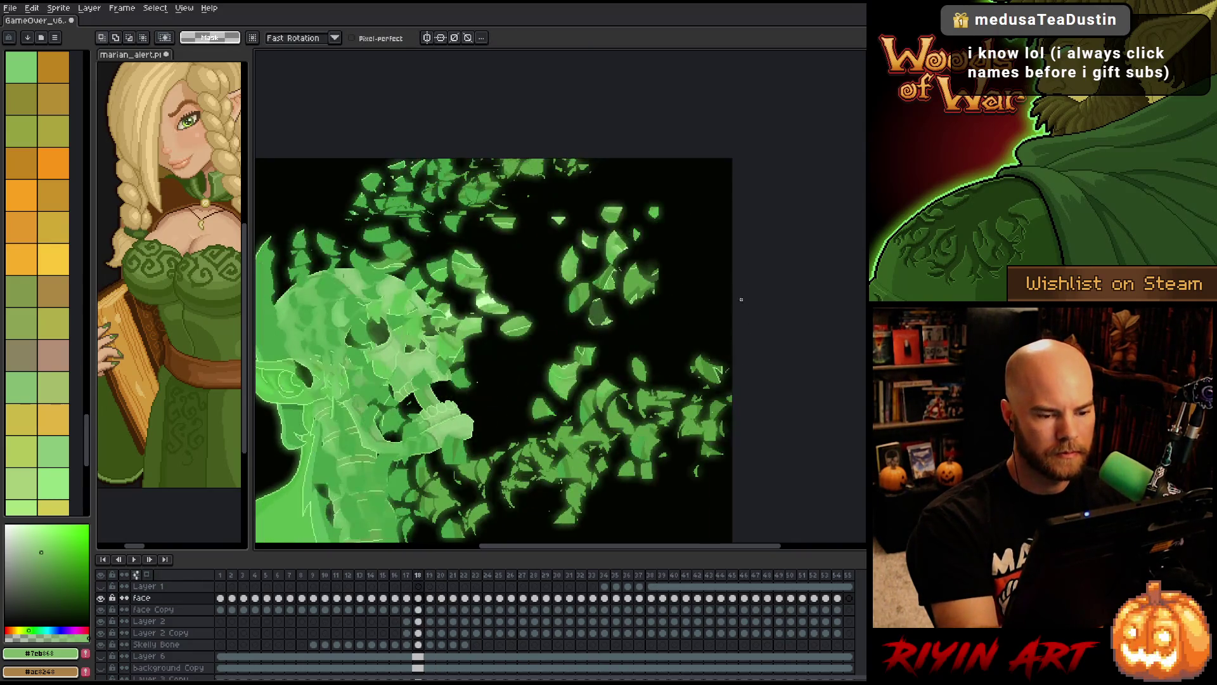
pyautogui.press('.')
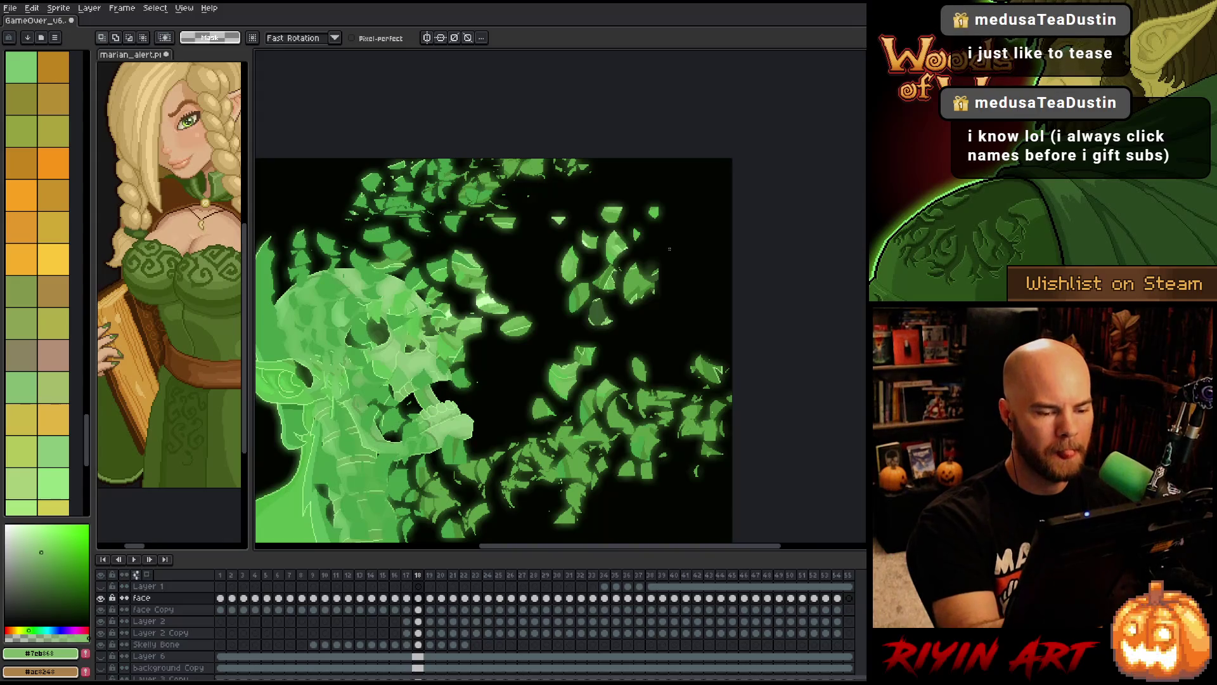
# - Lasso the wider upper-right leaf cluster and move it toward the top-right corner
pyautogui.moveTo(693, 234)
pyautogui.mouseDown()
pyautogui.moveTo(586, 254)
pyautogui.moveTo(627, 304)
pyautogui.mouseUp()
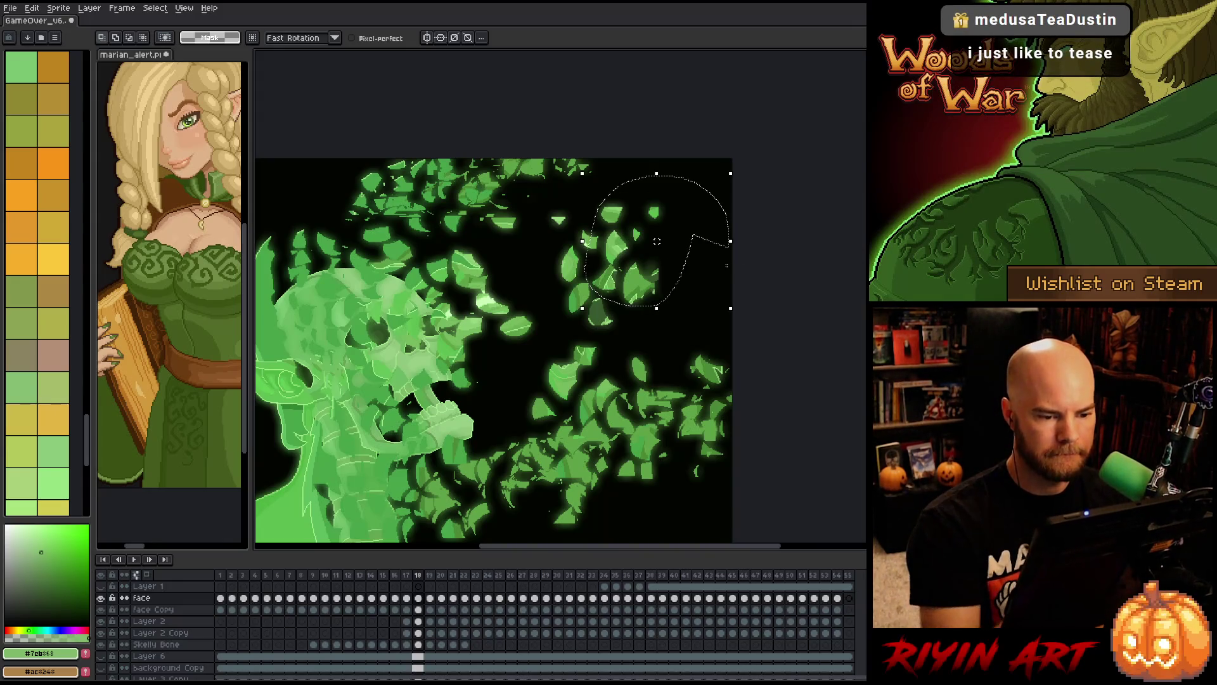
pyautogui.click(765, 178)
pyautogui.moveTo(569, 230); pyautogui.dragTo(733, 257)
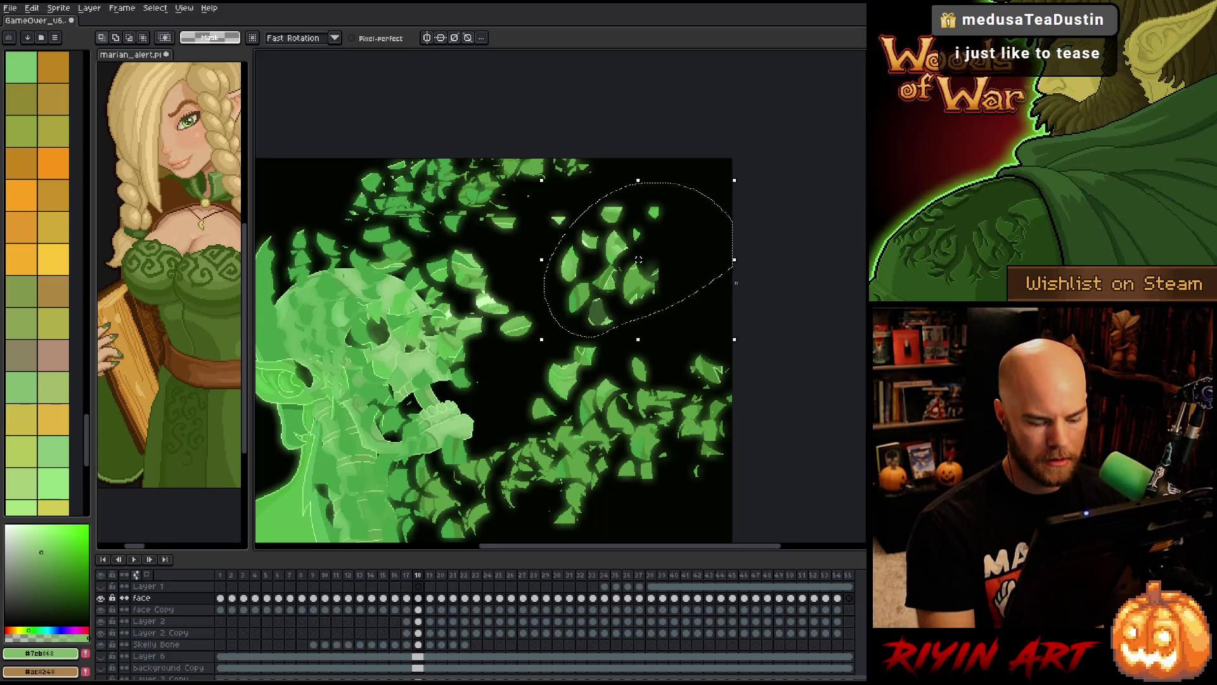
pyautogui.press('Right')
pyautogui.moveTo(612, 222)
pyautogui.mouseDown()
pyautogui.moveTo(719, 159)
pyautogui.moveTo(706, 182)
pyautogui.mouseUp()
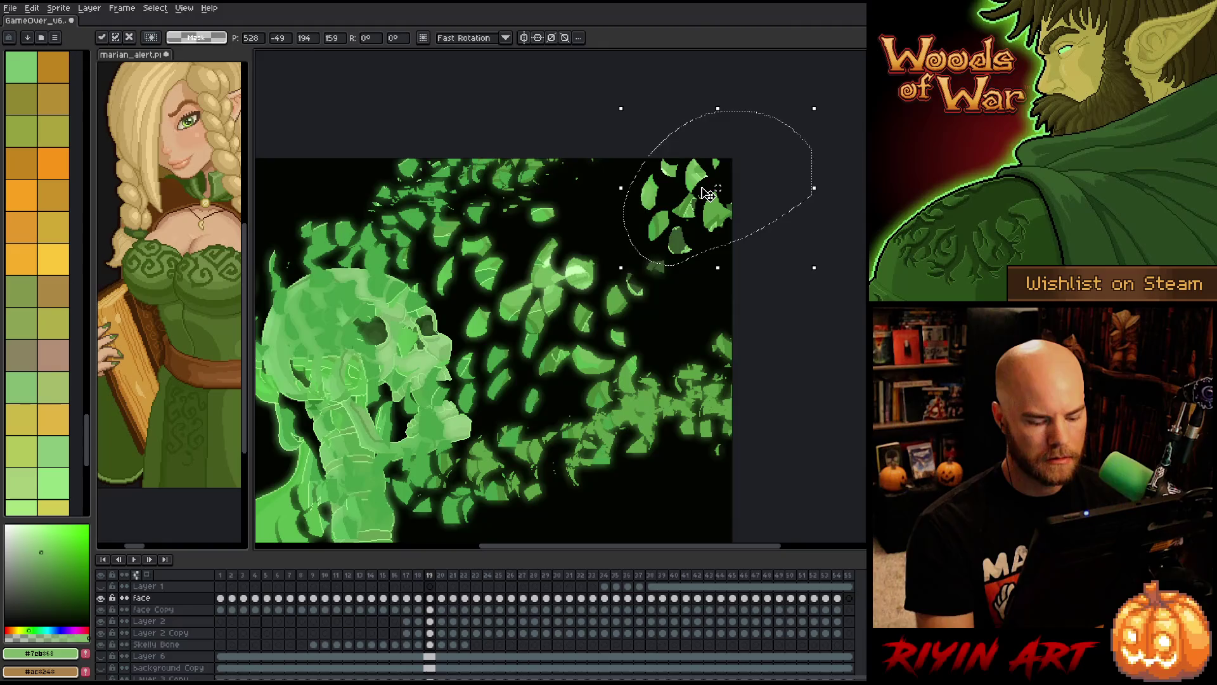
pyautogui.press('Left')
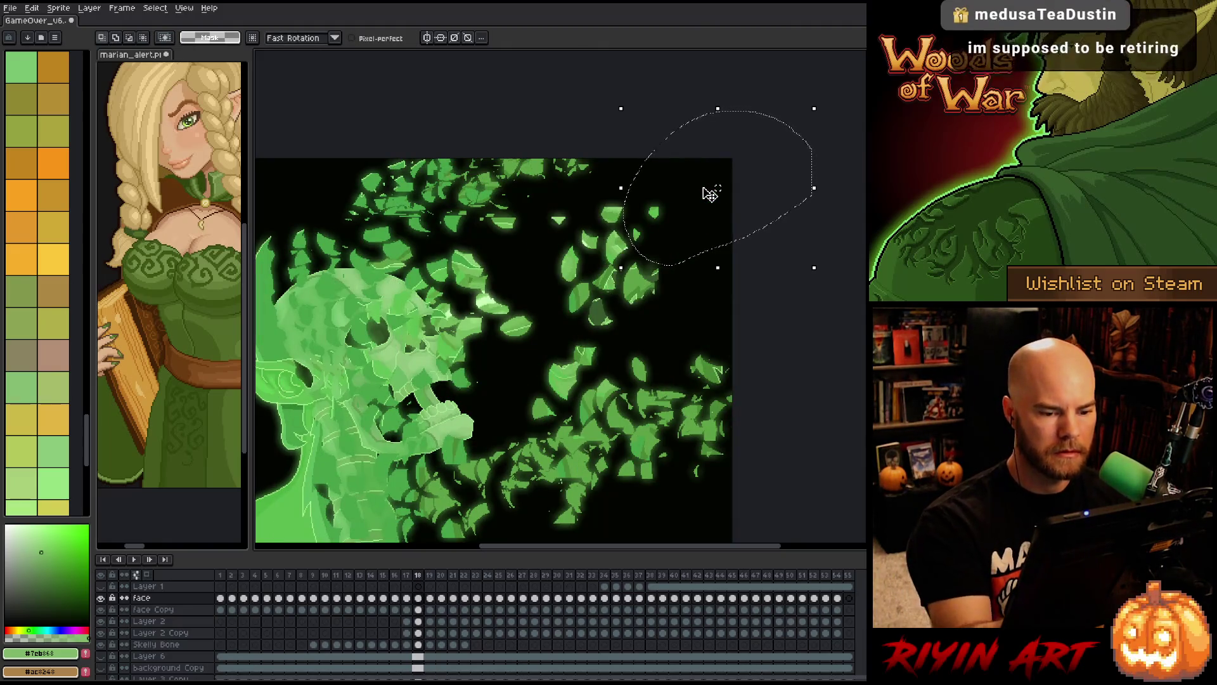
pyautogui.press('Right')
pyautogui.press('Left')
pyautogui.press('Right')
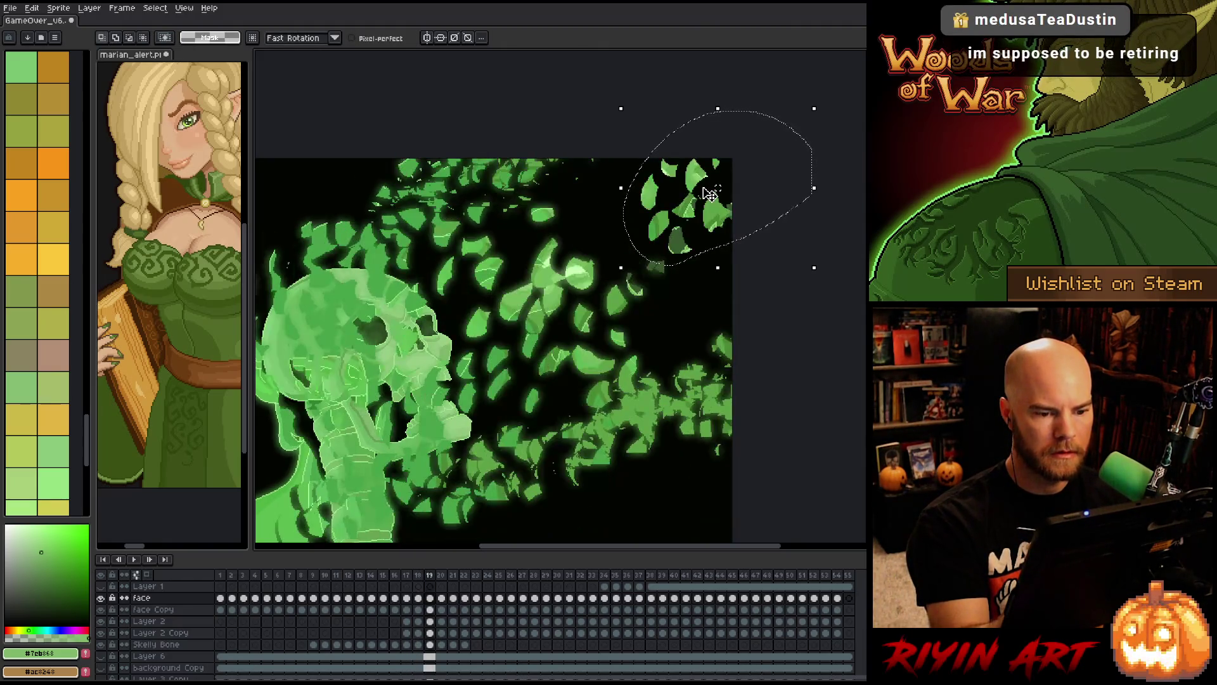
pyautogui.press('Right')
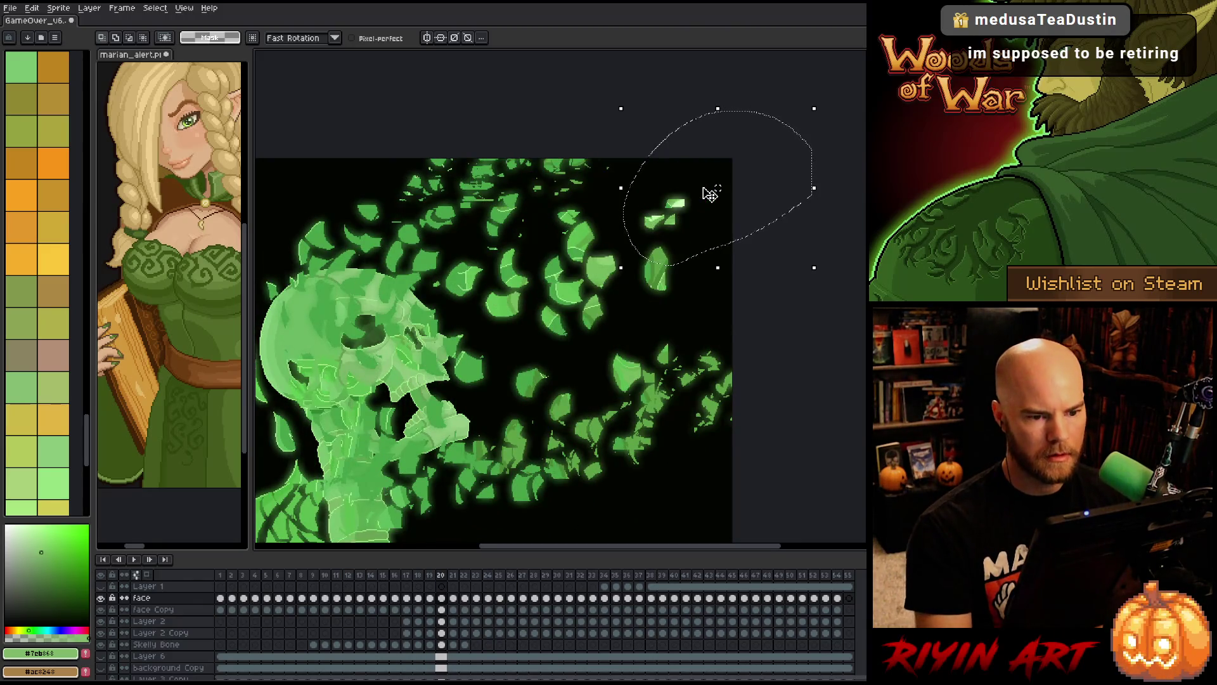
# - On frame 20, push the leaf cluster further up and right toward the edge
pyautogui.click(672, 231)
pyautogui.press('Left')
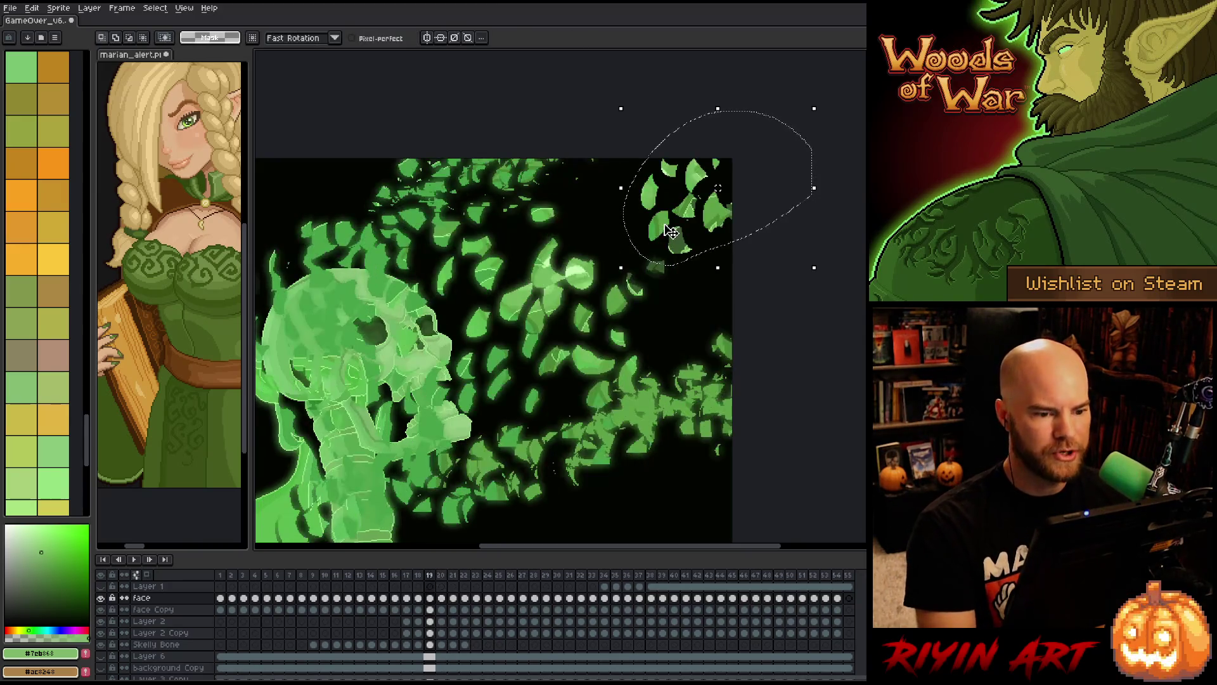
pyautogui.press('Right')
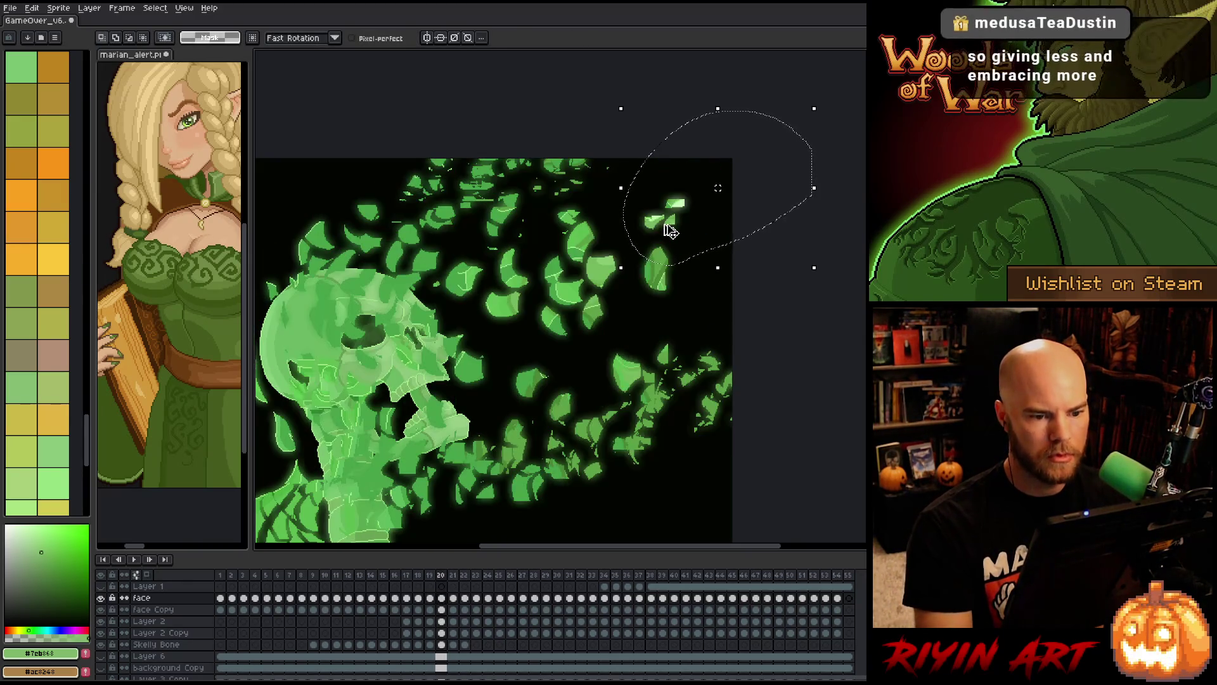
pyautogui.moveTo(701, 213); pyautogui.dragTo(729, 164)
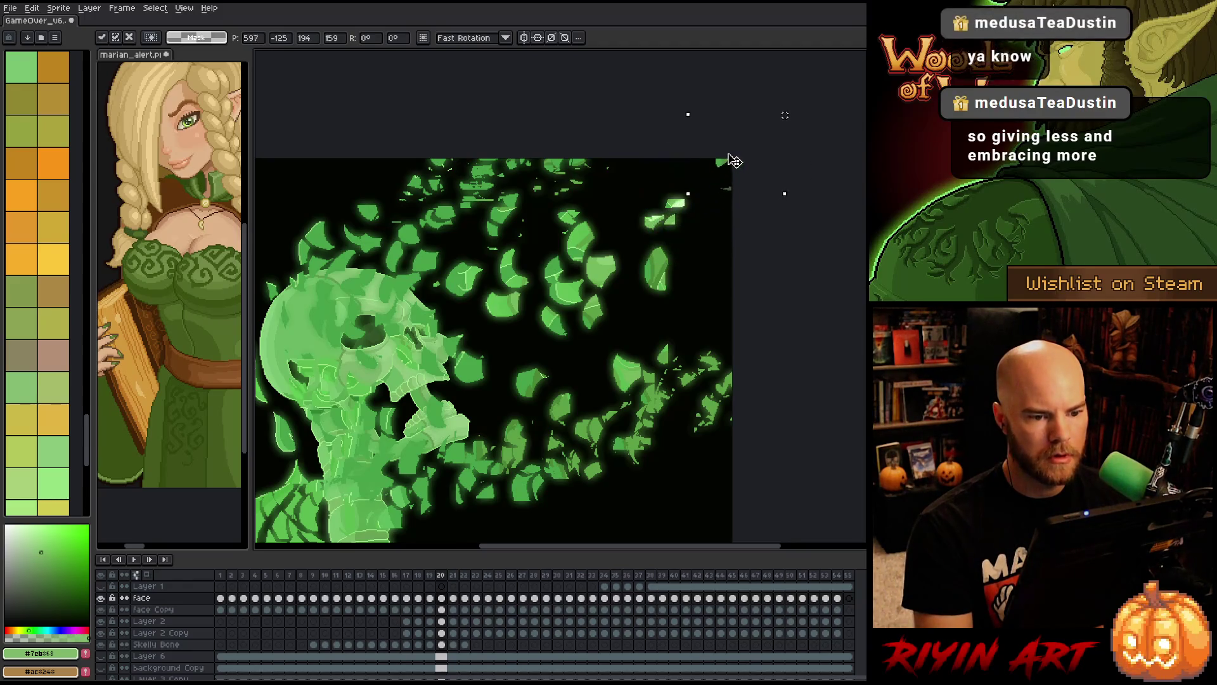
pyautogui.hotkey('ctrl', 'd')
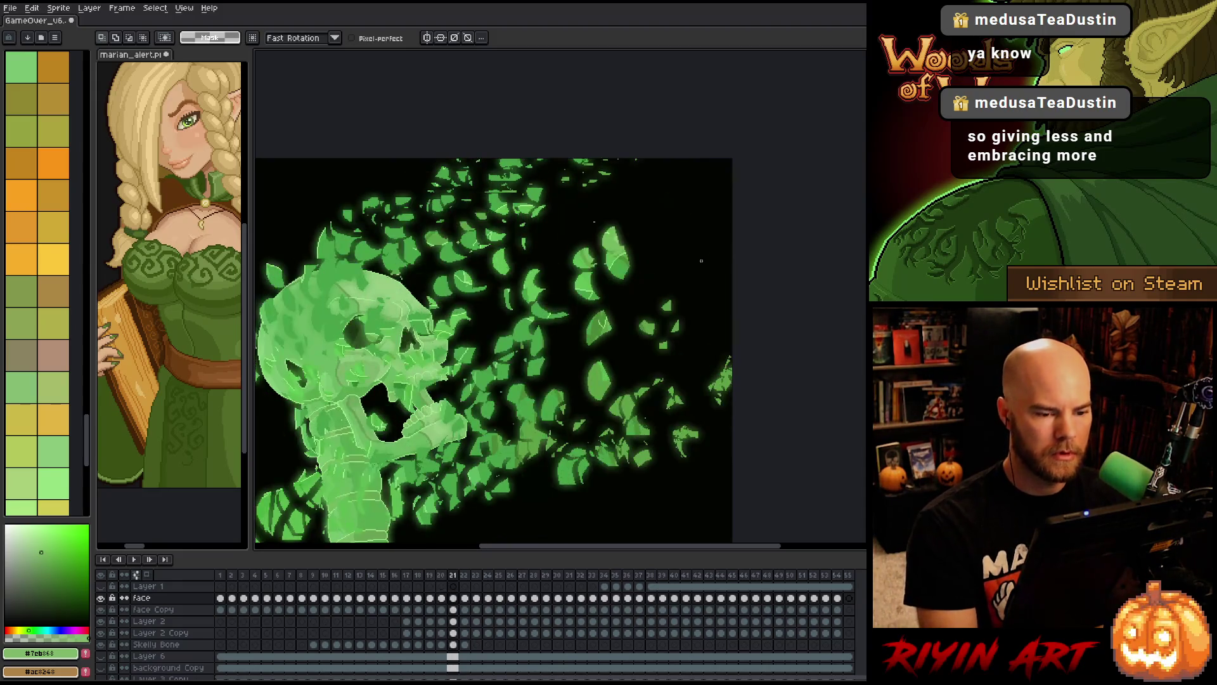
# - Paste a lassoed leaf cluster onto frame 21, shifted up and to the right
pyautogui.moveTo(601, 331)
pyautogui.mouseDown()
pyautogui.moveTo(533, 346)
pyautogui.moveTo(559, 210)
pyautogui.mouseUp()
pyautogui.moveTo(711, 211); pyautogui.dragTo(705, 228)
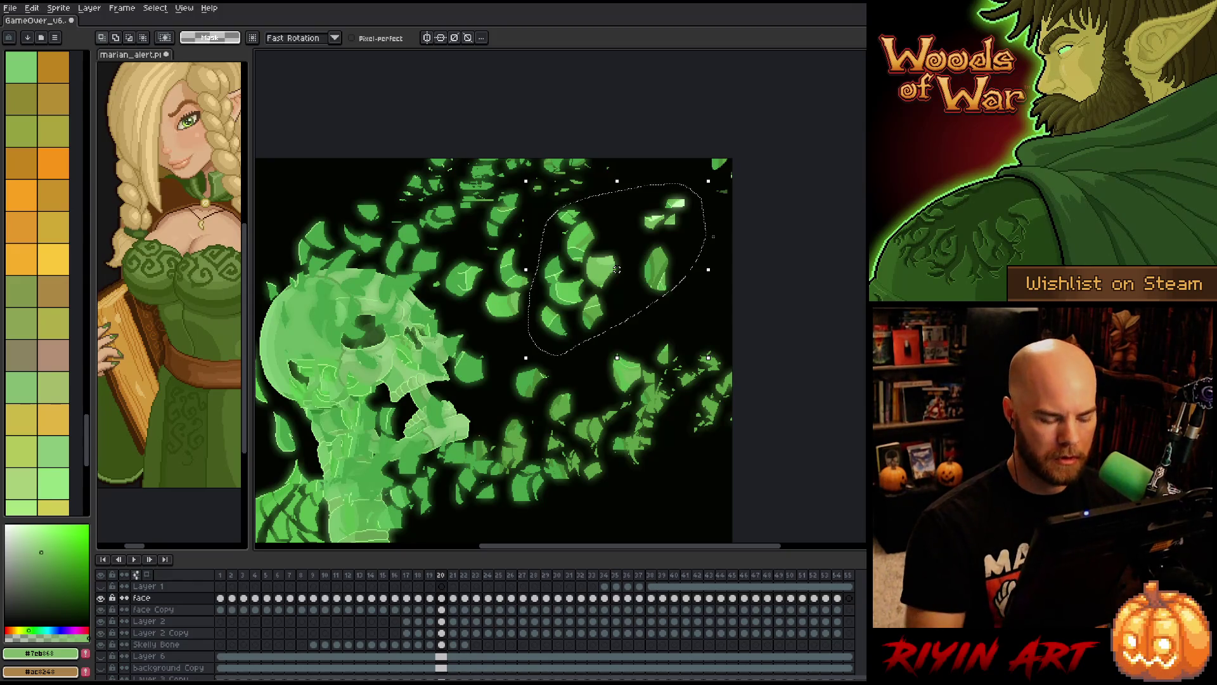
pyautogui.press('.')
pyautogui.hotkey('ctrl', 'v')
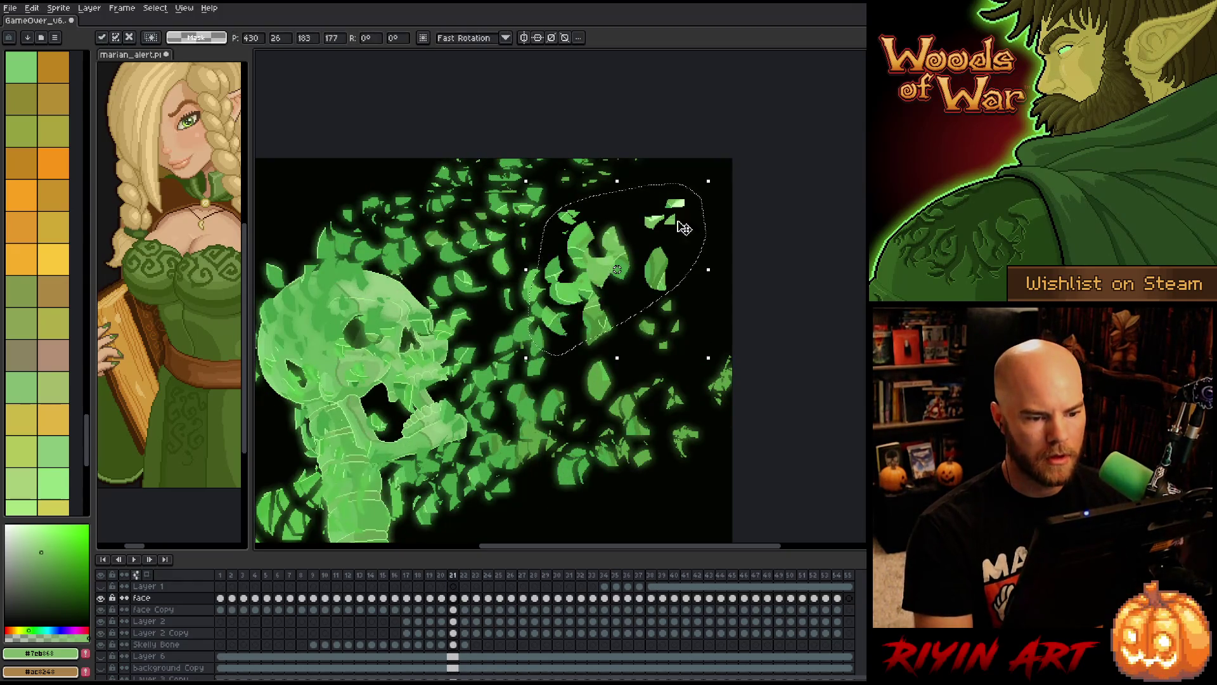
pyautogui.moveTo(609, 273); pyautogui.dragTo(713, 216)
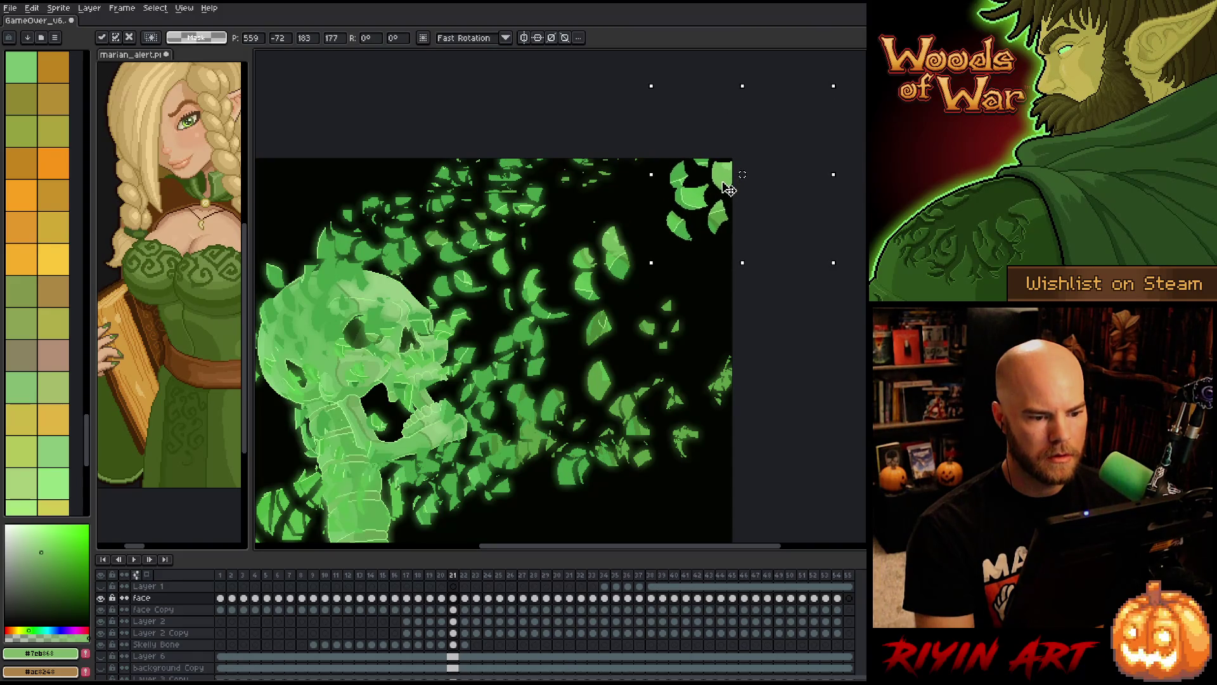
pyautogui.press('Return')
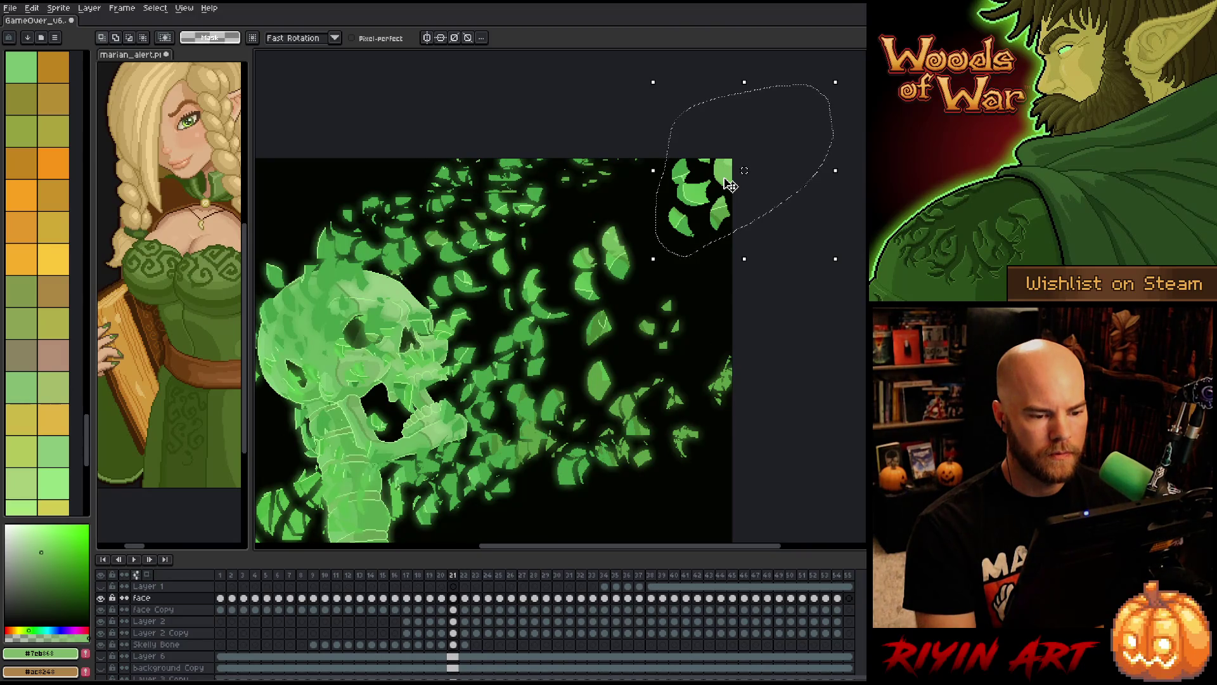
# - Paste another leaf group onto frame 22, carried further up-right
pyautogui.moveTo(626, 207); pyautogui.dragTo(645, 250)
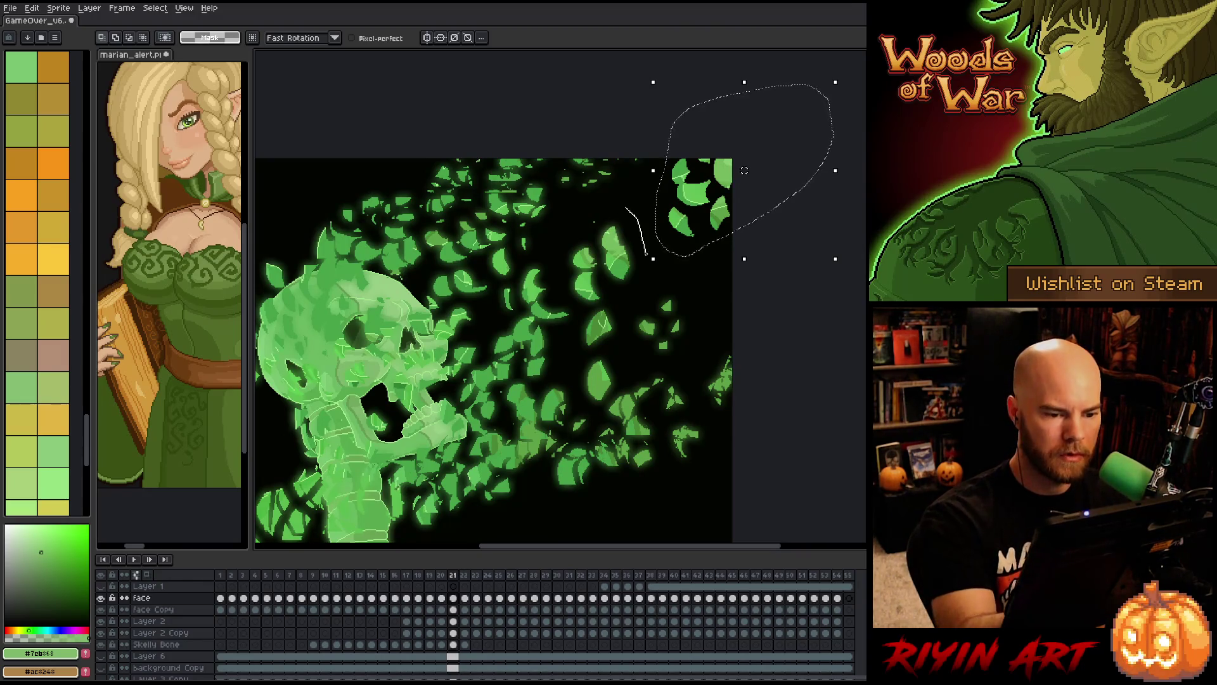
pyautogui.moveTo(522, 355); pyautogui.dragTo(615, 212)
pyautogui.press('Right')
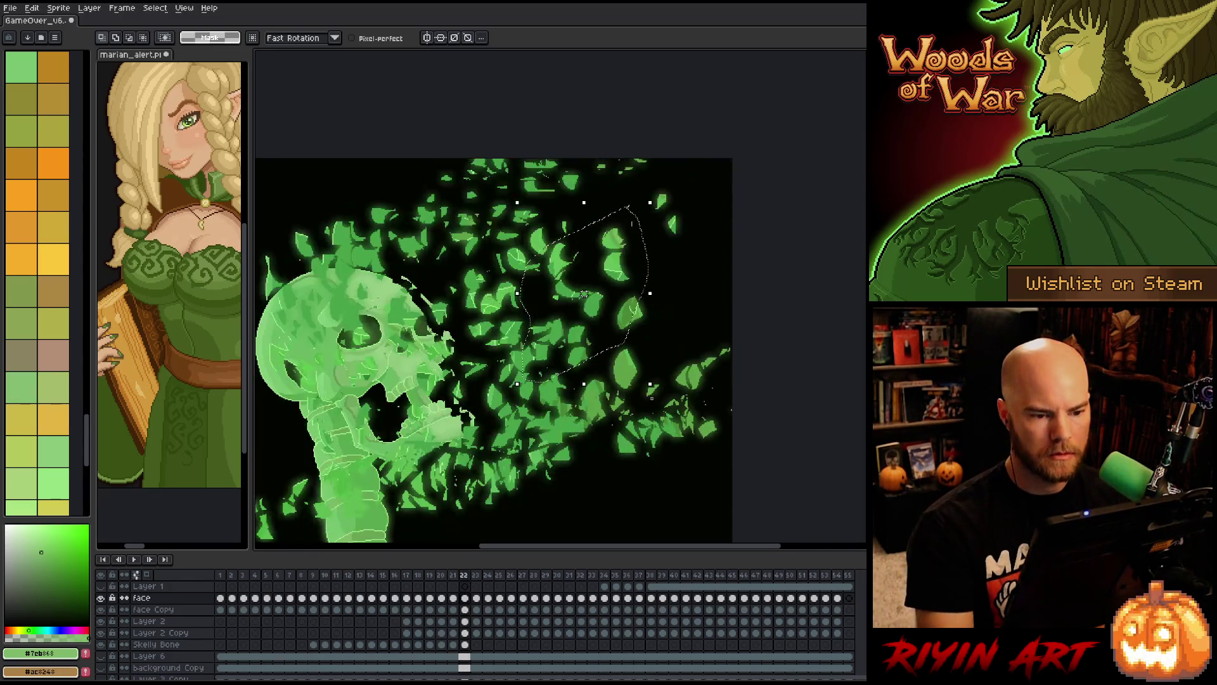
pyautogui.hotkey('ctrl', 'v')
pyautogui.moveTo(619, 269)
pyautogui.mouseDown()
pyautogui.moveTo(717, 206)
pyautogui.moveTo(735, 159)
pyautogui.moveTo(780, 128)
pyautogui.mouseUp()
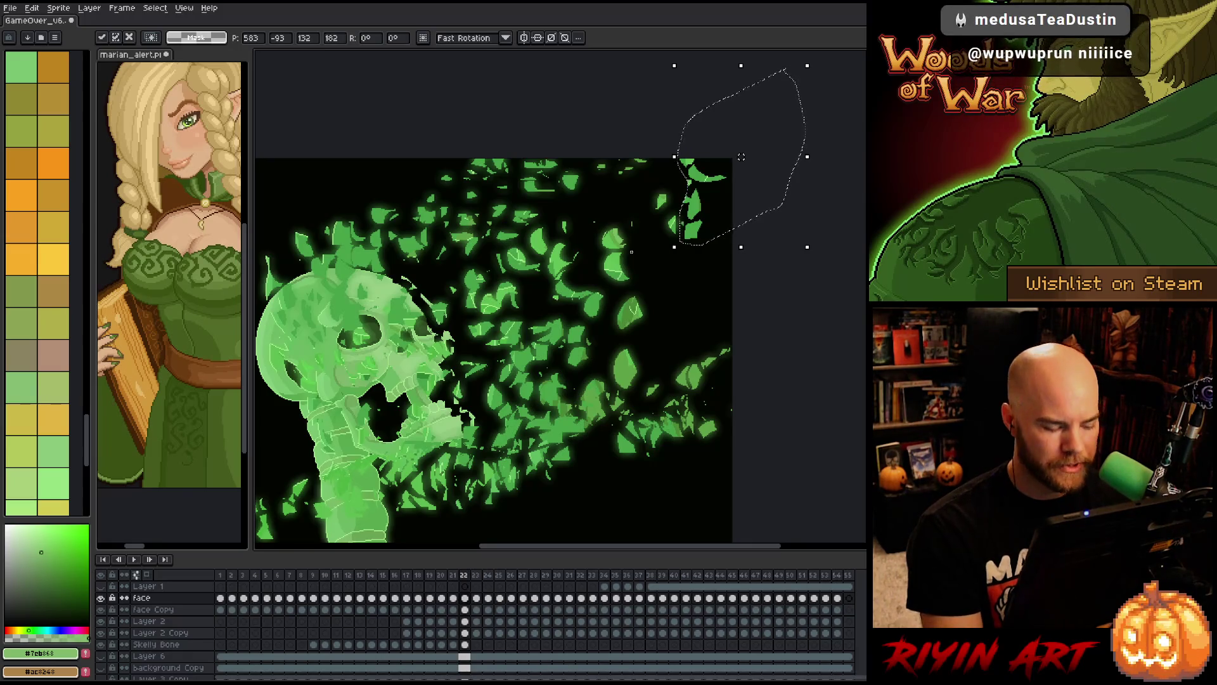
# - Move a leaf group on frame 23 up to the top-right edge, comparing against frame 22
pyautogui.press('Right')
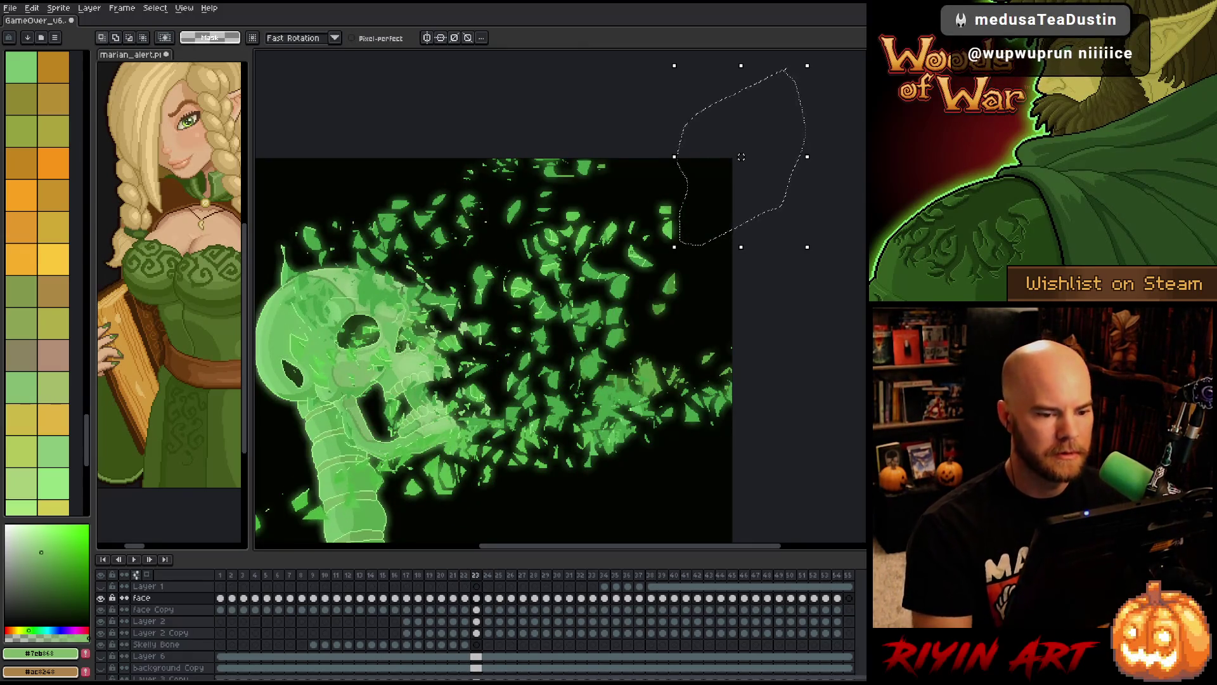
pyautogui.moveTo(702, 260)
pyautogui.mouseDown()
pyautogui.moveTo(620, 320)
pyautogui.moveTo(638, 189)
pyautogui.moveTo(679, 177)
pyautogui.mouseUp()
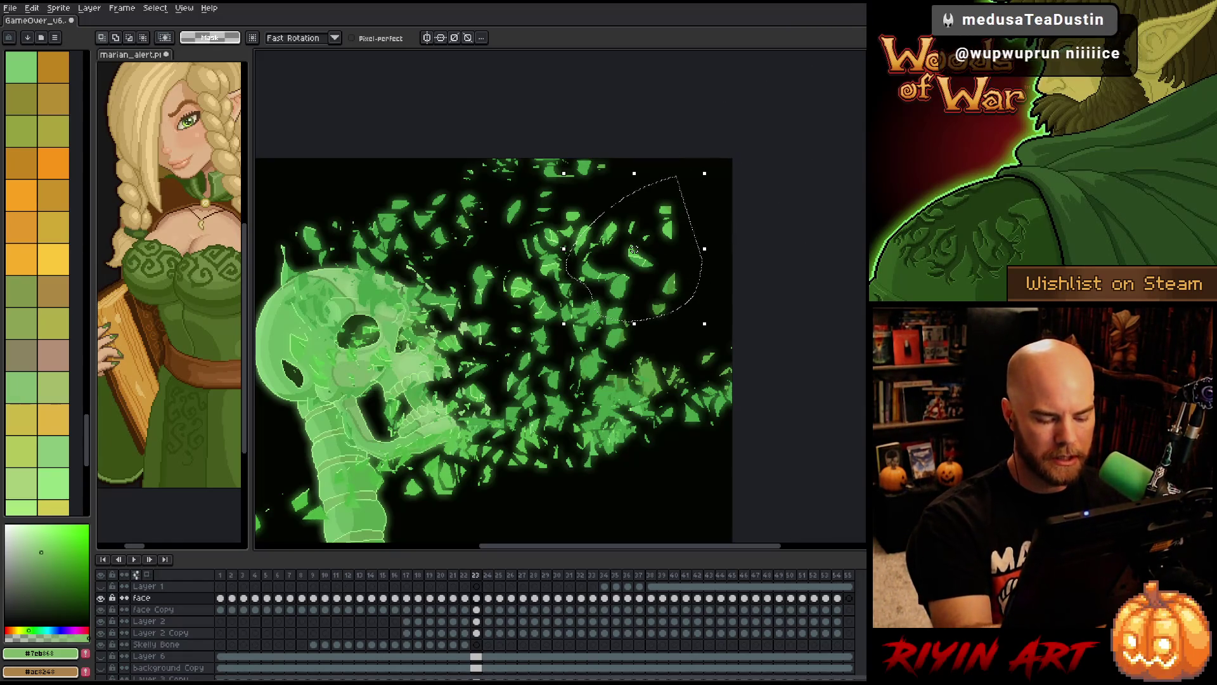
pyautogui.press('Left')
pyautogui.press('Right')
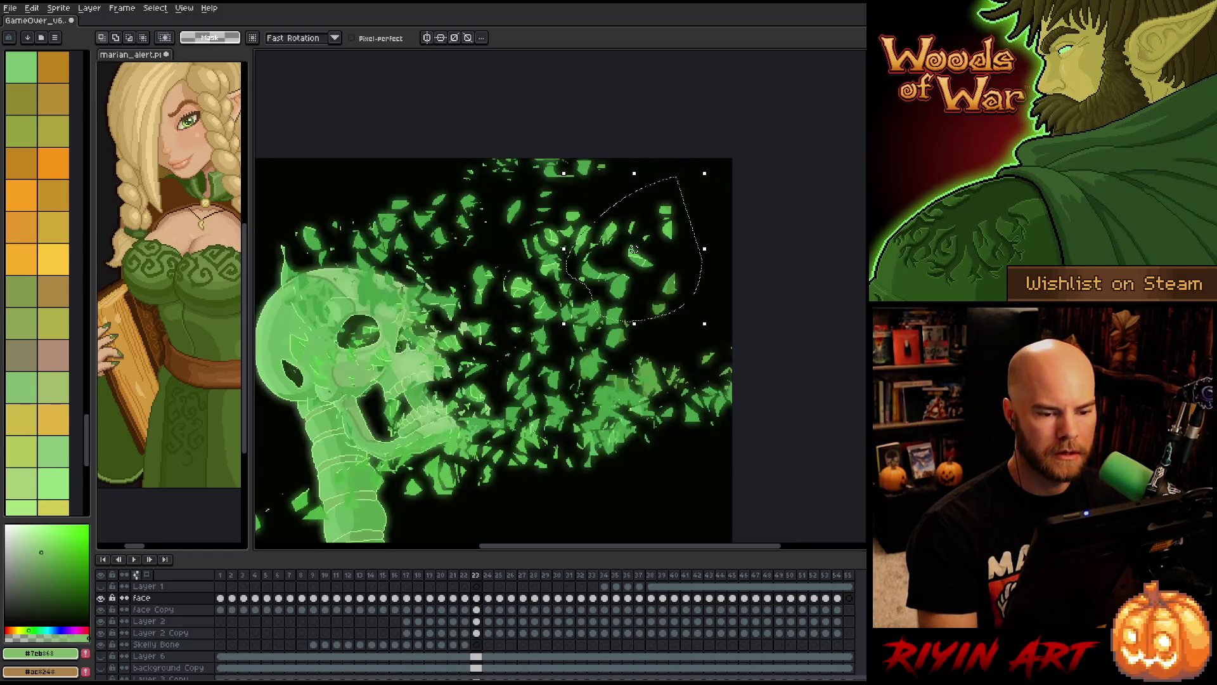
pyautogui.press('Left')
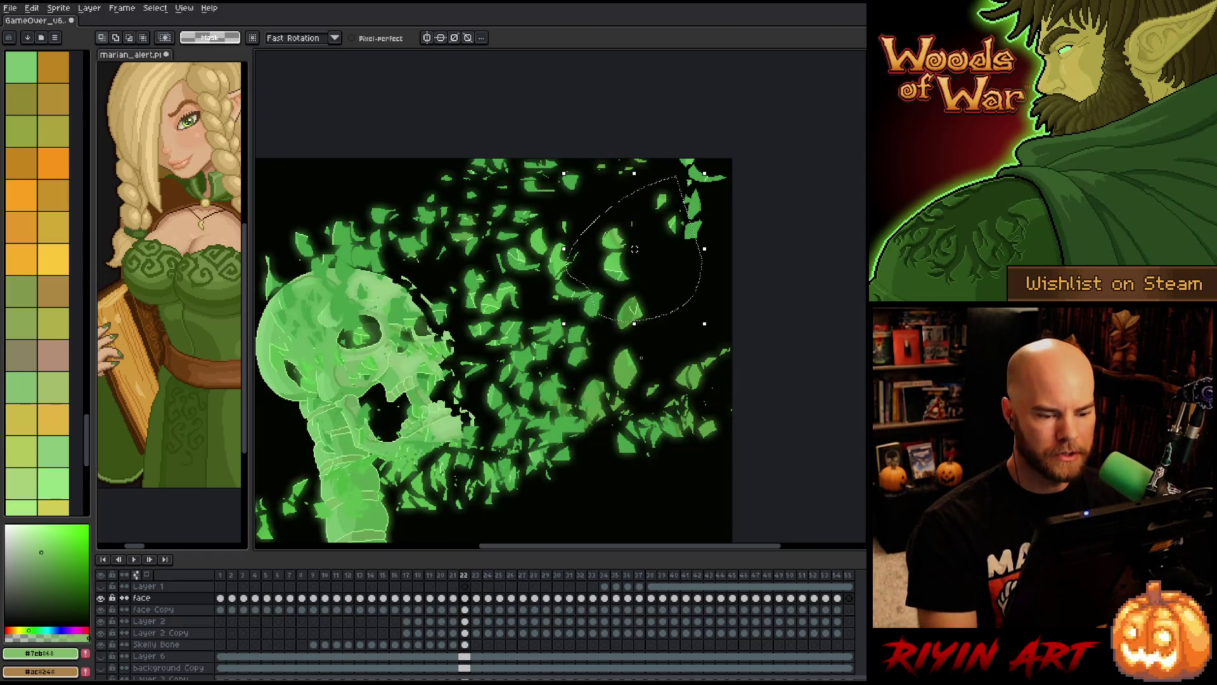
pyautogui.press('Right')
pyautogui.click(614, 277)
pyautogui.moveTo(614, 277)
pyautogui.mouseDown()
pyautogui.moveTo(710, 178)
pyautogui.moveTo(574, 329)
pyautogui.mouseUp()
pyautogui.press('Return')
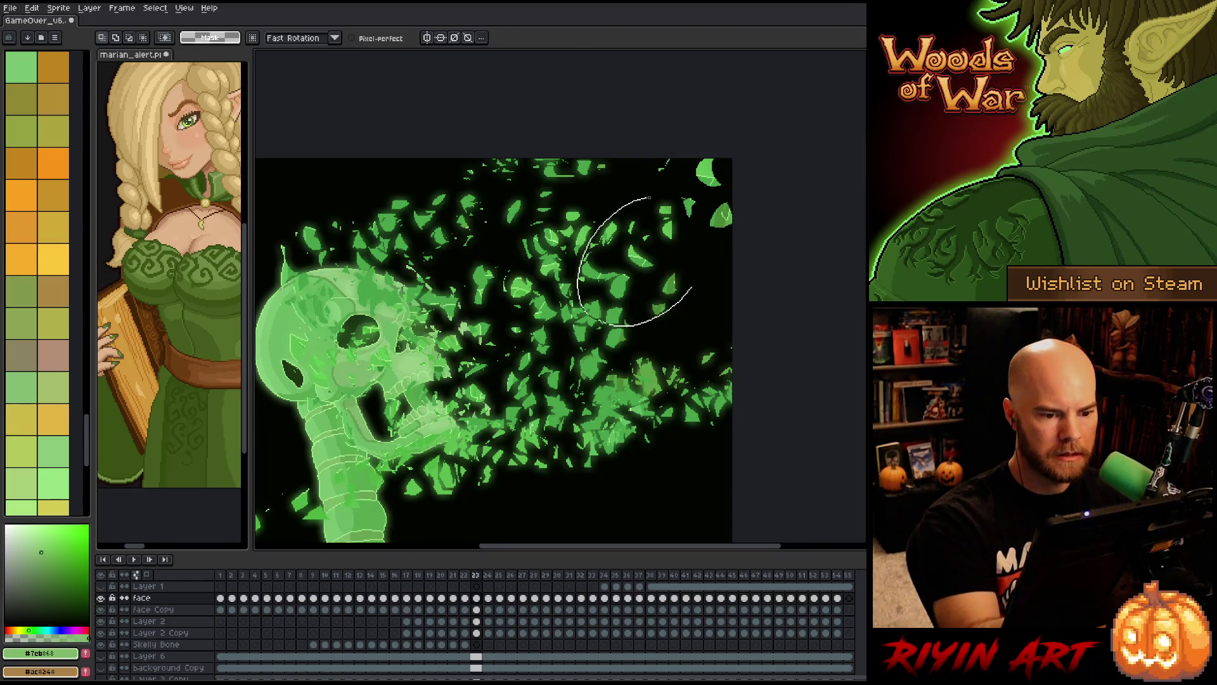
pyautogui.press('.')
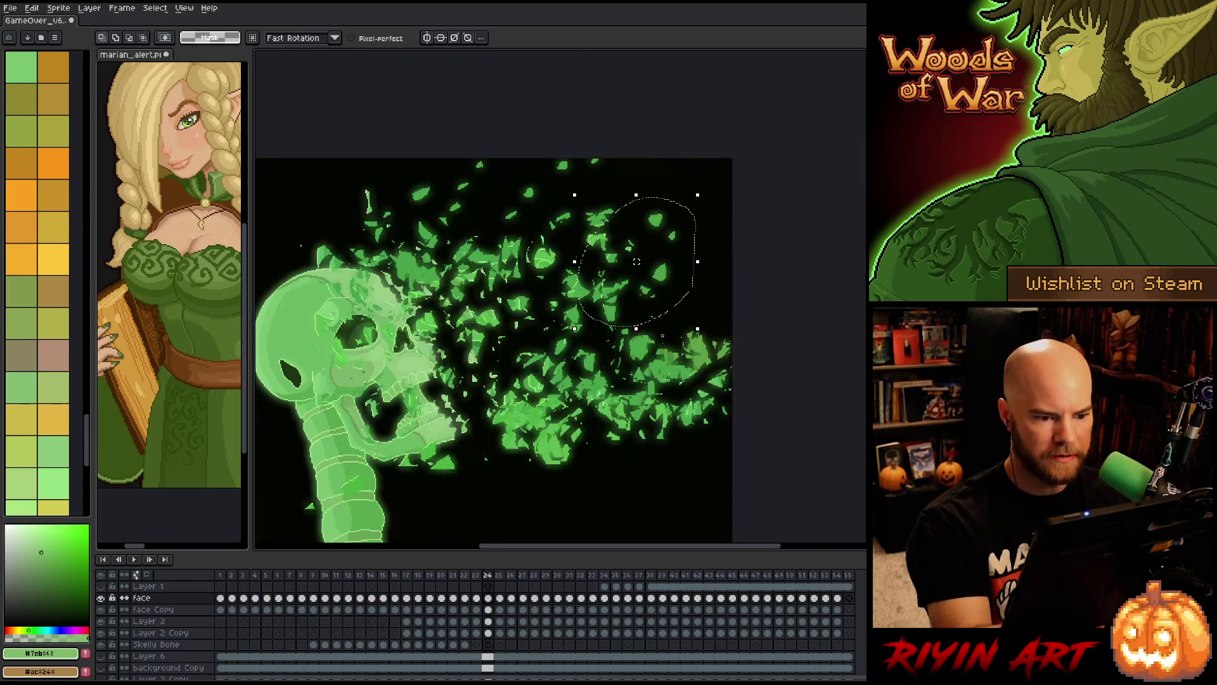
# - Push leaf groups on frames 24 and 25 up-right toward the top corner
pyautogui.moveTo(623, 293)
pyautogui.mouseDown()
pyautogui.moveTo(728, 178)
pyautogui.moveTo(721, 216)
pyautogui.mouseUp()
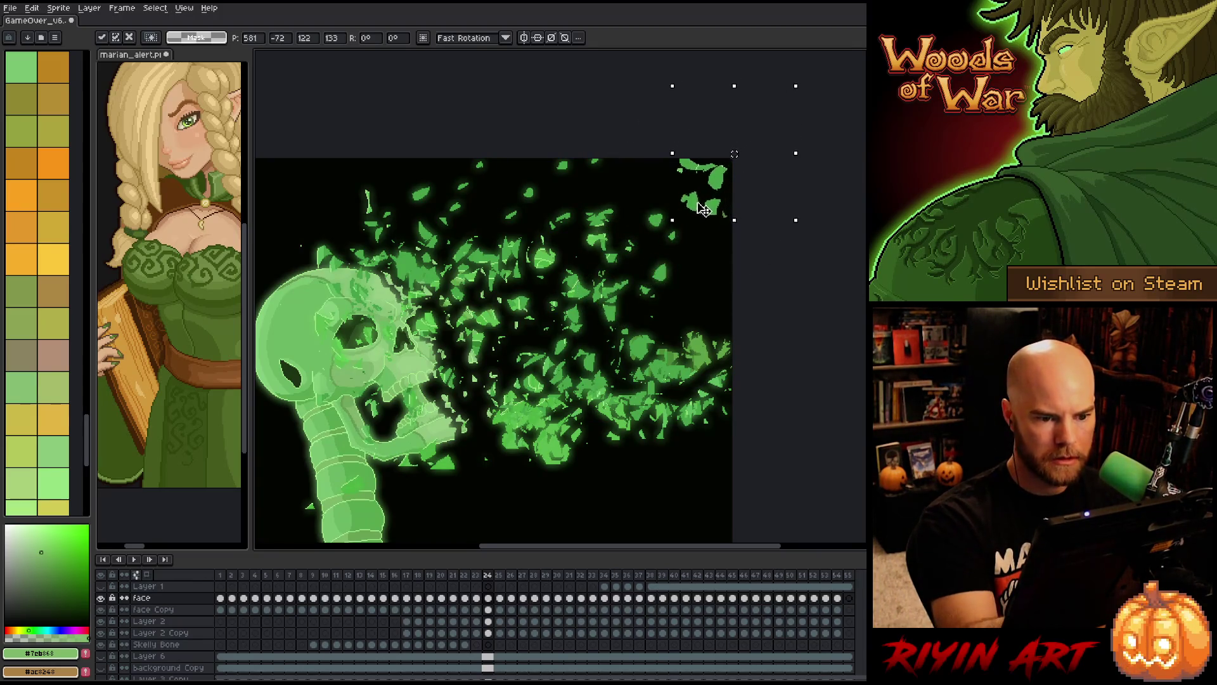
pyautogui.press('.')
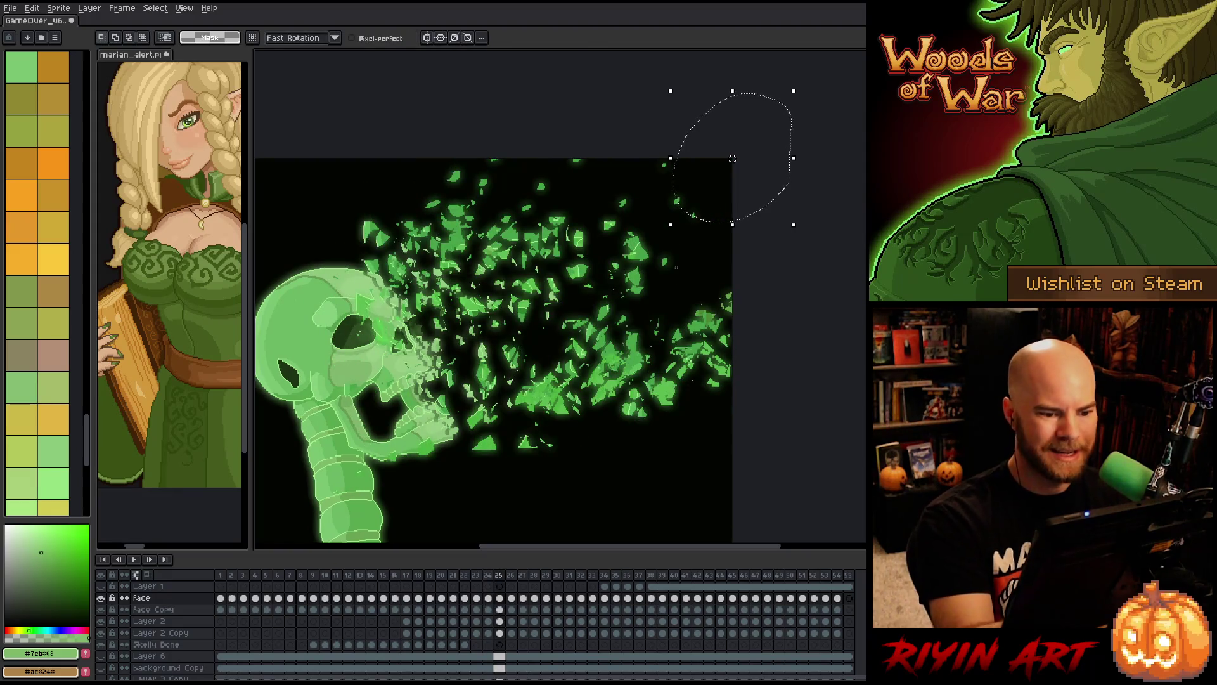
pyautogui.moveTo(733, 158); pyautogui.dragTo(664, 223)
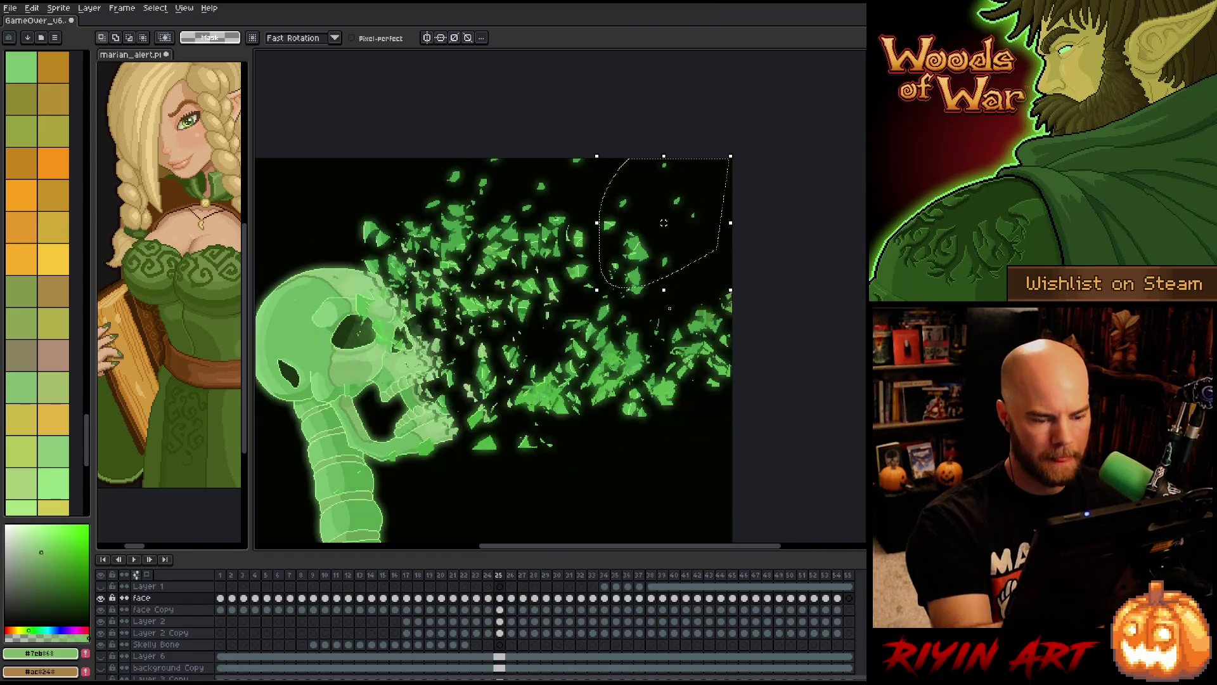
pyautogui.moveTo(624, 263); pyautogui.dragTo(714, 199)
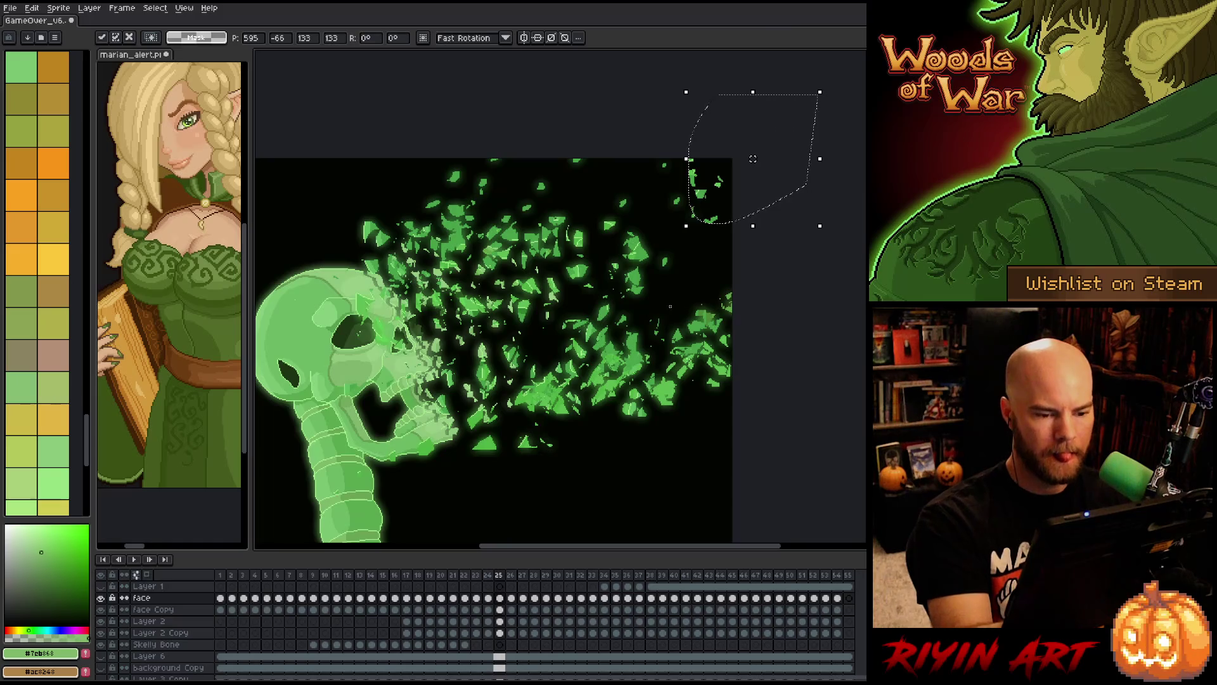
pyautogui.press('Return')
# - Carry a new leaf group on frame 26 up-right, mostly off the canvas
pyautogui.moveTo(565, 329)
pyautogui.mouseDown()
pyautogui.moveTo(672, 241)
pyautogui.moveTo(678, 305)
pyautogui.mouseUp()
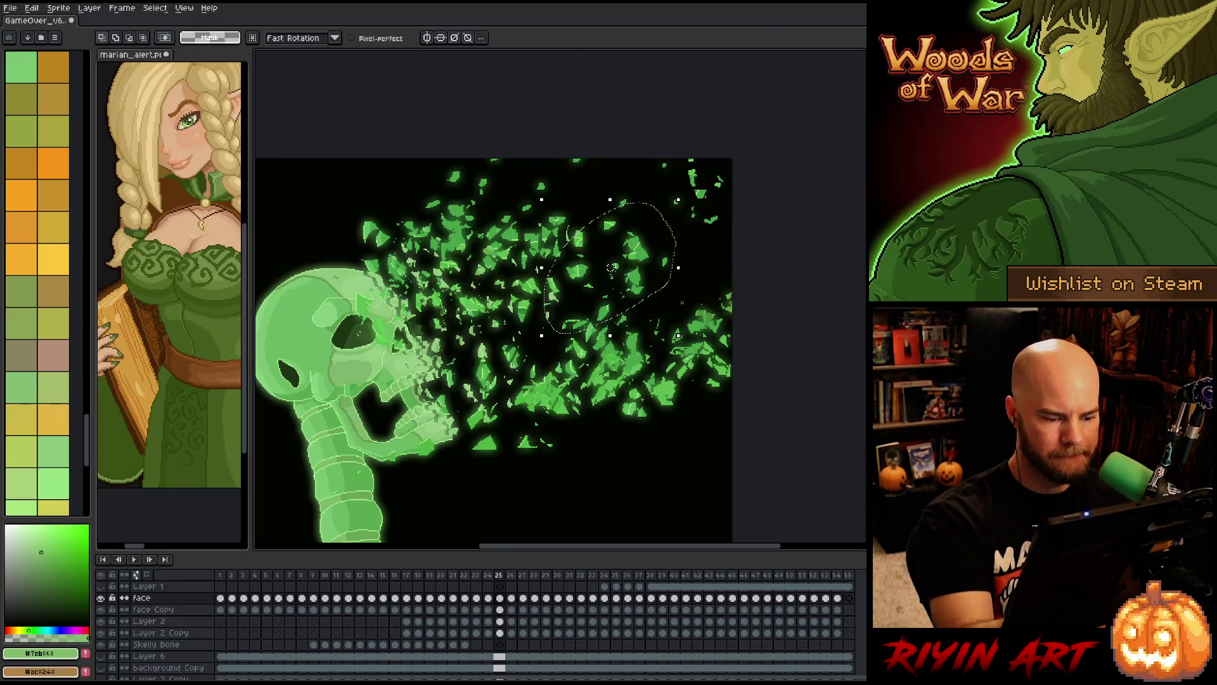
pyautogui.press('Right')
pyautogui.click(646, 260)
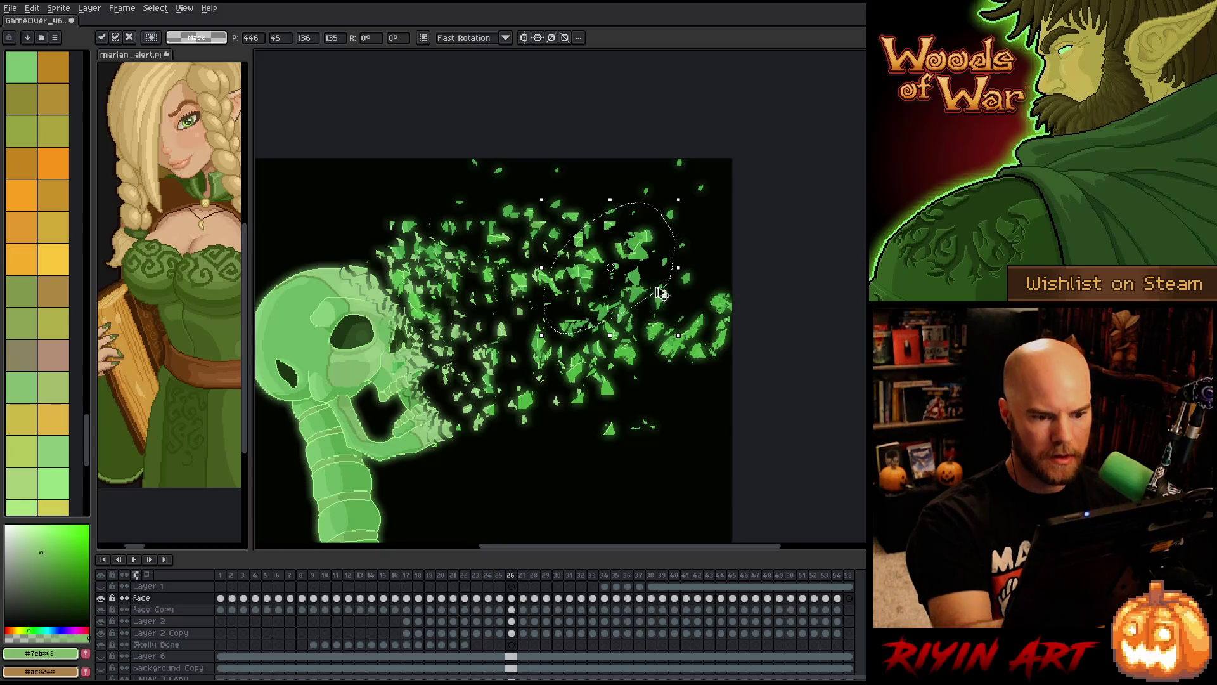
pyautogui.moveTo(647, 260)
pyautogui.mouseDown()
pyautogui.moveTo(774, 144)
pyautogui.moveTo(787, 154)
pyautogui.mouseUp()
pyautogui.press('Return')
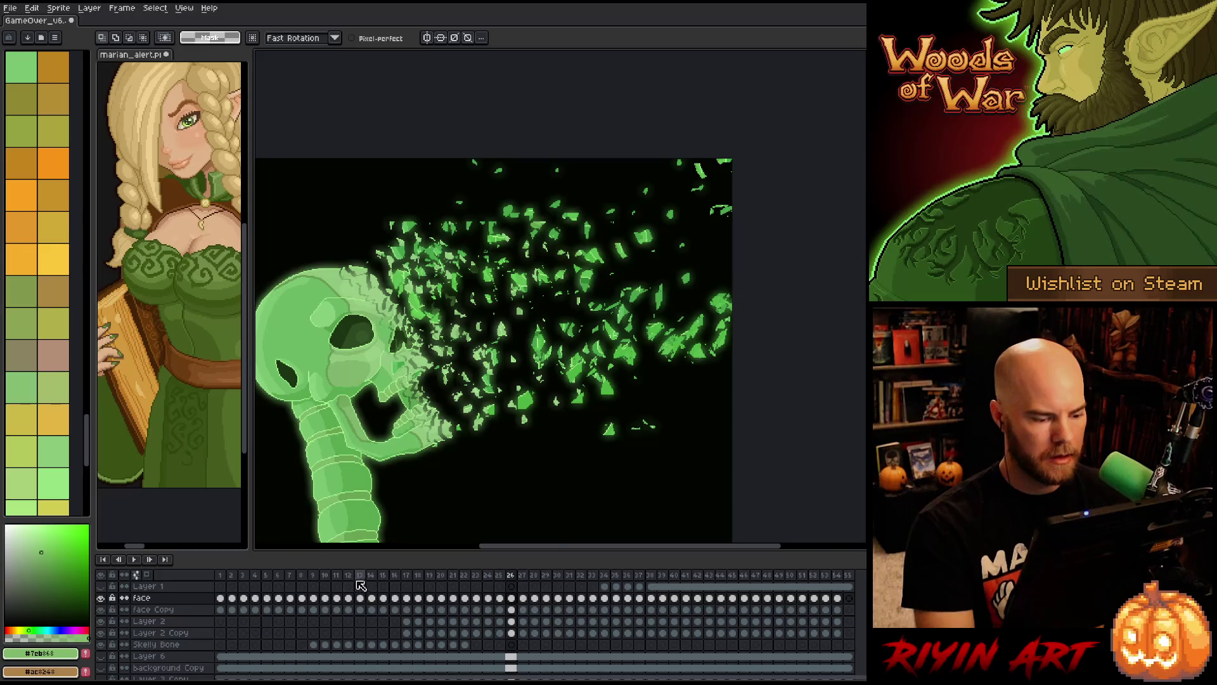
# - Review the leaf burst across frames 13 to 16 by stepping back and forth
pyautogui.click(360, 579)
pyautogui.press('Right')
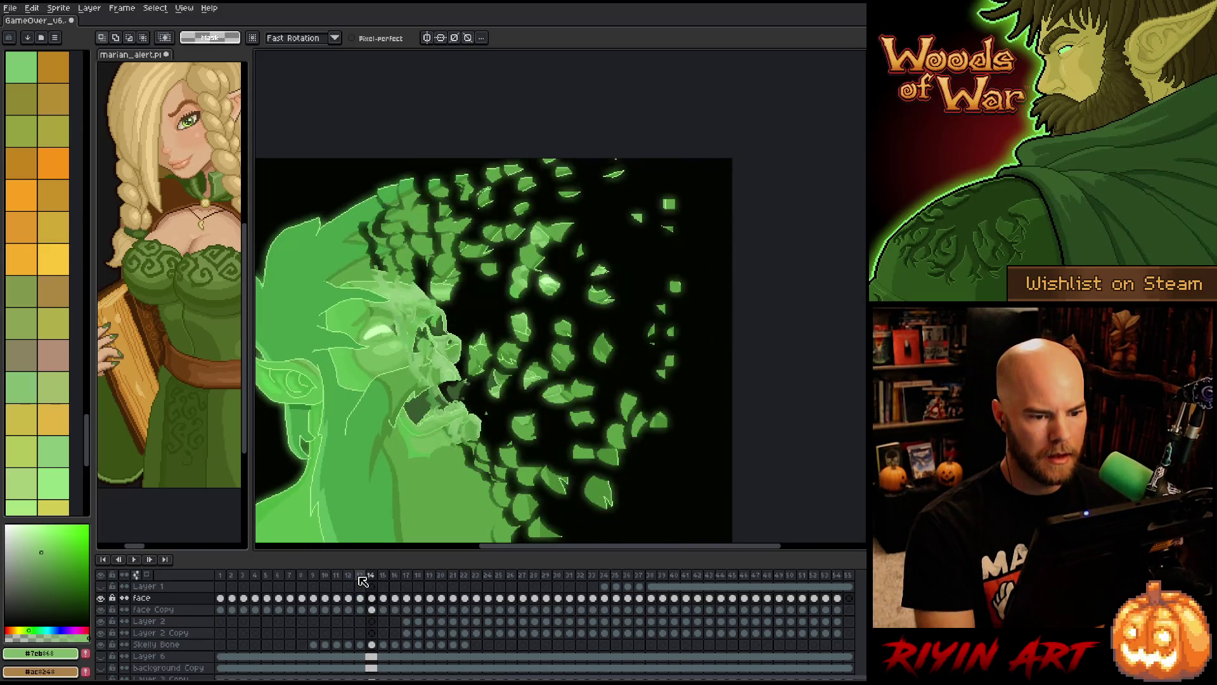
pyautogui.press('Right')
pyautogui.press('Left')
pyautogui.press('Right')
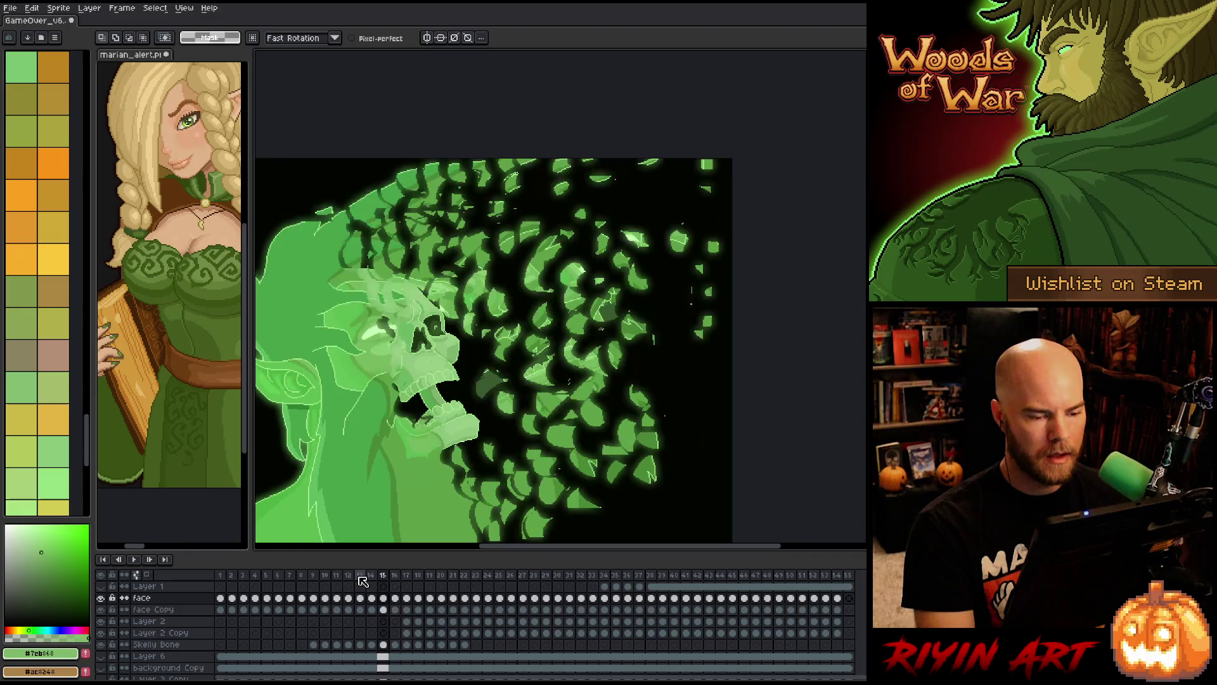
pyautogui.press('Right')
pyautogui.press('Left')
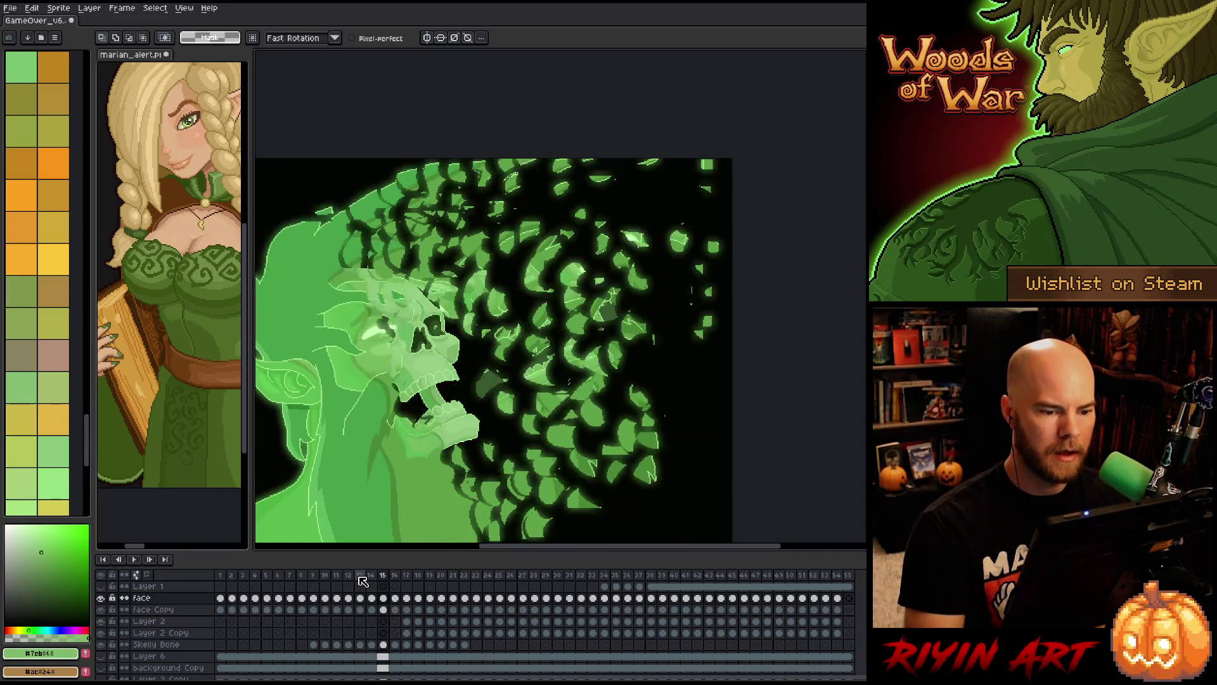
# - Select a leaf cluster on frame 15 and nudge it slightly on frame 16
pyautogui.moveTo(591, 234)
pyautogui.mouseDown()
pyautogui.moveTo(671, 221)
pyautogui.moveTo(641, 248)
pyautogui.moveTo(709, 162)
pyautogui.mouseUp()
pyautogui.press('Right')
pyautogui.press('Left')
pyautogui.press('Right')
# - Outline the upper-right leaf cluster on frame 18, comparing it with frame 17
pyautogui.press('Left')
pyautogui.press('Left')
pyautogui.press('Left')
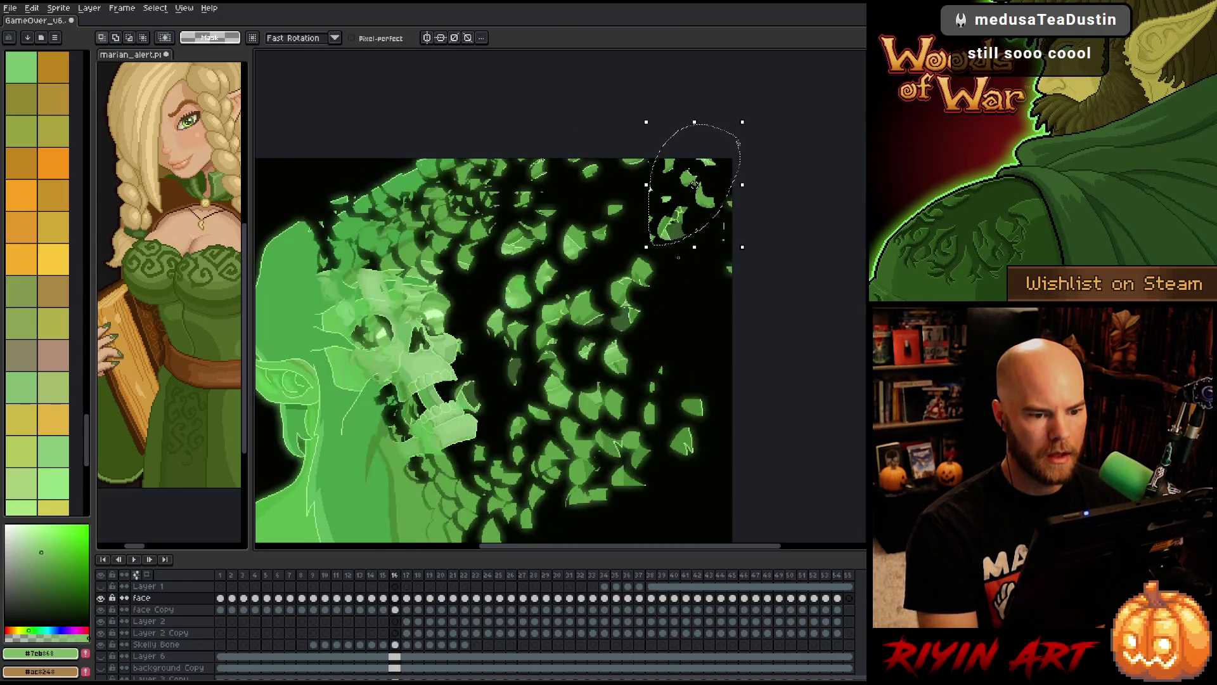
pyautogui.press('Right')
pyautogui.press('Right')
pyautogui.press('Right')
pyautogui.press('Right')
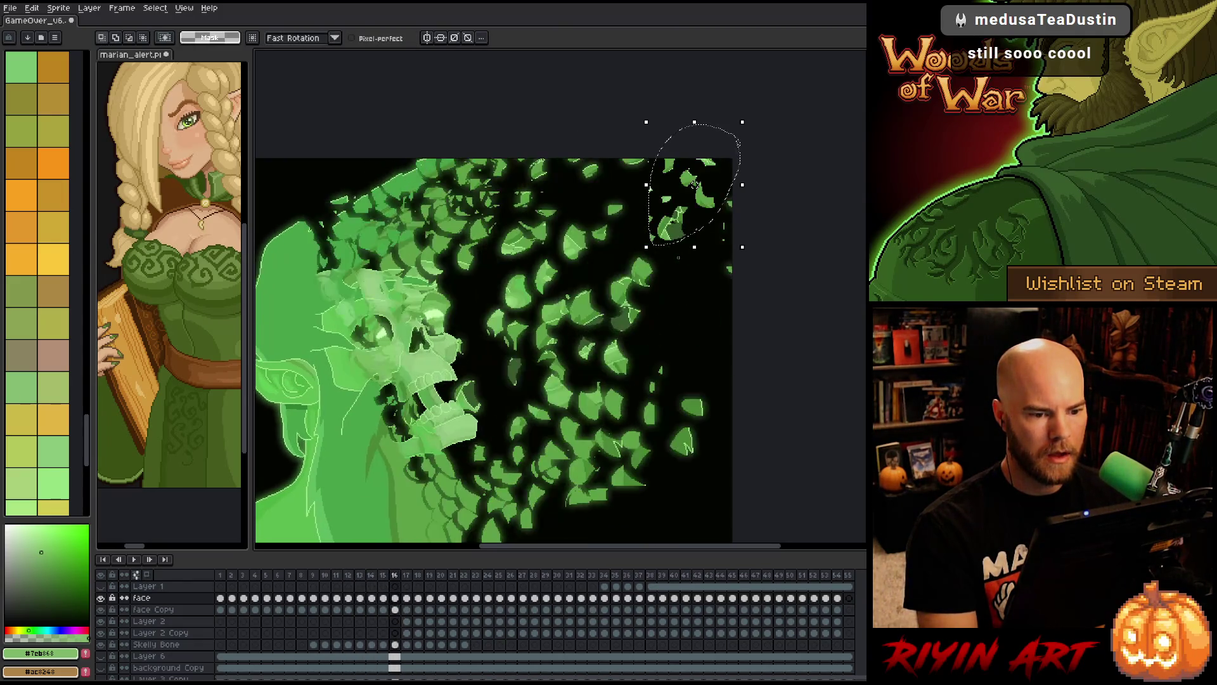
pyautogui.press('Left')
pyautogui.press('Left')
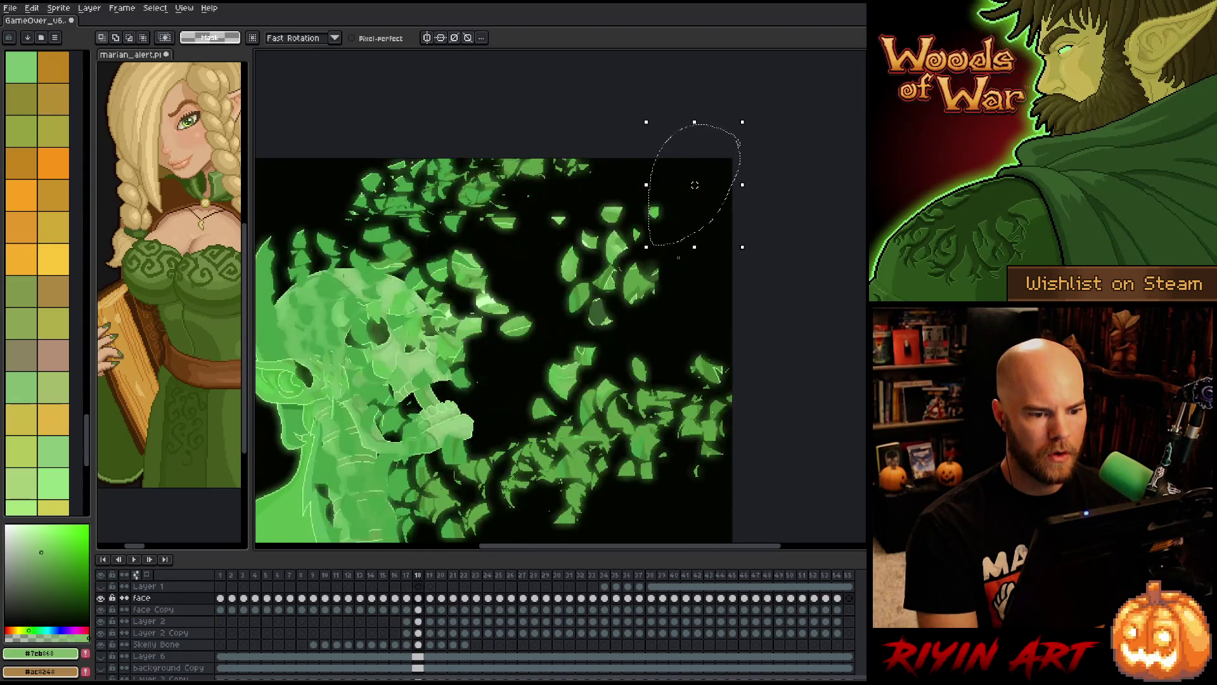
pyautogui.press('Right')
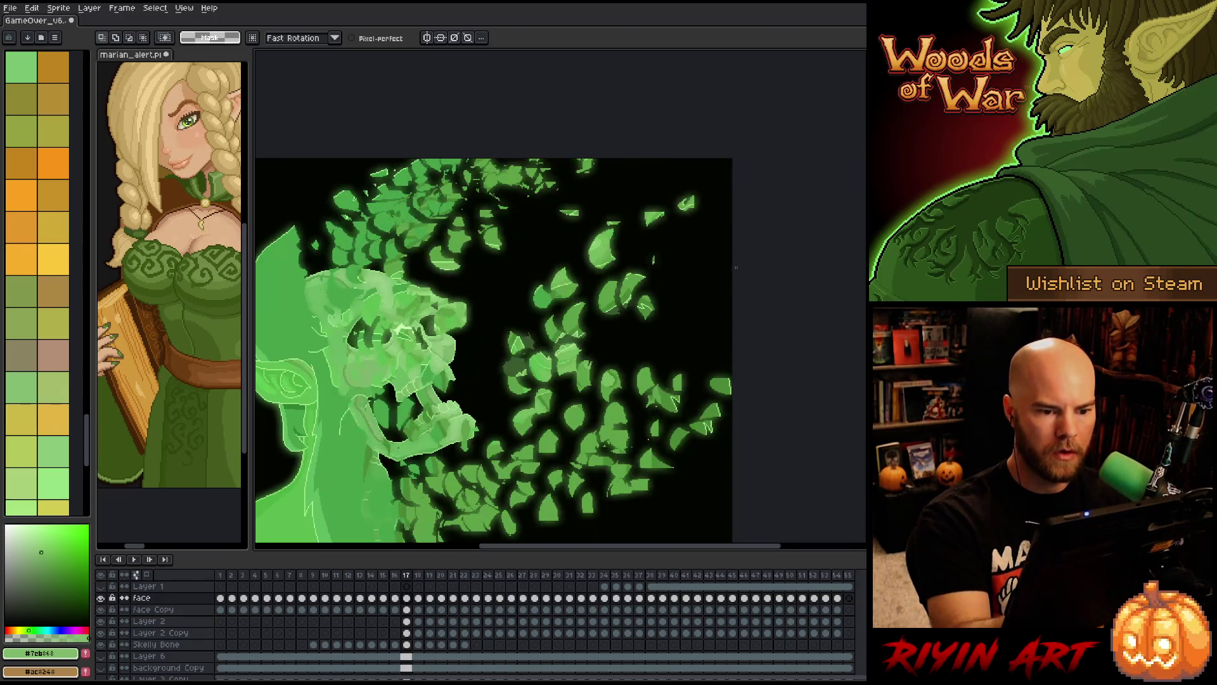
pyautogui.press('Left')
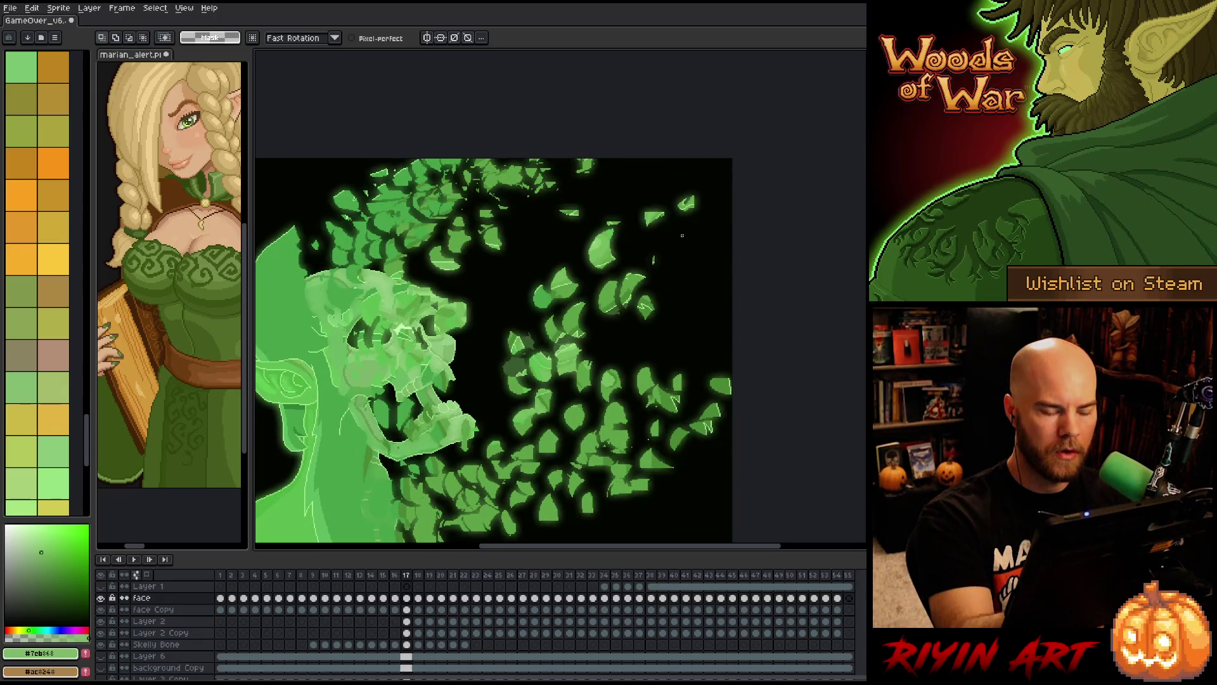
pyautogui.press('Right')
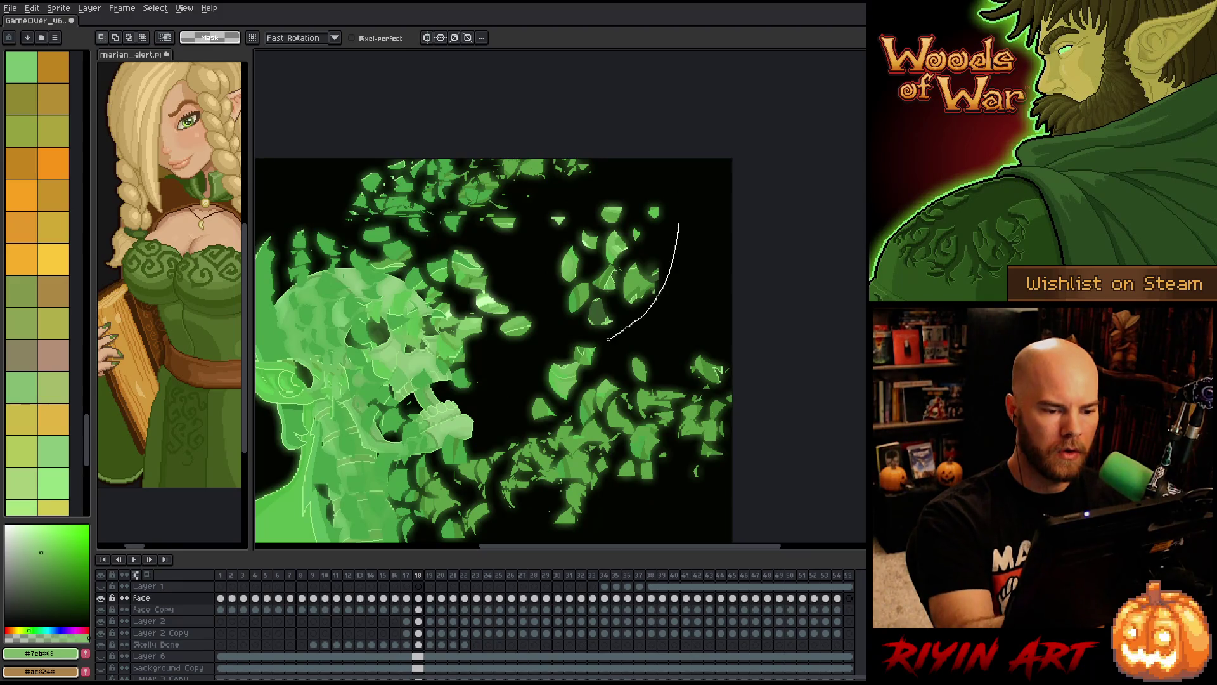
pyautogui.moveTo(569, 219); pyautogui.dragTo(688, 219)
pyautogui.press('Left')
pyautogui.press('Right')
pyautogui.press('Left')
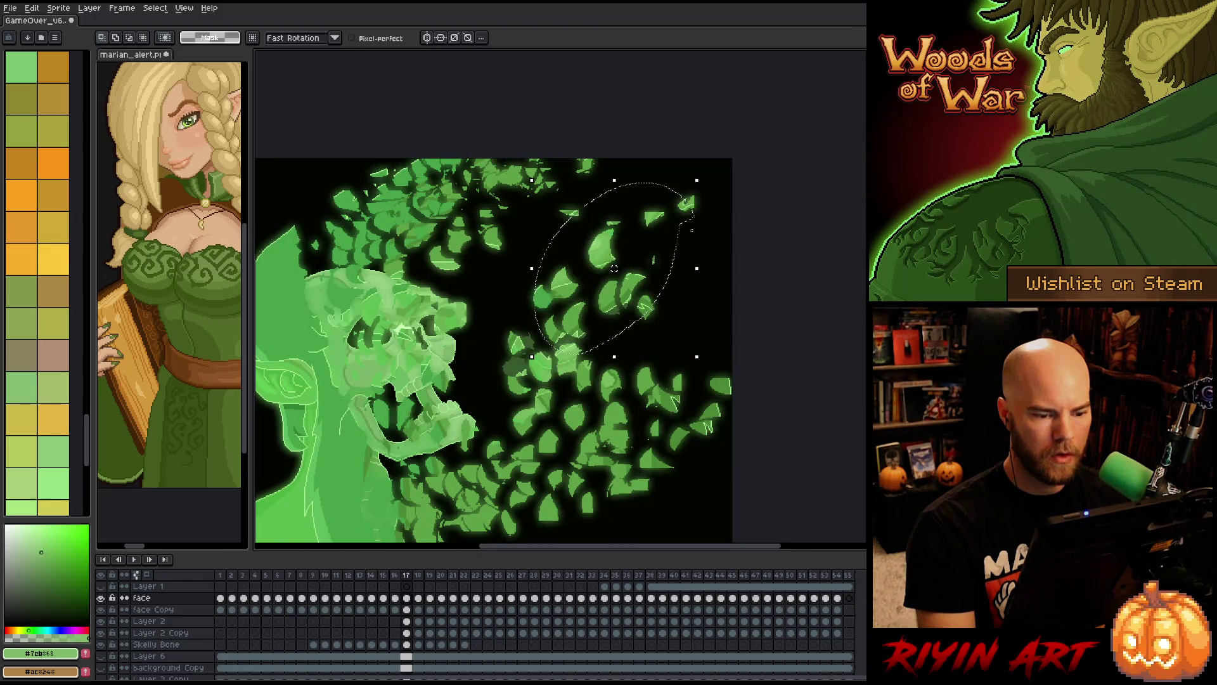
pyautogui.press('Right')
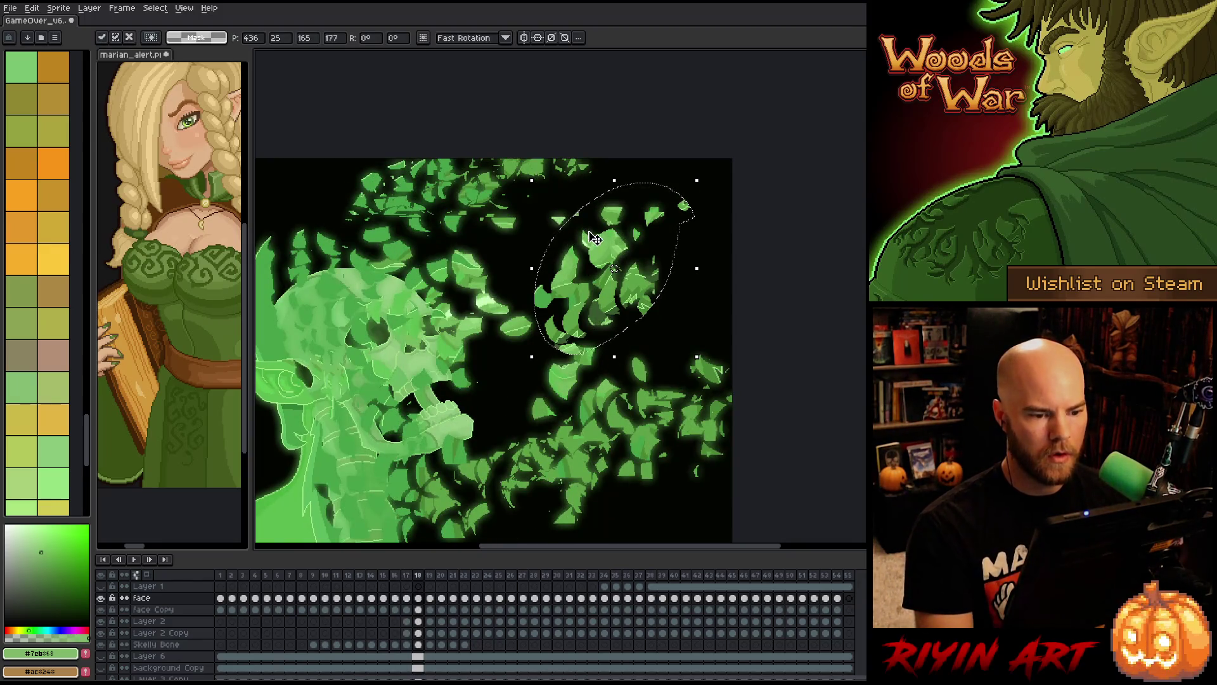
# - Move the frame 18 leaves up and to the right, deselect, and play back to check
pyautogui.moveTo(614, 268); pyautogui.dragTo(761, 160)
pyautogui.moveTo(833, 84)
pyautogui.mouseDown()
pyautogui.moveTo(729, 218)
pyautogui.moveTo(767, 217)
pyautogui.mouseUp()
pyautogui.hotkey('ctrl', 'd')
pyautogui.press('Left')
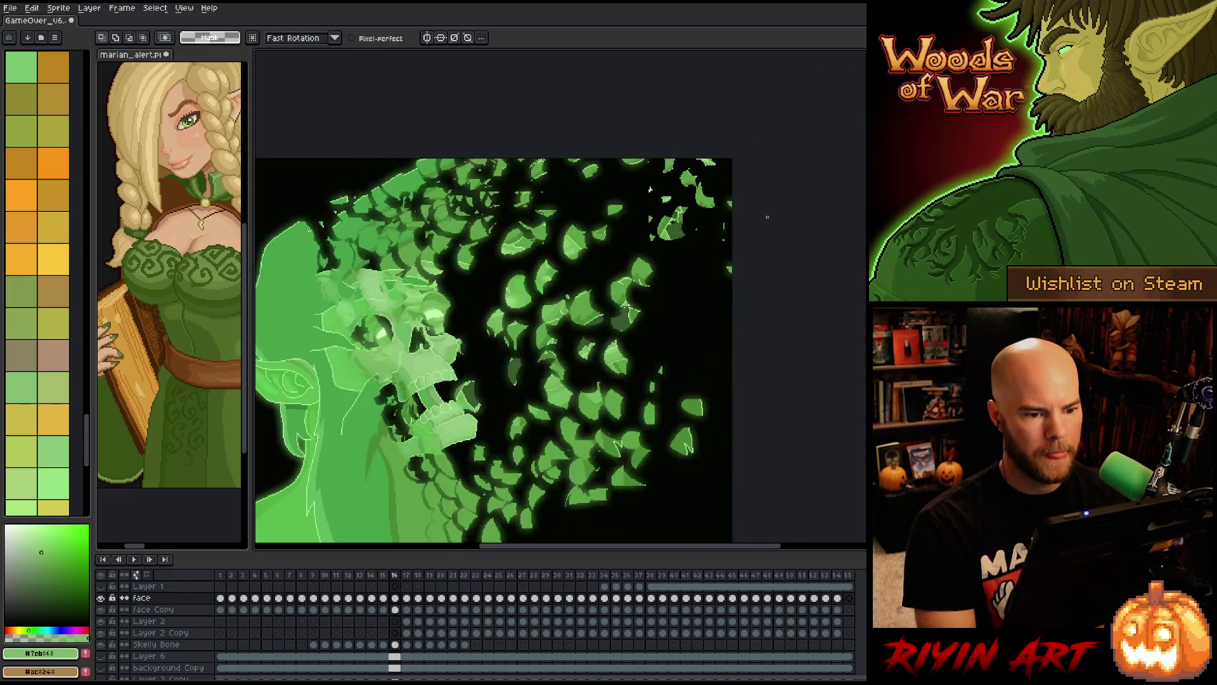
pyautogui.press('Return')
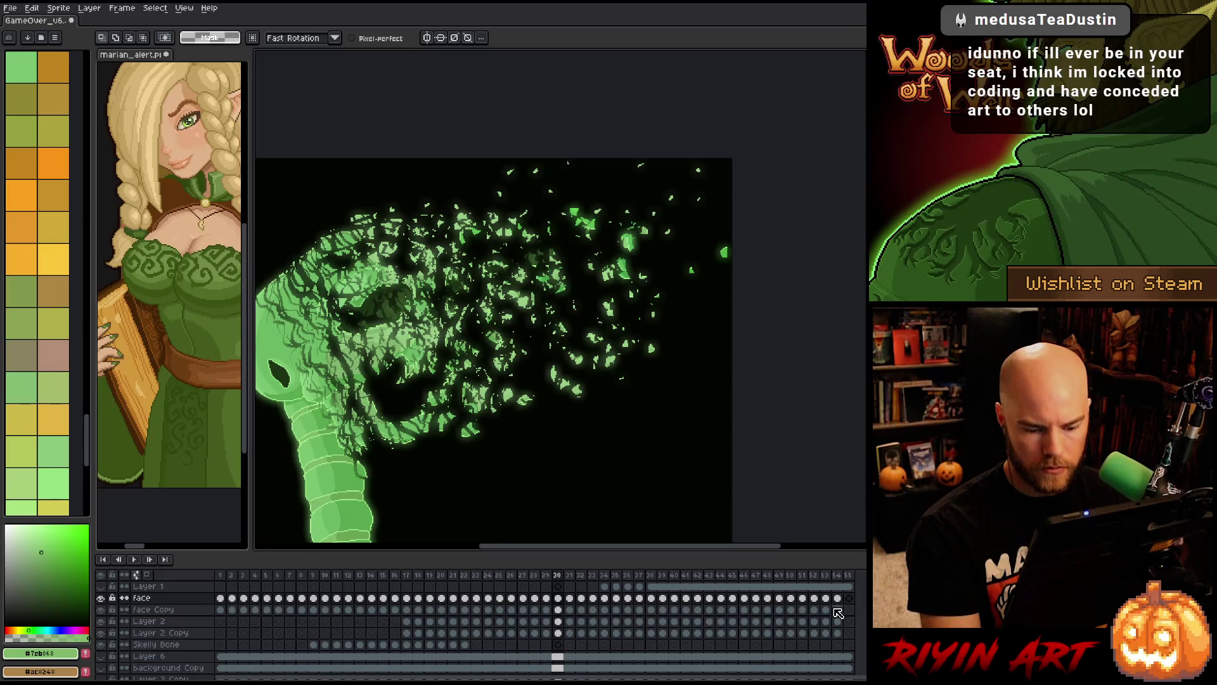
# - Select Layer 2's frame 17 cel and pan to show the skull behind the bursting leaves
pyautogui.click(359, 622)
pyautogui.click(330, 622)
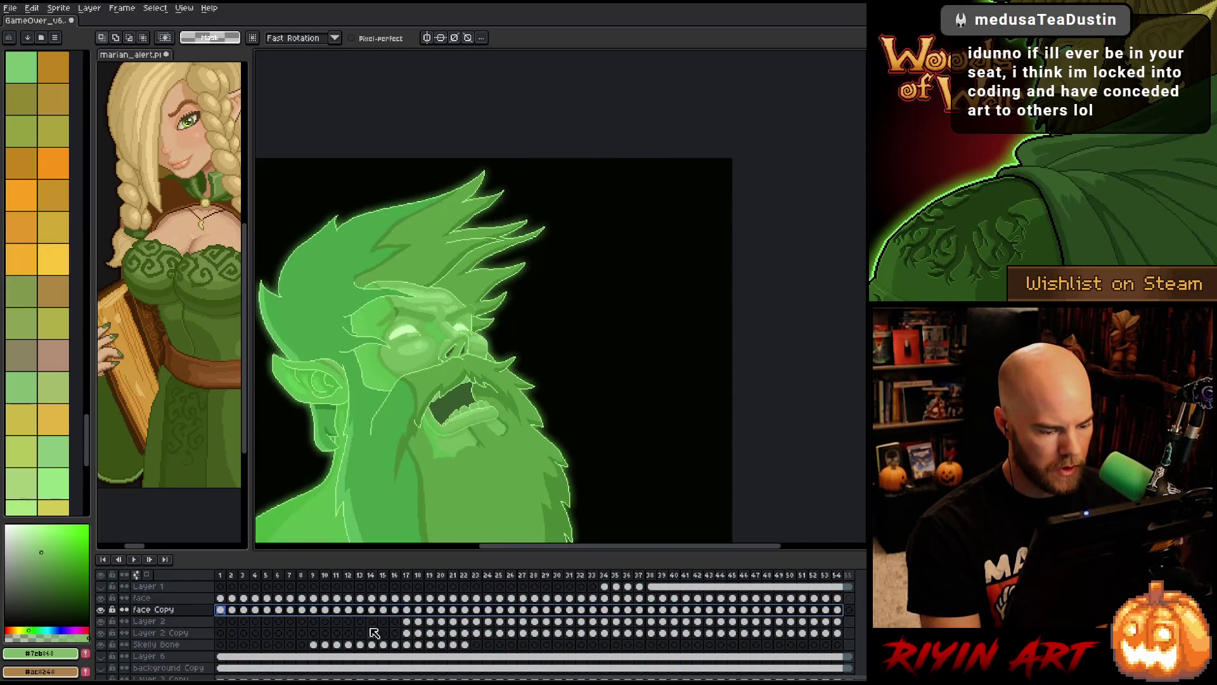
pyautogui.click(408, 622)
pyautogui.moveTo(458, 341); pyautogui.dragTo(536, 336)
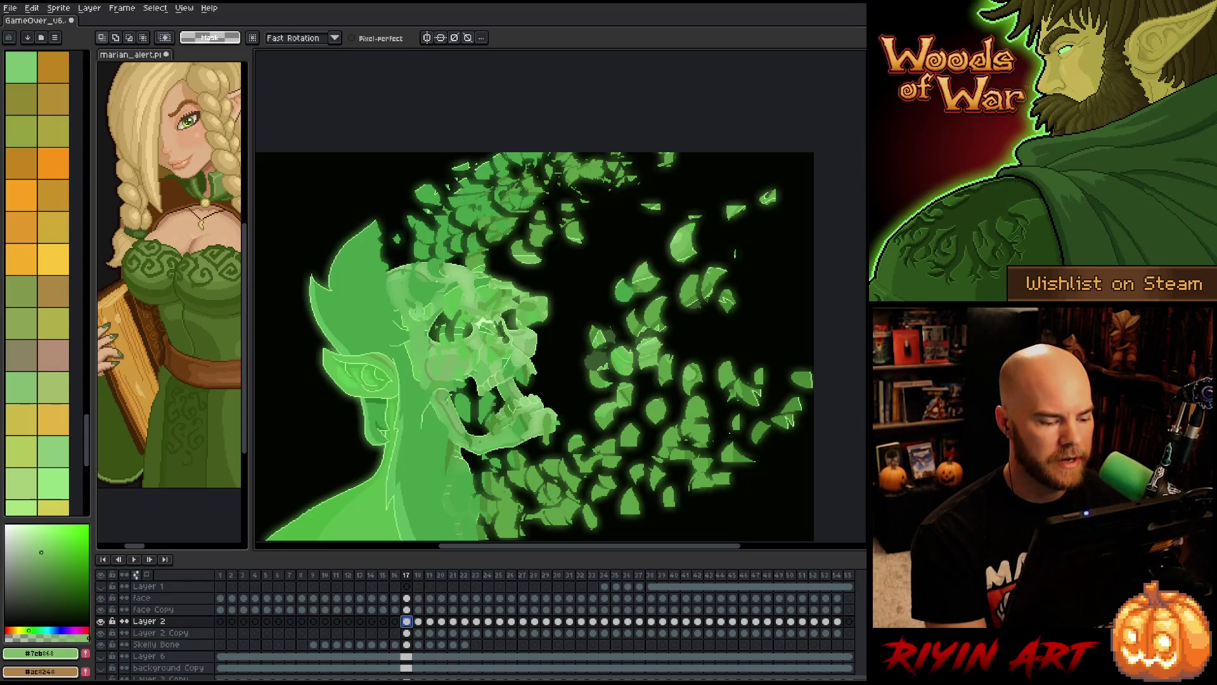
# - Nudge two stray leaves slightly on the face layer at frame 18
pyautogui.press('Right')
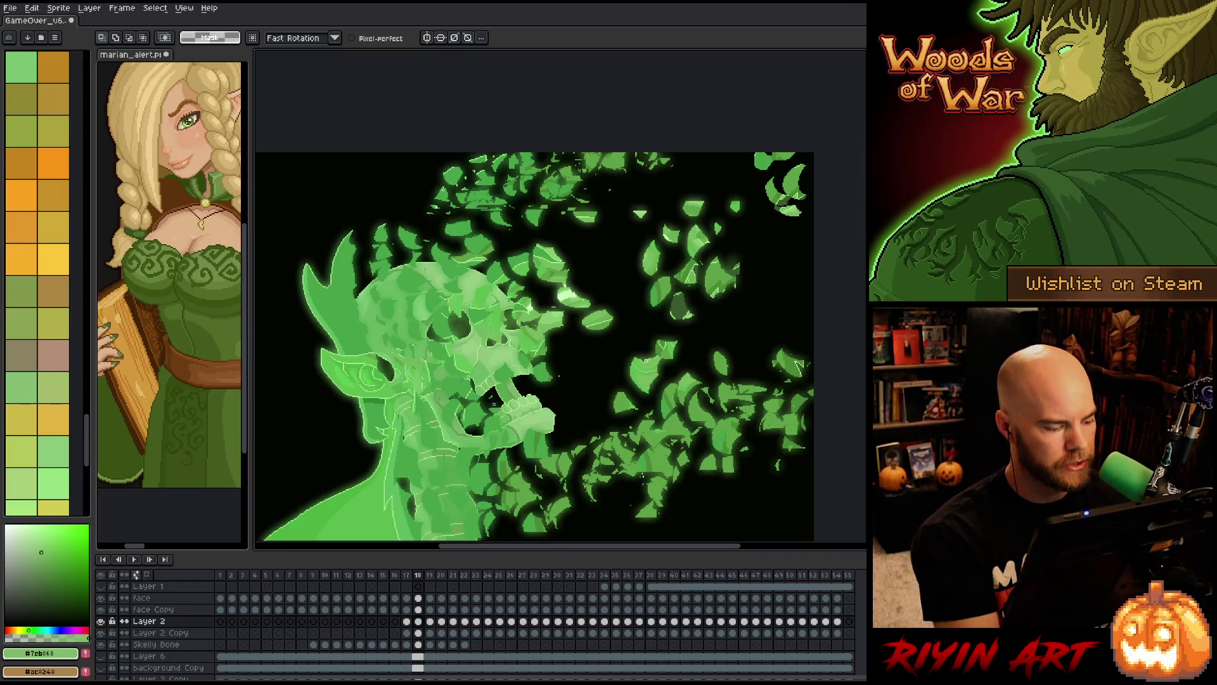
pyautogui.click(418, 597)
pyautogui.moveTo(573, 233)
pyautogui.mouseDown()
pyautogui.moveTo(573, 209)
pyautogui.moveTo(596, 215)
pyautogui.mouseUp()
pyautogui.press('Return')
pyautogui.moveTo(721, 190); pyautogui.dragTo(701, 194)
pyautogui.press('Return')
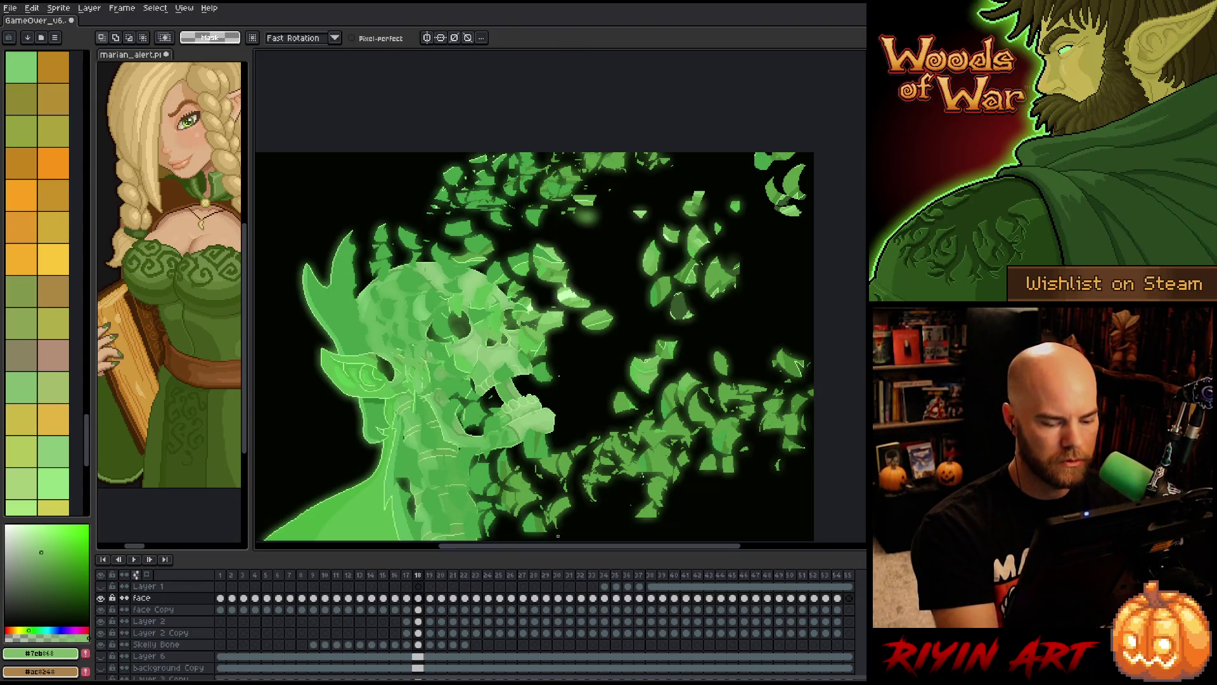
# - Step forward to frame 26 and outline a small leaf shard near the skull
pyautogui.press('Right')
pyautogui.press('Right')
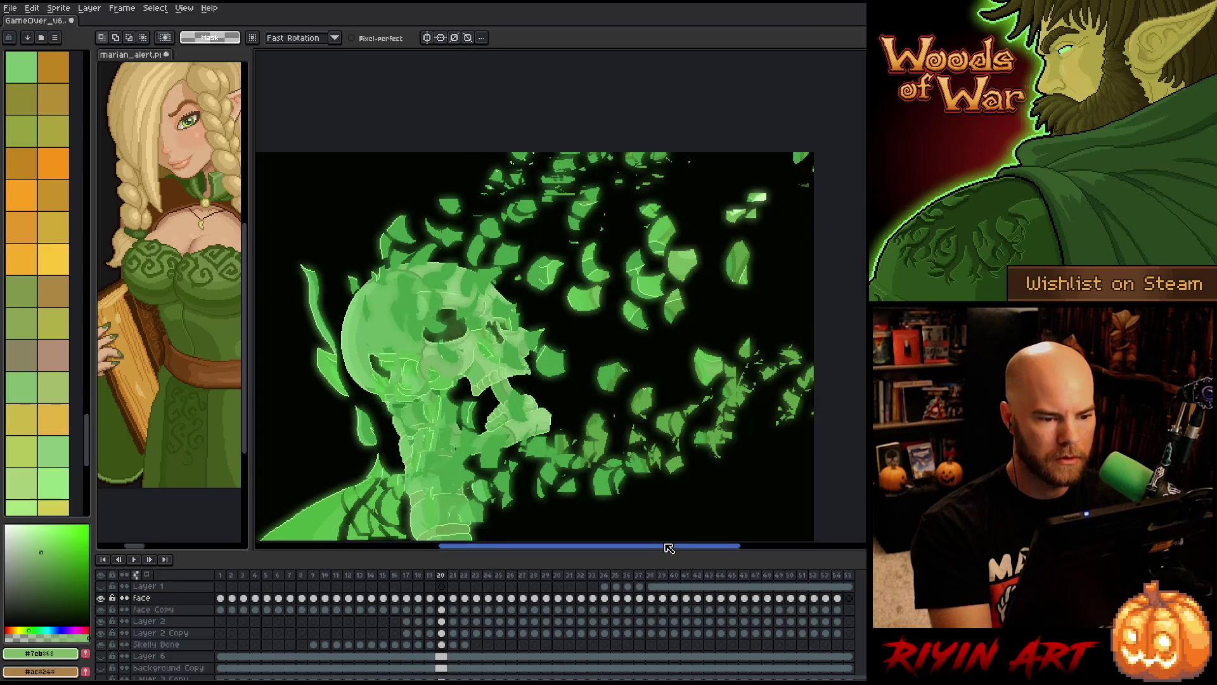
pyautogui.press('Right')
pyautogui.press('Right')
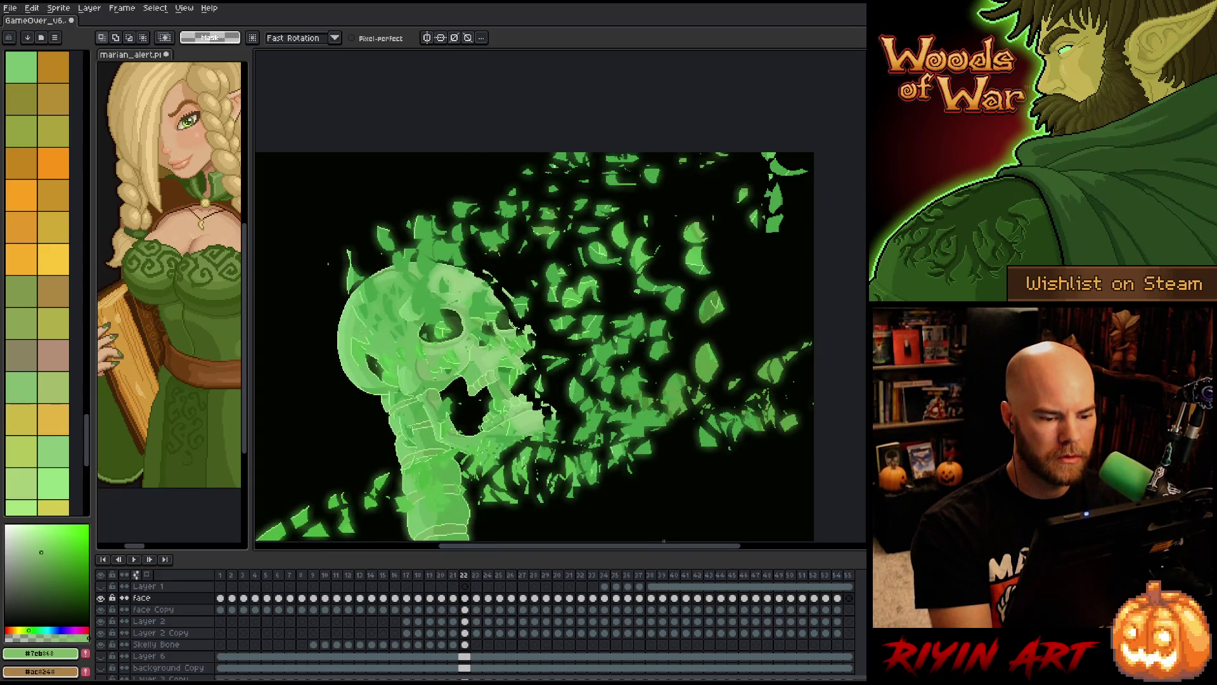
pyautogui.press('Right')
pyautogui.press('Right')
pyautogui.press('Right')
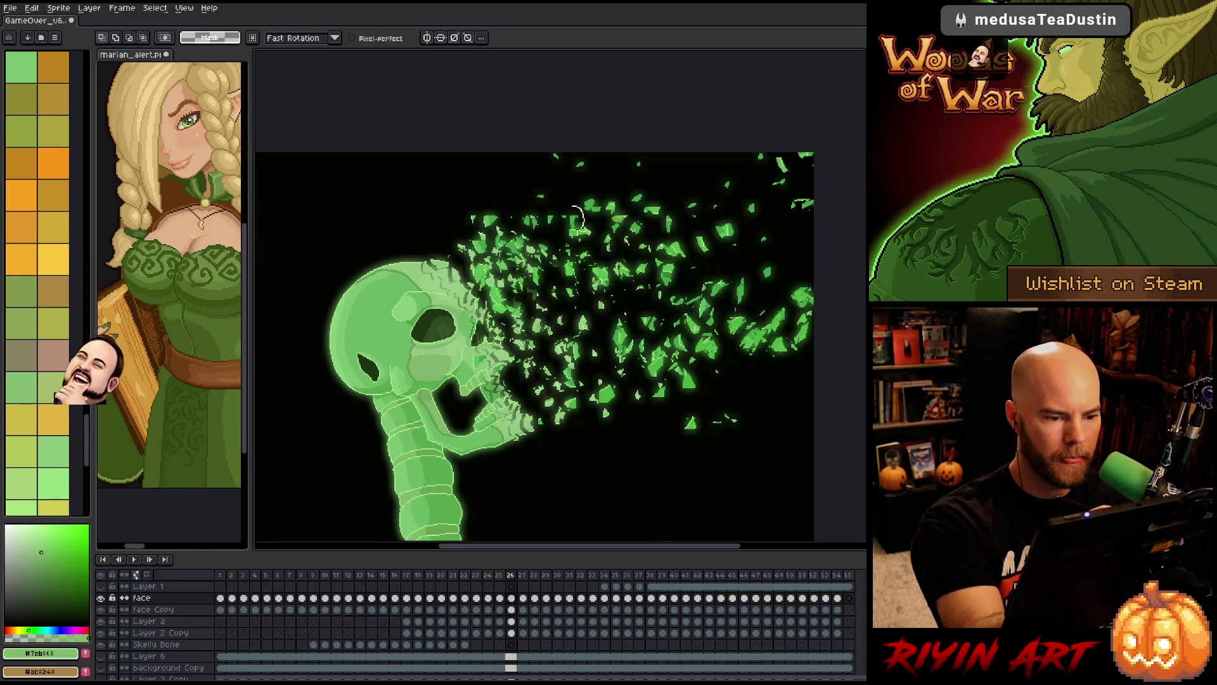
pyautogui.moveTo(575, 191)
pyautogui.mouseDown()
pyautogui.moveTo(585, 223)
pyautogui.moveTo(553, 190)
pyautogui.moveTo(562, 232)
pyautogui.moveTo(526, 206)
pyautogui.moveTo(574, 194)
pyautogui.moveTo(582, 218)
pyautogui.mouseUp()
# - Delete two small leaf shards near the skull on frame 26
pyautogui.press('Delete')
pyautogui.press('Delete')
pyautogui.press('Left')
pyautogui.press('Right')
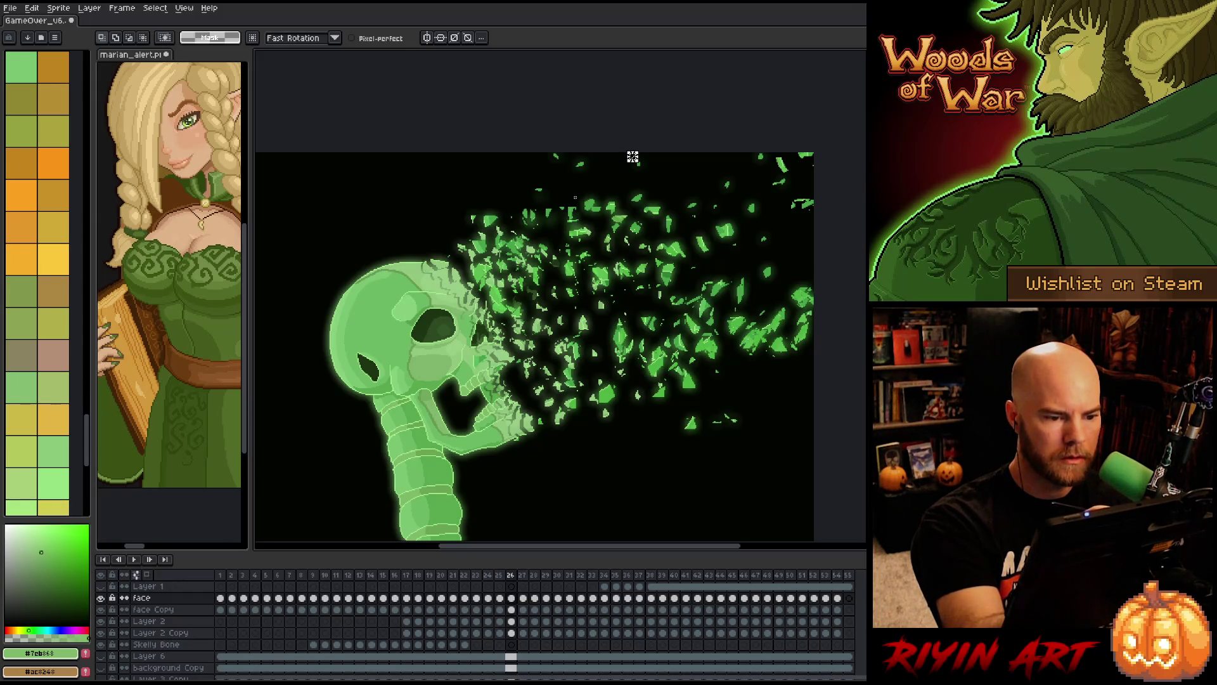
pyautogui.press('Delete')
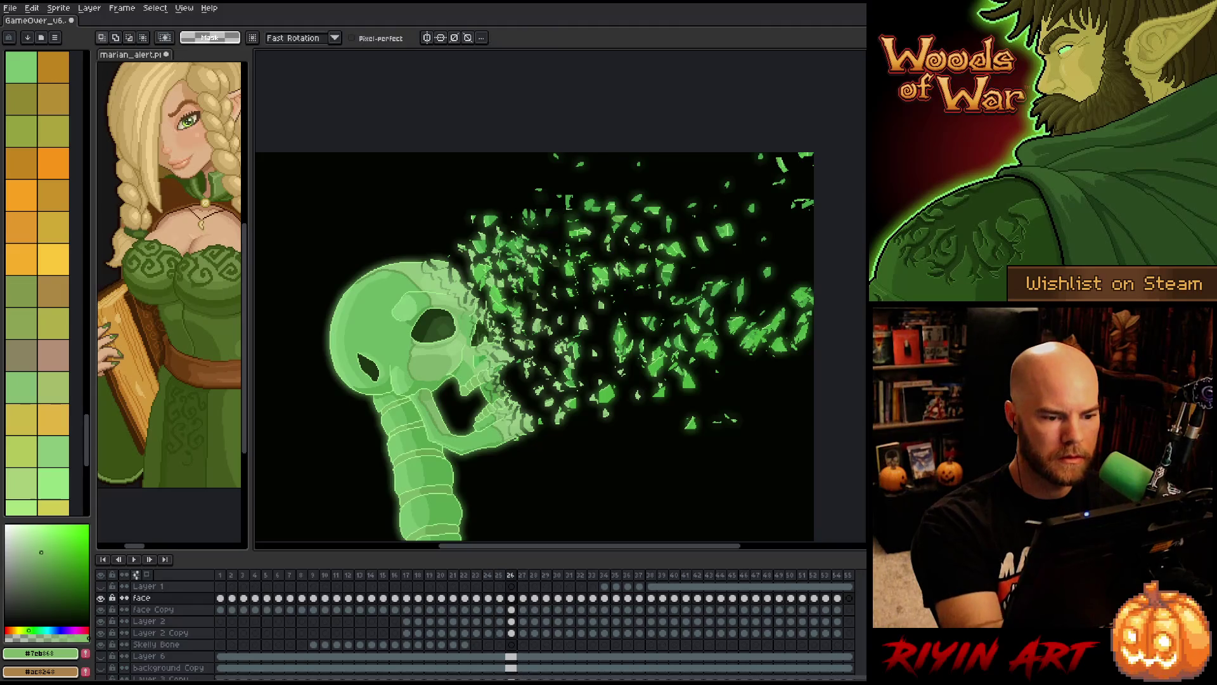
# - Compare frames 25 through 30 and outline the upper cluster of shards
pyautogui.press('Left')
pyautogui.press('Right')
pyautogui.press('Right')
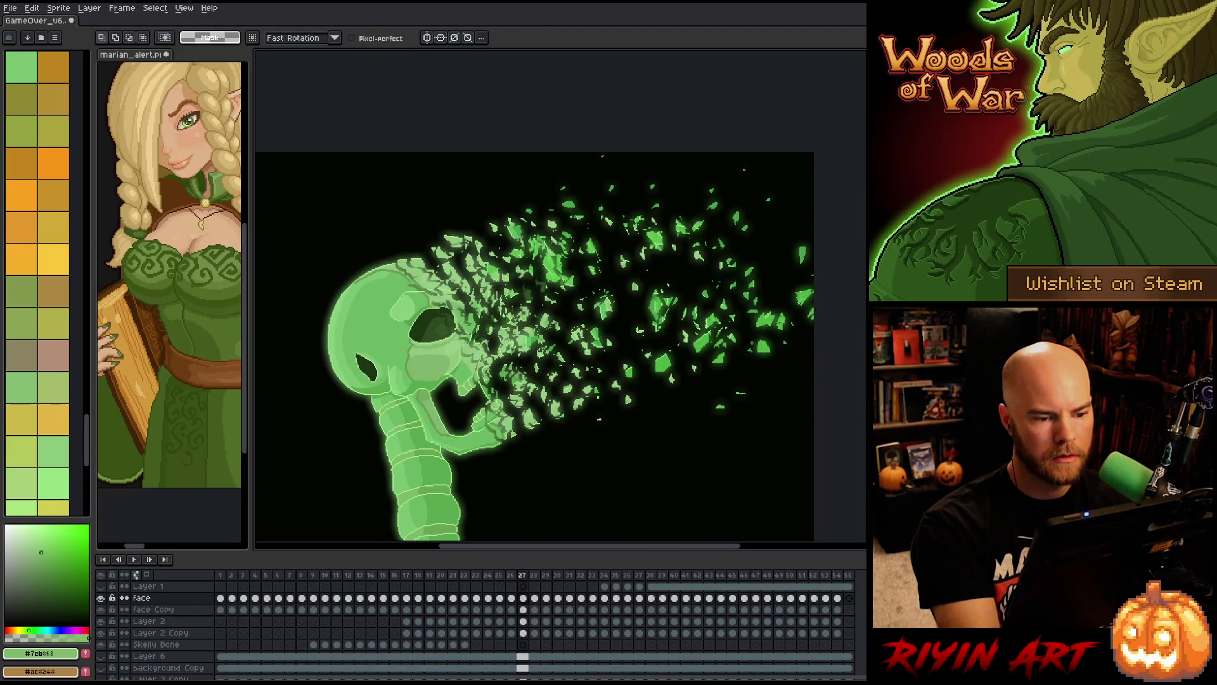
pyautogui.press('Right')
pyautogui.press('Right')
pyautogui.press('Right')
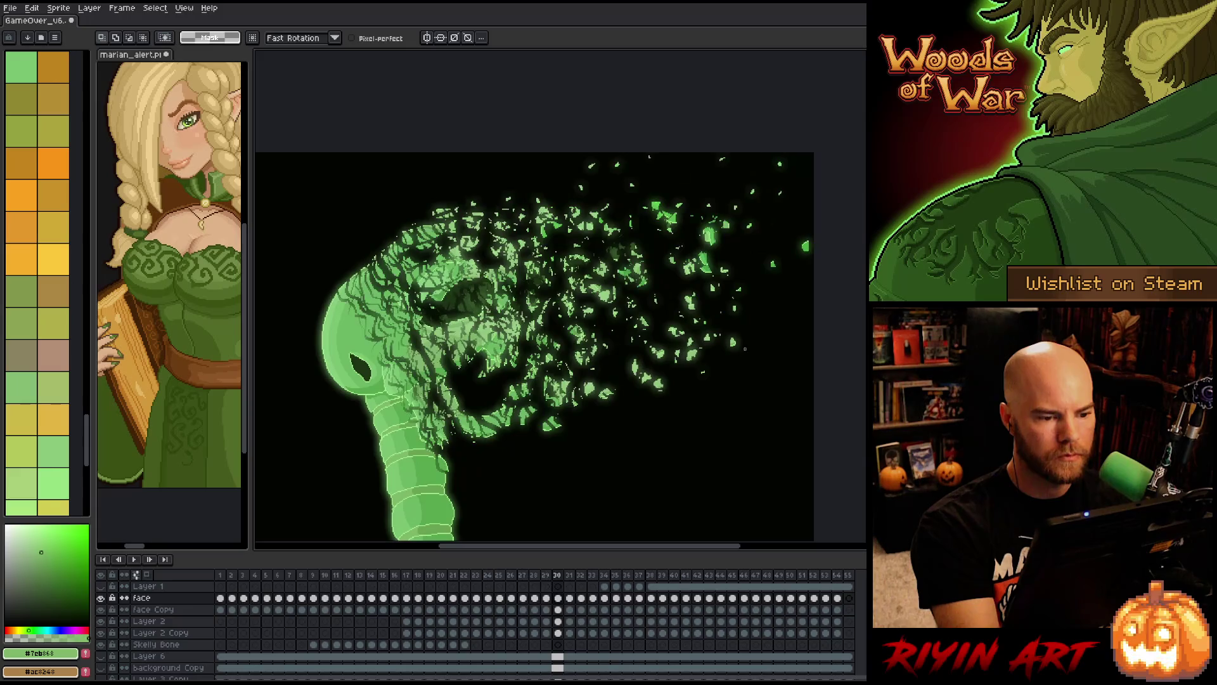
pyautogui.press('Left')
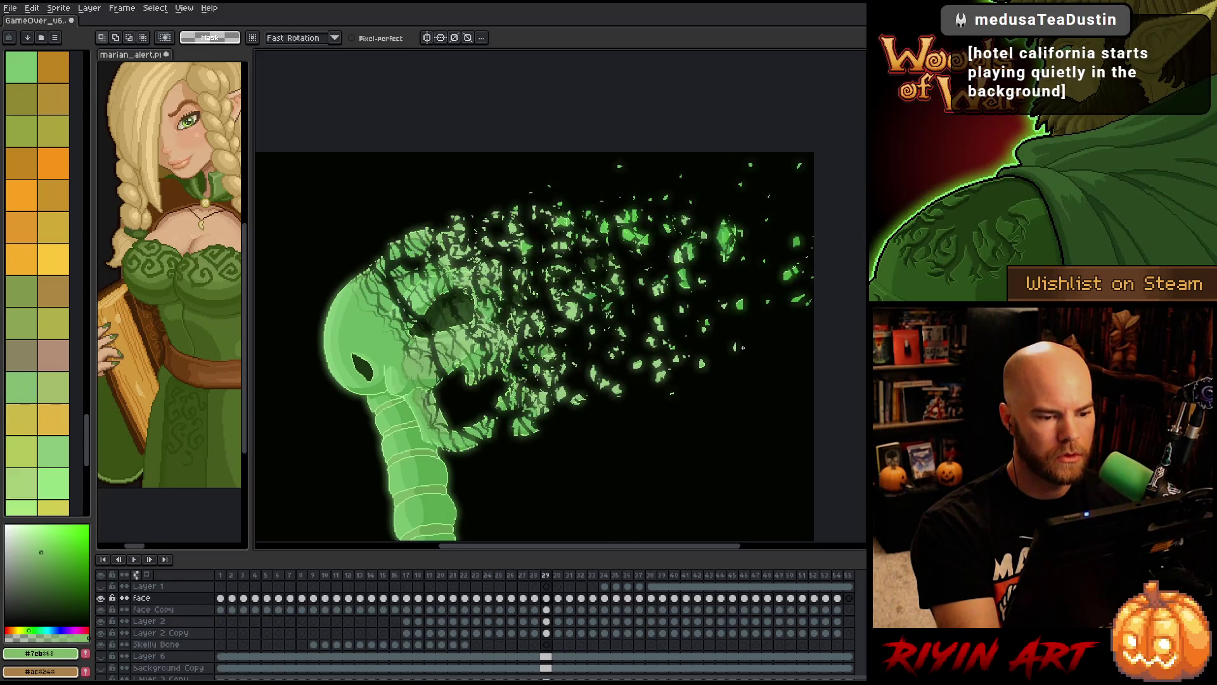
pyautogui.press('Right')
pyautogui.press('Left')
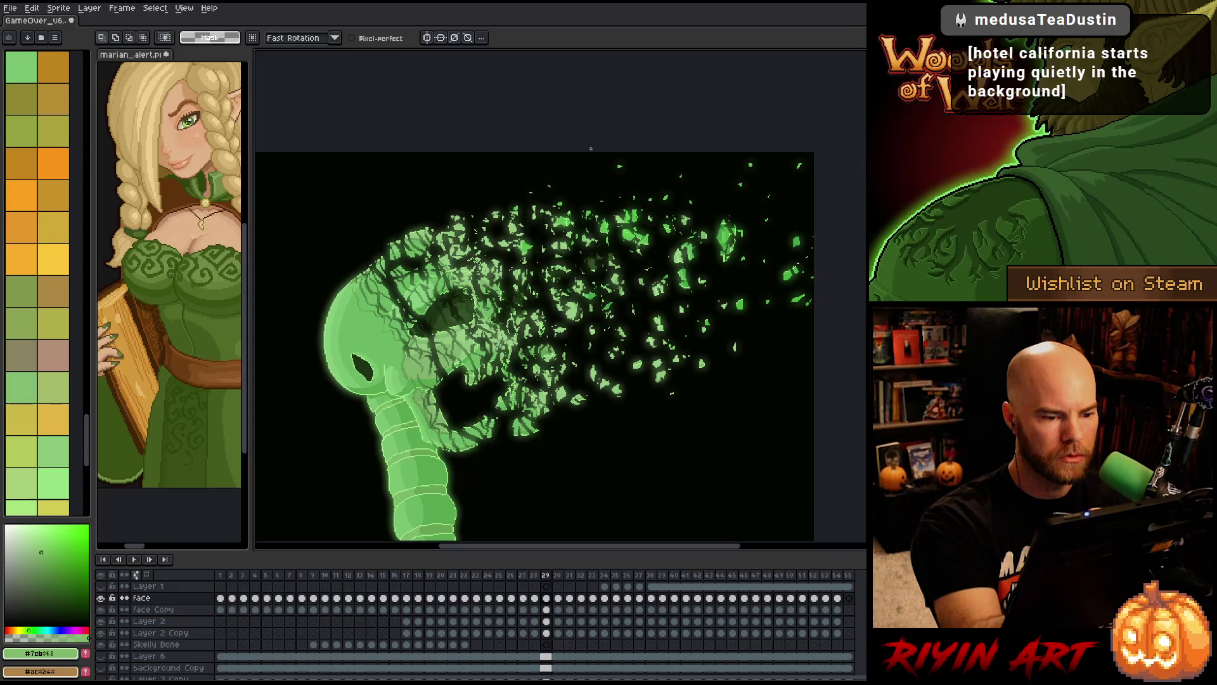
pyautogui.moveTo(604, 171)
pyautogui.mouseDown()
pyautogui.moveTo(590, 212)
pyautogui.moveTo(605, 174)
pyautogui.mouseUp()
# - Step through frames 30 to 33, comparing the shard positions
pyautogui.press('Right')
pyautogui.press('Left')
pyautogui.press('Right')
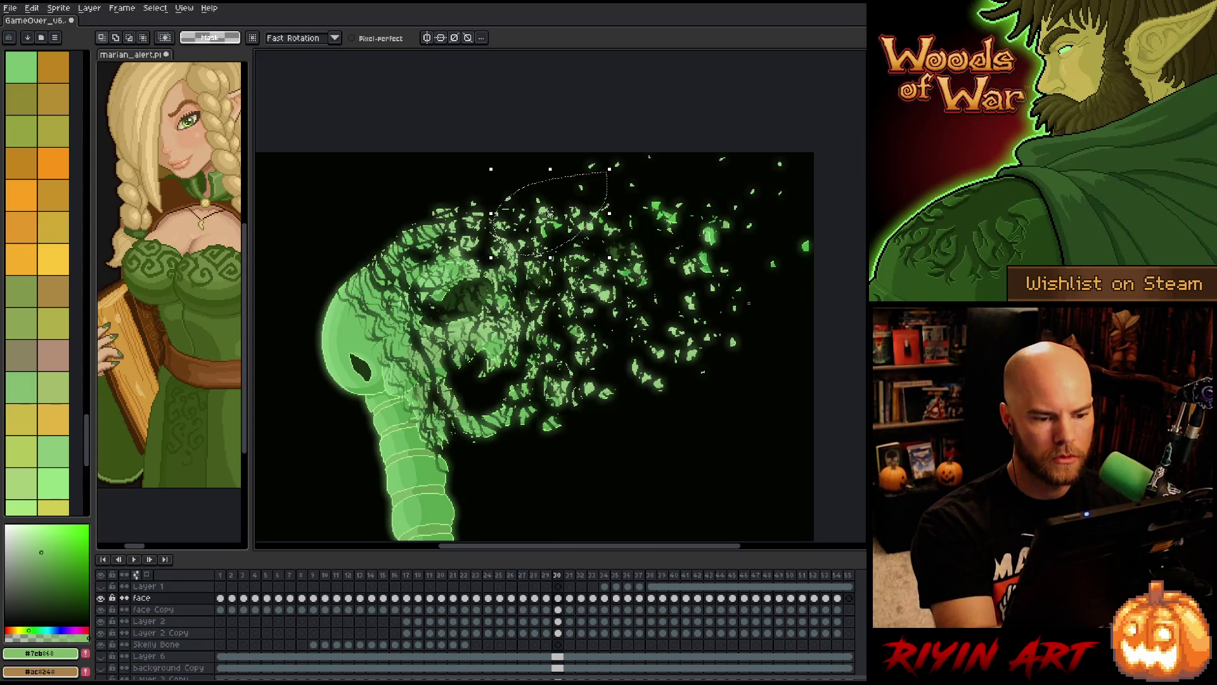
pyautogui.press('Right')
pyautogui.press('Right')
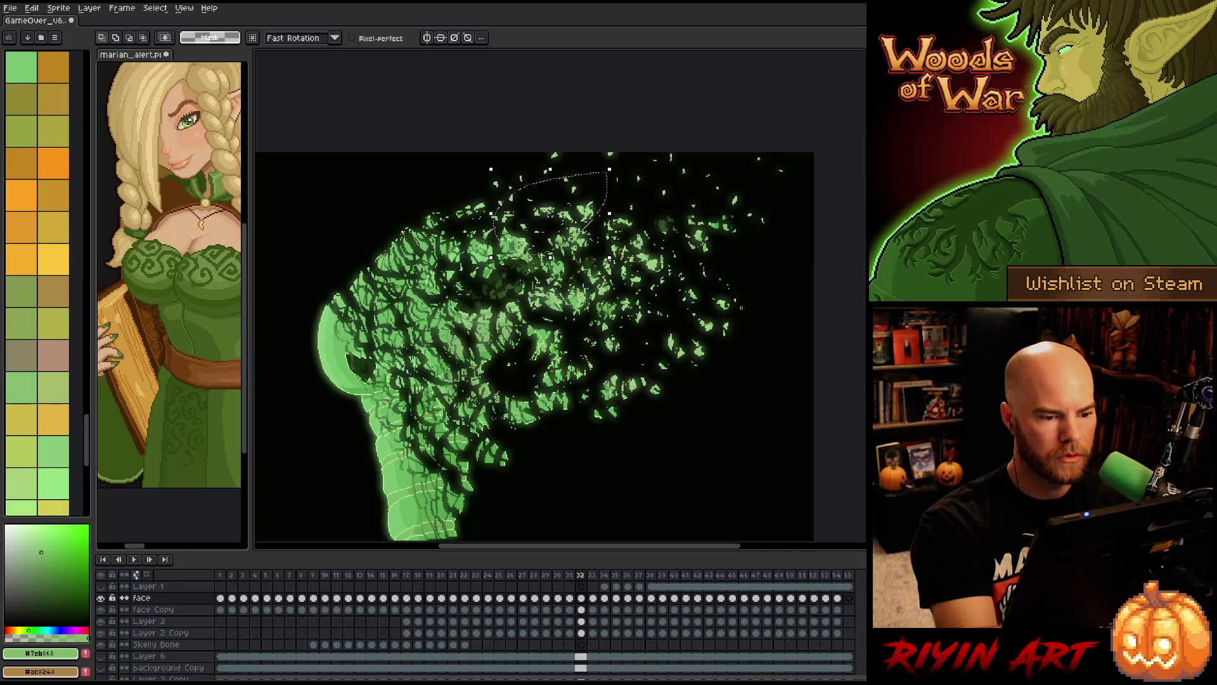
pyautogui.press('Left')
pyautogui.press('Right')
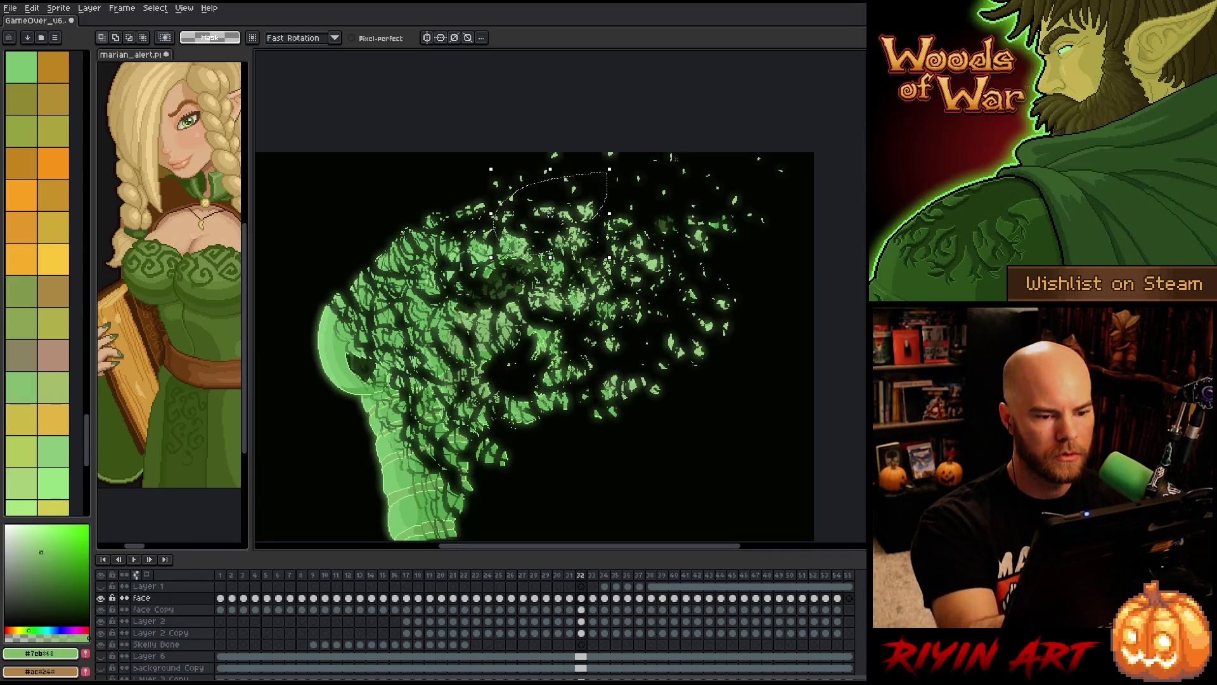
pyautogui.press('Right')
pyautogui.press('Left')
pyautogui.press('Right')
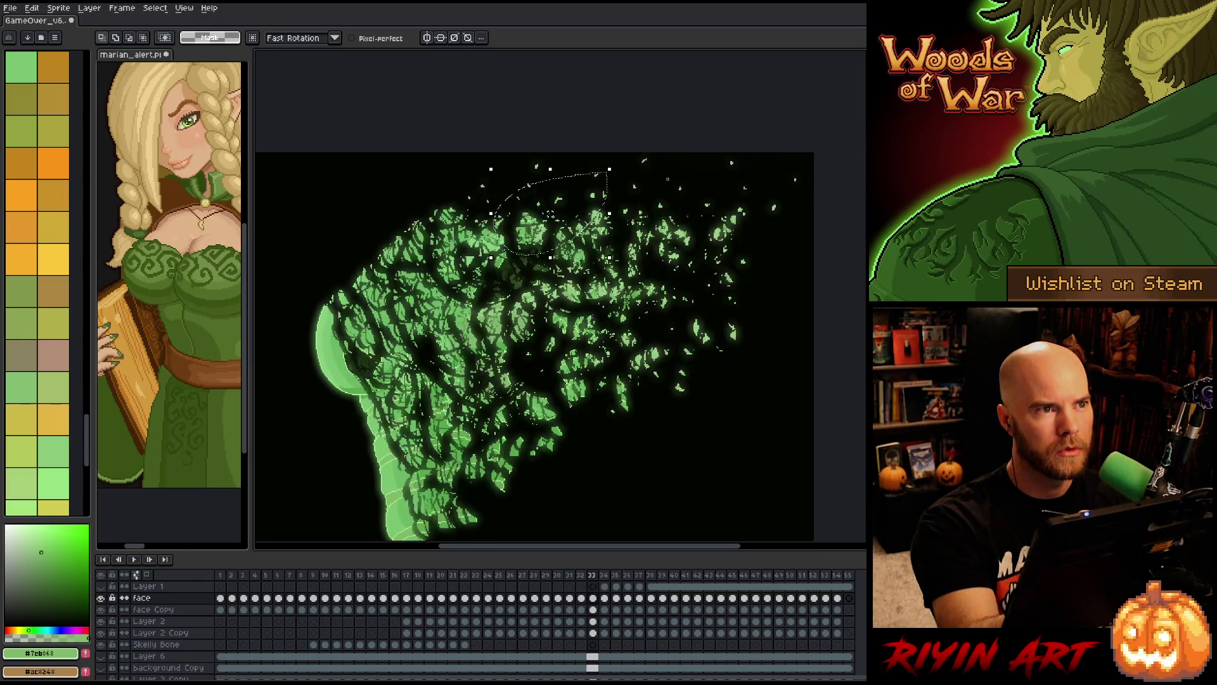
pyautogui.press('Left')
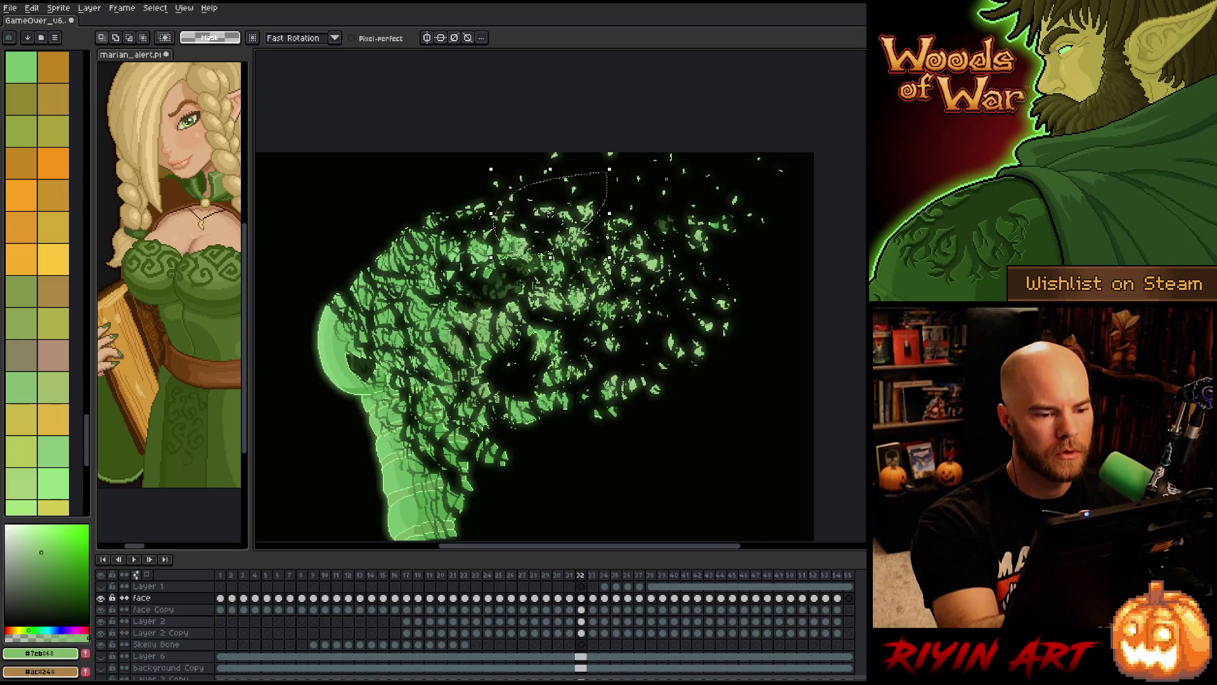
# - On frame 32, try dragging the upper shards up-right, then cancel the move
pyautogui.press('Left')
pyautogui.press('Right')
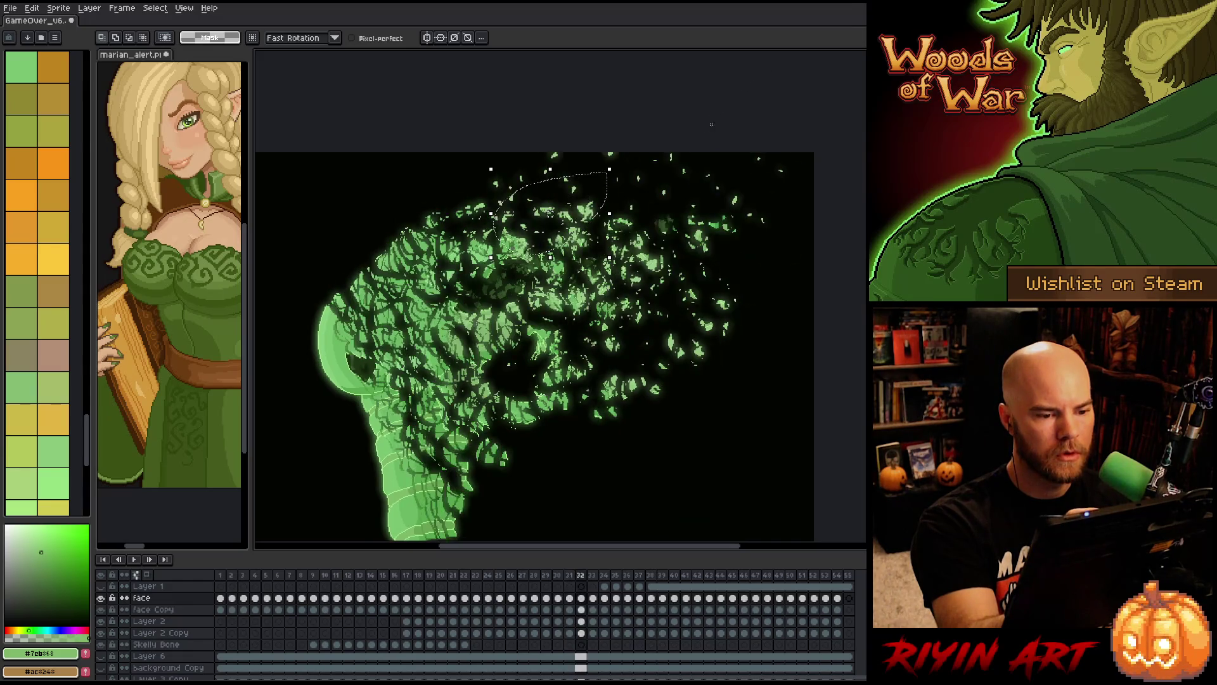
pyautogui.press('Left')
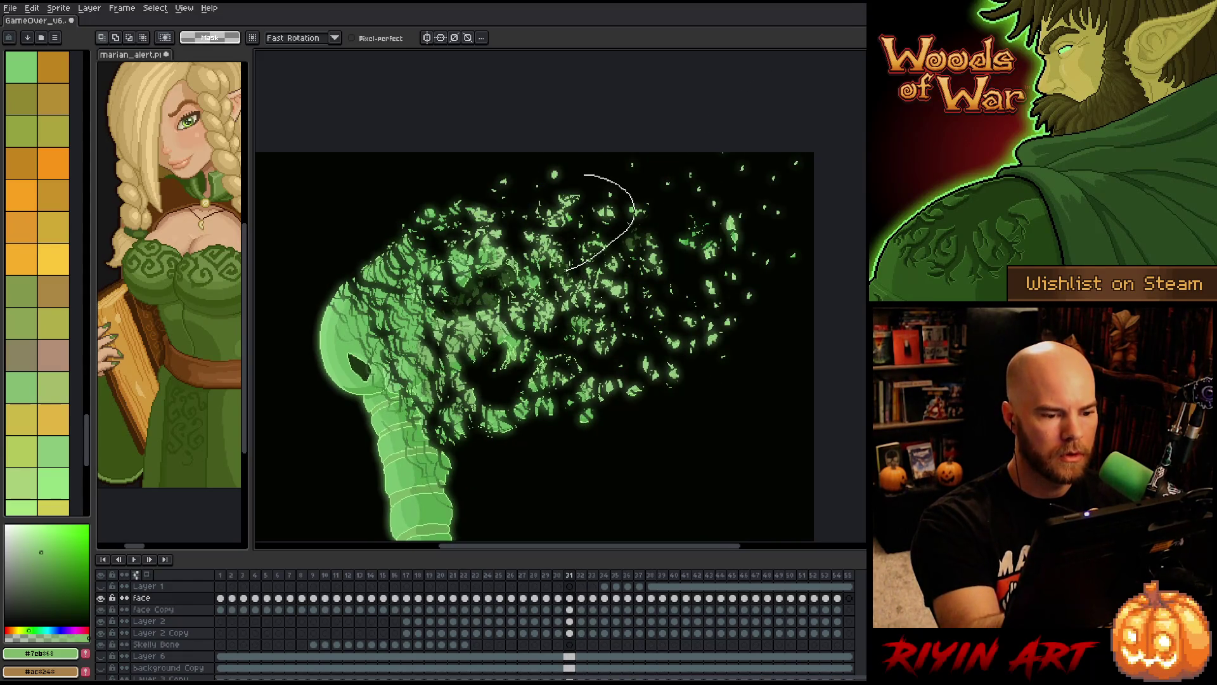
pyautogui.press('Right')
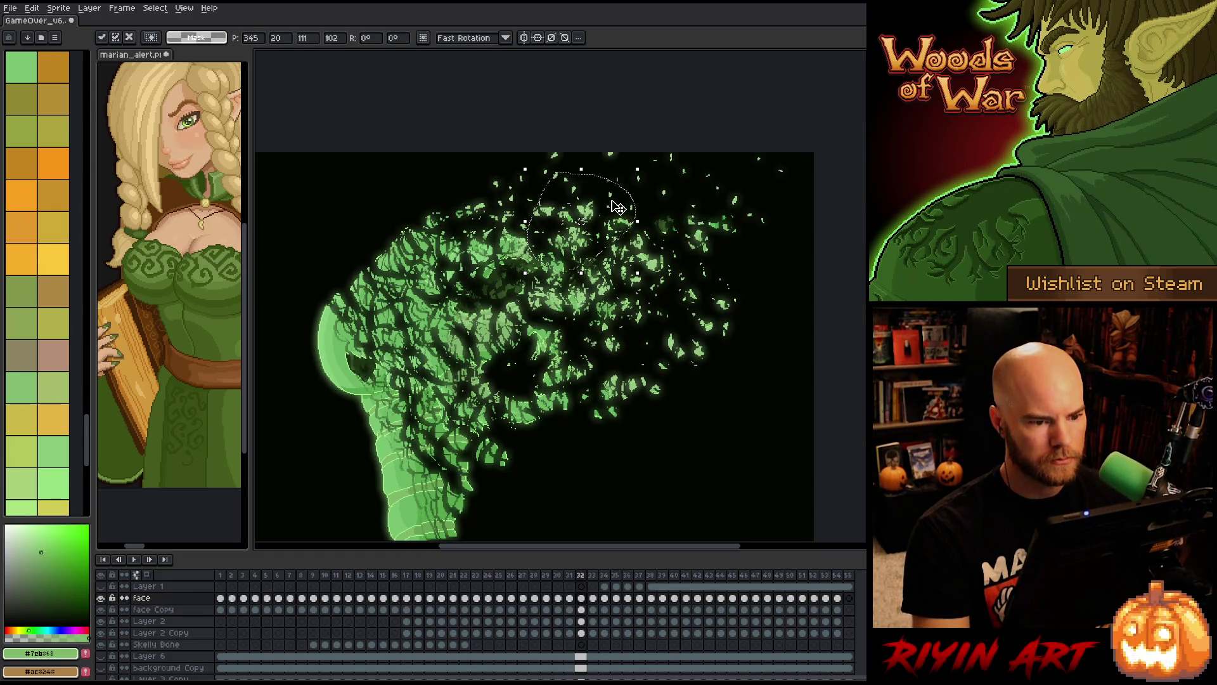
pyautogui.moveTo(616, 201); pyautogui.dragTo(670, 176)
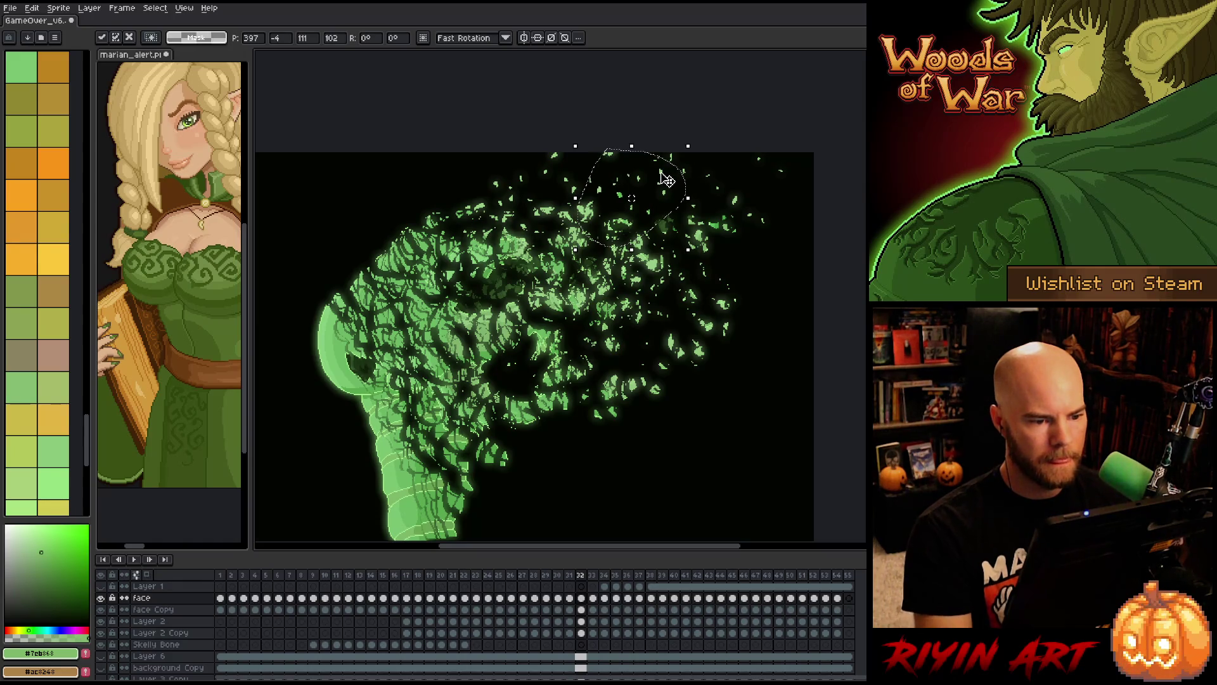
pyautogui.press('Escape')
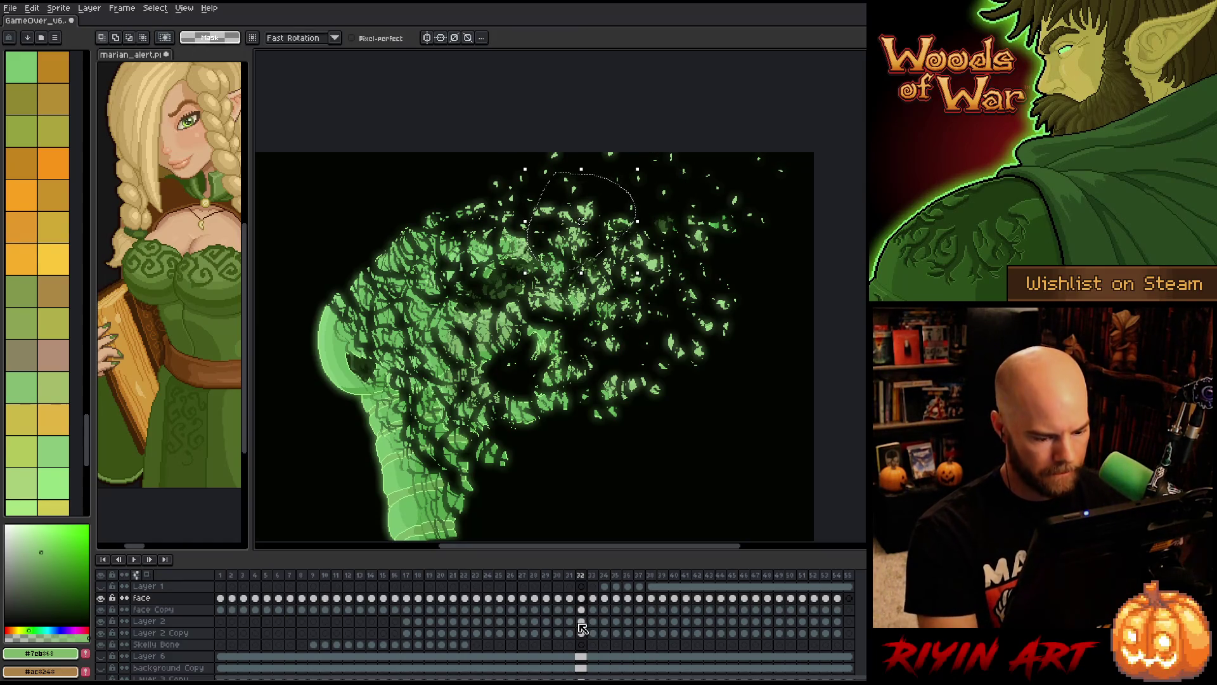
# - On Layer 2 at frame 32, move the selected leaf shards up and to the right
pyautogui.click(581, 622)
pyautogui.press('Left')
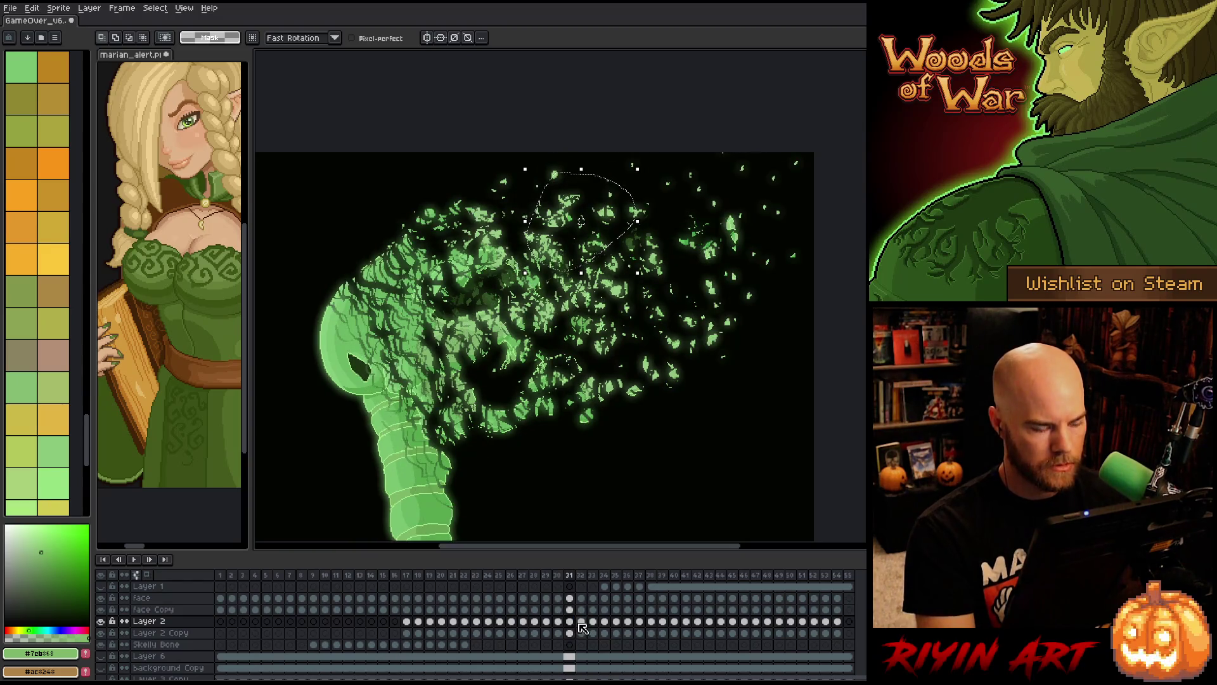
pyautogui.press('Right')
pyautogui.hotkey('ctrl', 't')
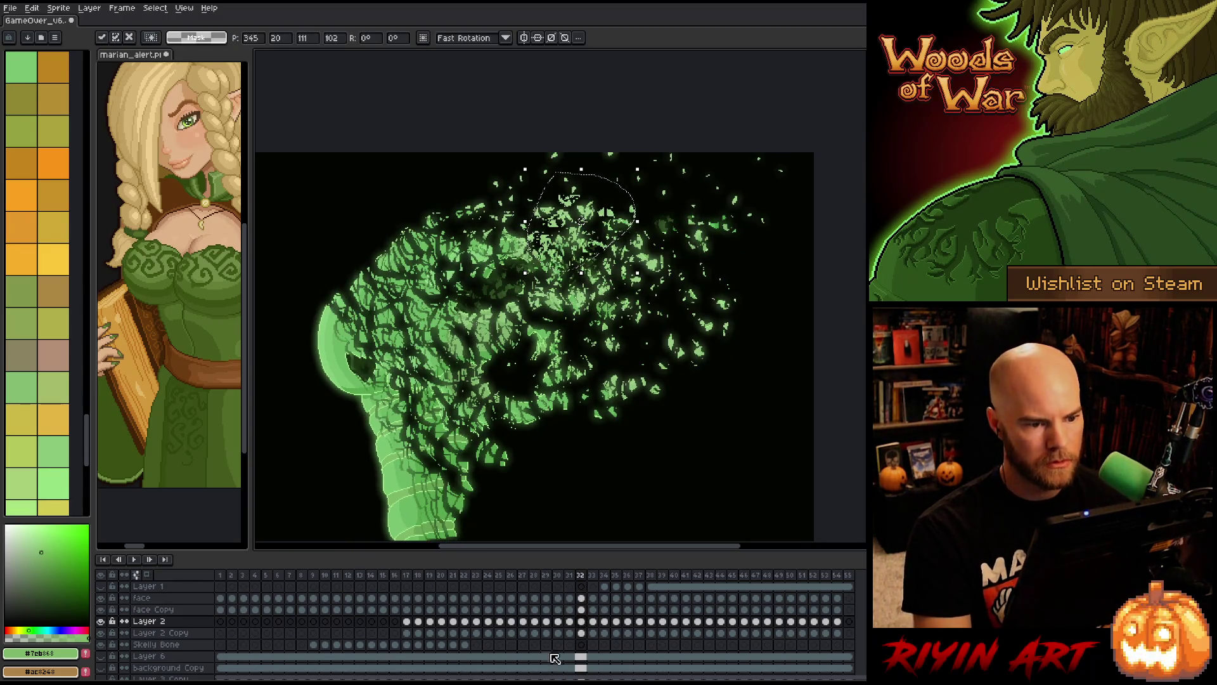
pyautogui.moveTo(610, 219); pyautogui.dragTo(696, 155)
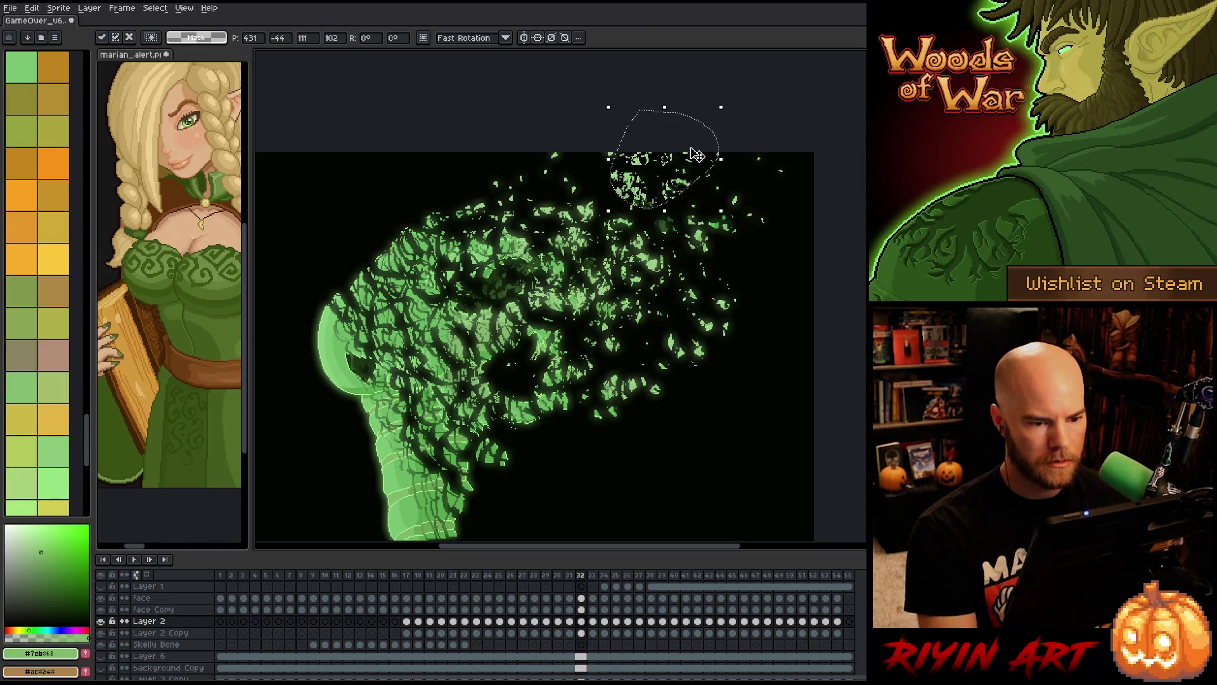
pyautogui.press('Return')
pyautogui.press('Left')
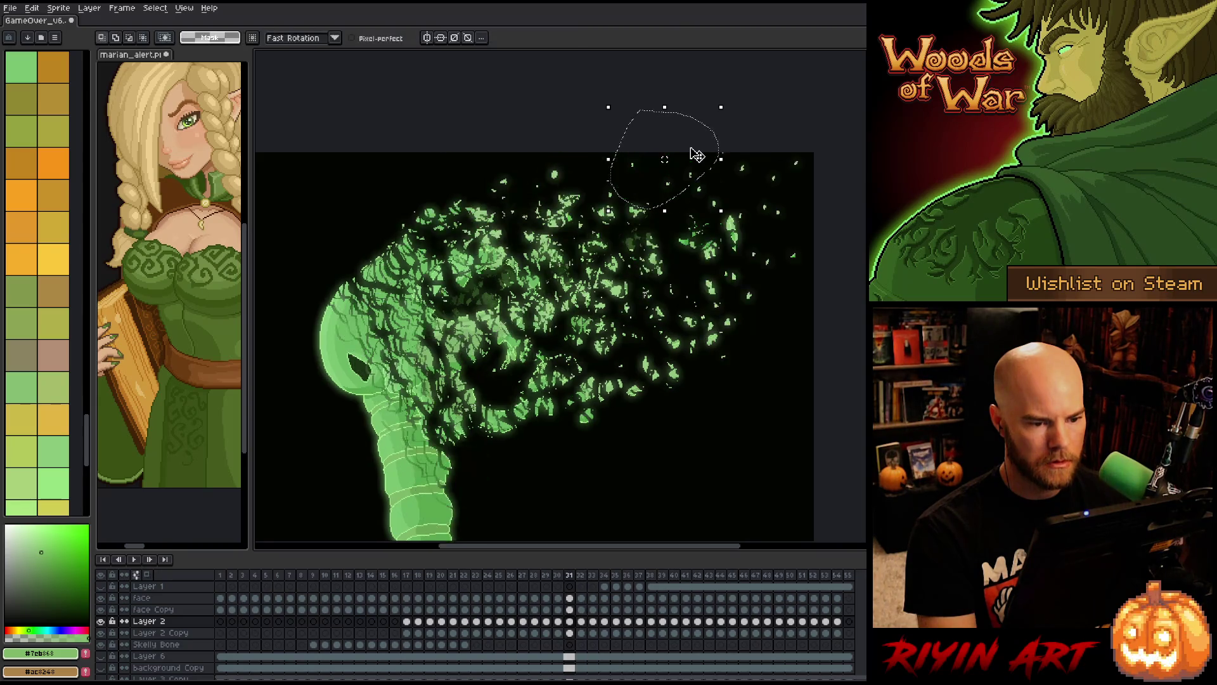
# - Shift a shard cluster right of center up-right, then compare frames 30–32
pyautogui.moveTo(682, 229)
pyautogui.mouseDown()
pyautogui.moveTo(751, 305)
pyautogui.moveTo(612, 273)
pyautogui.mouseUp()
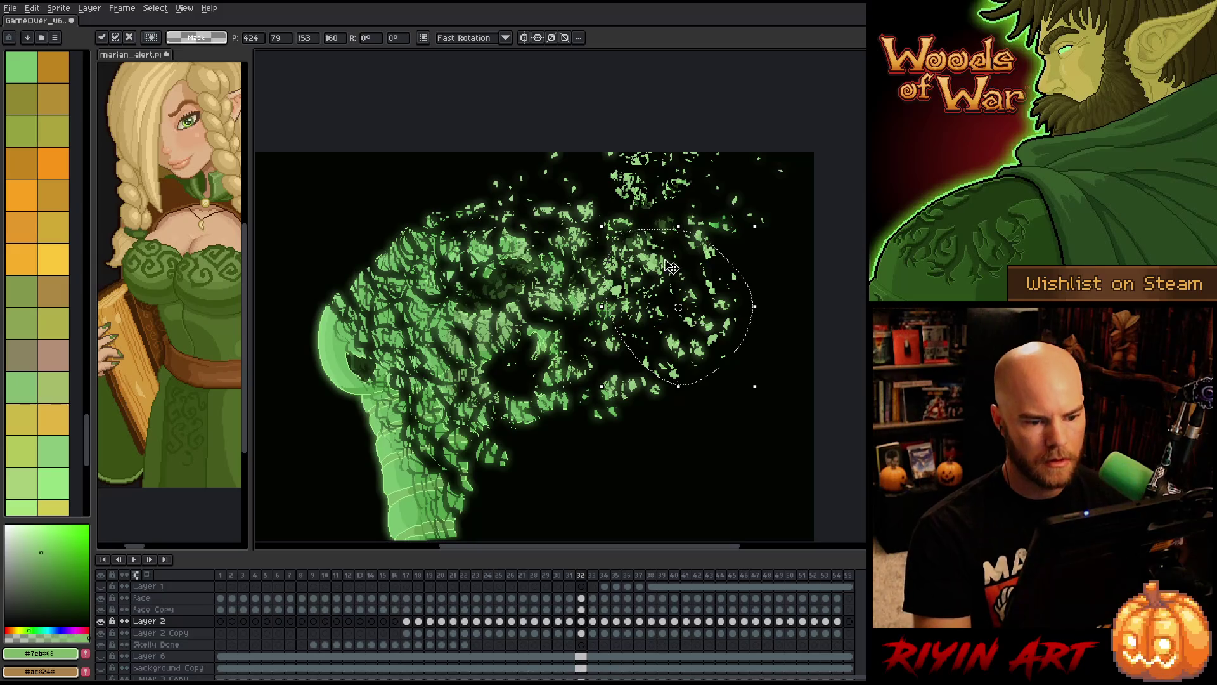
pyautogui.moveTo(712, 258); pyautogui.dragTo(817, 160)
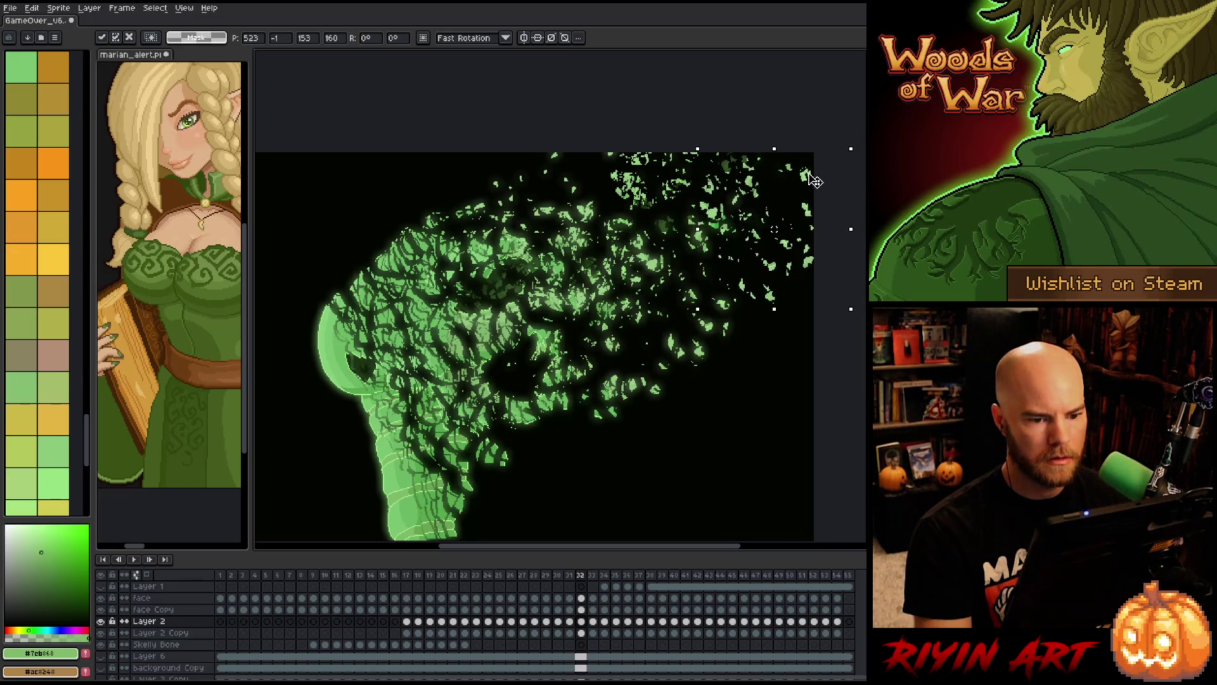
pyautogui.press('Return')
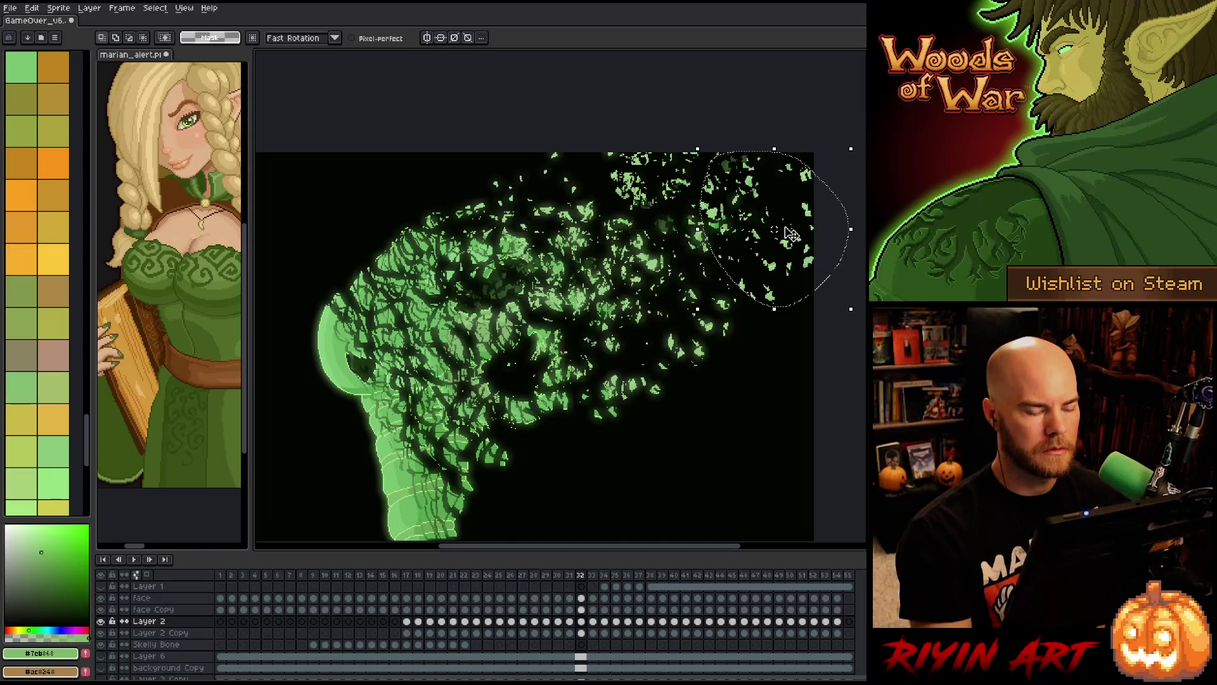
pyautogui.press(',')
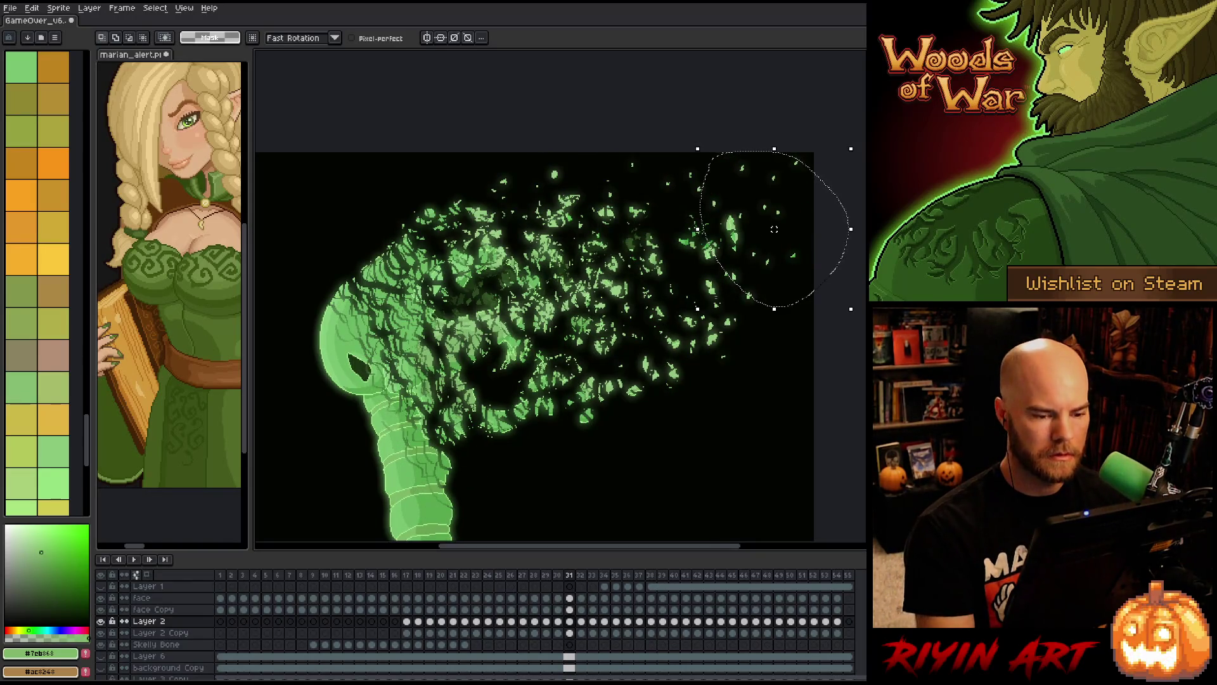
pyautogui.press(',')
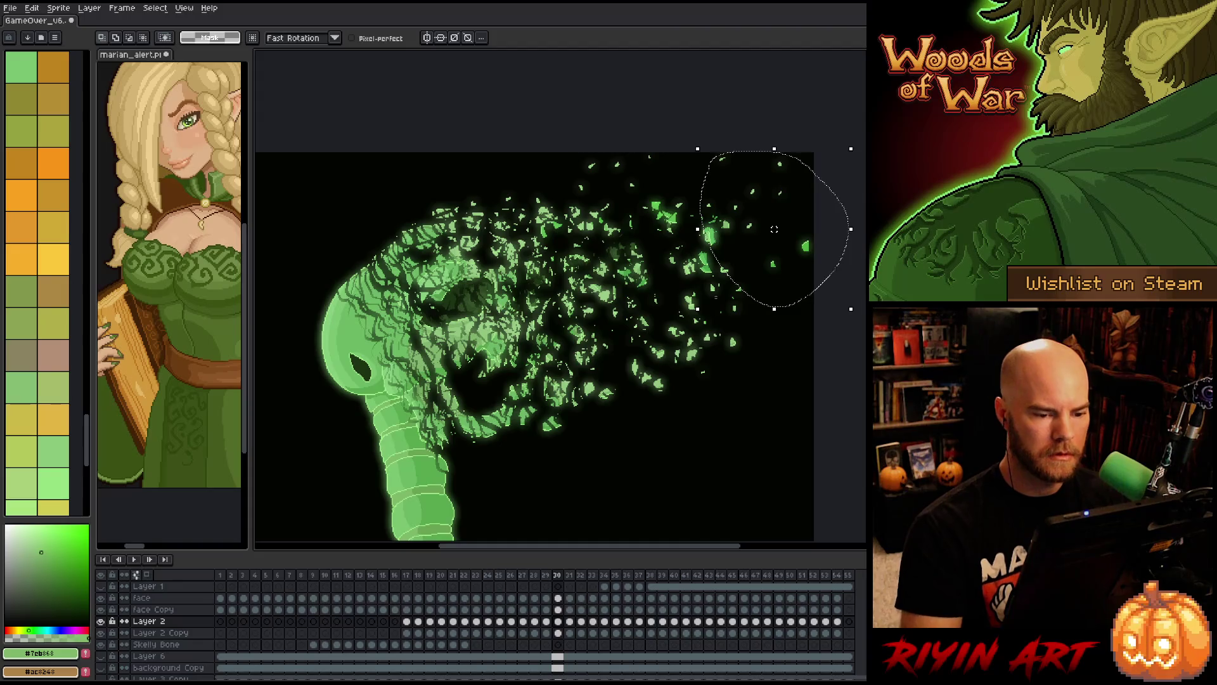
pyautogui.press('.')
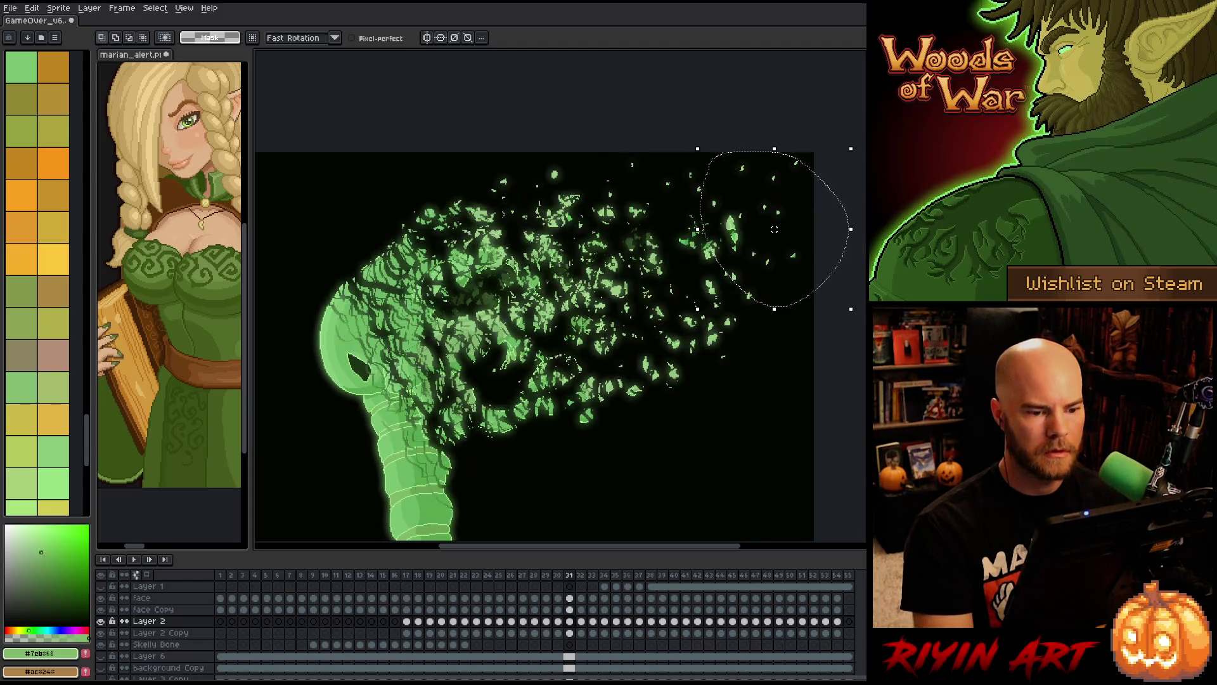
pyautogui.press('.')
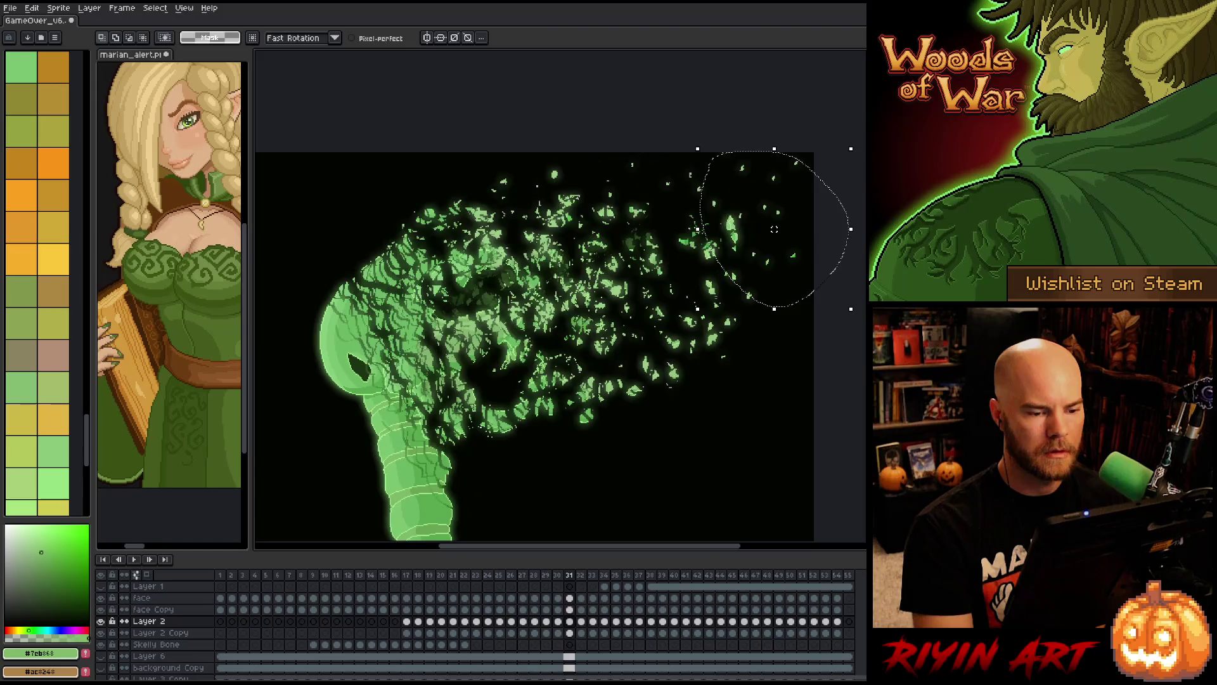
pyautogui.press(',')
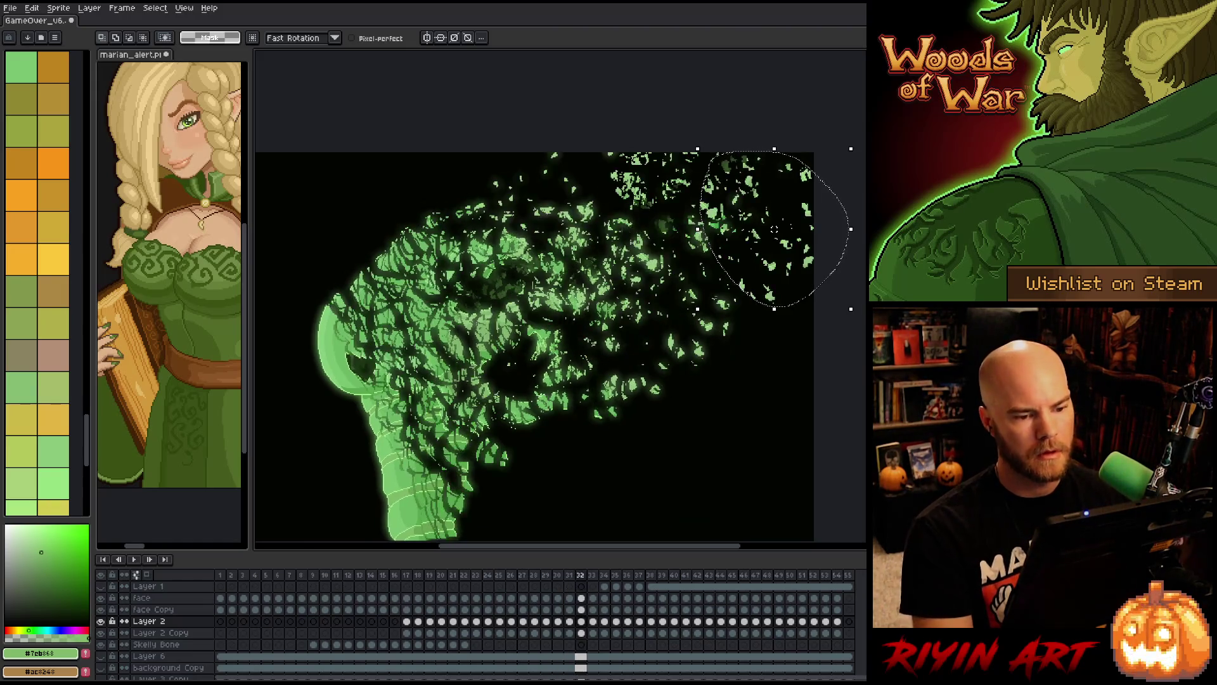
pyautogui.press('.')
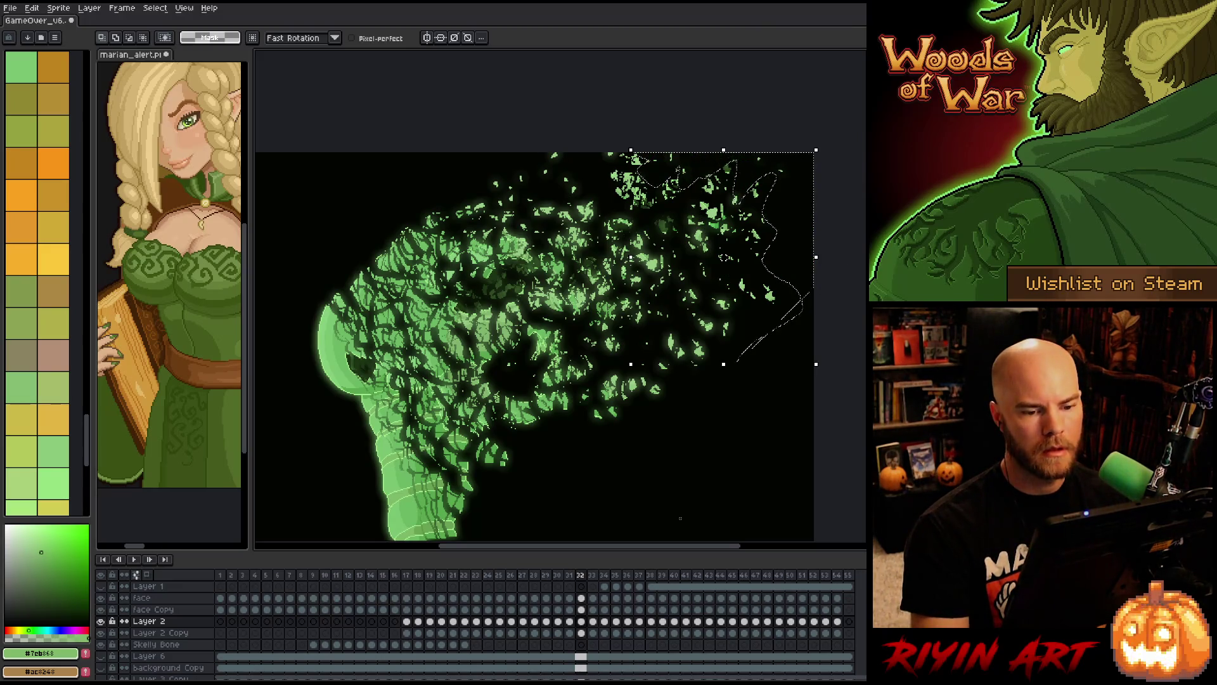
# - Deselect, then outline a shard cluster near the top of frame 32 and move it up-right
pyautogui.hotkey('ctrl', 'd')
pyautogui.press(',')
pyautogui.press('.')
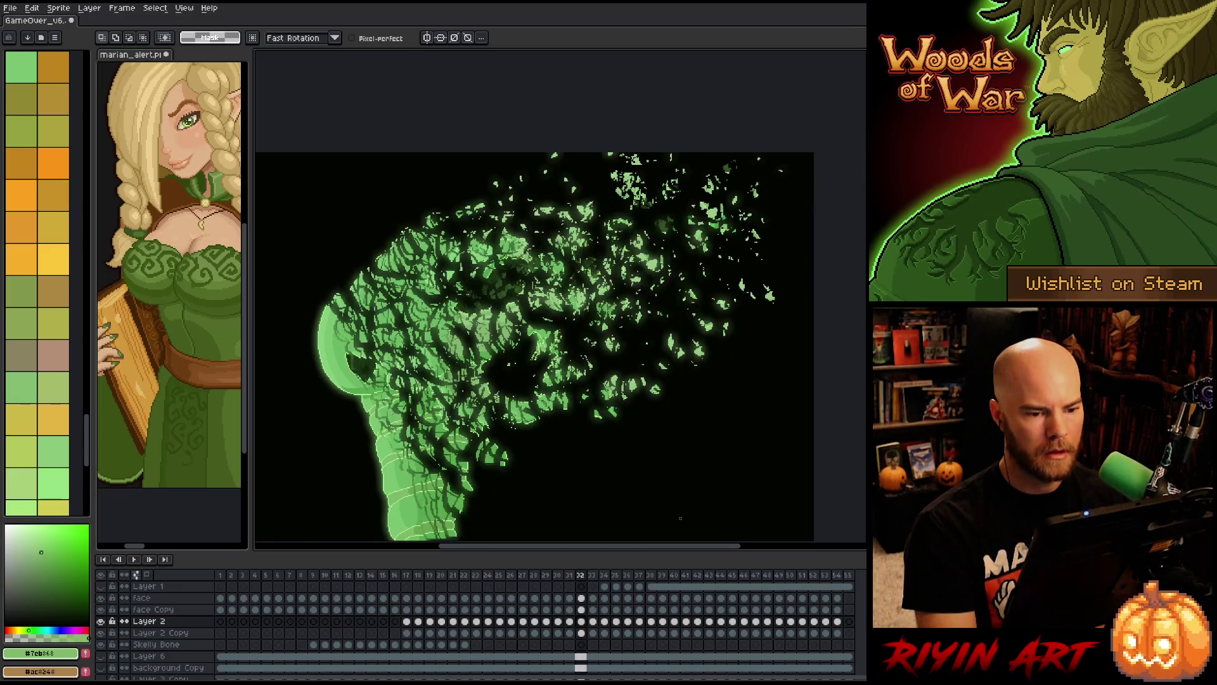
pyautogui.press('.')
pyautogui.press(',')
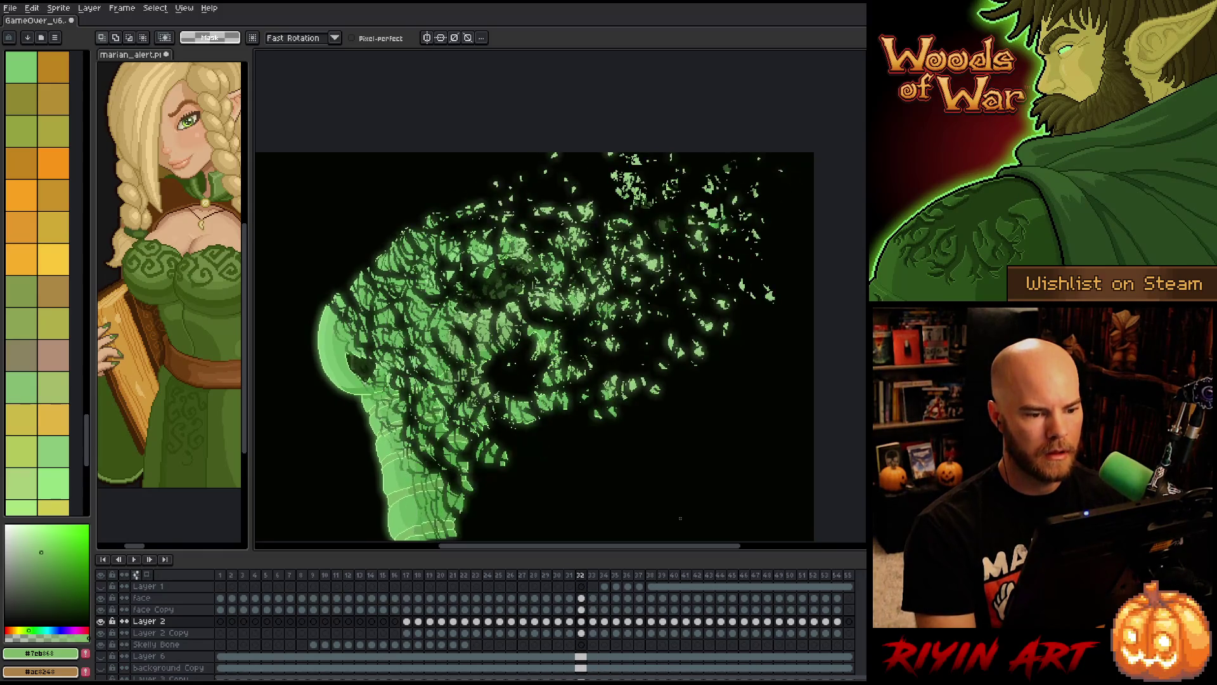
pyautogui.moveTo(544, 181)
pyautogui.mouseDown()
pyautogui.moveTo(618, 203)
pyautogui.moveTo(648, 379)
pyautogui.moveTo(539, 245)
pyautogui.moveTo(550, 160)
pyautogui.mouseUp()
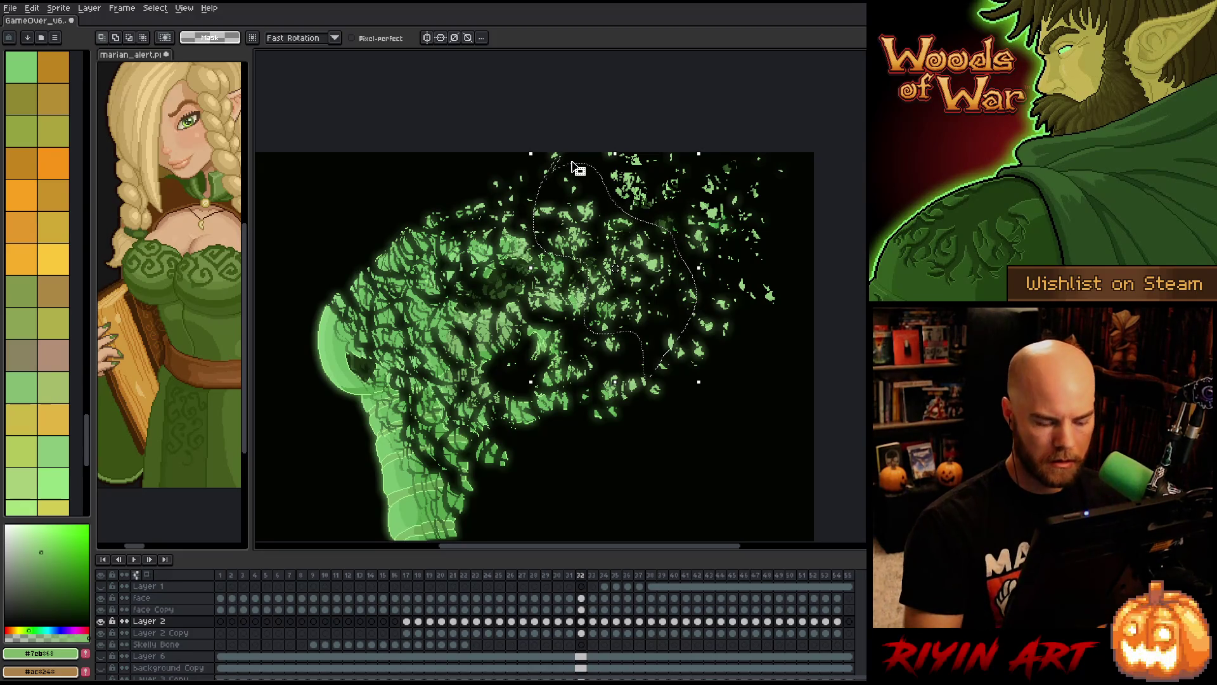
pyautogui.press('.')
pyautogui.moveTo(650, 258); pyautogui.dragTo(784, 179)
# - Select the top-right shards and flip between frames 32 and 33 to preview the motion
pyautogui.moveTo(755, 311)
pyautogui.mouseDown()
pyautogui.moveTo(697, 203)
pyautogui.moveTo(647, 145)
pyautogui.moveTo(716, 121)
pyautogui.moveTo(754, 311)
pyautogui.mouseUp()
pyautogui.press('.')
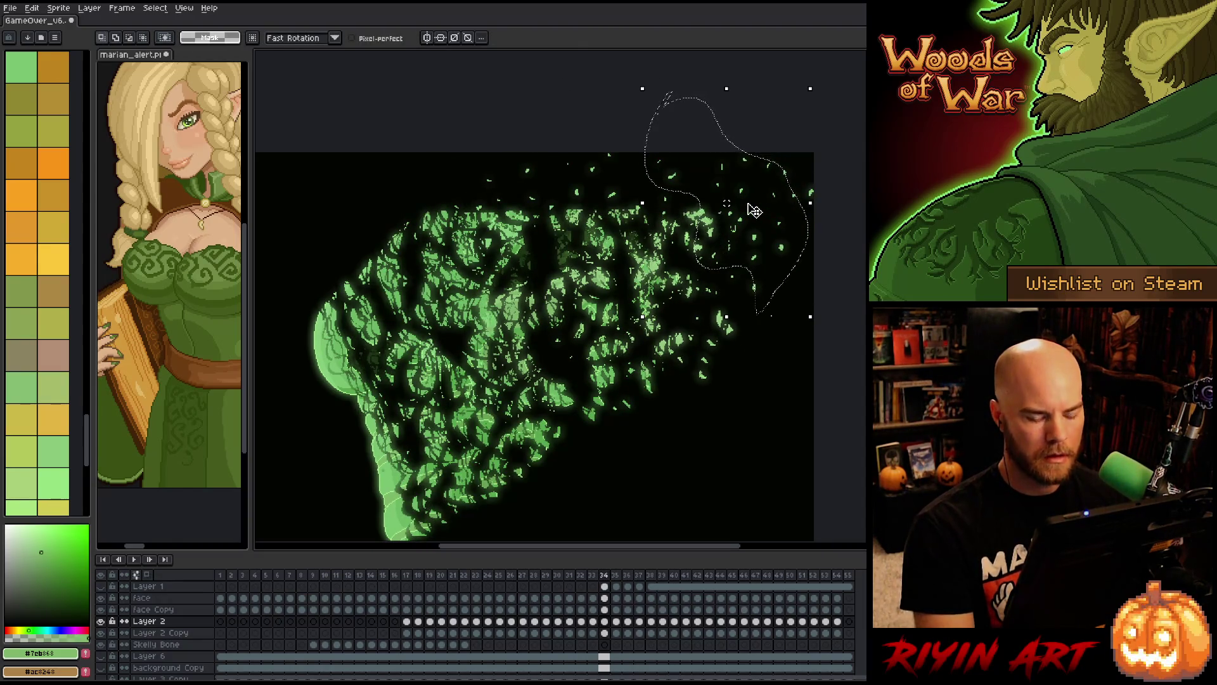
pyautogui.press(',')
pyautogui.press(',')
pyautogui.press('.')
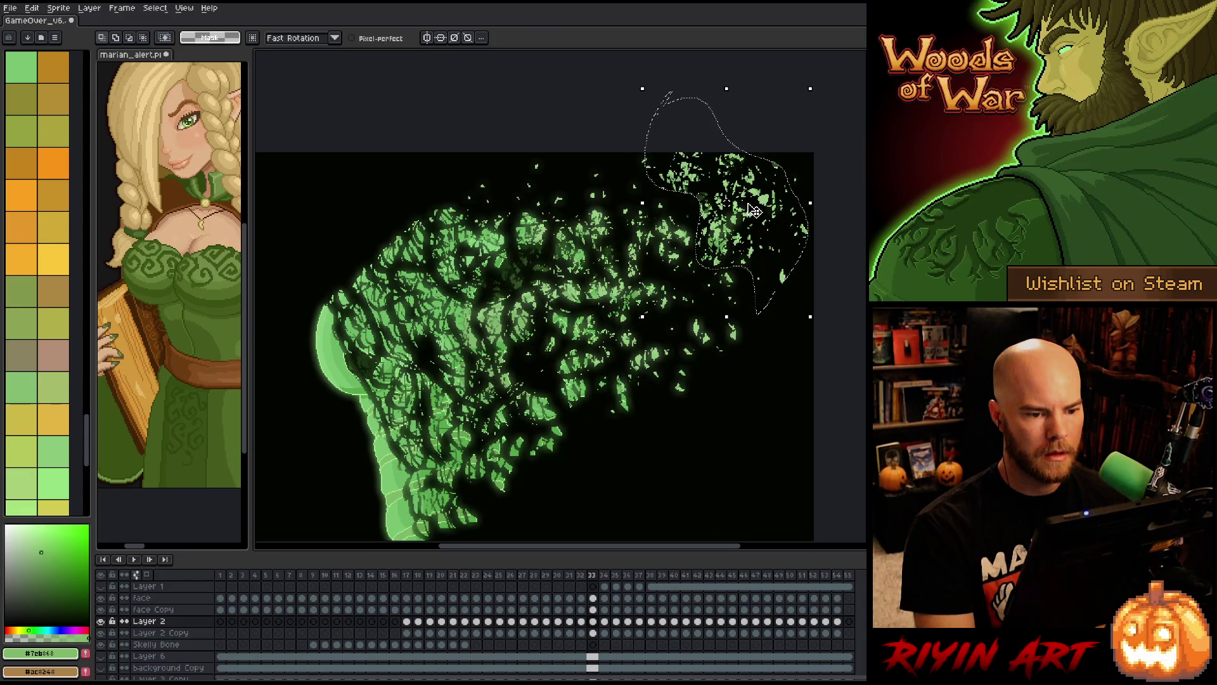
pyautogui.press(',')
pyautogui.press('.')
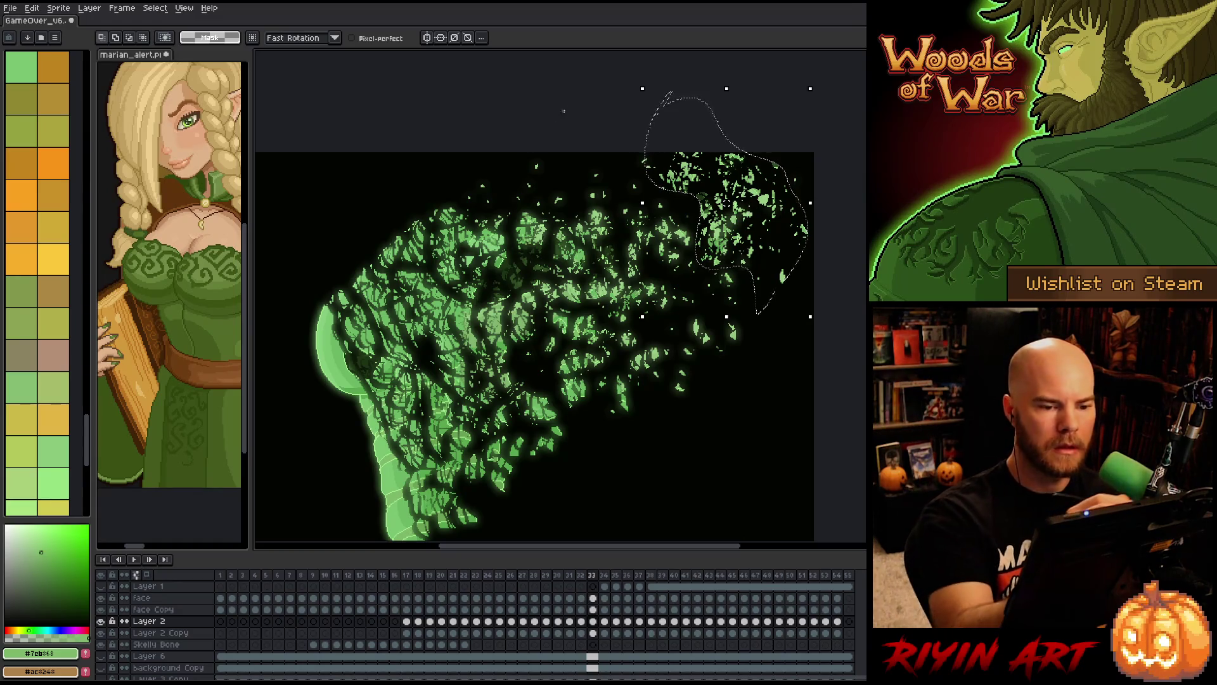
# - On frame 33, reposition small shard clusters near the top and commit the moves
pyautogui.moveTo(634, 156)
pyautogui.mouseDown()
pyautogui.moveTo(688, 180)
pyautogui.moveTo(629, 180)
pyautogui.moveTo(732, 225)
pyautogui.moveTo(683, 192)
pyautogui.moveTo(735, 233)
pyautogui.mouseUp()
pyautogui.moveTo(726, 223); pyautogui.dragTo(701, 209)
pyautogui.click(759, 285)
pyautogui.moveTo(754, 279)
pyautogui.mouseDown()
pyautogui.moveTo(729, 260)
pyautogui.moveTo(758, 282)
pyautogui.mouseUp()
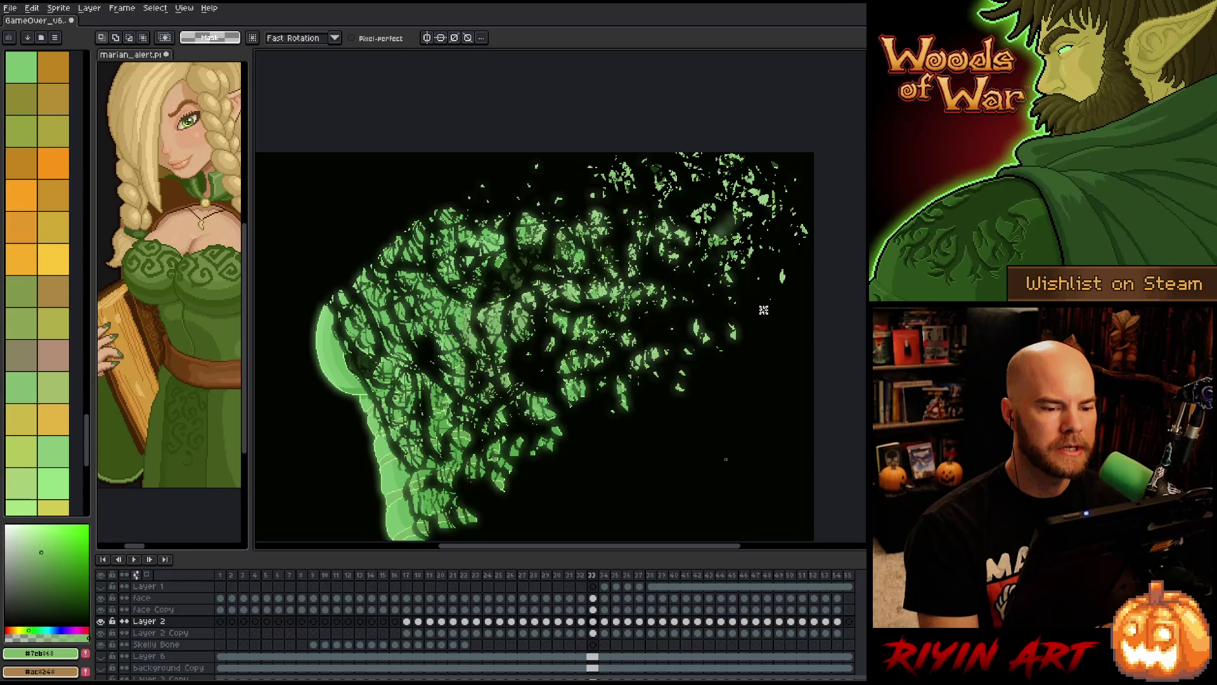
pyautogui.moveTo(560, 183); pyautogui.dragTo(580, 187)
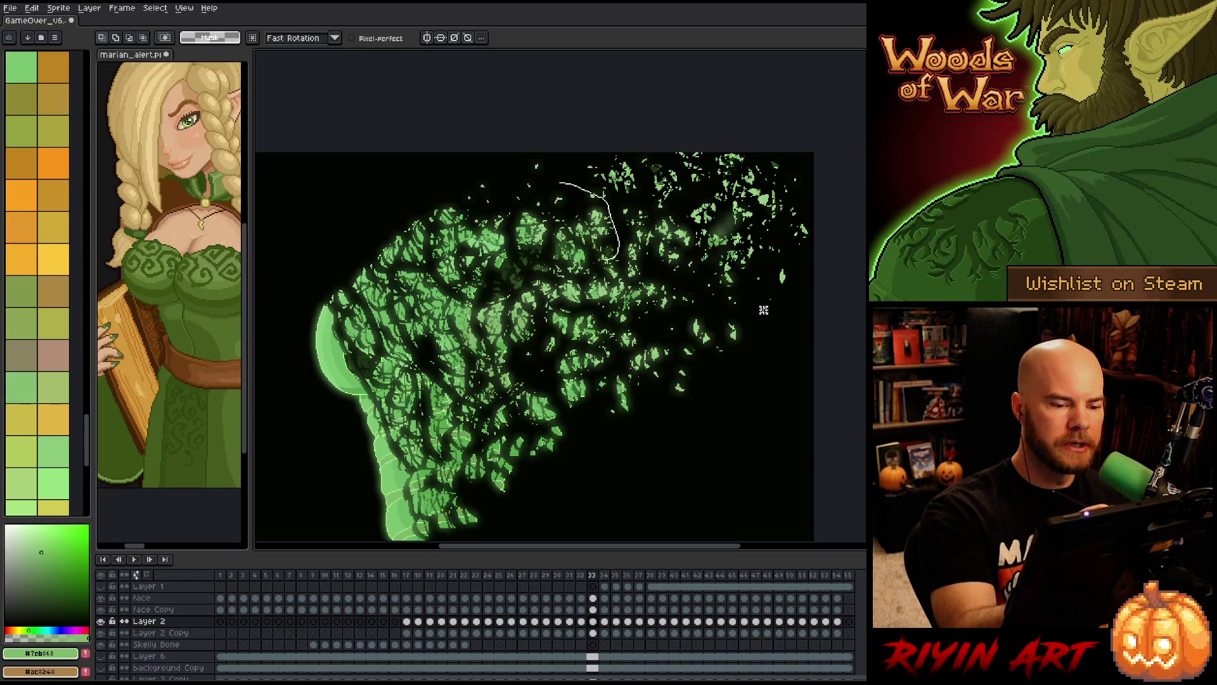
pyautogui.hotkey('ctrl', 'd')
pyautogui.moveTo(577, 189)
pyautogui.mouseDown()
pyautogui.moveTo(685, 209)
pyautogui.moveTo(603, 330)
pyautogui.moveTo(580, 203)
pyautogui.mouseUp()
pyautogui.click(609, 270)
pyautogui.click(609, 269)
pyautogui.moveTo(612, 270)
pyautogui.mouseDown()
pyautogui.moveTo(568, 244)
pyautogui.moveTo(589, 269)
pyautogui.mouseUp()
pyautogui.press('Return')
pyautogui.moveTo(570, 177); pyautogui.dragTo(539, 172)
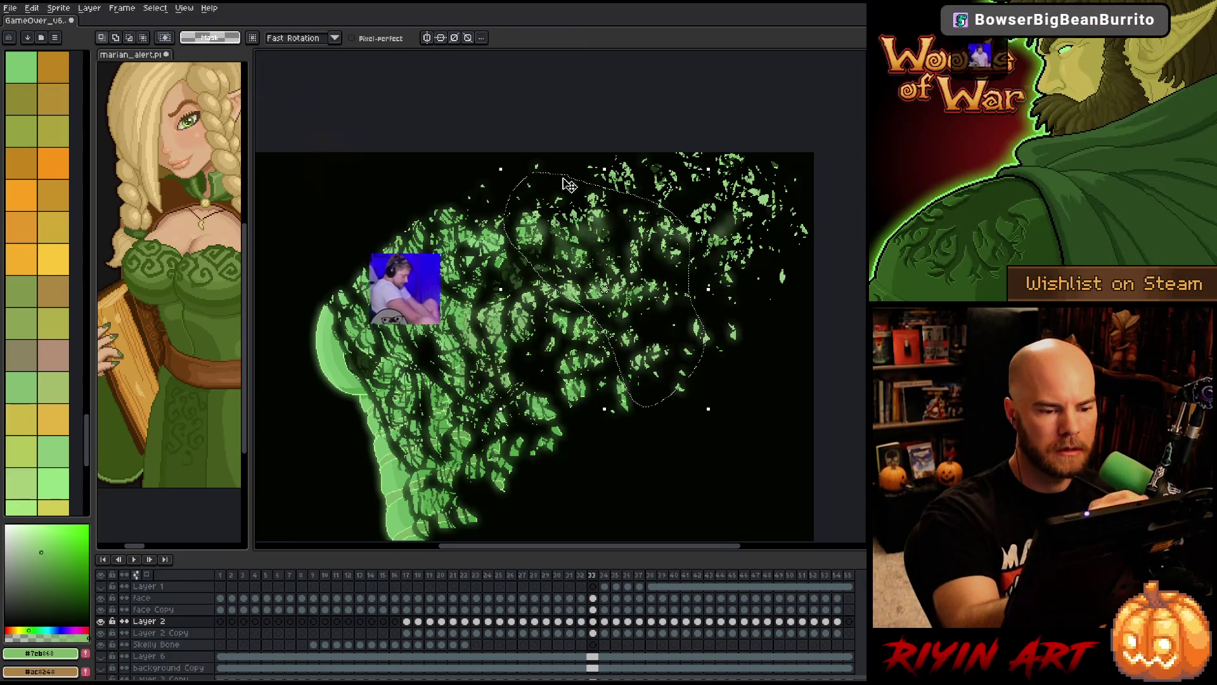
# - Carry the selection to frame 34 and push the top particle groups up and right, committing each move
pyautogui.press('.')
pyautogui.hotkey('ctrl', 't')
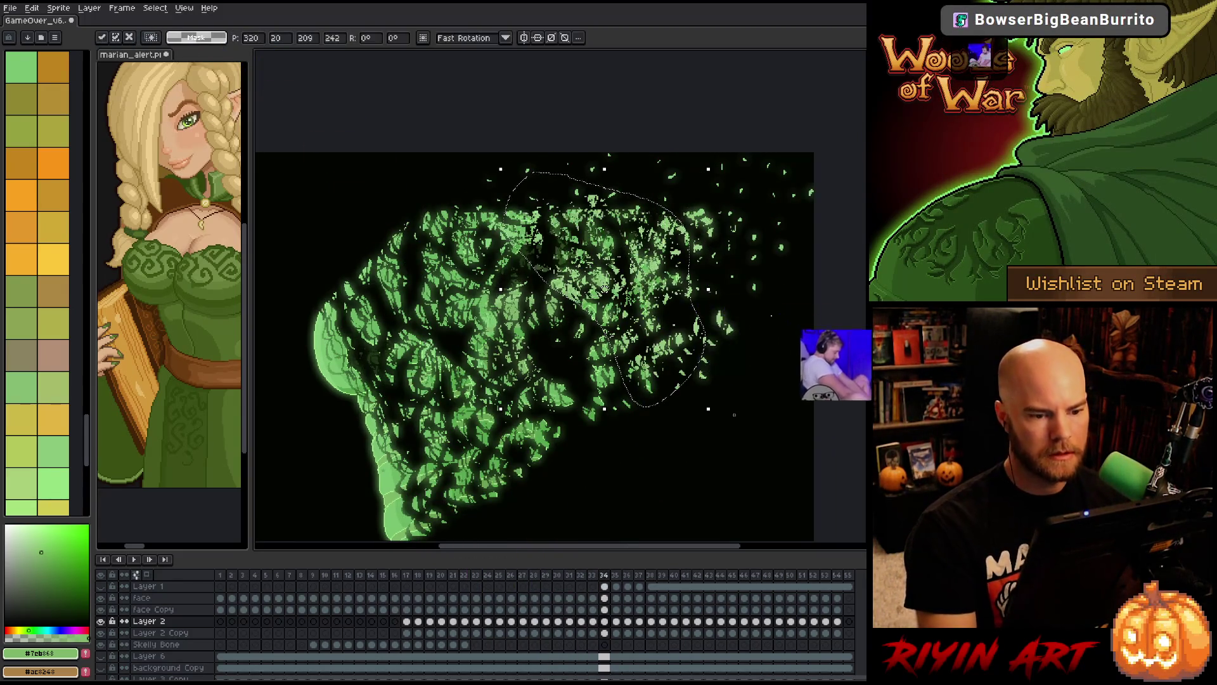
pyautogui.moveTo(670, 239); pyautogui.dragTo(767, 173)
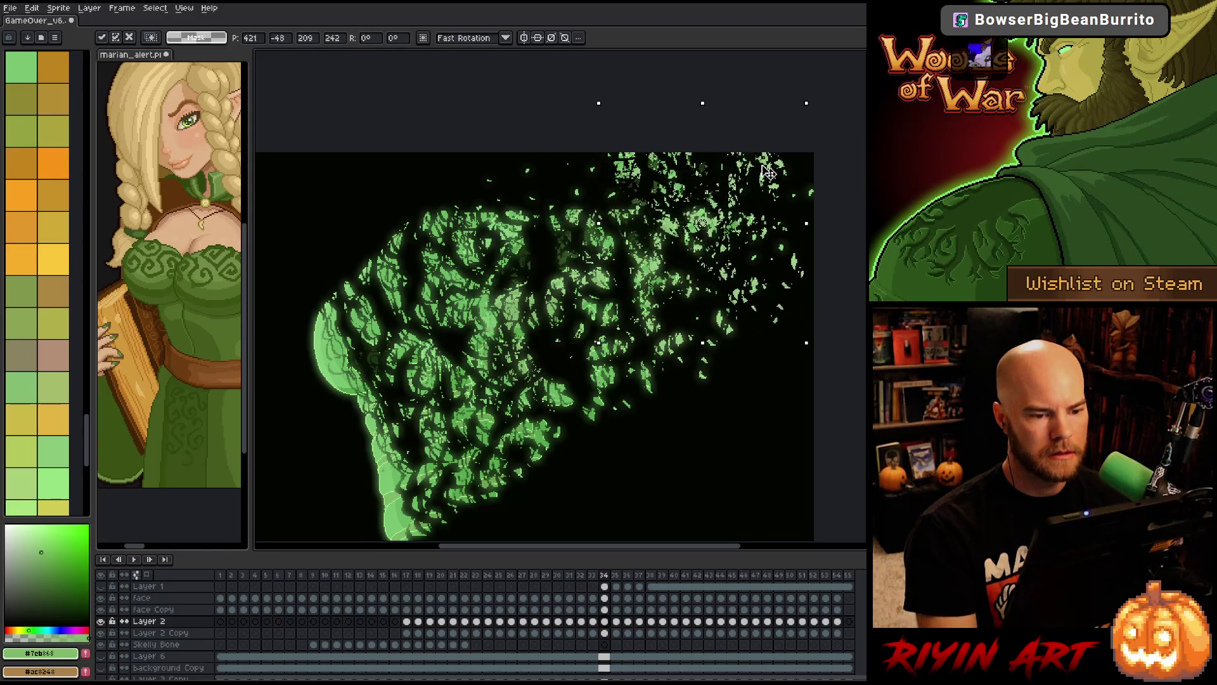
pyautogui.moveTo(587, 156)
pyautogui.mouseDown()
pyautogui.moveTo(694, 130)
pyautogui.moveTo(787, 231)
pyautogui.moveTo(723, 342)
pyautogui.mouseUp()
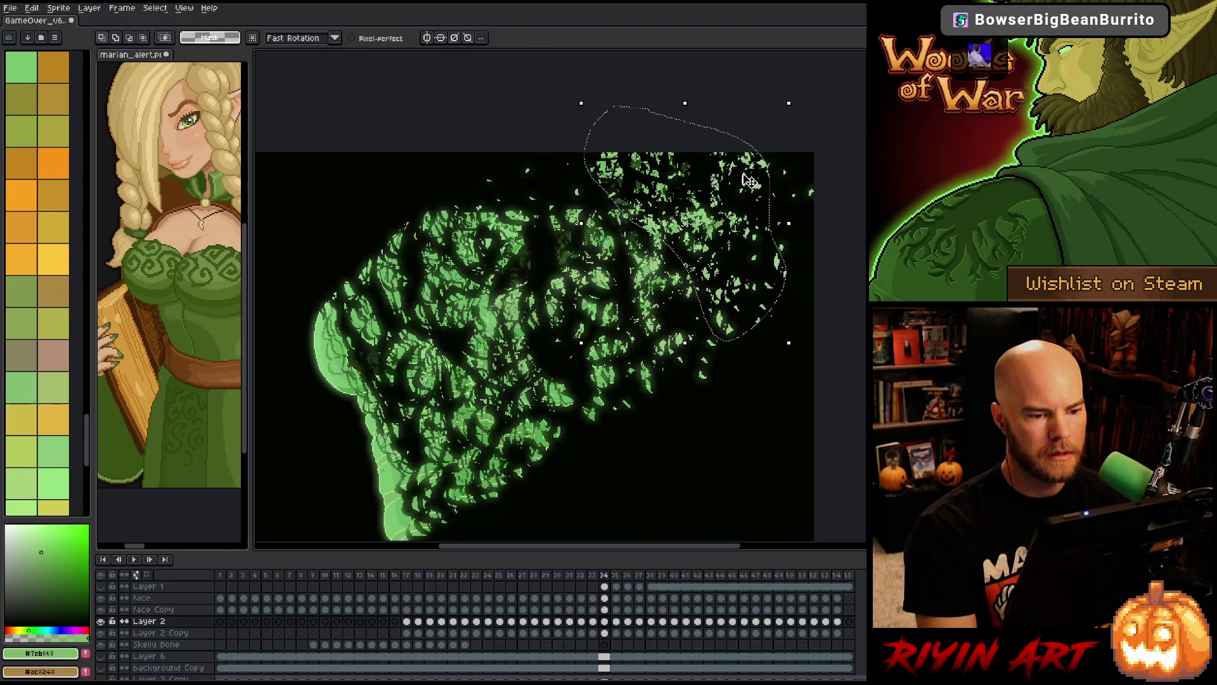
pyautogui.click(703, 403)
pyautogui.moveTo(571, 152)
pyautogui.mouseDown()
pyautogui.moveTo(627, 183)
pyautogui.moveTo(603, 190)
pyautogui.moveTo(668, 202)
pyautogui.moveTo(636, 190)
pyautogui.moveTo(706, 244)
pyautogui.moveTo(666, 191)
pyautogui.moveTo(681, 225)
pyautogui.mouseUp()
pyautogui.hotkey('ctrl', 'd')
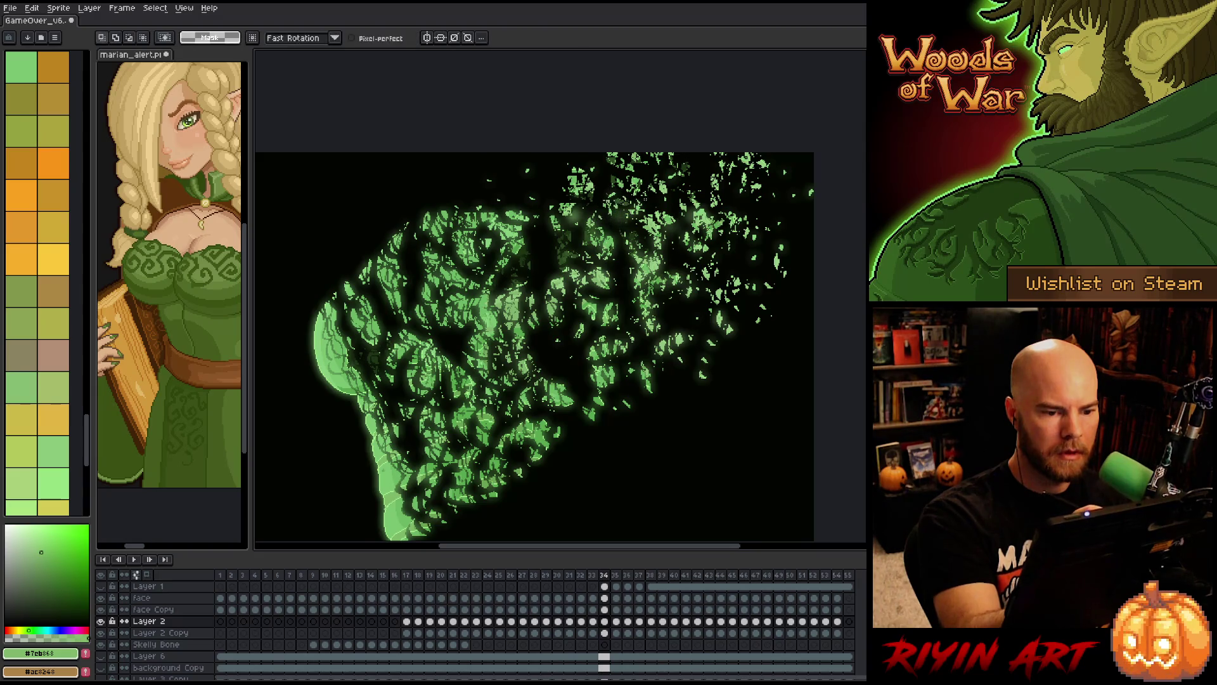
pyautogui.moveTo(539, 173)
pyautogui.mouseDown()
pyautogui.moveTo(596, 239)
pyautogui.moveTo(573, 203)
pyautogui.moveTo(515, 200)
pyautogui.moveTo(475, 230)
pyautogui.moveTo(467, 197)
pyautogui.moveTo(541, 229)
pyautogui.mouseUp()
pyautogui.press('Return')
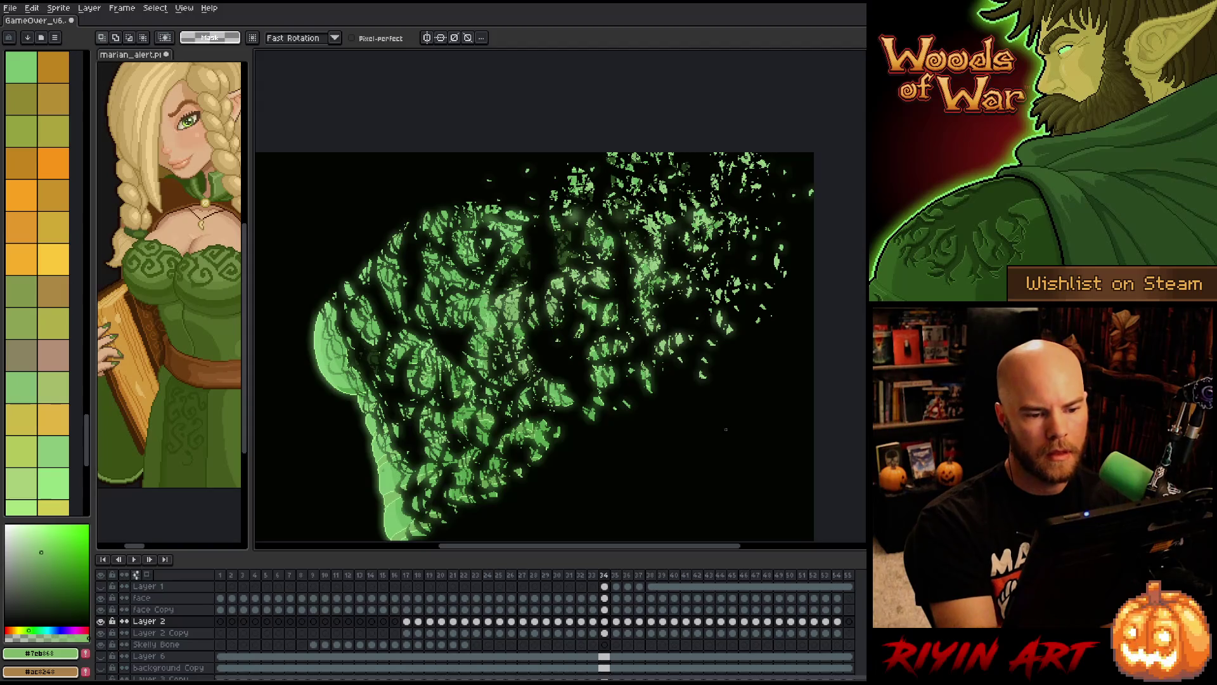
pyautogui.moveTo(526, 188)
pyautogui.mouseDown()
pyautogui.moveTo(685, 332)
pyautogui.moveTo(515, 311)
pyautogui.mouseUp()
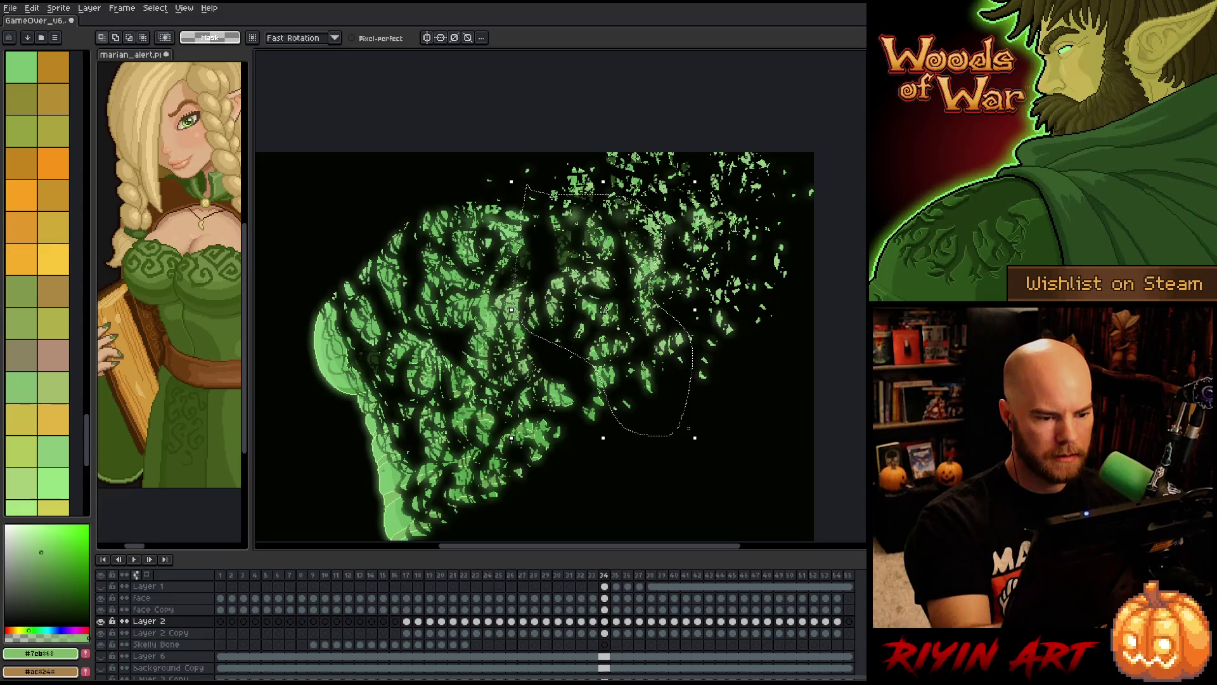
# - Carry the foliage selection to frame 35 and move it up and to the right
pyautogui.press('Right')
pyautogui.click(641, 254)
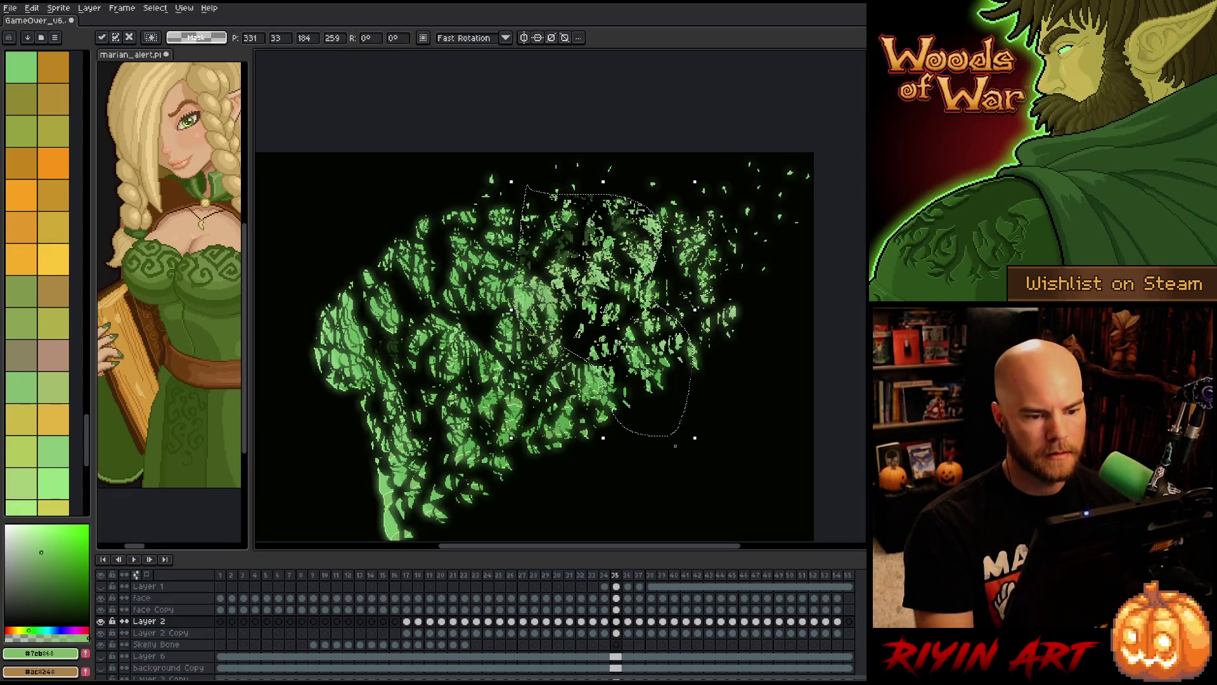
pyautogui.moveTo(656, 241); pyautogui.dragTo(734, 171)
pyautogui.press('Left')
pyautogui.press('Right')
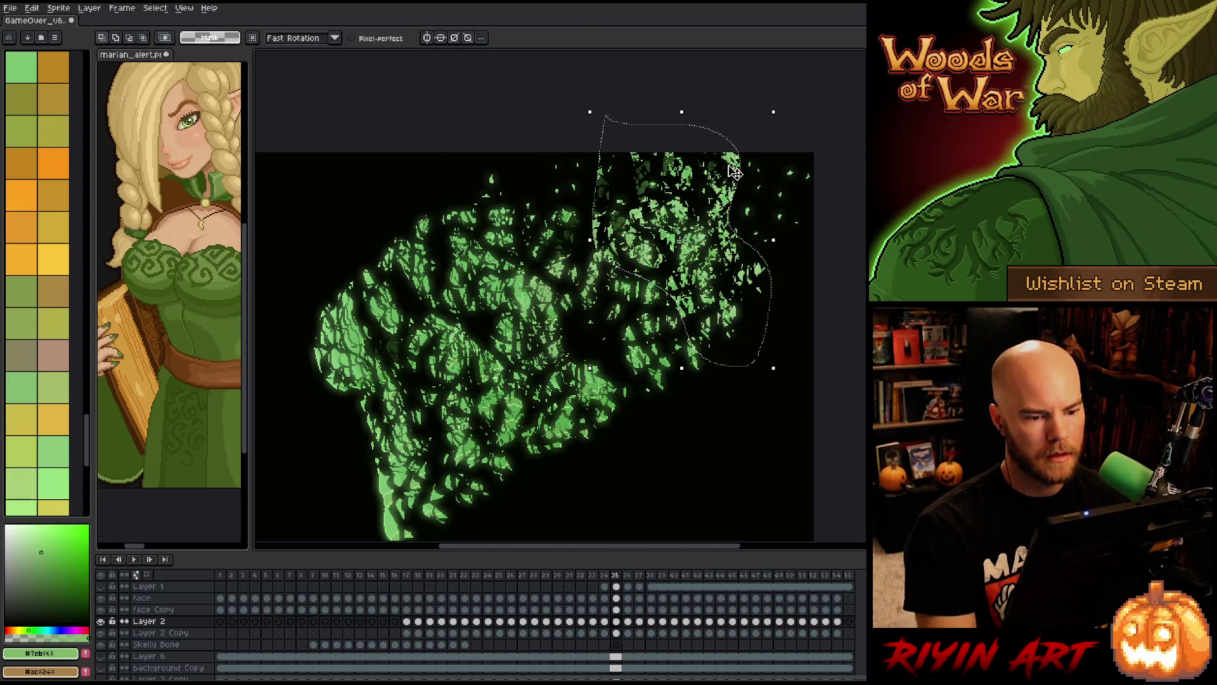
pyautogui.hotkey('ctrl', 'd')
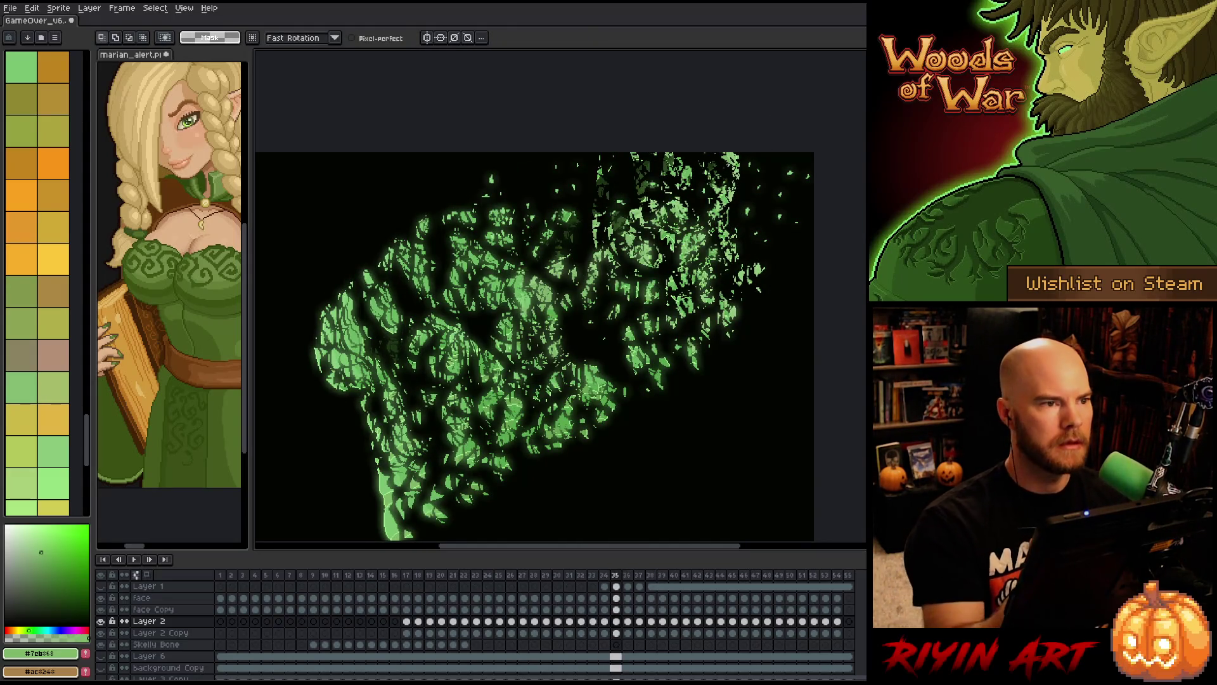
# - Shift a small patch of top-right leaves up and right, then save the animation
pyautogui.moveTo(767, 297); pyautogui.dragTo(789, 273)
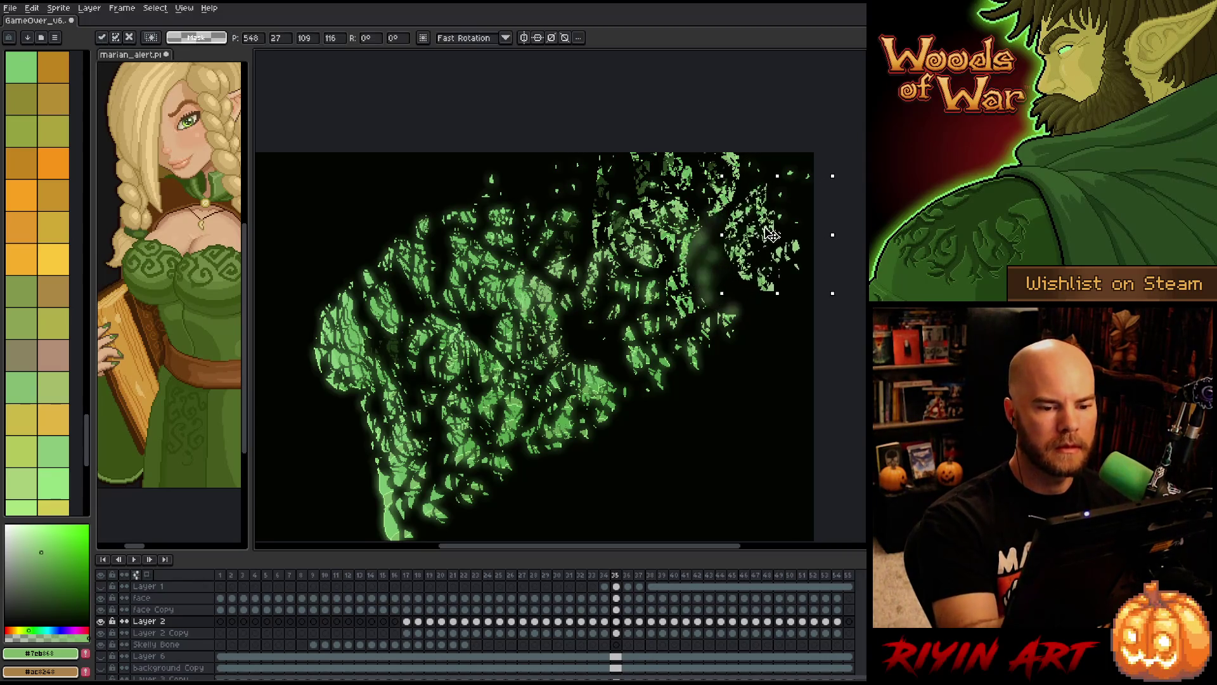
pyautogui.hotkey('ctrl', 'd')
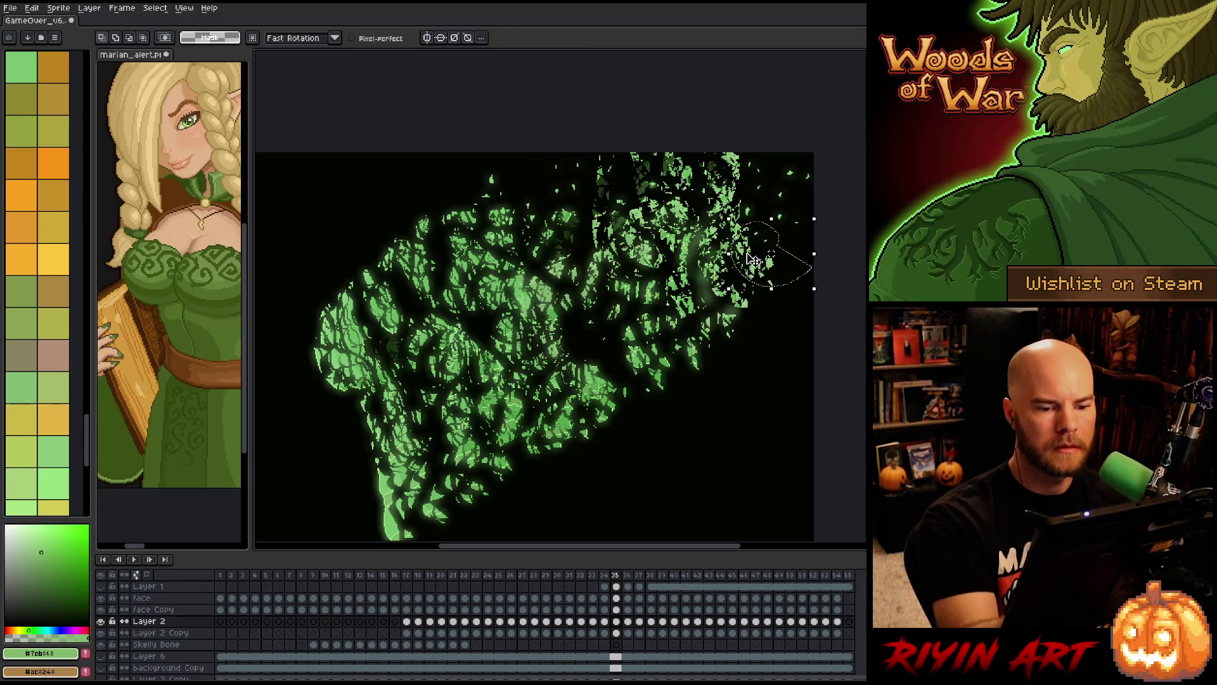
pyautogui.moveTo(777, 266)
pyautogui.mouseDown()
pyautogui.moveTo(730, 184)
pyautogui.moveTo(767, 260)
pyautogui.mouseUp()
pyautogui.hotkey('ctrl', 'd')
pyautogui.moveTo(769, 155)
pyautogui.mouseDown()
pyautogui.moveTo(736, 177)
pyautogui.moveTo(767, 157)
pyautogui.mouseUp()
pyautogui.hotkey('ctrl', 'd')
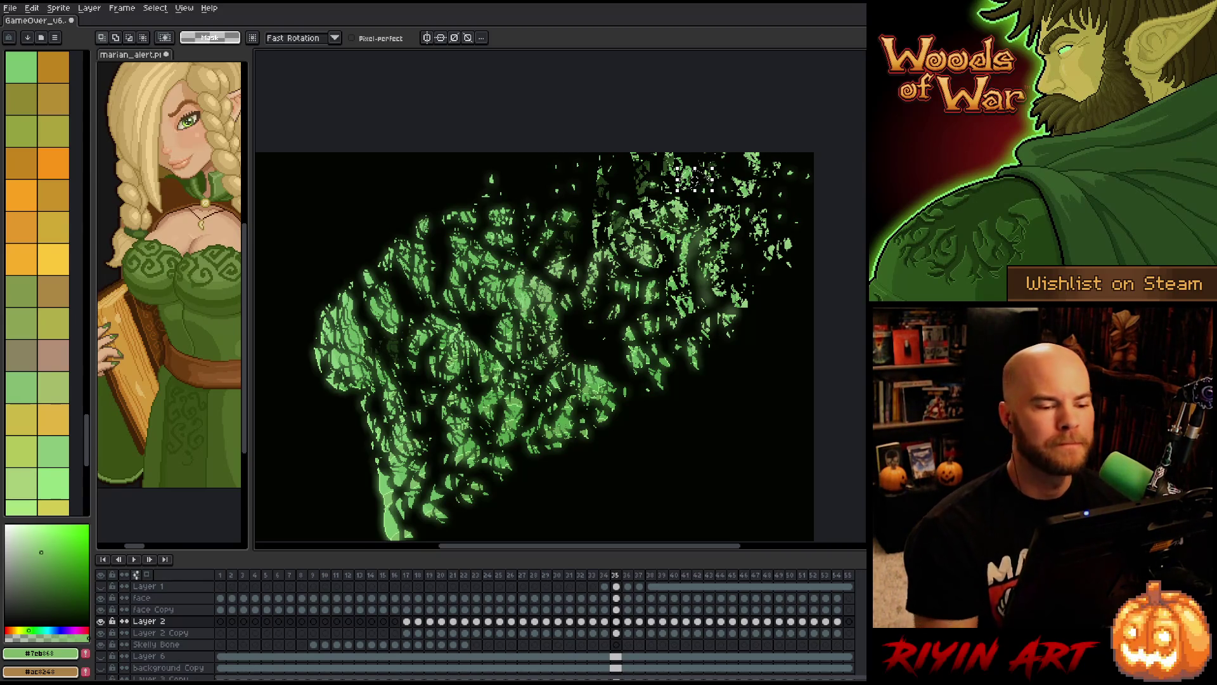
pyautogui.moveTo(697, 179); pyautogui.dragTo(703, 176)
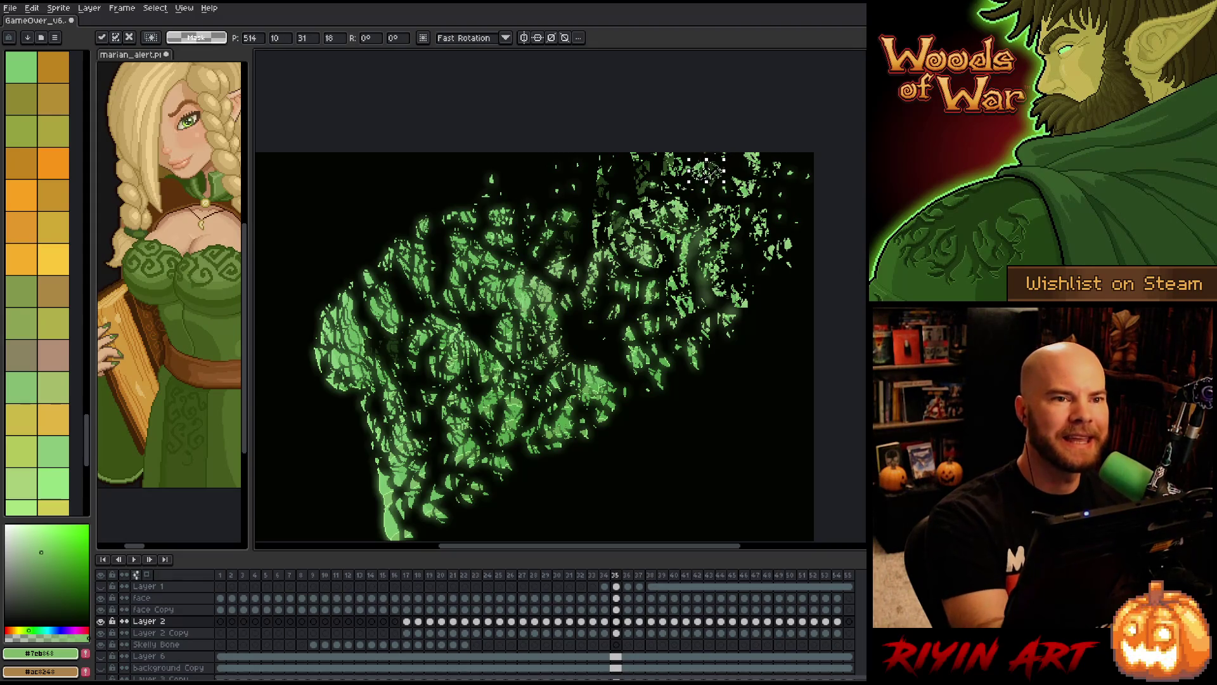
pyautogui.hotkey('ctrl', 'd')
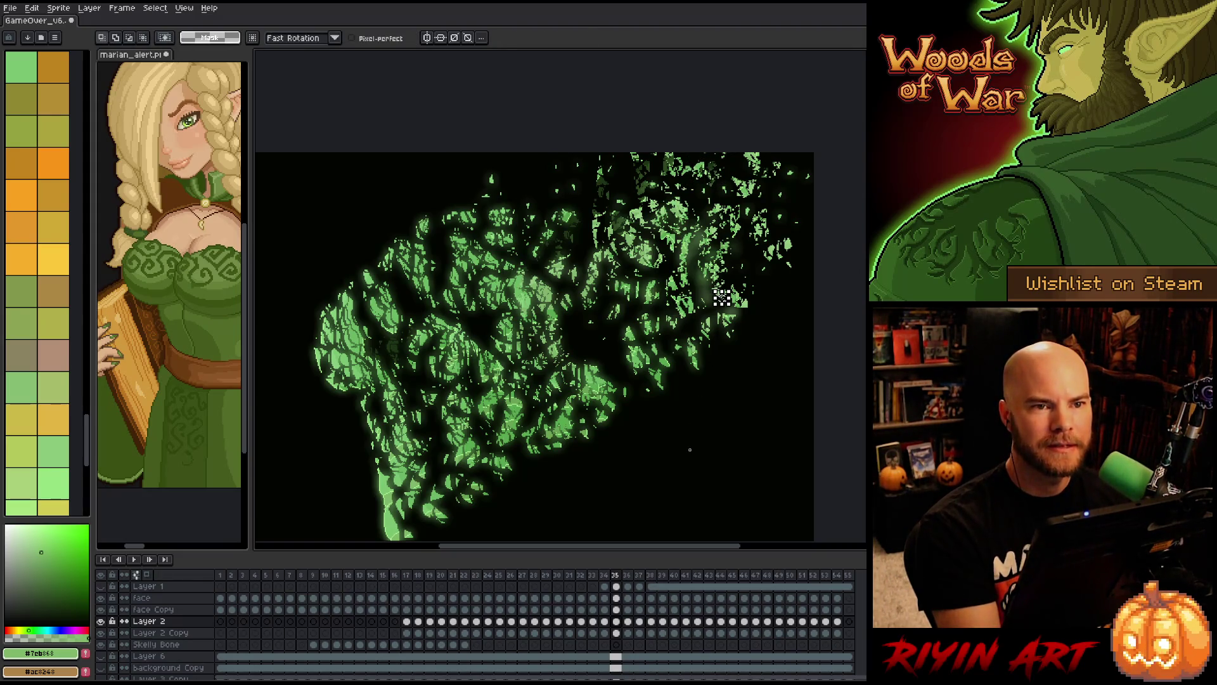
pyautogui.hotkey('ctrl', 's')
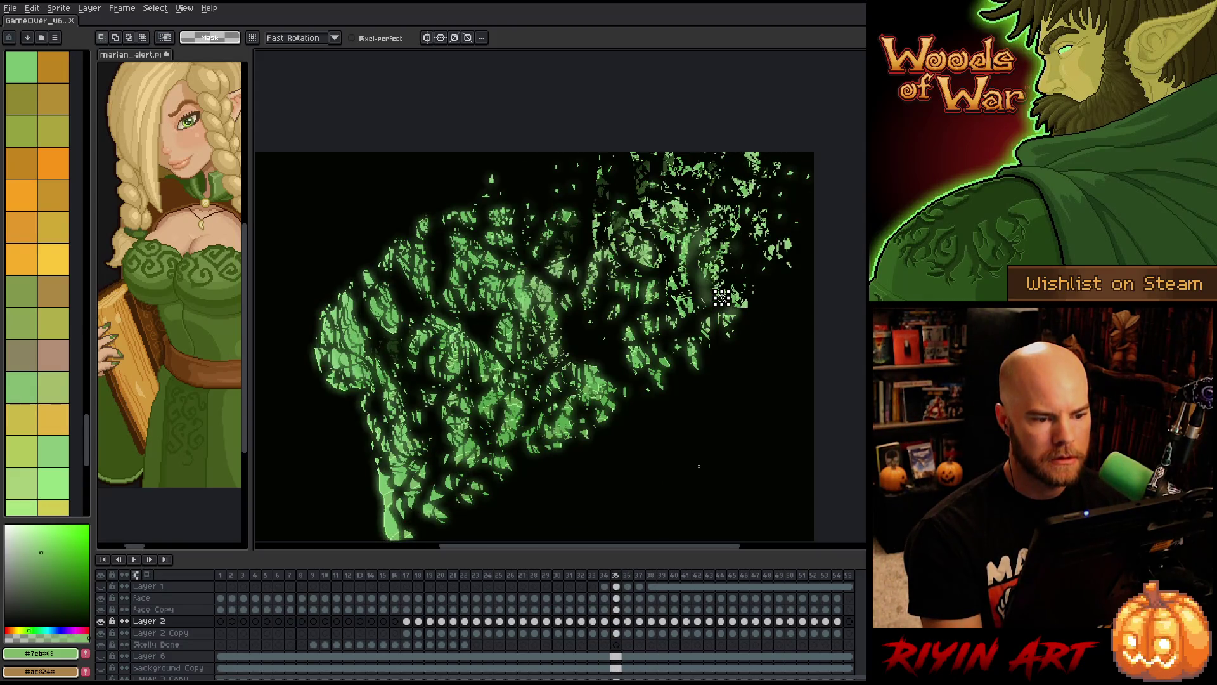
# - Select an oval of leaves near the top of frame 35 and carry them up-right
pyautogui.moveTo(536, 214); pyautogui.dragTo(602, 151)
pyautogui.press('.')
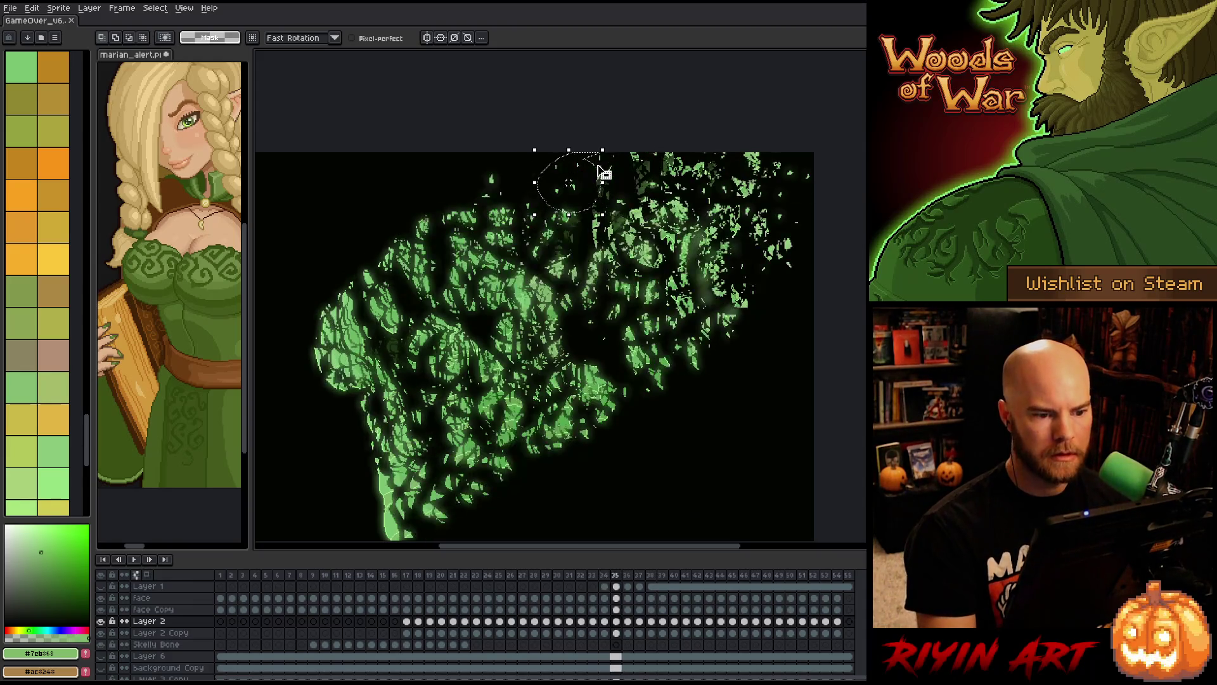
pyautogui.click(593, 179)
pyautogui.moveTo(582, 185); pyautogui.dragTo(630, 174)
pyautogui.press('q')
pyautogui.press('Return')
# - Nudge a small leaf clump, compare with frame 36, and select the upper-right leaves on frame 35
pyautogui.press('Return')
pyautogui.moveTo(495, 194)
pyautogui.mouseDown()
pyautogui.moveTo(551, 232)
pyautogui.moveTo(517, 196)
pyautogui.mouseUp()
pyautogui.press('Return')
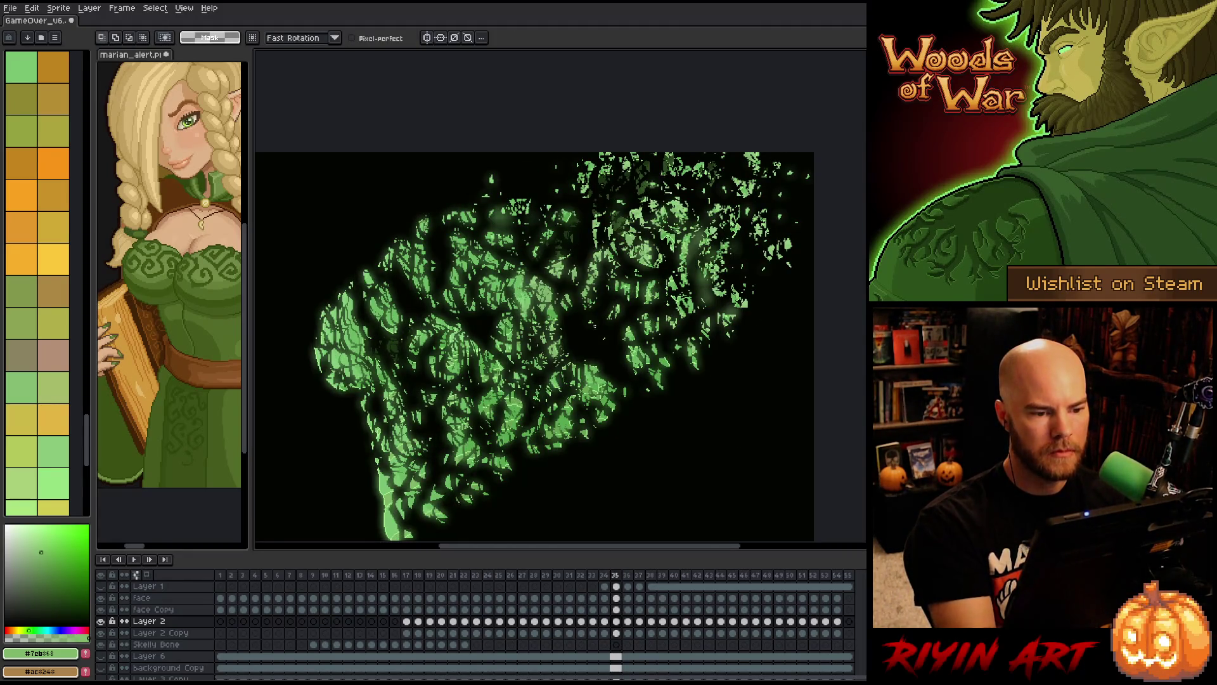
pyautogui.moveTo(584, 216); pyautogui.dragTo(556, 168)
pyautogui.hotkey('ctrl', 'd')
pyautogui.press('.')
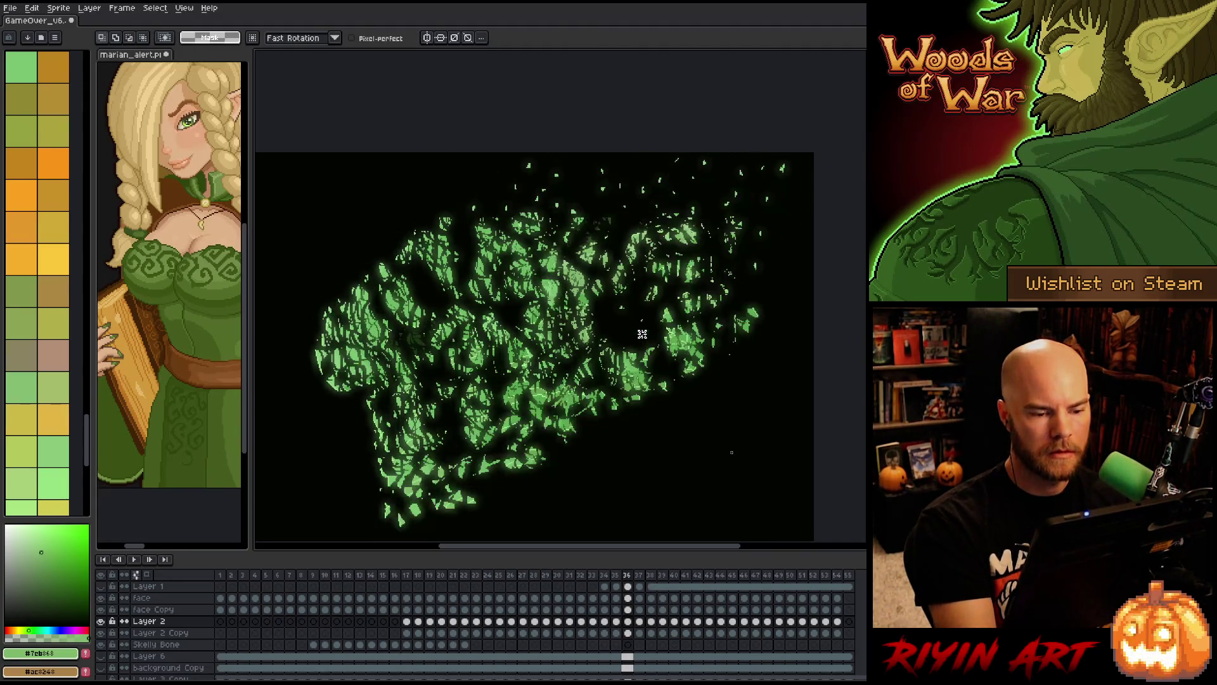
pyautogui.press(',')
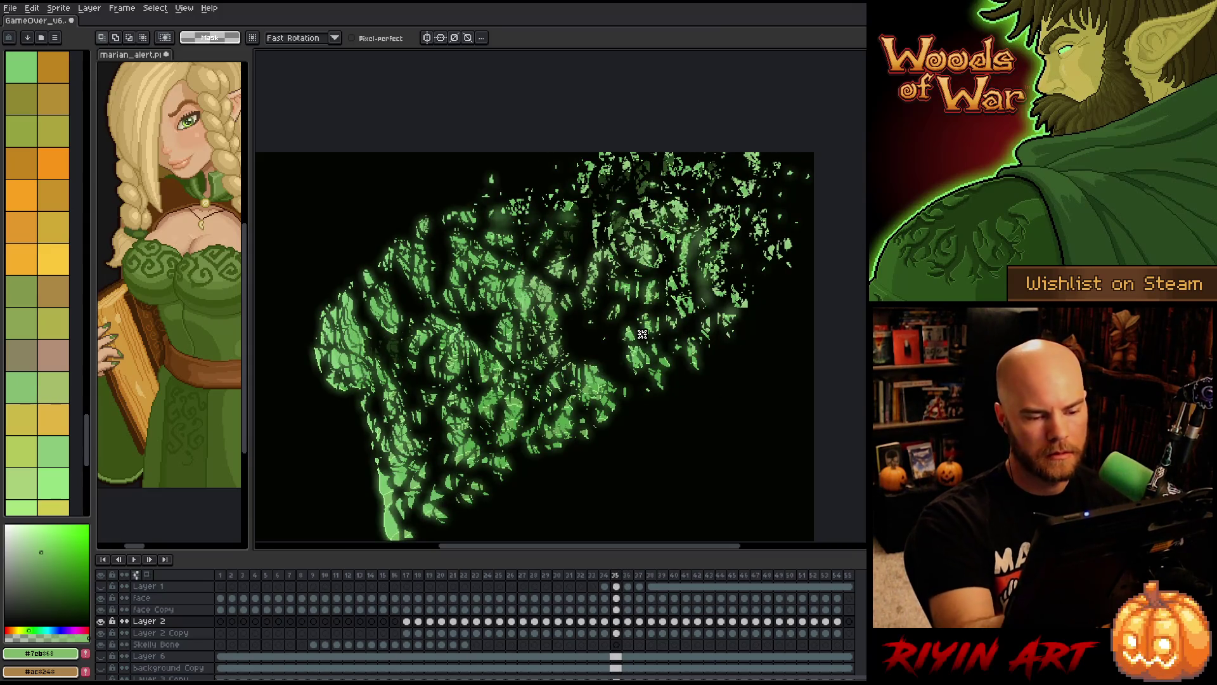
pyautogui.moveTo(771, 153)
pyautogui.mouseDown()
pyautogui.moveTo(708, 379)
pyautogui.moveTo(586, 153)
pyautogui.moveTo(635, 144)
pyautogui.mouseUp()
# - Paste the upper-right leaves into frame 36 and push them up and to the right
pyautogui.press('.')
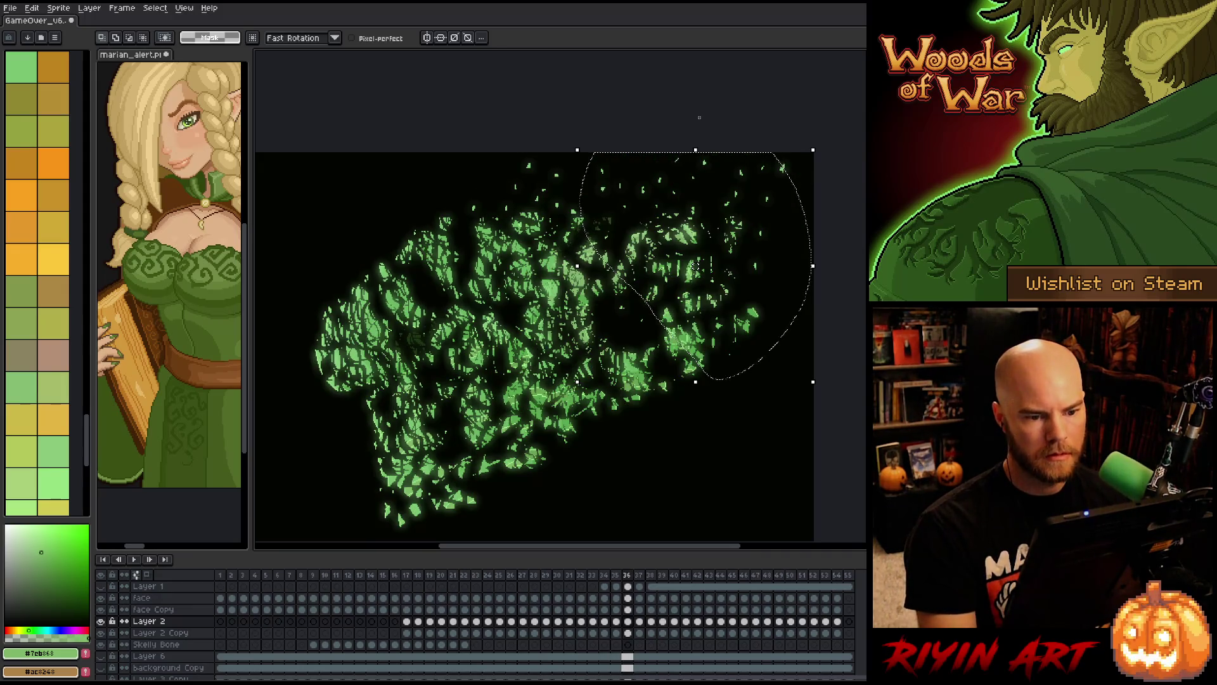
pyautogui.hotkey('ctrl', 'v')
pyautogui.moveTo(674, 220); pyautogui.dragTo(758, 165)
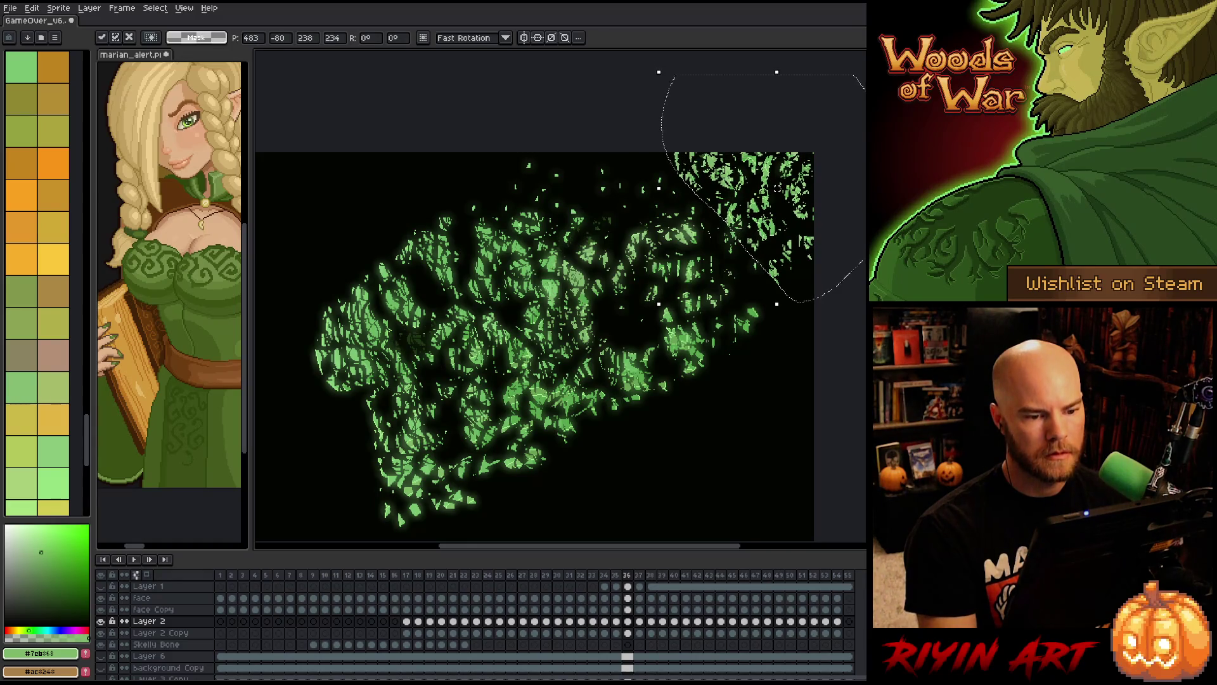
pyautogui.press(',')
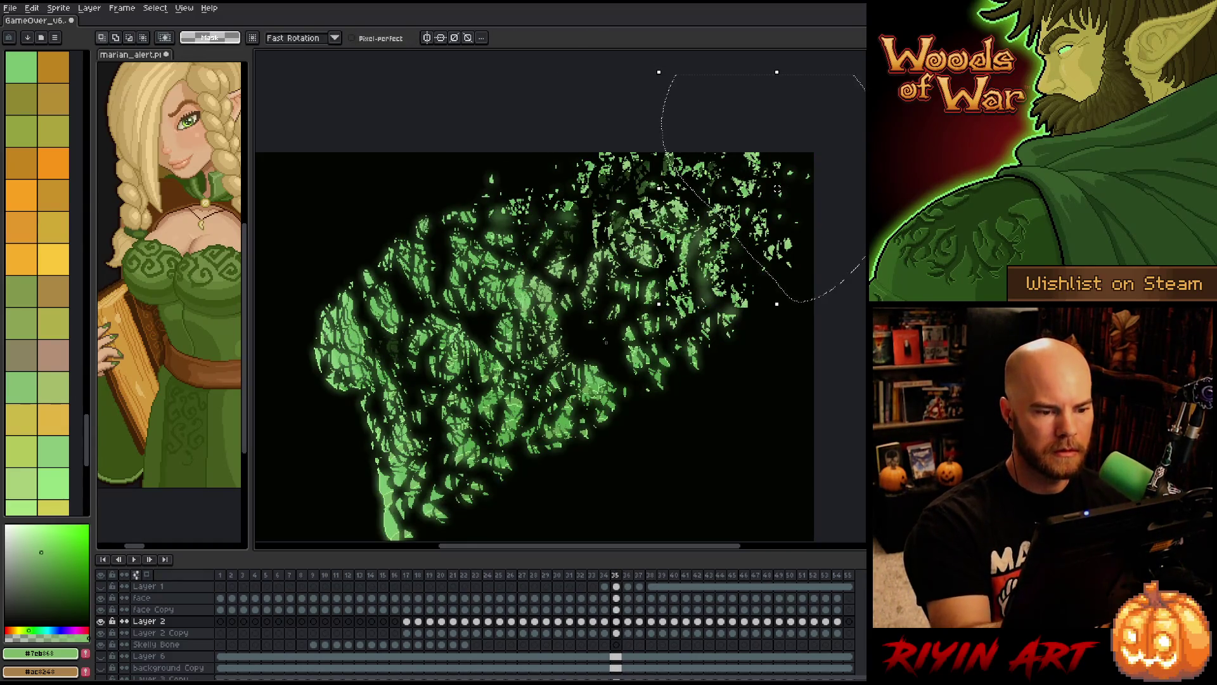
pyautogui.press('.')
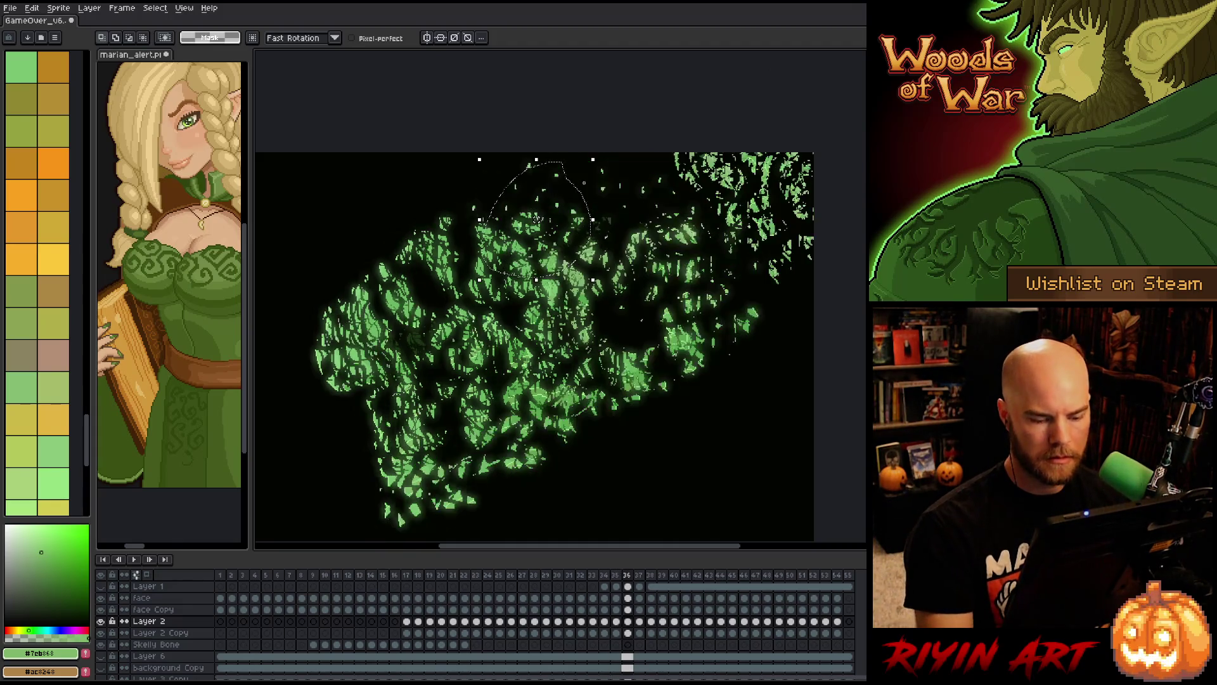
pyautogui.hotkey('ctrl', 'v')
pyautogui.moveTo(536, 219)
pyautogui.mouseDown()
pyautogui.moveTo(583, 173)
pyautogui.moveTo(624, 161)
pyautogui.mouseUp()
pyautogui.press('Return')
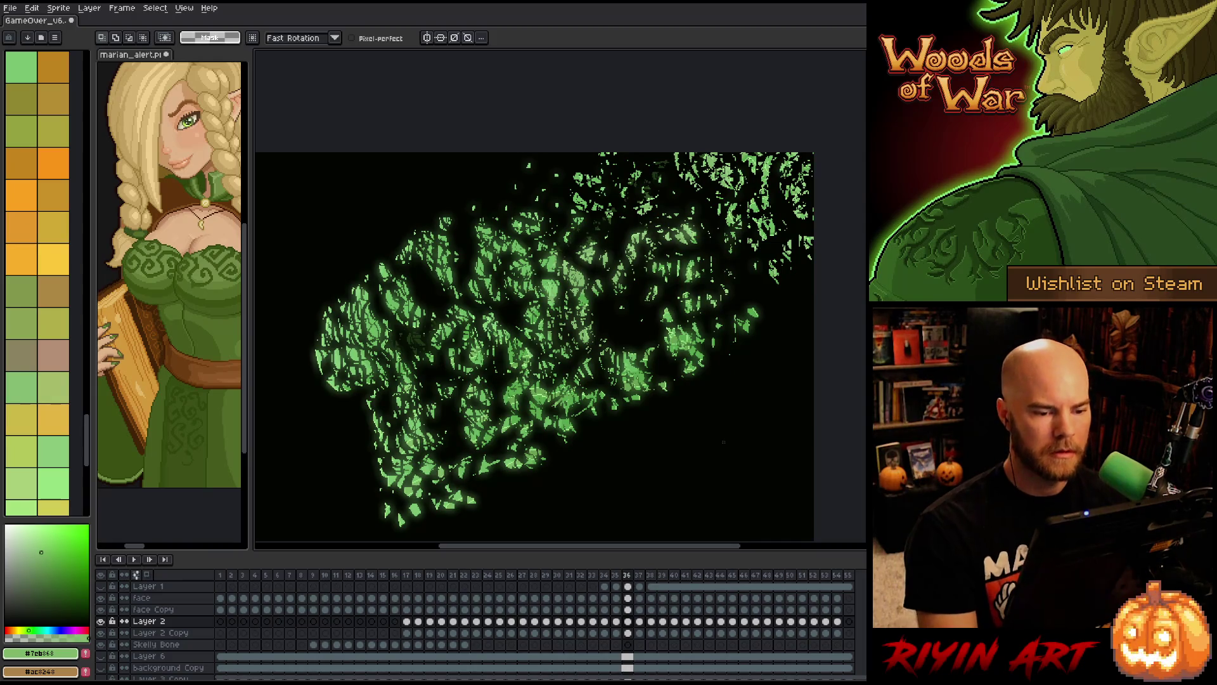
# - Carry the upper-right leaves to frame 37 and move them further up and right
pyautogui.moveTo(691, 163)
pyautogui.mouseDown()
pyautogui.moveTo(720, 352)
pyautogui.moveTo(532, 193)
pyautogui.mouseUp()
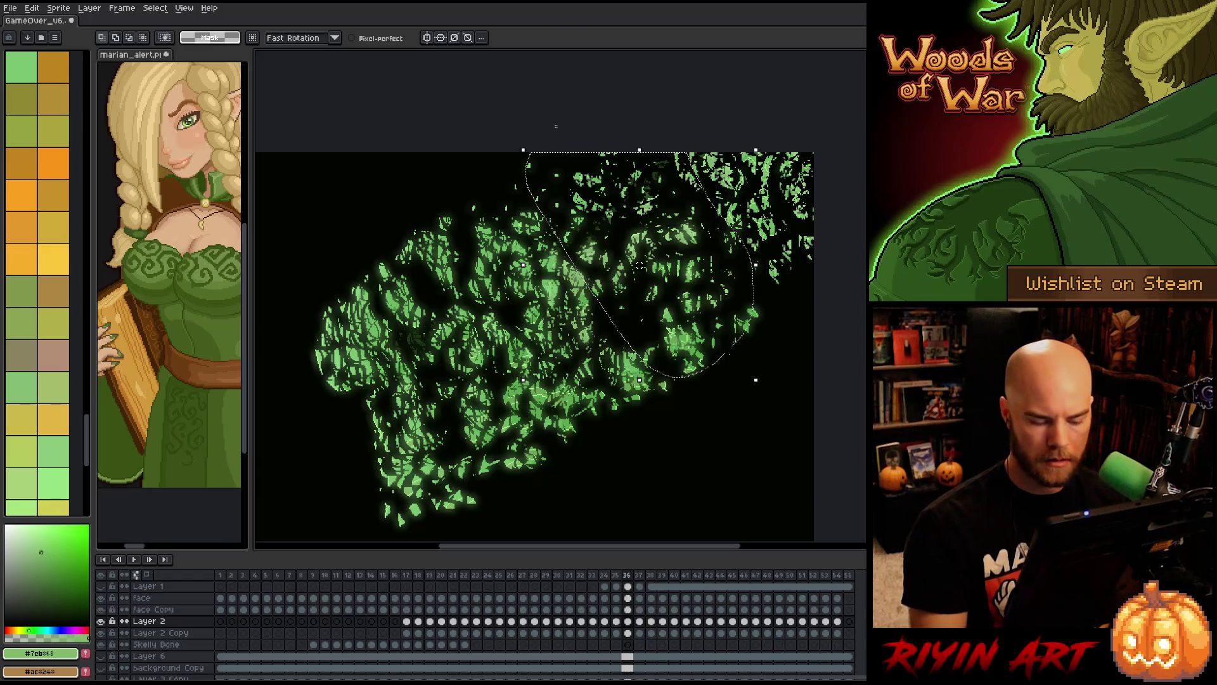
pyautogui.press('.')
pyautogui.click(626, 209)
pyautogui.moveTo(688, 278); pyautogui.dragTo(748, 198)
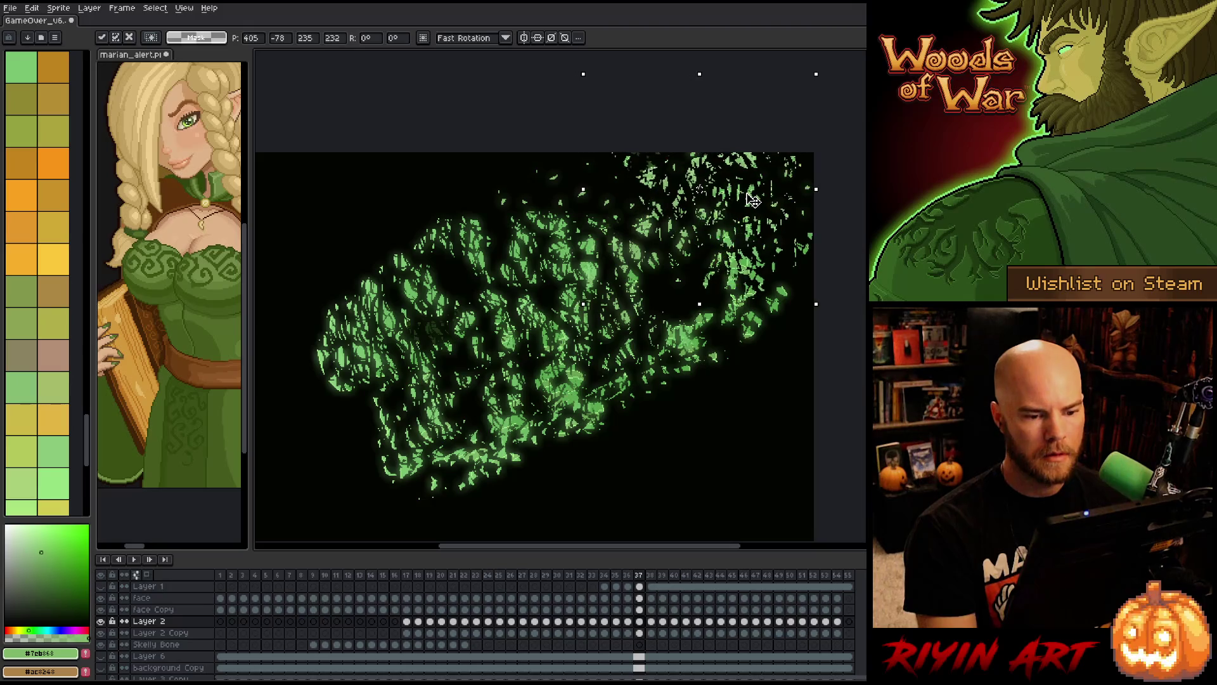
pyautogui.press('Return')
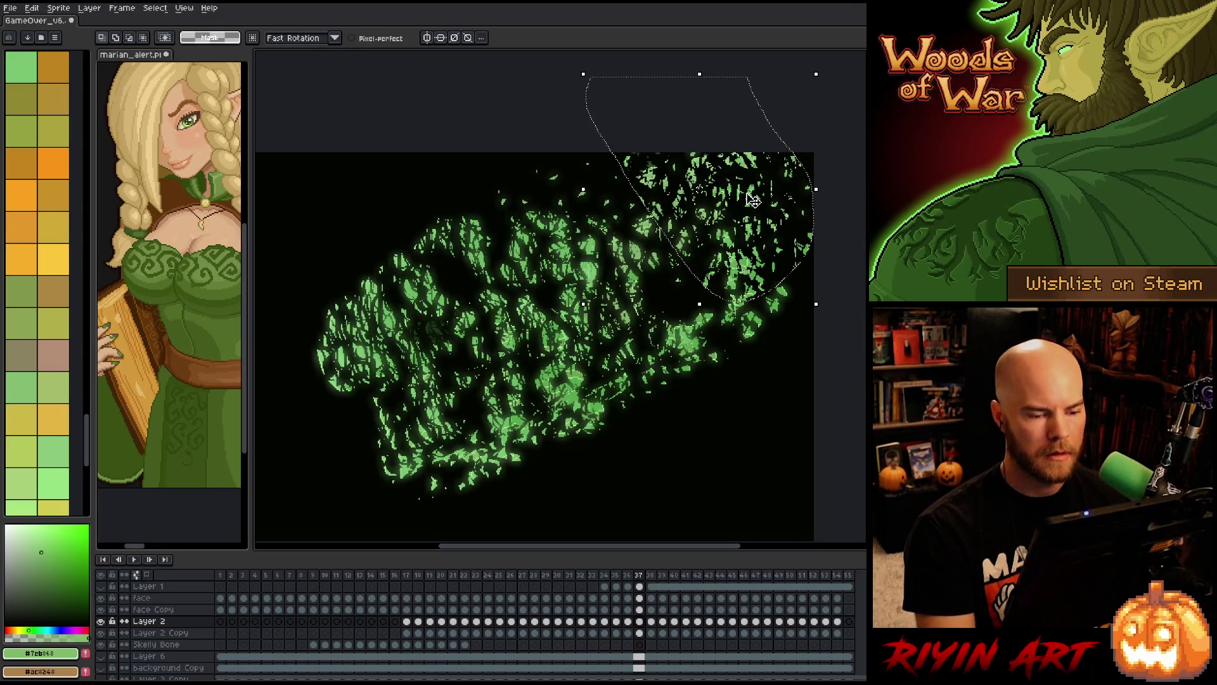
pyautogui.hotkey('ctrl', 'd')
# - Reselect and oval-select leaves near the top of frame 37, then clear the selection
pyautogui.hotkey('ctrl', 'shift', 'd')
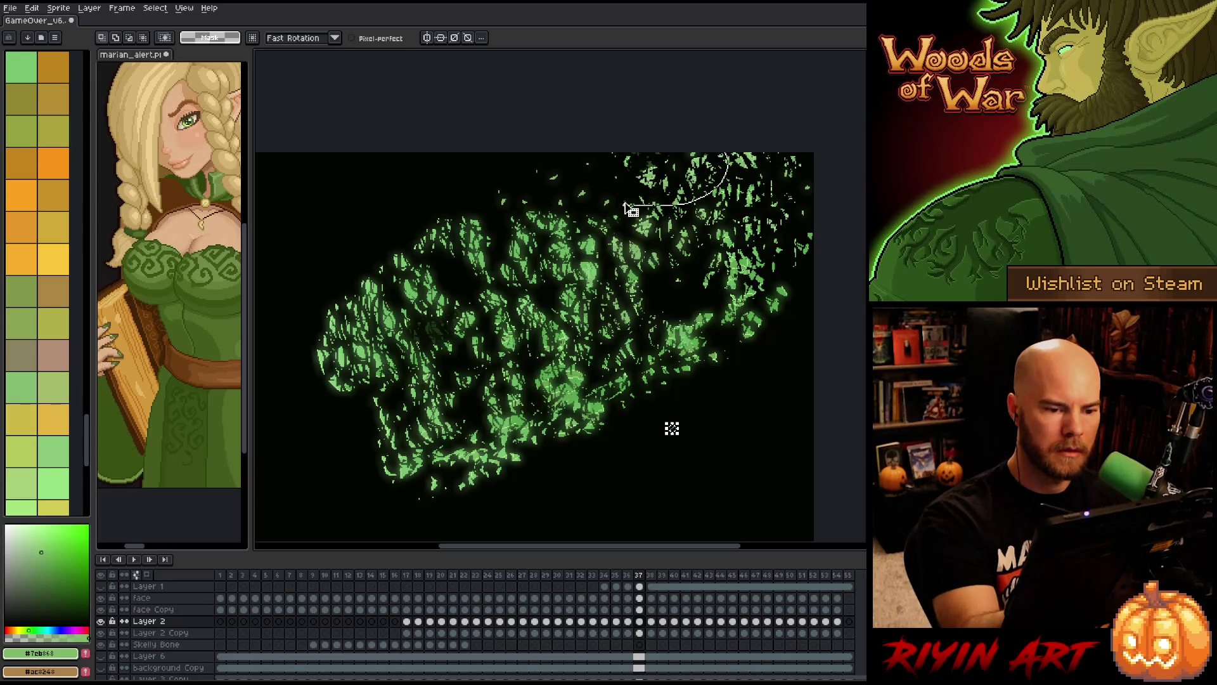
pyautogui.click(631, 187)
pyautogui.hotkey('ctrl', 'd')
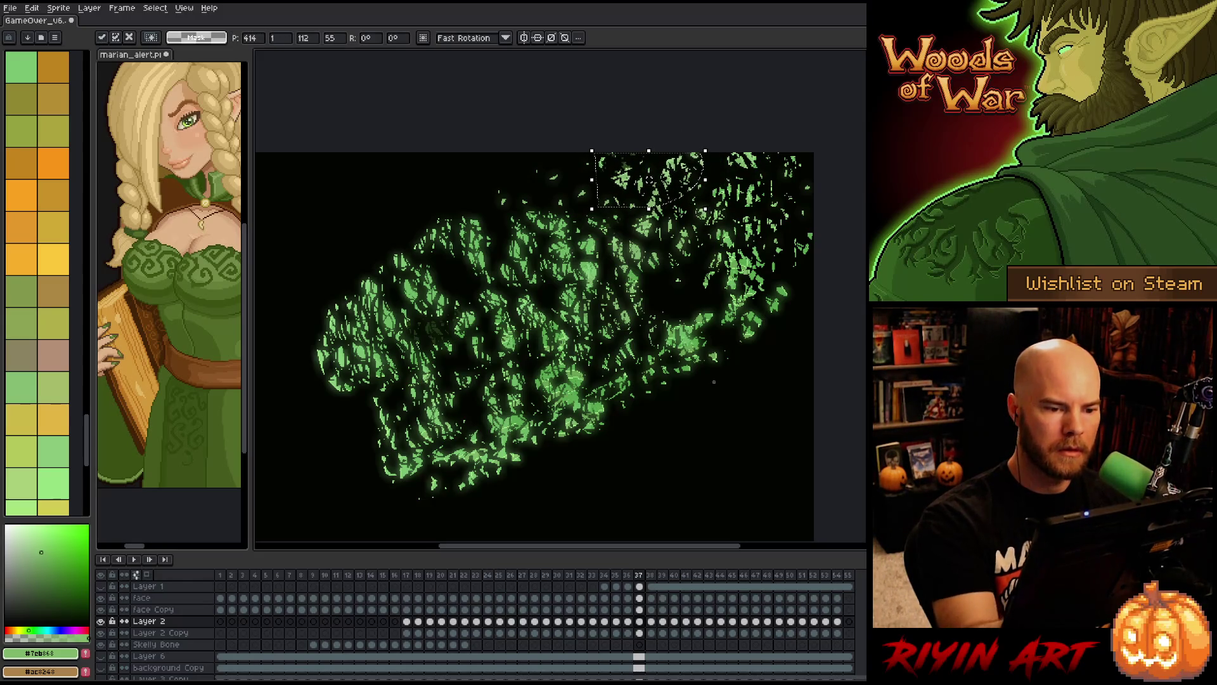
pyautogui.press('b')
pyautogui.hotkey('shift', 'm')
pyautogui.moveTo(514, 170); pyautogui.dragTo(581, 241)
pyautogui.hotkey('ctrl', 'd')
pyautogui.press('b')
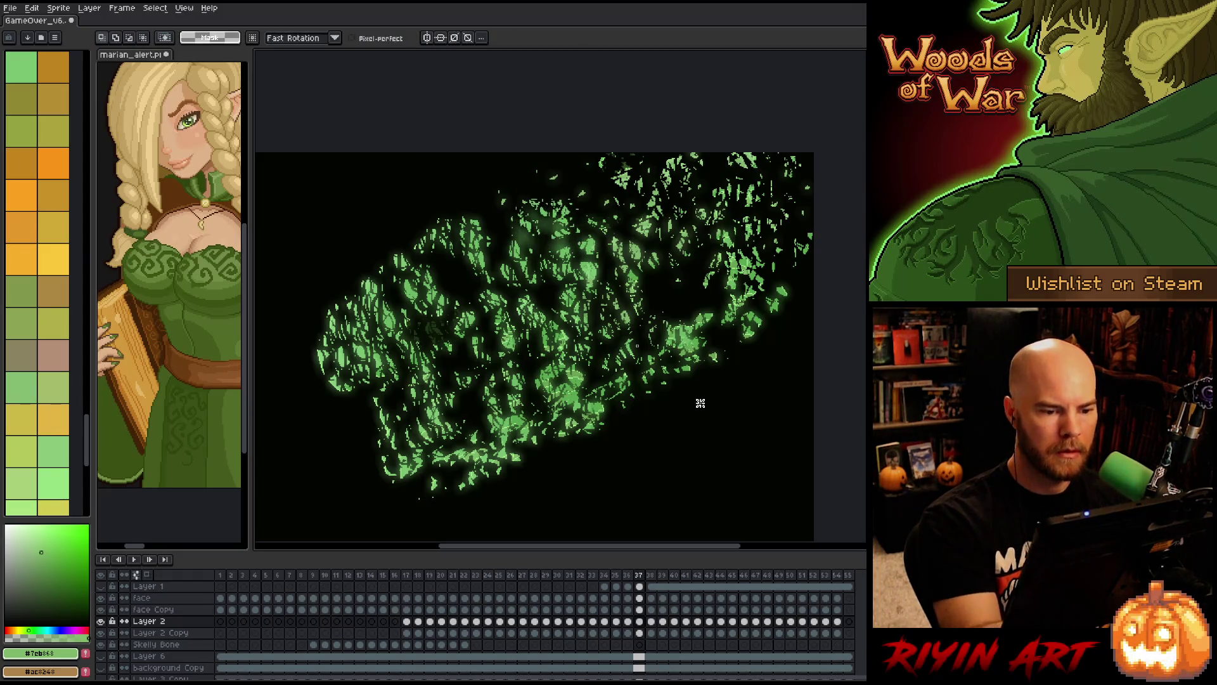
# - Carry the upper-right leaves to frame 38 and move them up and right
pyautogui.moveTo(608, 152)
pyautogui.mouseDown()
pyautogui.moveTo(742, 321)
pyautogui.moveTo(549, 279)
pyautogui.moveTo(537, 155)
pyautogui.mouseUp()
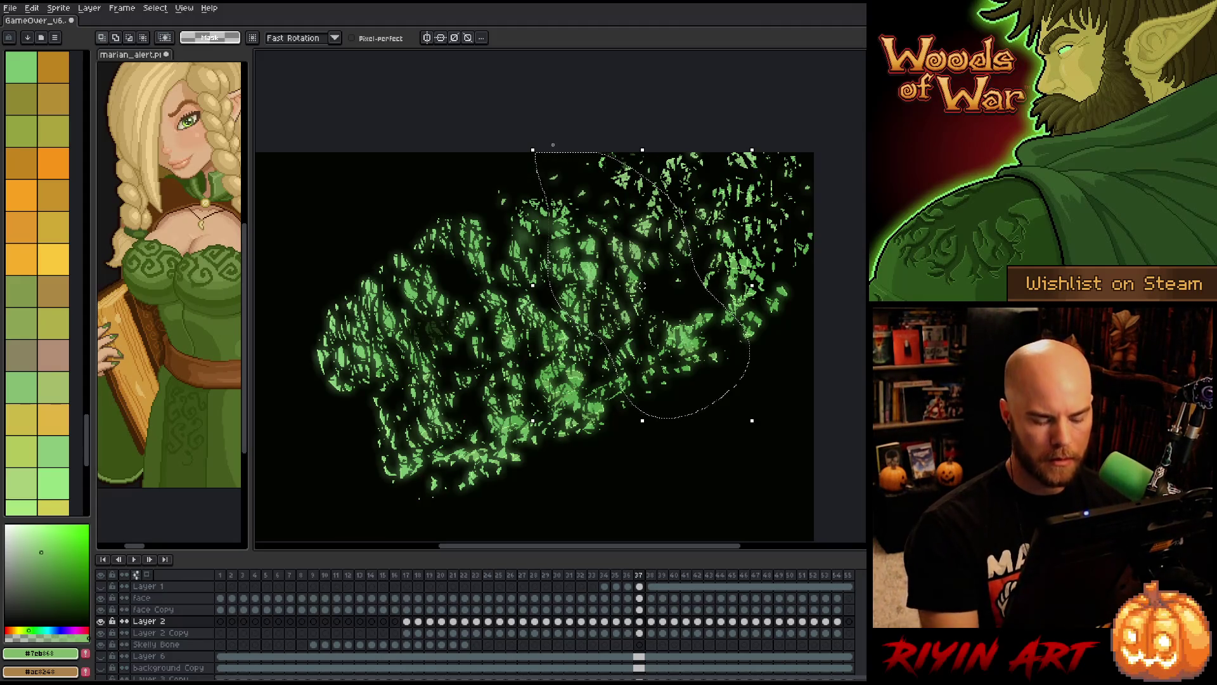
pyautogui.press('Right')
pyautogui.press('v')
pyautogui.moveTo(634, 272)
pyautogui.mouseDown()
pyautogui.moveTo(738, 183)
pyautogui.moveTo(637, 168)
pyautogui.mouseUp()
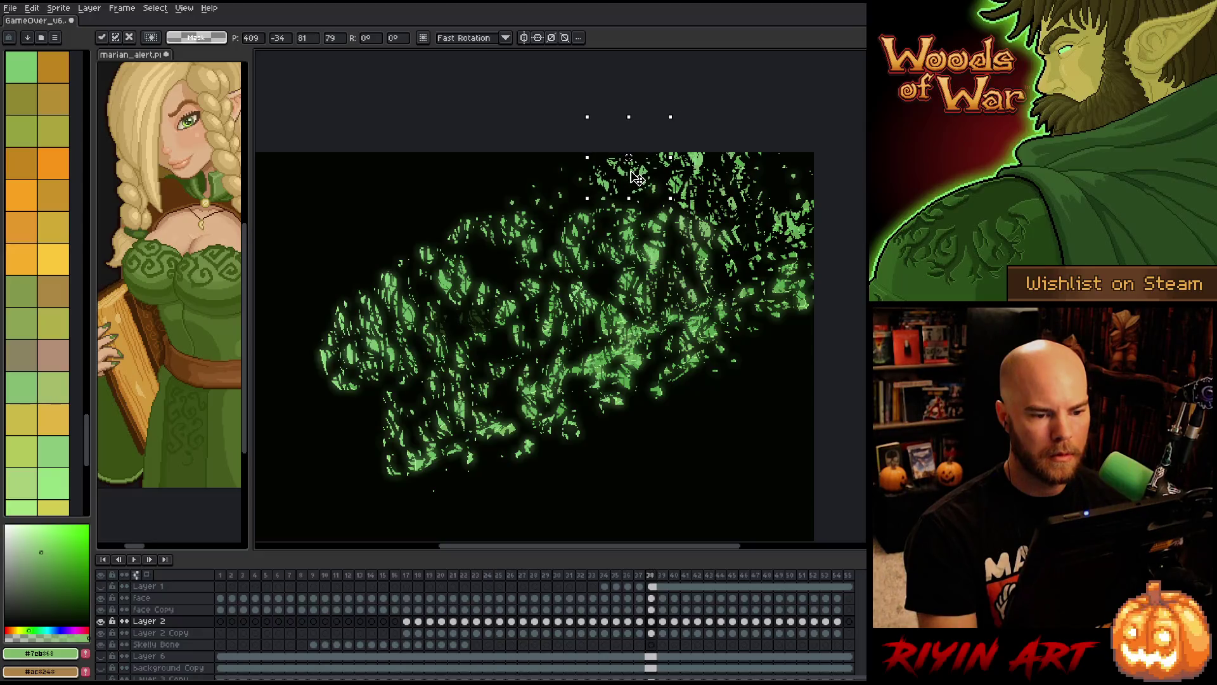
pyautogui.press('Return')
pyautogui.hotkey('ctrl', 'd')
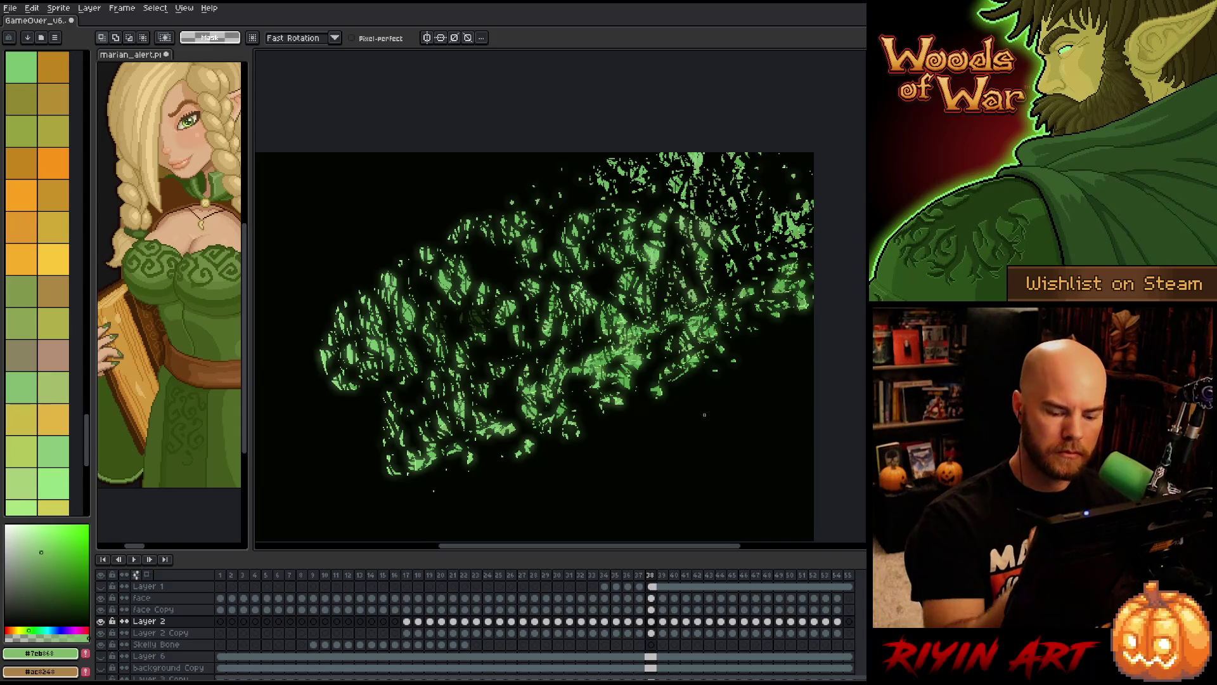
# - Carry the top-right leaves onto frame 39 and shift them up and right
pyautogui.moveTo(561, 194)
pyautogui.mouseDown()
pyautogui.moveTo(679, 228)
pyautogui.moveTo(705, 387)
pyautogui.moveTo(562, 257)
pyautogui.moveTo(530, 185)
pyautogui.mouseUp()
pyautogui.press('.')
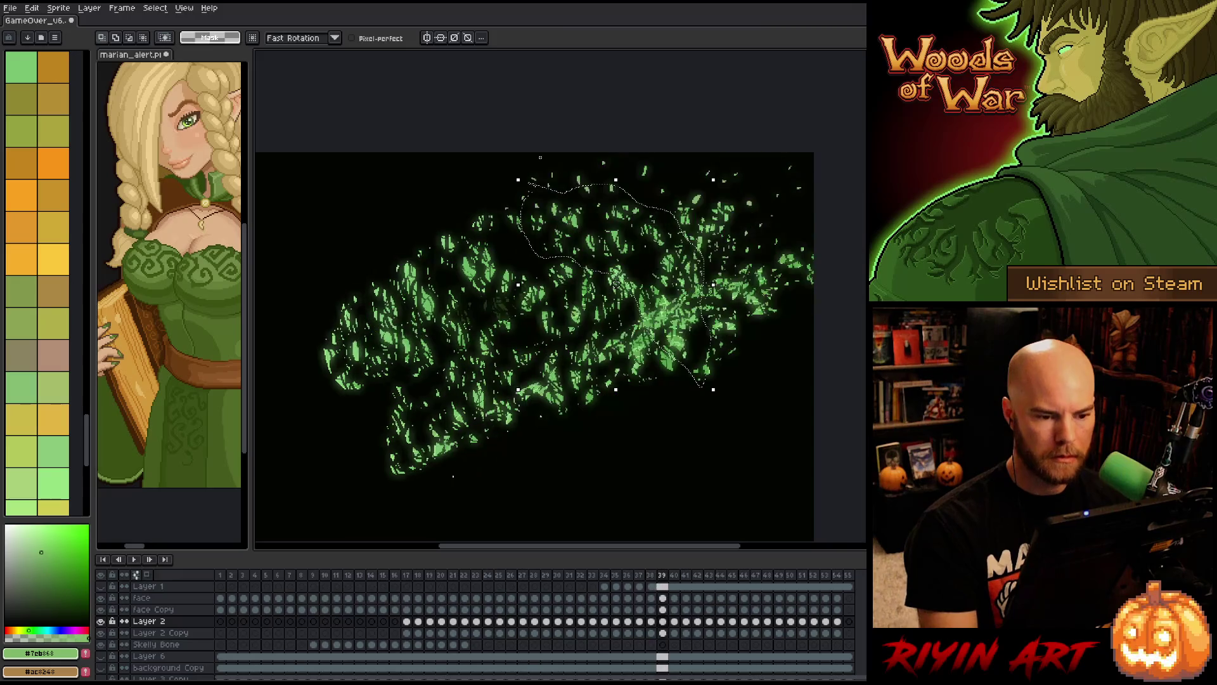
pyautogui.click(599, 233)
pyautogui.moveTo(599, 233)
pyautogui.mouseDown()
pyautogui.moveTo(674, 260)
pyautogui.moveTo(751, 156)
pyautogui.mouseUp()
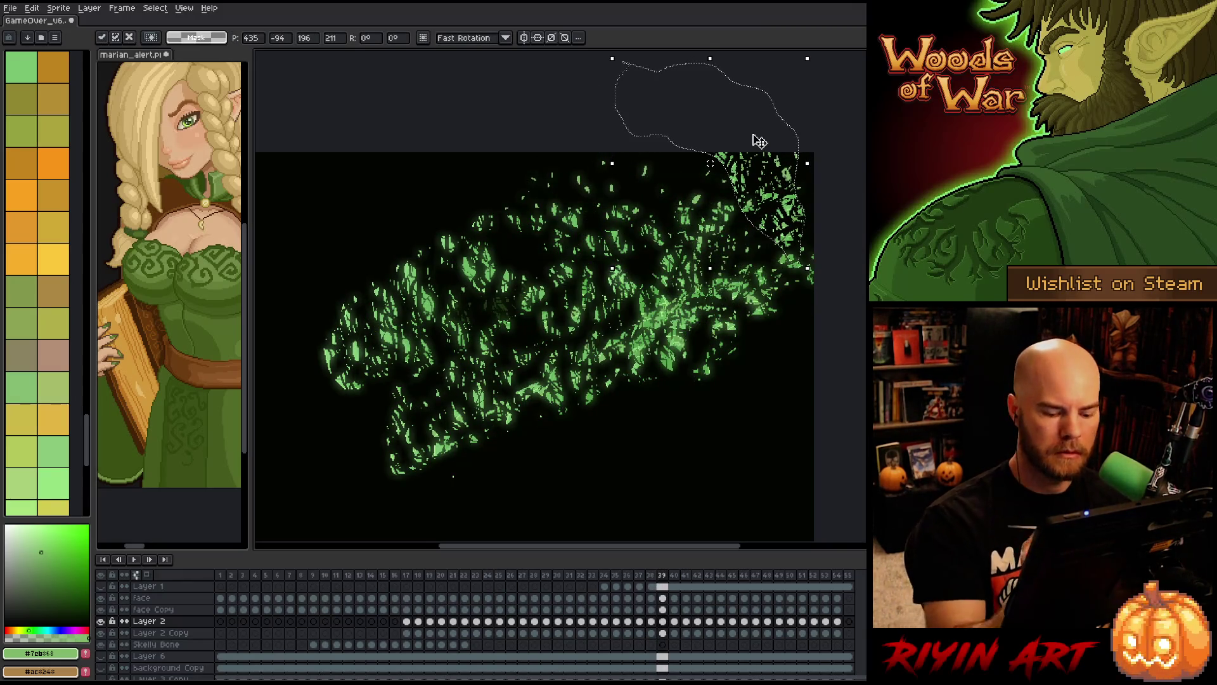
pyautogui.press(',')
pyautogui.moveTo(560, 191)
pyautogui.mouseDown()
pyautogui.moveTo(495, 222)
pyautogui.moveTo(513, 180)
pyautogui.moveTo(551, 166)
pyautogui.moveTo(574, 210)
pyautogui.moveTo(690, 161)
pyautogui.moveTo(665, 158)
pyautogui.mouseUp()
pyautogui.press('.')
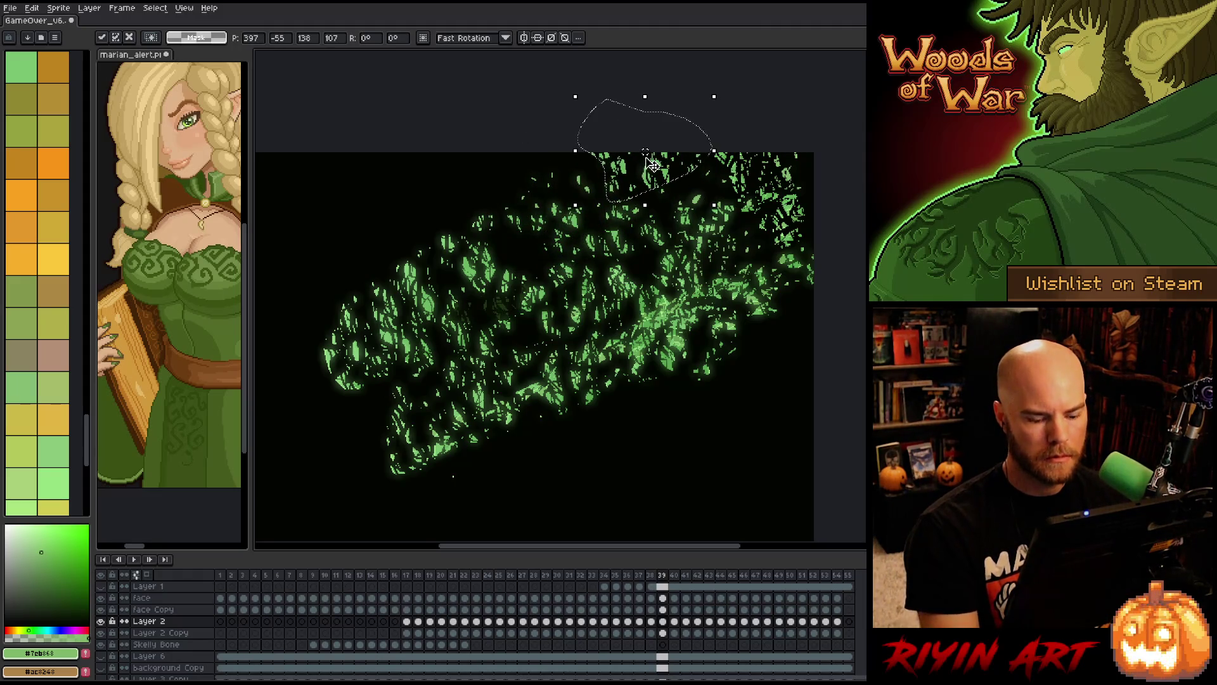
pyautogui.press('Return')
pyautogui.hotkey('ctrl', 'd')
# - Carry the upper leaves to frame 40, move them up-right, then ease them back slightly
pyautogui.moveTo(535, 195)
pyautogui.mouseDown()
pyautogui.moveTo(716, 243)
pyautogui.moveTo(643, 331)
pyautogui.moveTo(570, 244)
pyautogui.moveTo(466, 222)
pyautogui.mouseUp()
pyautogui.press('.')
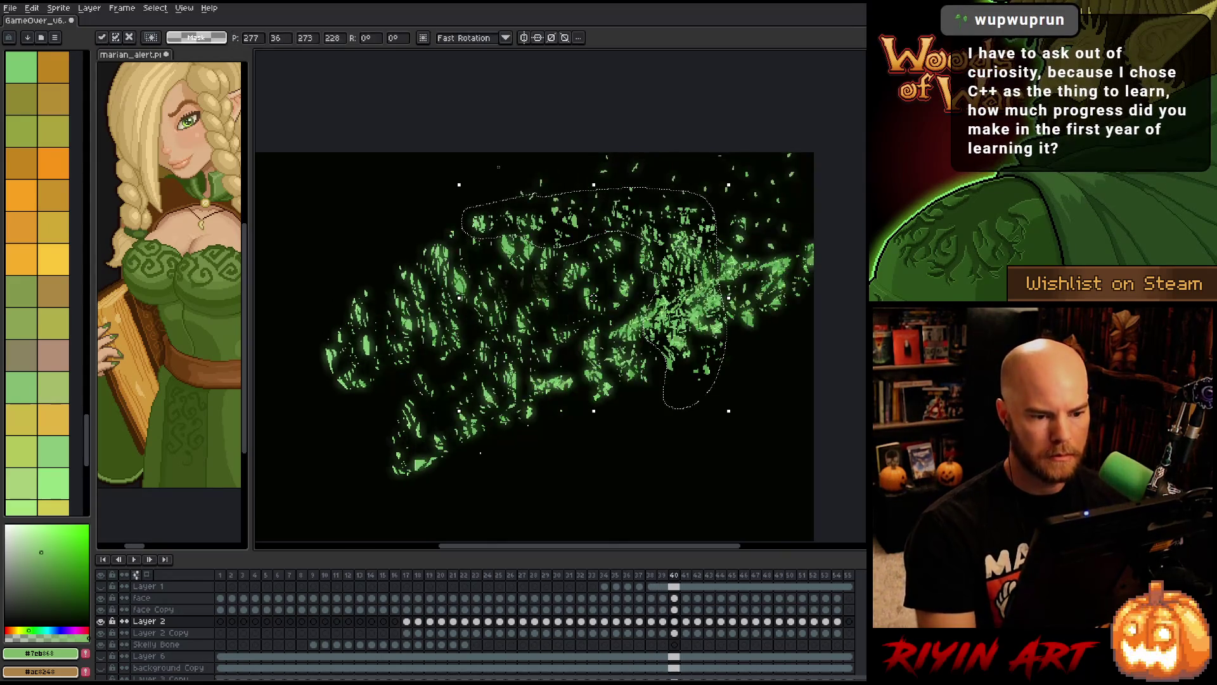
pyautogui.moveTo(679, 309); pyautogui.dragTo(764, 248)
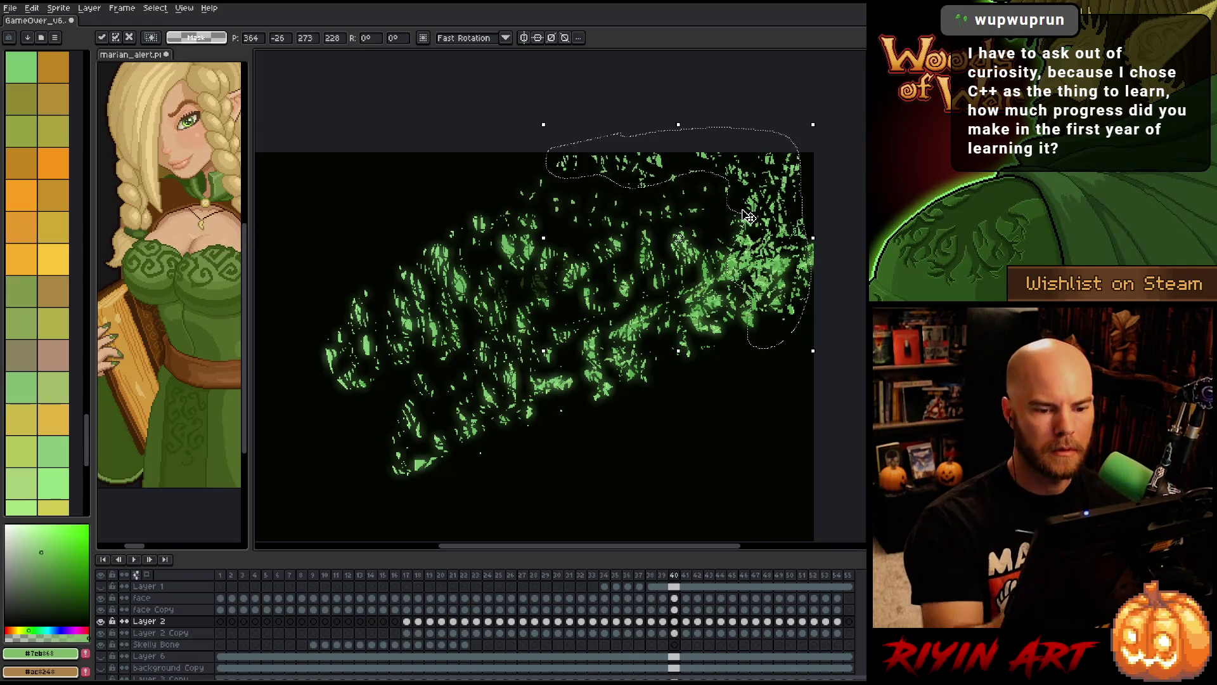
pyautogui.press('Return')
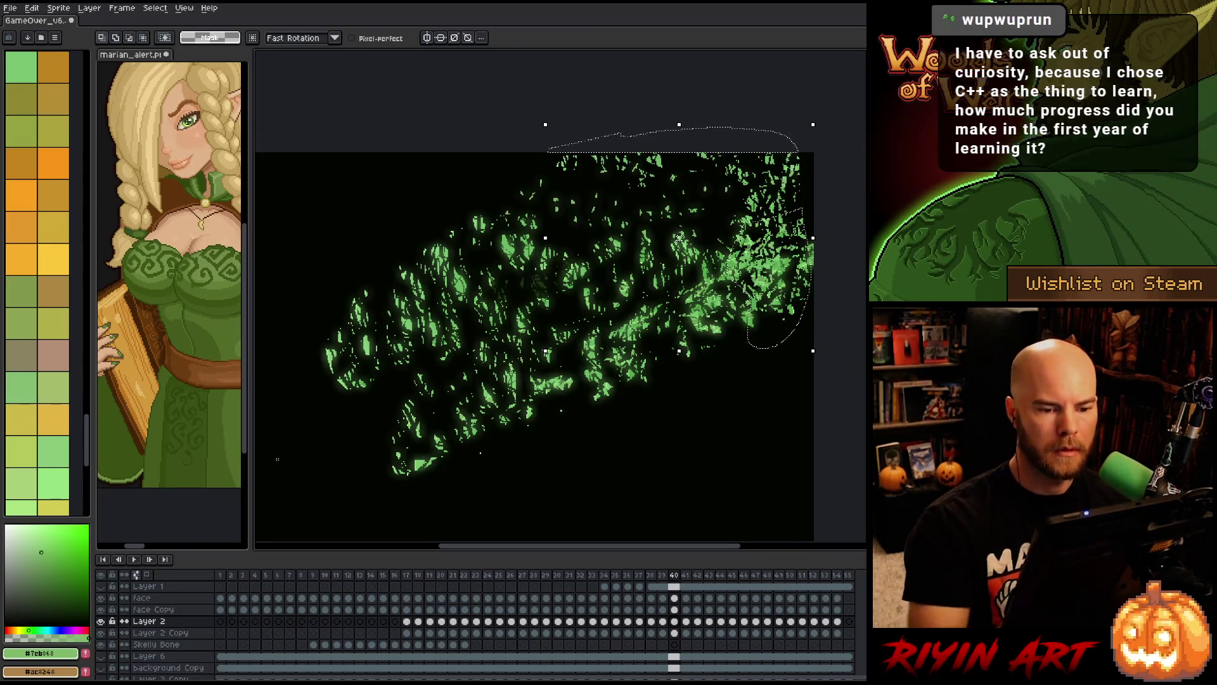
pyautogui.moveTo(789, 291)
pyautogui.mouseDown()
pyautogui.moveTo(713, 219)
pyautogui.moveTo(823, 221)
pyautogui.moveTo(842, 248)
pyautogui.moveTo(820, 218)
pyautogui.mouseUp()
pyautogui.press('Return')
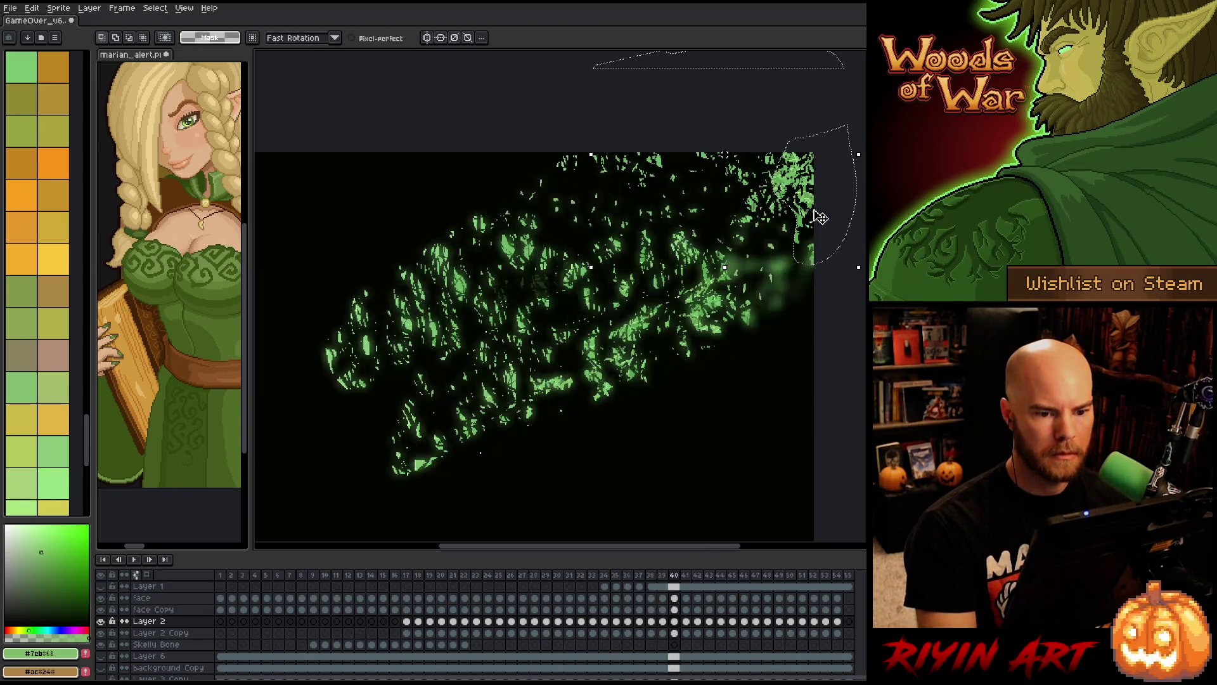
pyautogui.hotkey('ctrl', 'd')
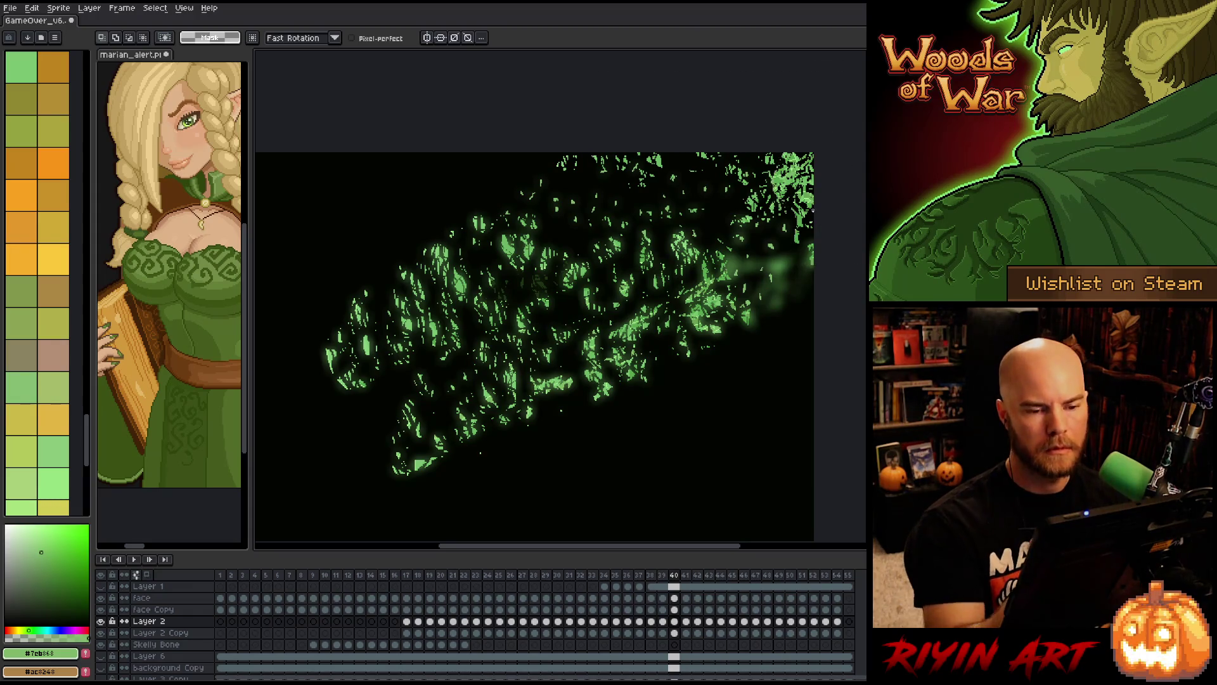
# - Reposition a tiny clump of leaves at the top-right of frame 40 and commit it
pyautogui.moveTo(775, 215)
pyautogui.mouseDown()
pyautogui.moveTo(815, 169)
pyautogui.moveTo(814, 202)
pyautogui.mouseUp()
pyautogui.hotkey('ctrl', 'd')
pyautogui.hotkey('ctrl', 'd')
pyautogui.moveTo(774, 167)
pyautogui.mouseDown()
pyautogui.moveTo(804, 202)
pyautogui.moveTo(816, 185)
pyautogui.mouseUp()
pyautogui.hotkey('ctrl', 'd')
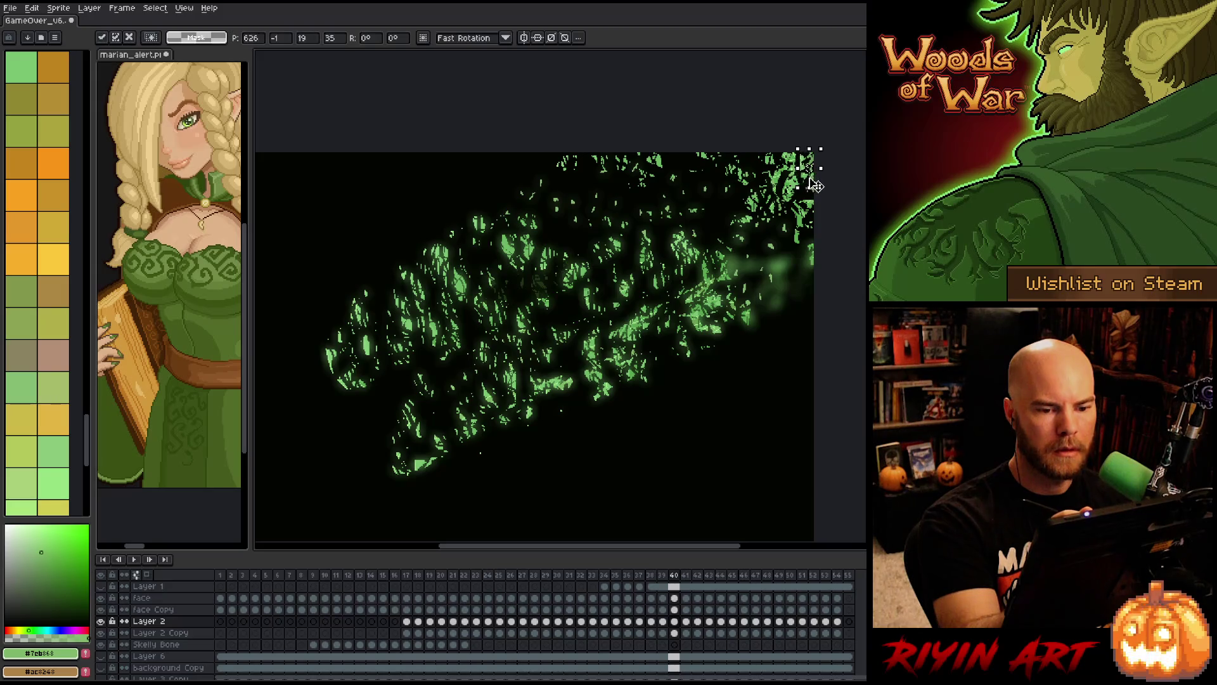
pyautogui.hotkey('ctrl', 'd')
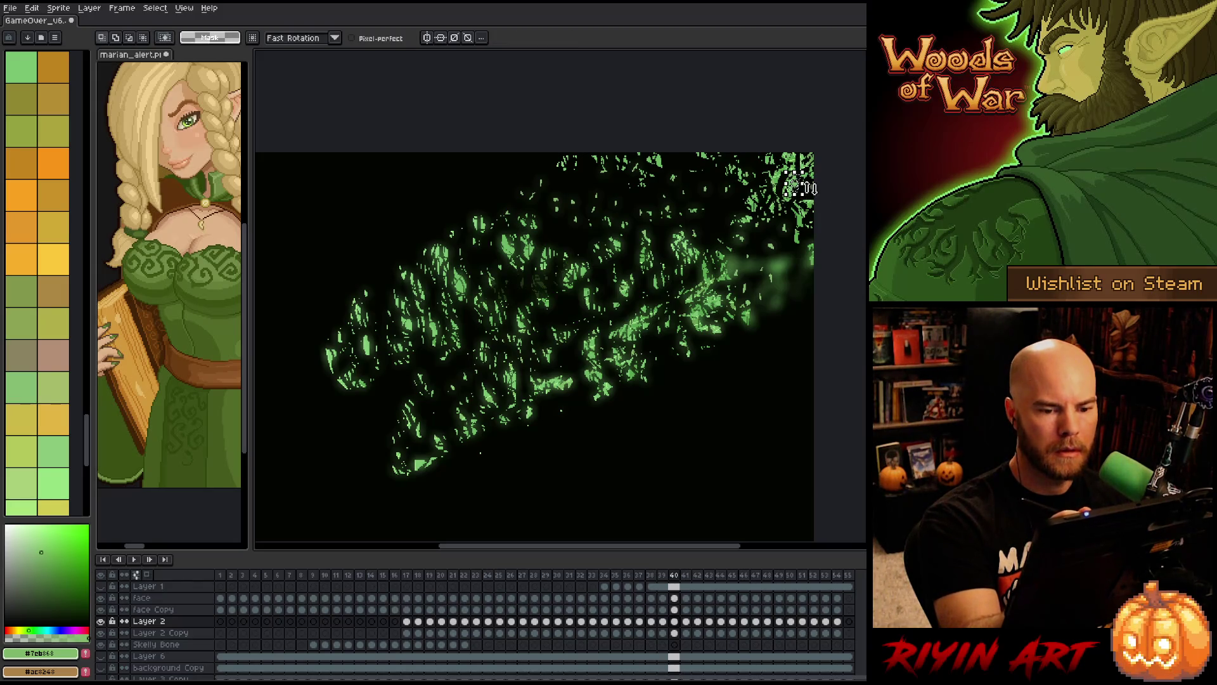
pyautogui.moveTo(811, 188); pyautogui.dragTo(795, 185)
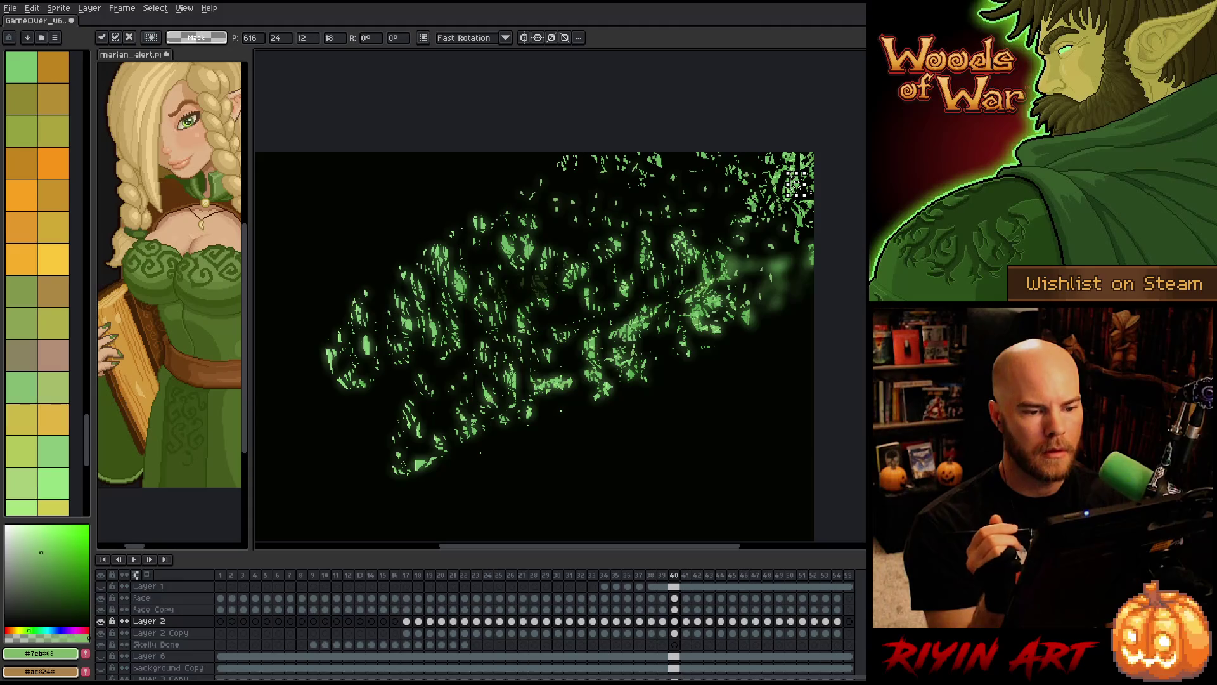
pyautogui.press('Return')
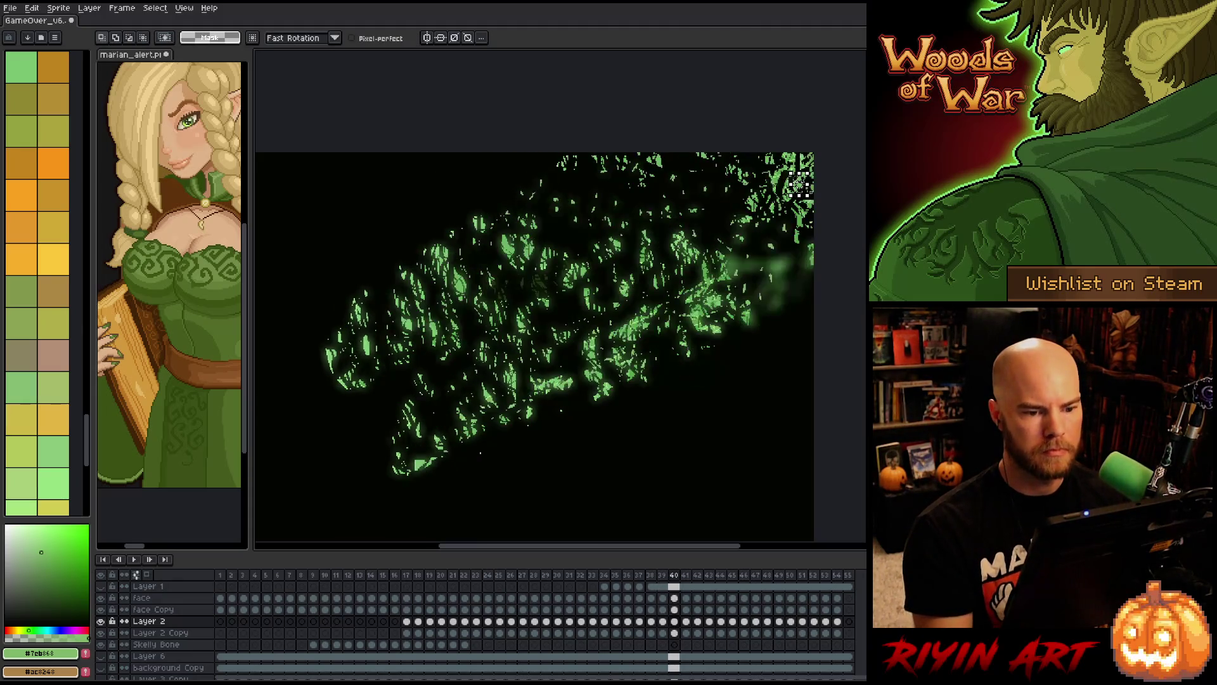
pyautogui.press('.')
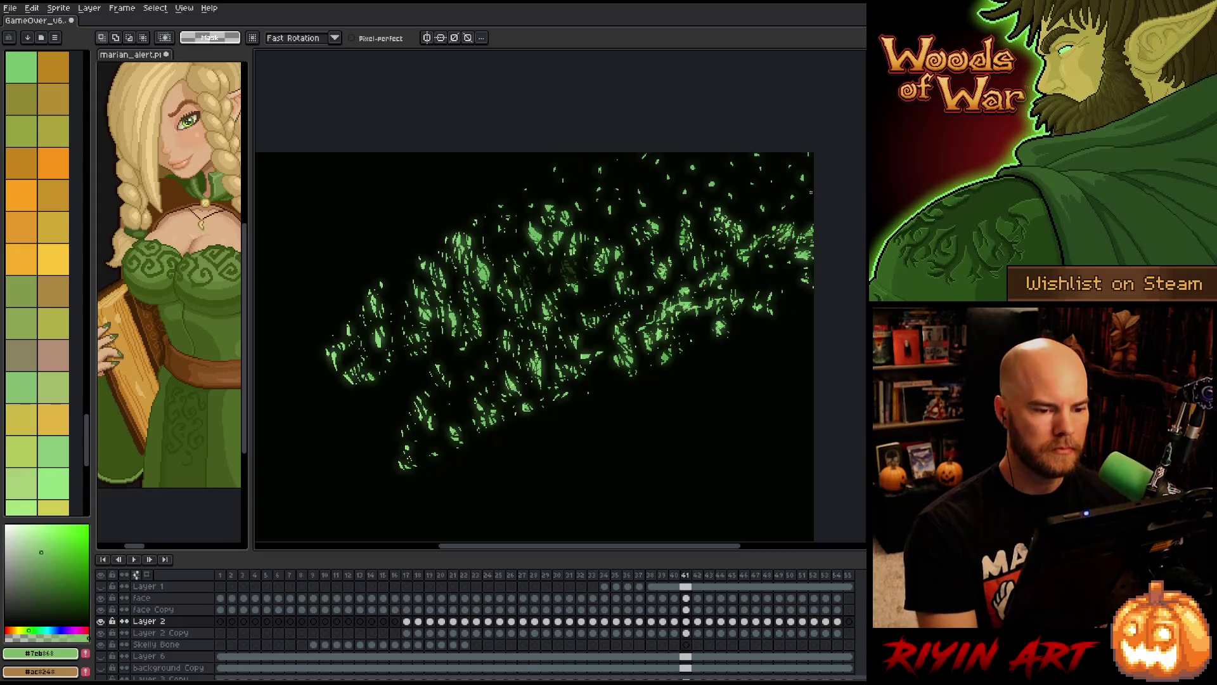
# - Step ahead to the final frames and save the animation file
pyautogui.press('.')
pyautogui.press('.')
pyautogui.press('.')
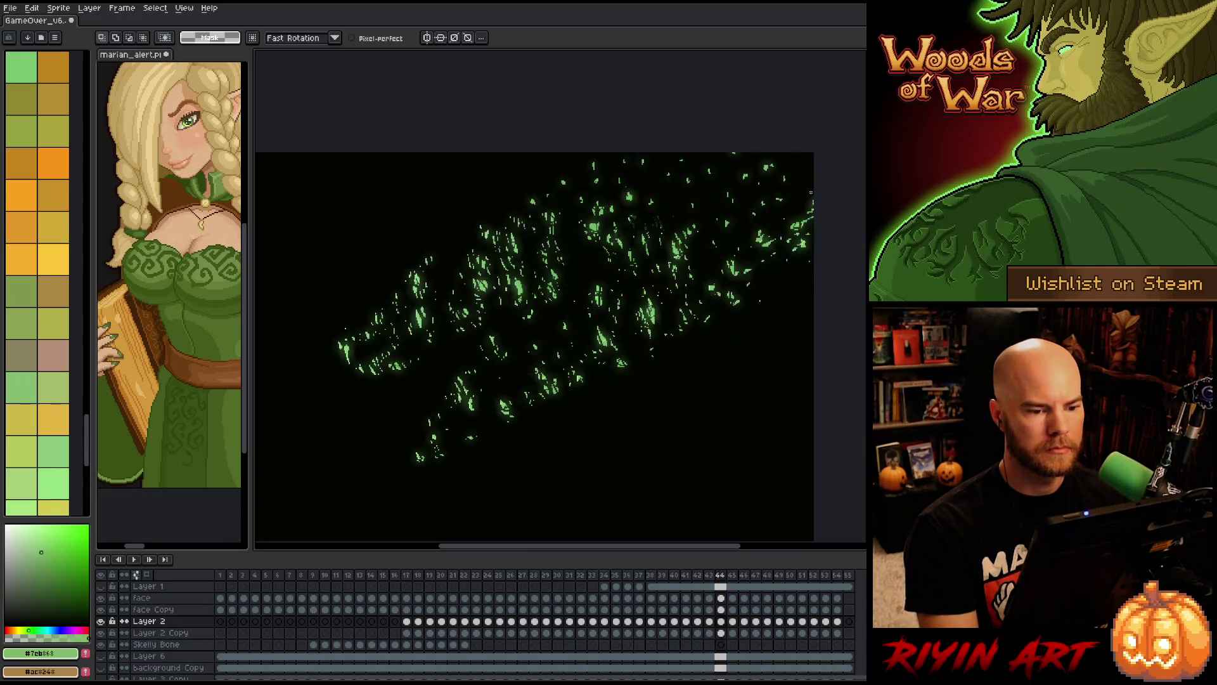
pyautogui.press('.')
pyautogui.press('.')
pyautogui.press('.')
pyautogui.hotkey('ctrl', 's')
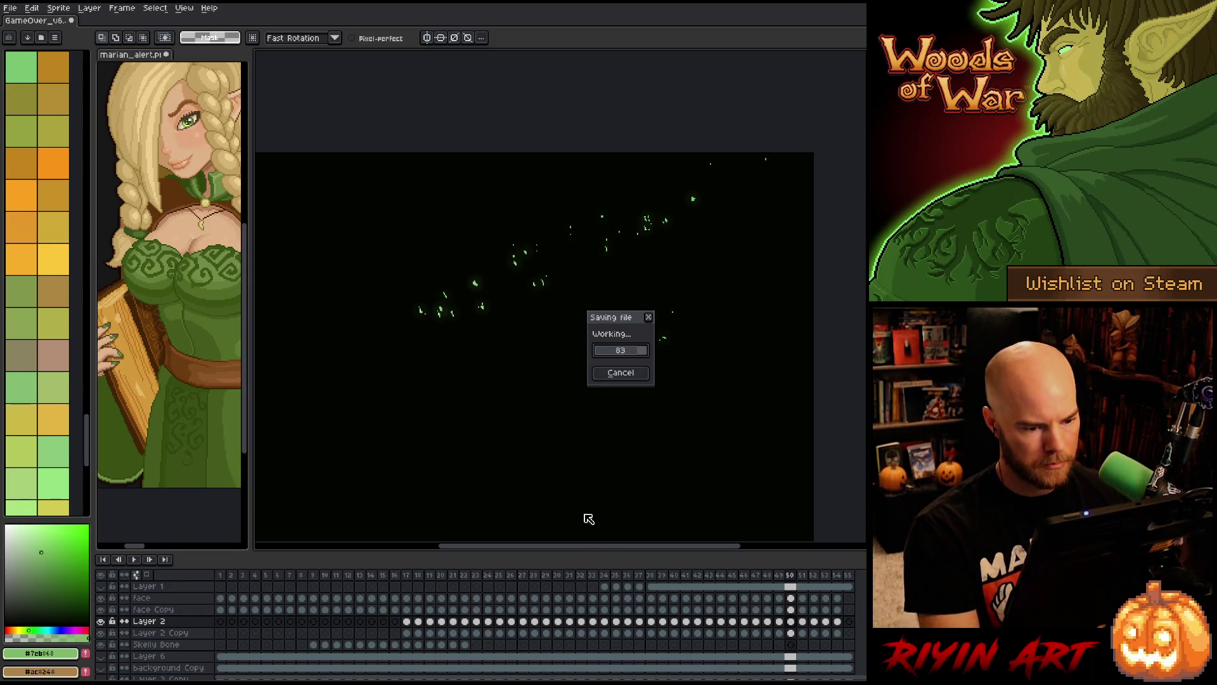
# - Play the animation, stop it, then replay from the skull-and-leaves frames
pyautogui.press('Return')
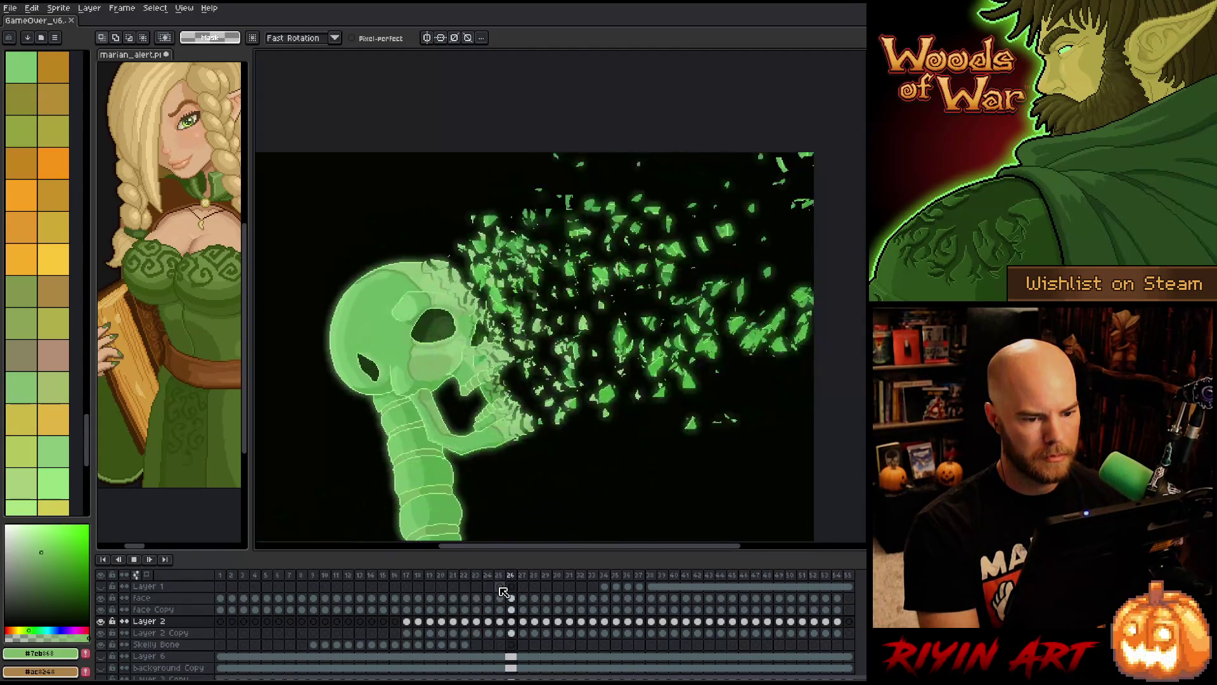
pyautogui.press('Return')
pyautogui.click(465, 579)
pyautogui.press('Return')
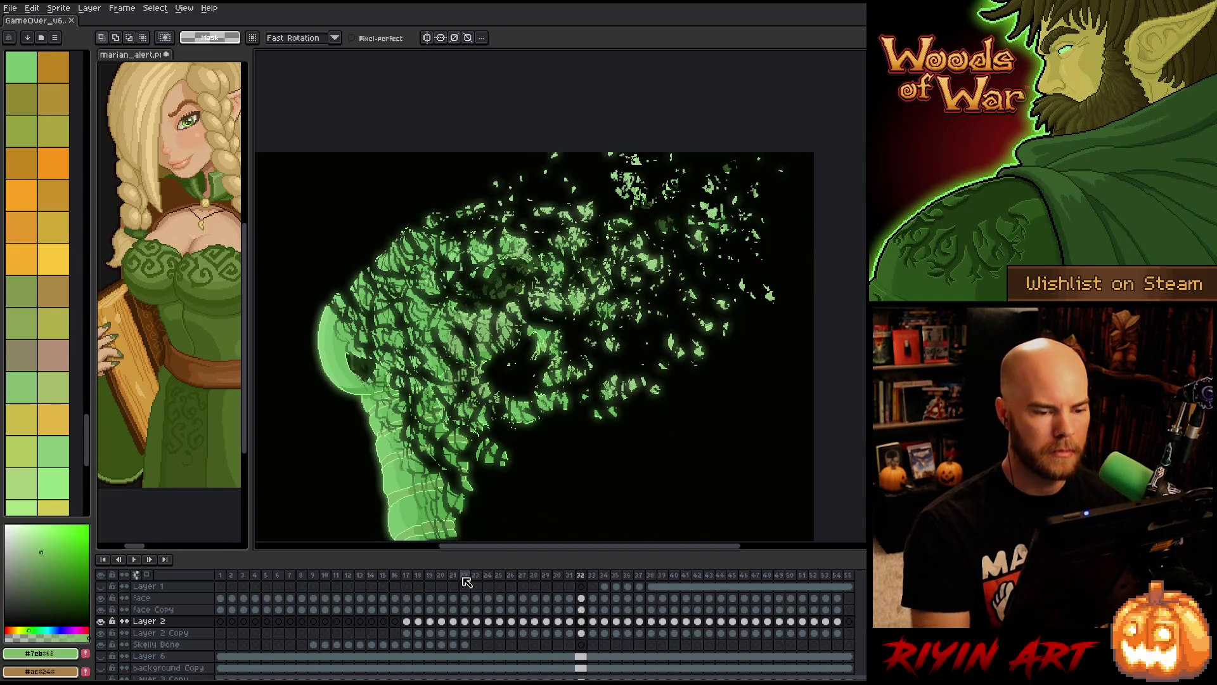
# - Lasso a cluster of leaves near the top and check it against frame 31
pyautogui.moveTo(617, 208); pyautogui.dragTo(704, 183)
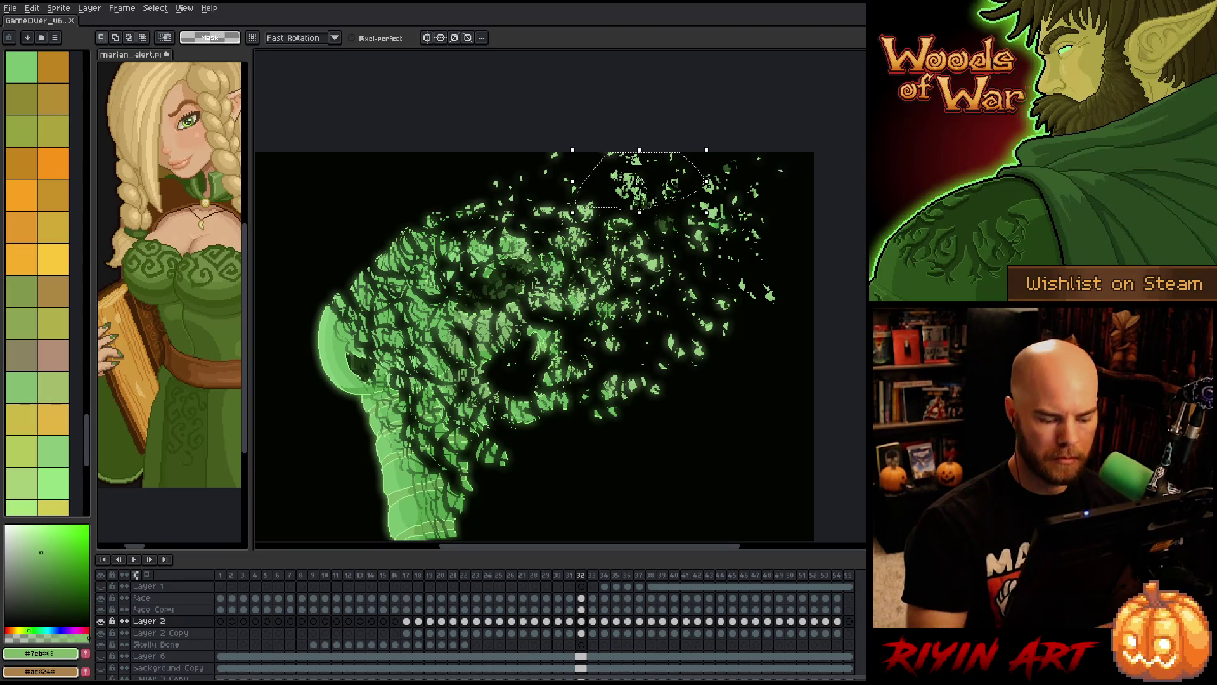
pyautogui.press(',')
pyautogui.hotkey('ctrl', 't')
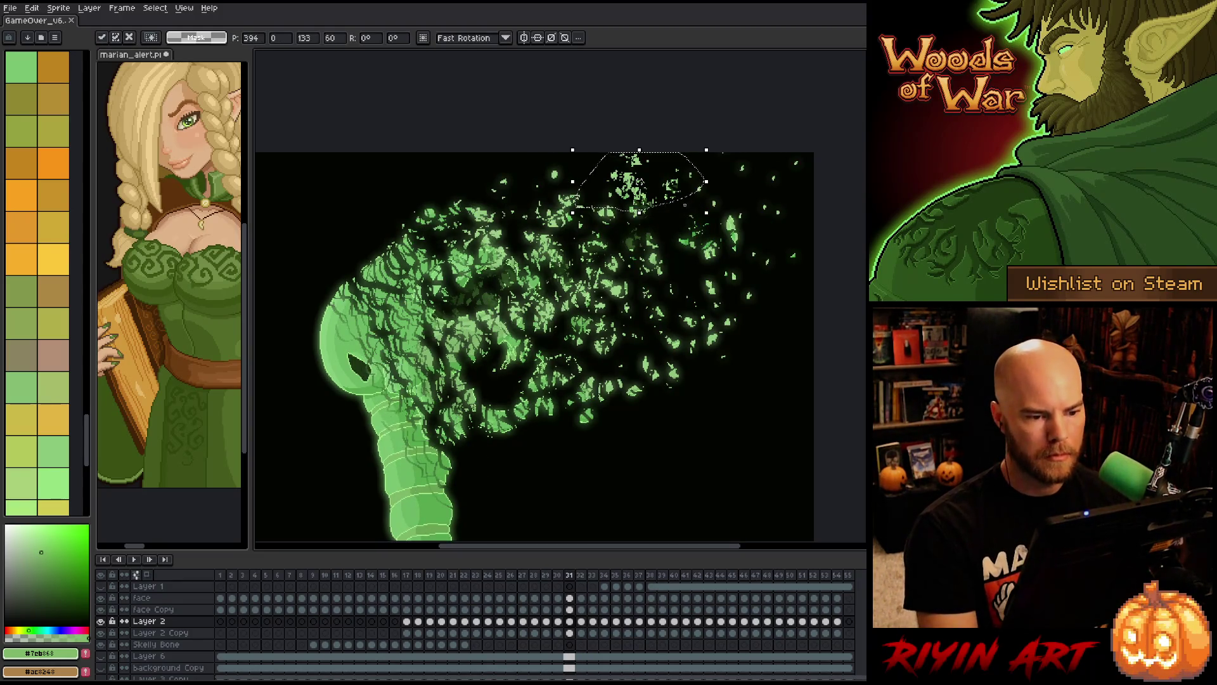
pyautogui.press('.')
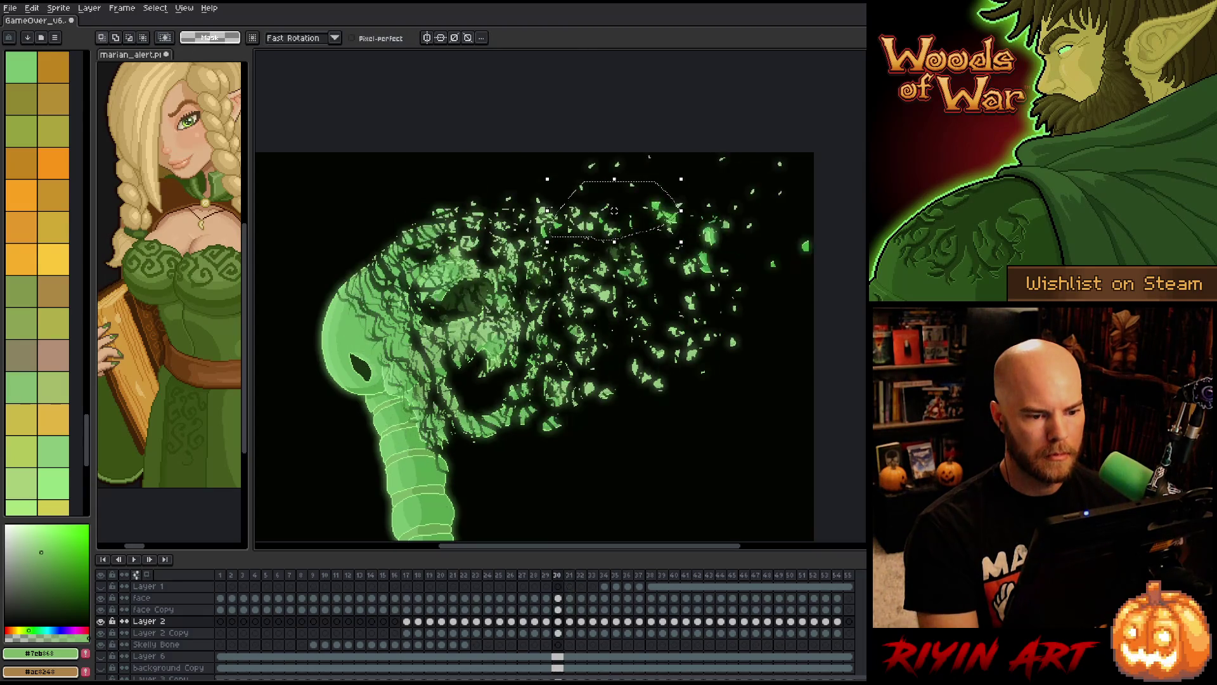
# - Lasso a taller leaf cluster on frame 31 and shift it down and left
pyautogui.moveTo(742, 266)
pyautogui.mouseDown()
pyautogui.moveTo(704, 184)
pyautogui.moveTo(729, 276)
pyautogui.mouseUp()
pyautogui.press('.')
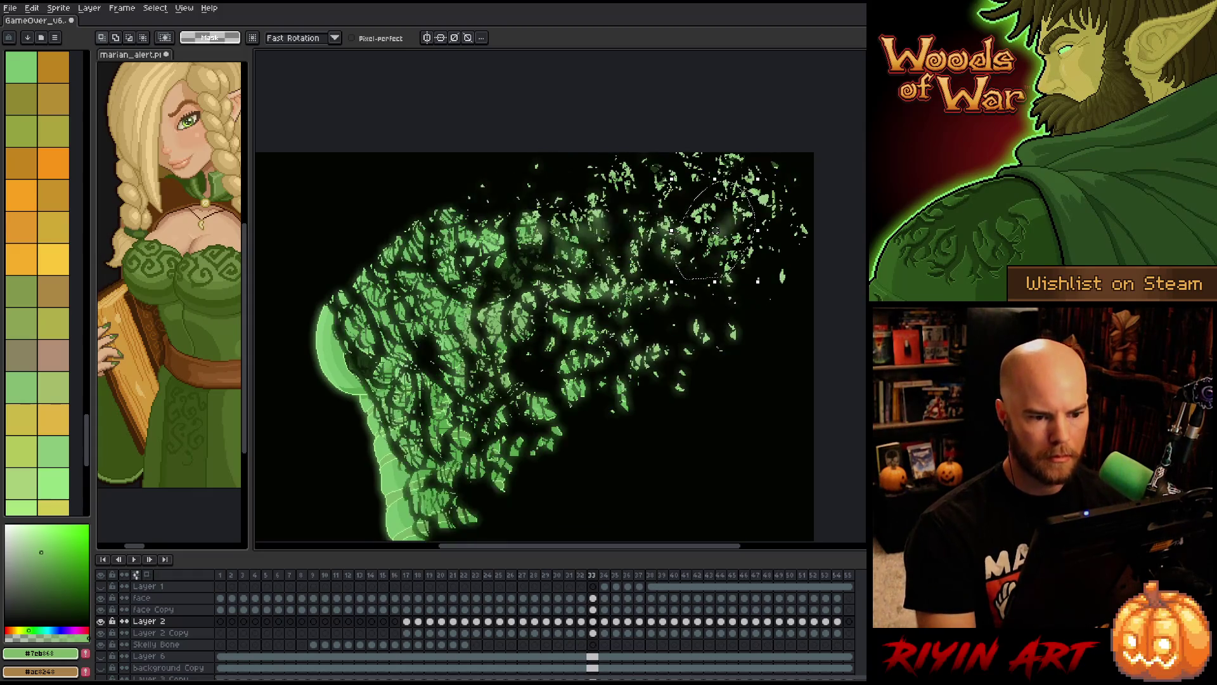
pyautogui.press(',')
pyautogui.press(',')
pyautogui.click(731, 260)
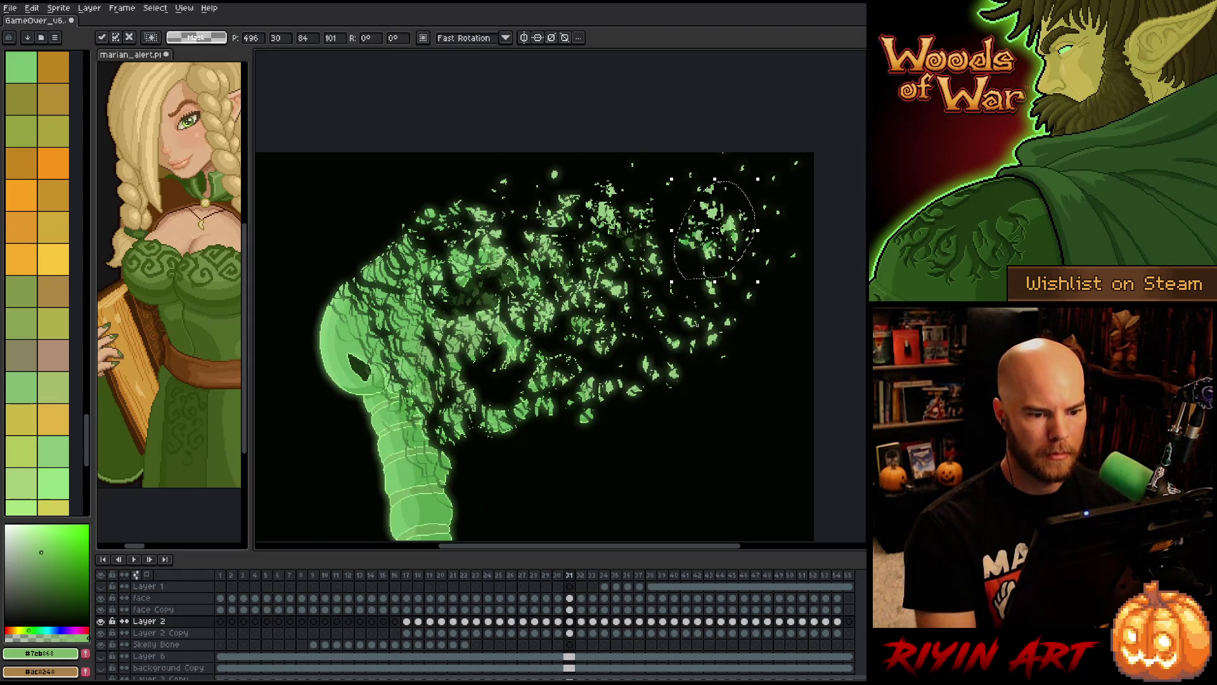
pyautogui.moveTo(730, 260); pyautogui.dragTo(684, 314)
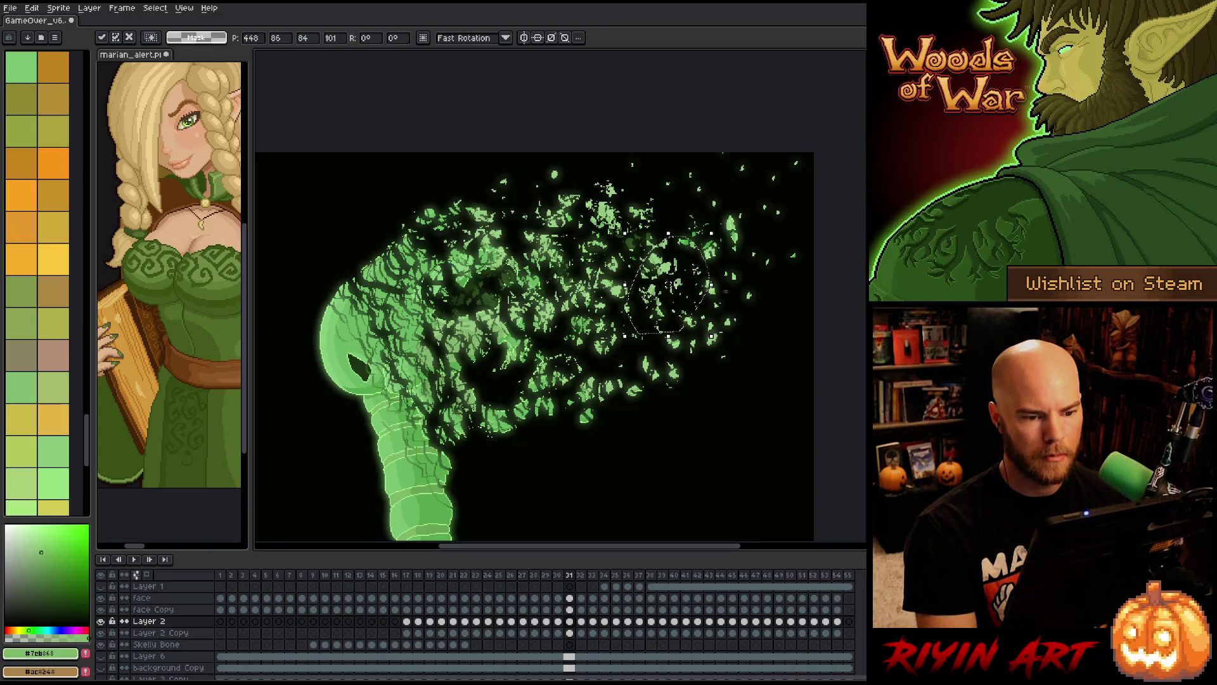
pyautogui.press('.')
# - Flip between frames 32 and 34 to confirm the leaves drift smoothly
pyautogui.press('.')
pyautogui.press('.')
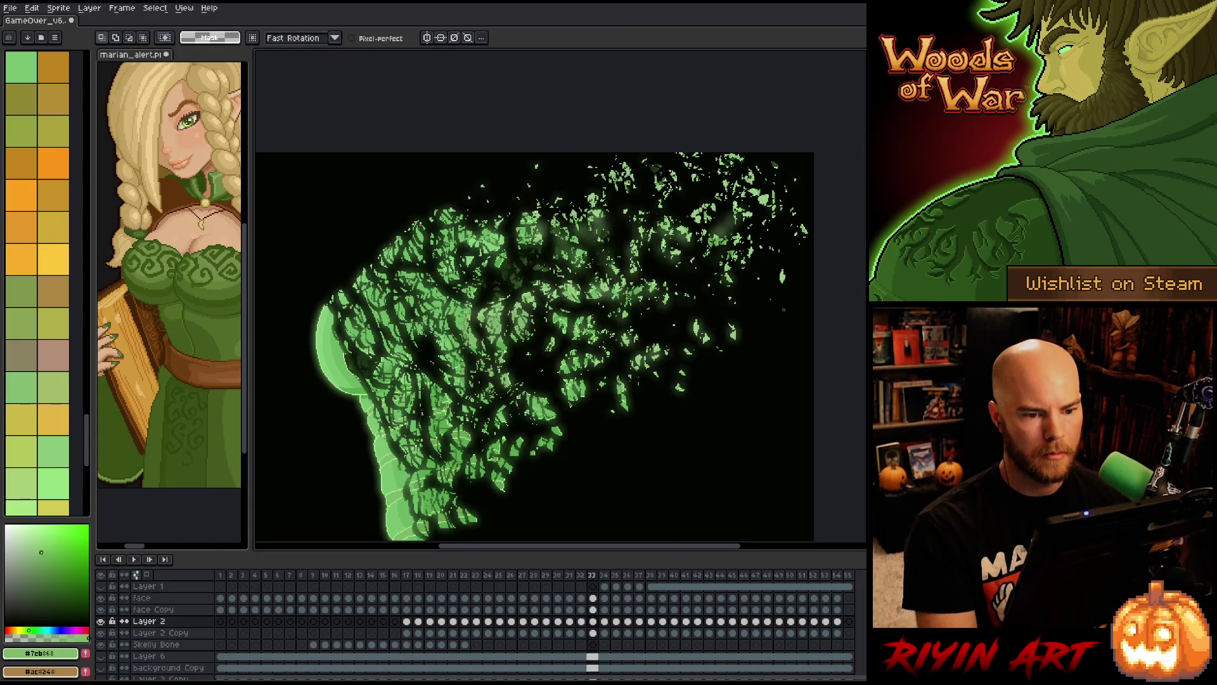
pyautogui.press(',')
pyautogui.press('.')
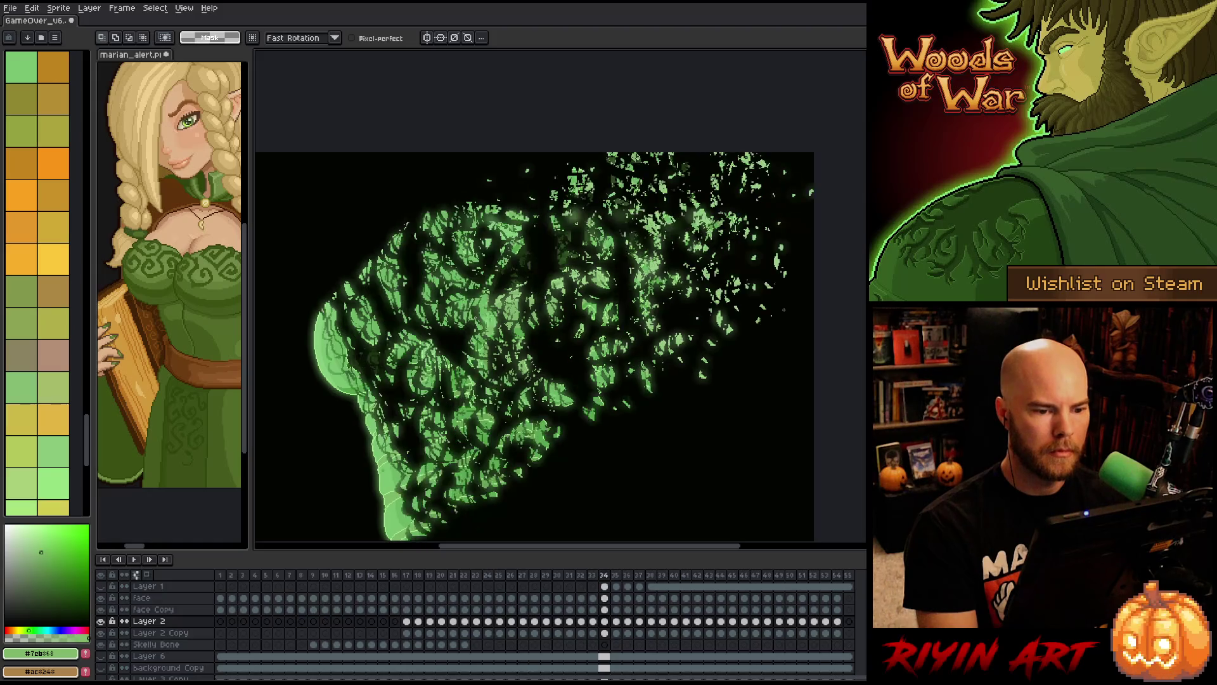
pyautogui.press(',')
pyautogui.press('.')
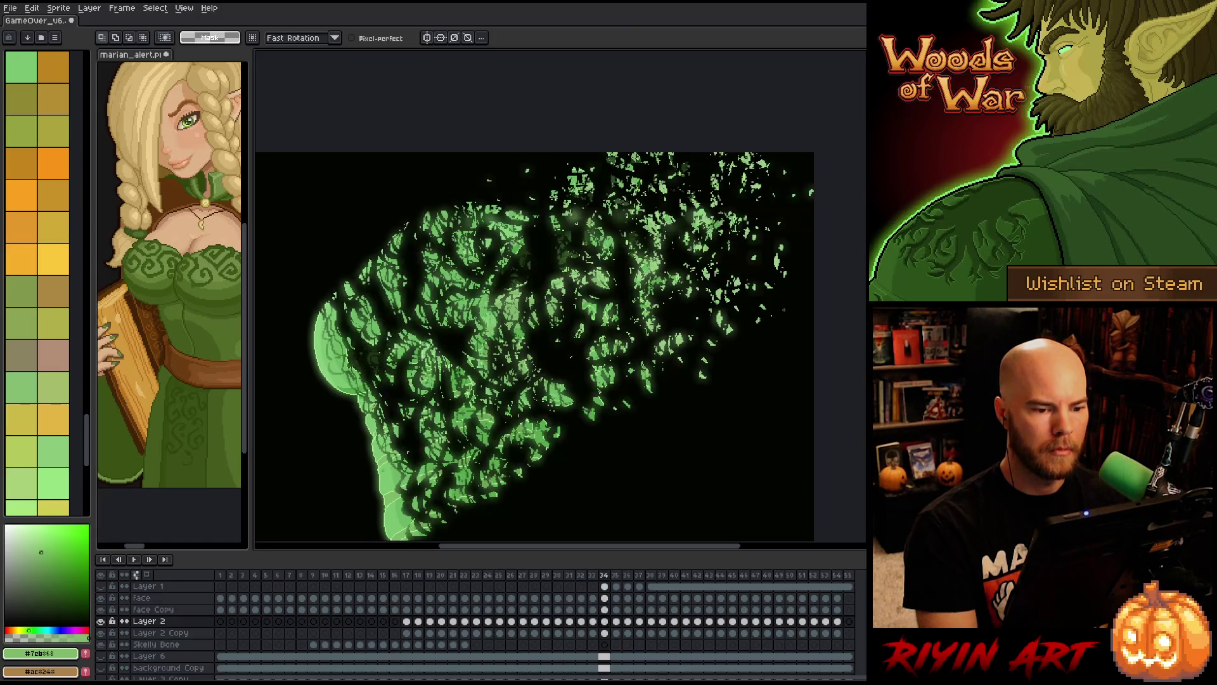
pyautogui.press(',')
pyautogui.press('.')
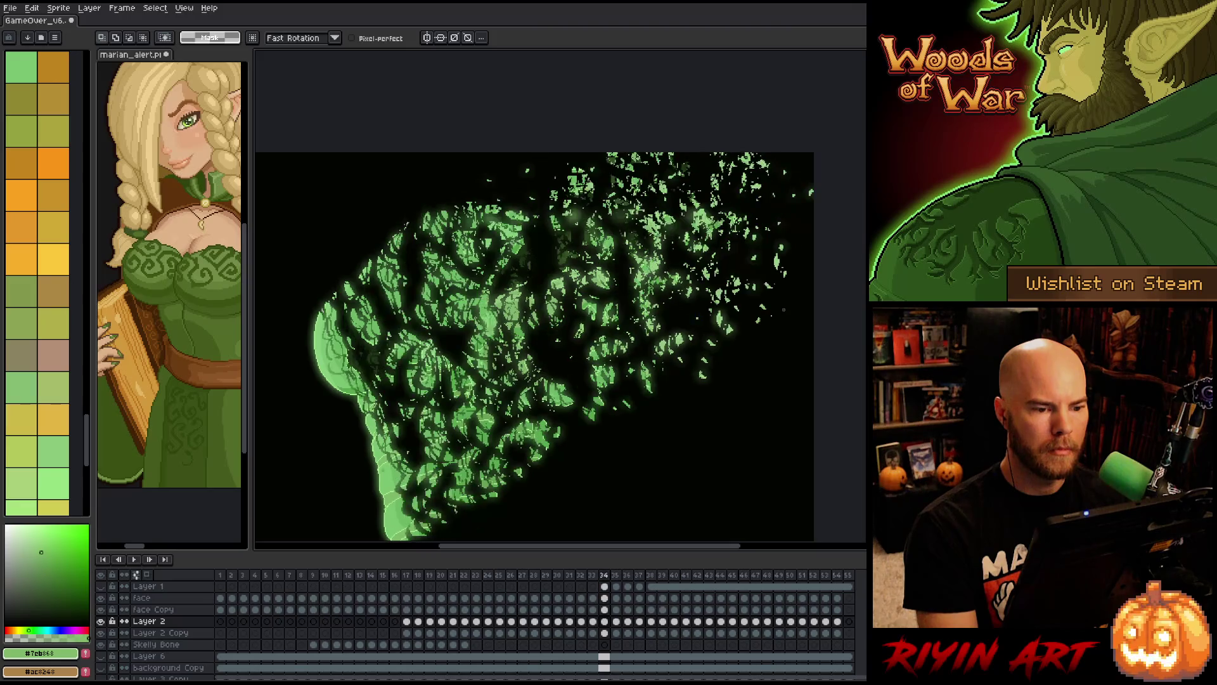
pyautogui.press('b')
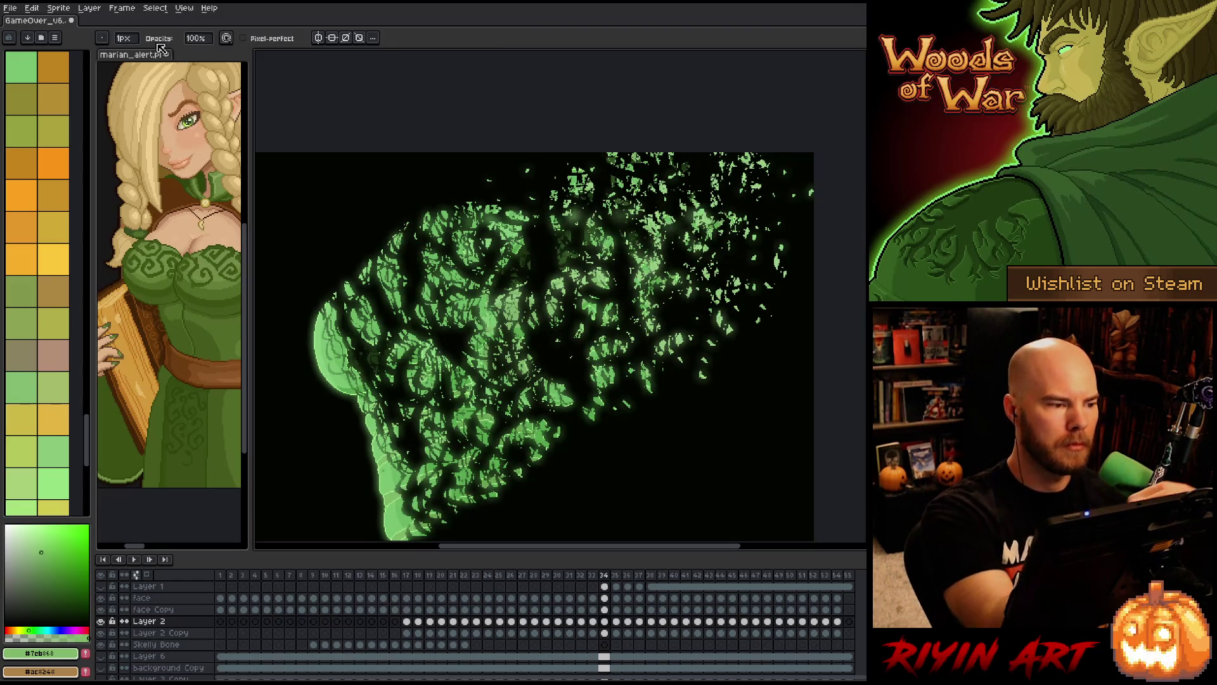
# - Set the brush size to 4 px and compare frames 33 and 34
pyautogui.press('e')
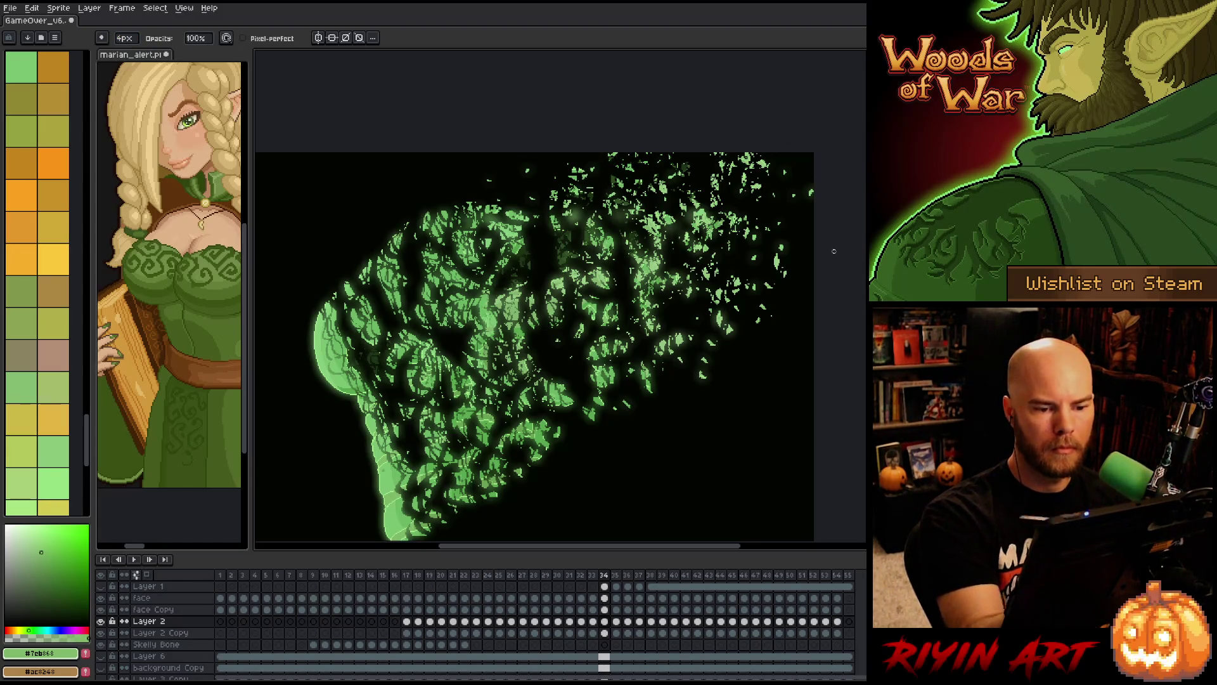
pyautogui.press('Left')
pyautogui.press('Right')
pyautogui.press('Left')
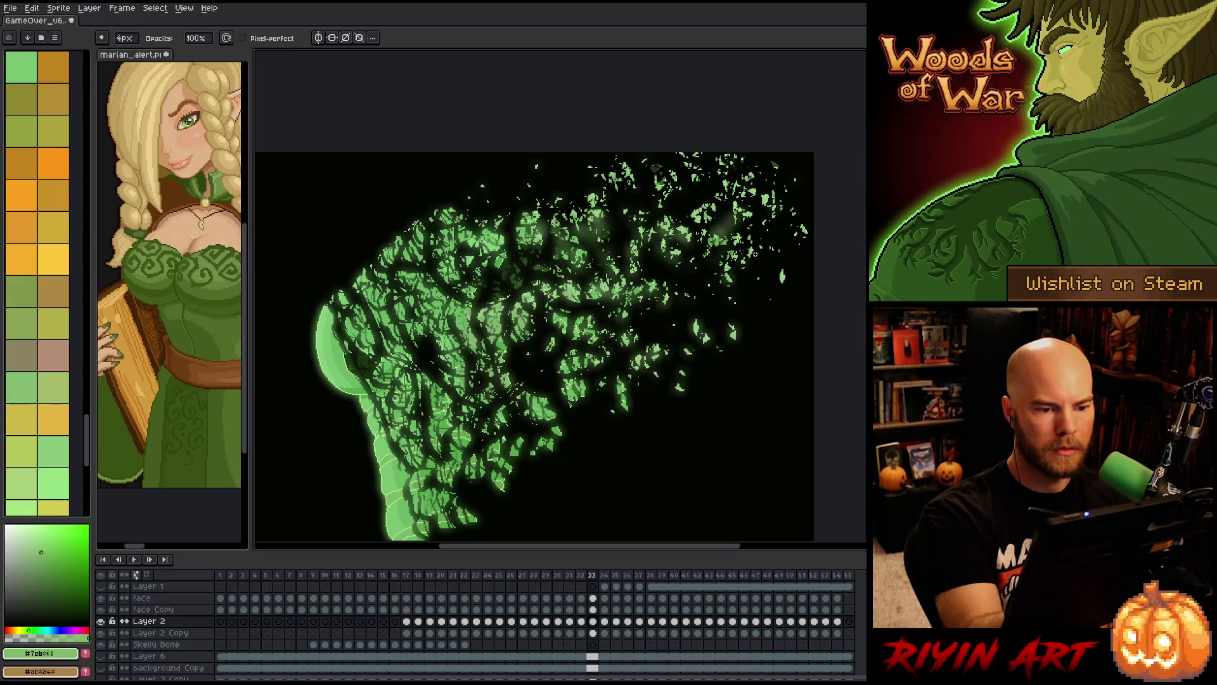
pyautogui.press('Right')
pyautogui.press('Left')
pyautogui.press('Right')
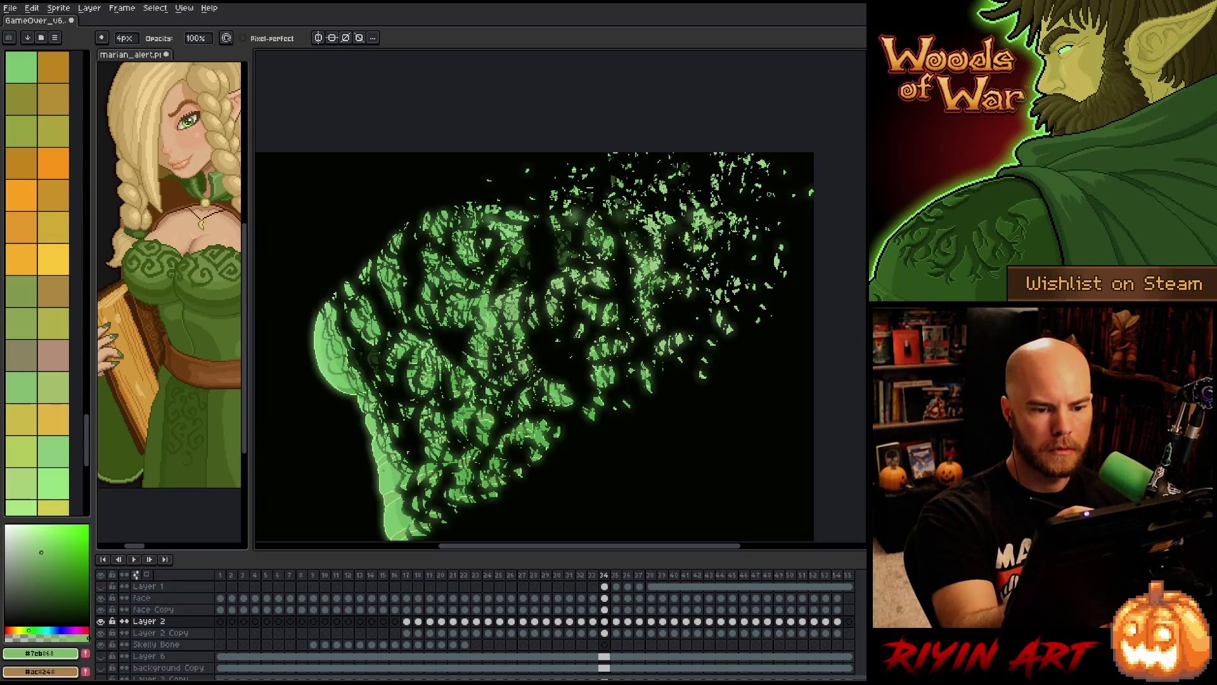
# - Toggle between frames 34 and 35 to compare the leaf scatter
pyautogui.press('Right')
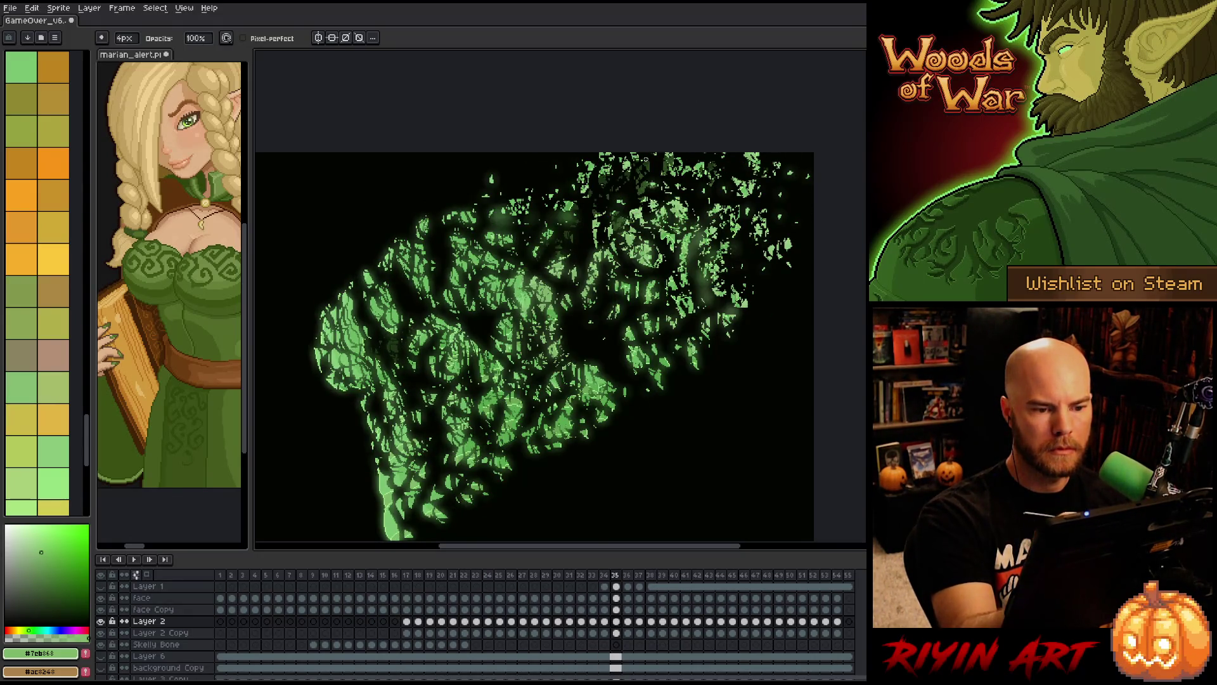
pyautogui.press('Left')
pyautogui.press('Right')
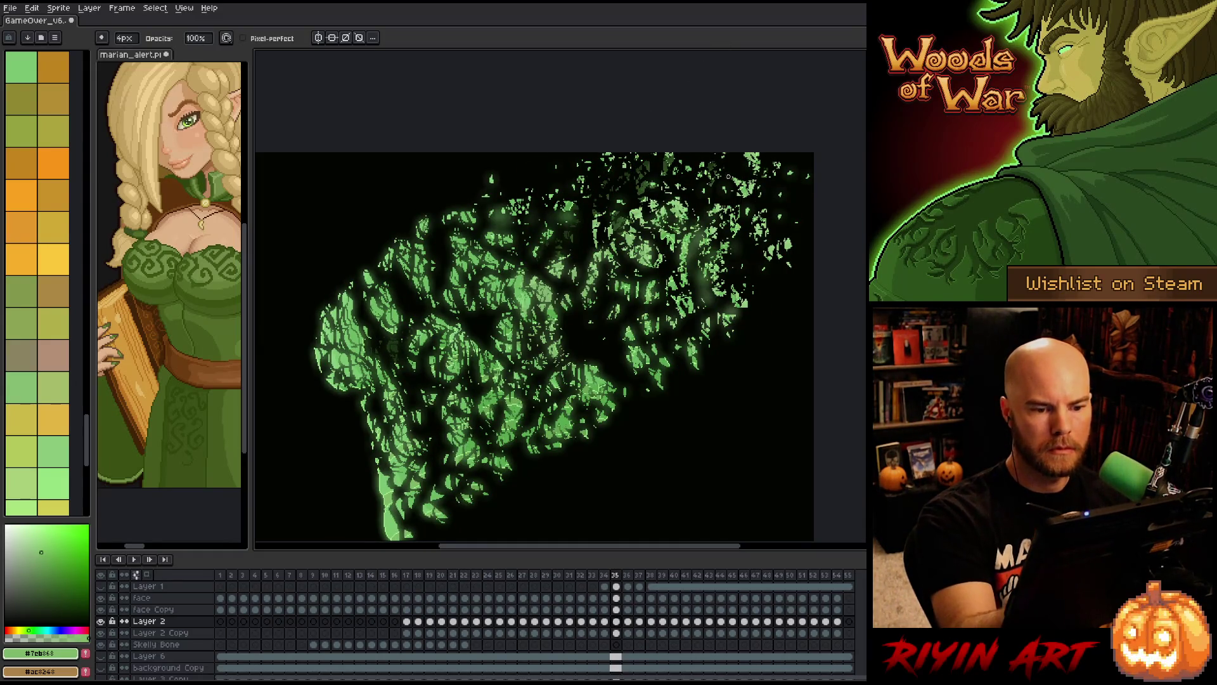
pyautogui.press('Left')
pyautogui.press('Right')
pyautogui.press('Left')
pyautogui.press('Right')
# - Compare frames 35 and 36 repeatedly, then advance to frame 37
pyautogui.press('Right')
pyautogui.press('Left')
pyautogui.press('Right')
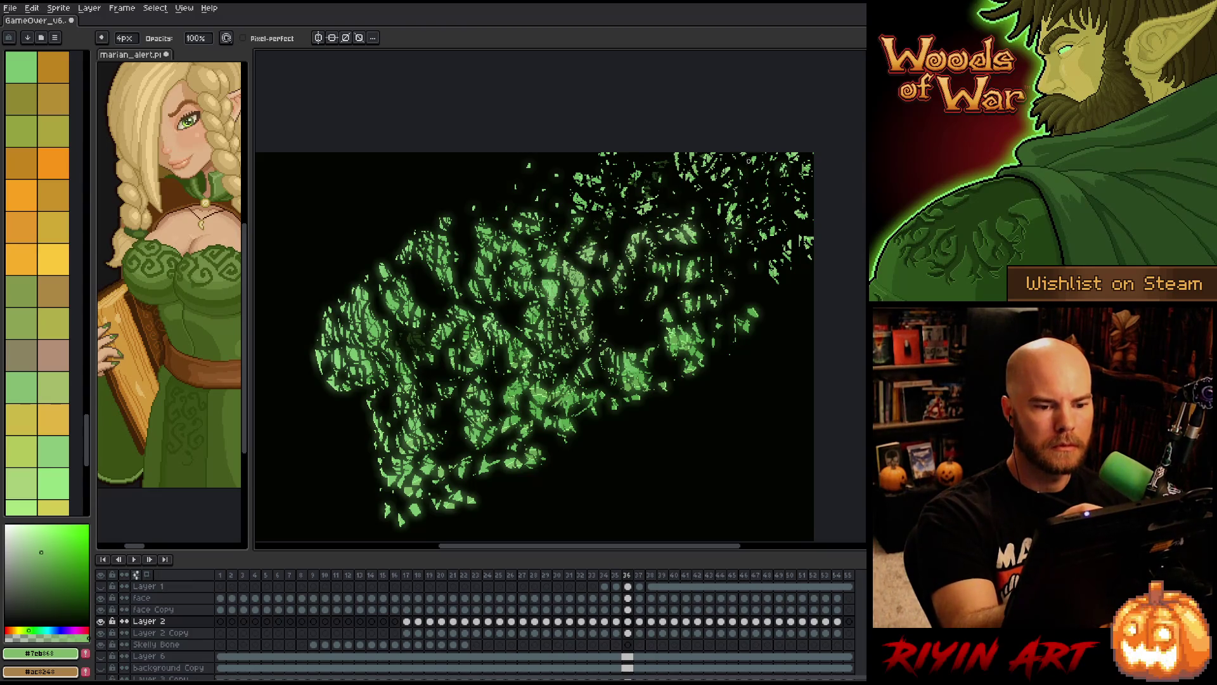
pyautogui.press('Left')
pyautogui.press('Right')
pyautogui.press('Left')
pyautogui.press('Right')
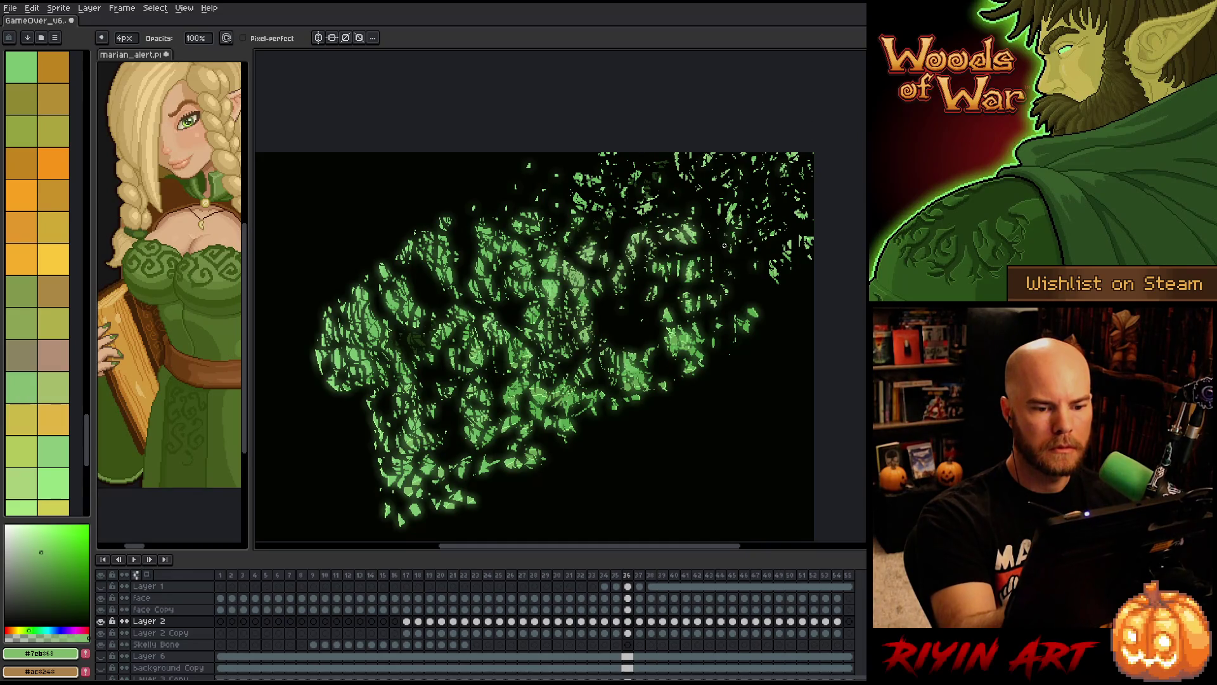
pyautogui.press('Left')
pyautogui.press('Right')
pyautogui.press('Left')
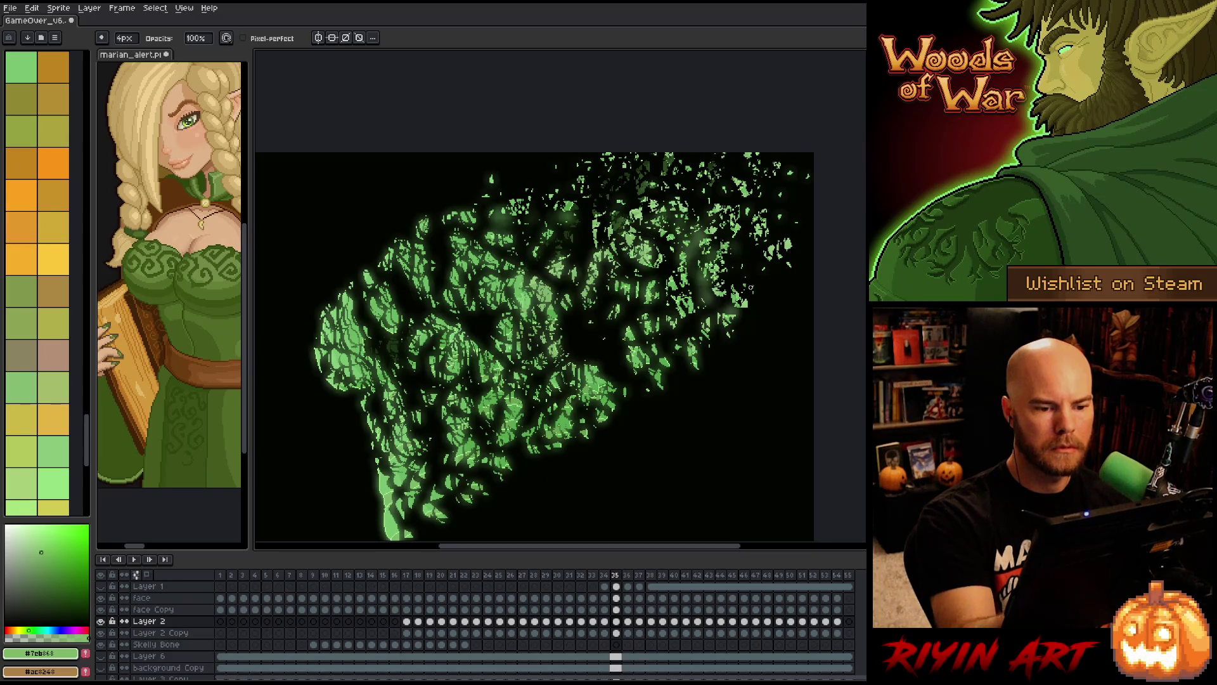
pyautogui.press('Right')
pyautogui.press('Left')
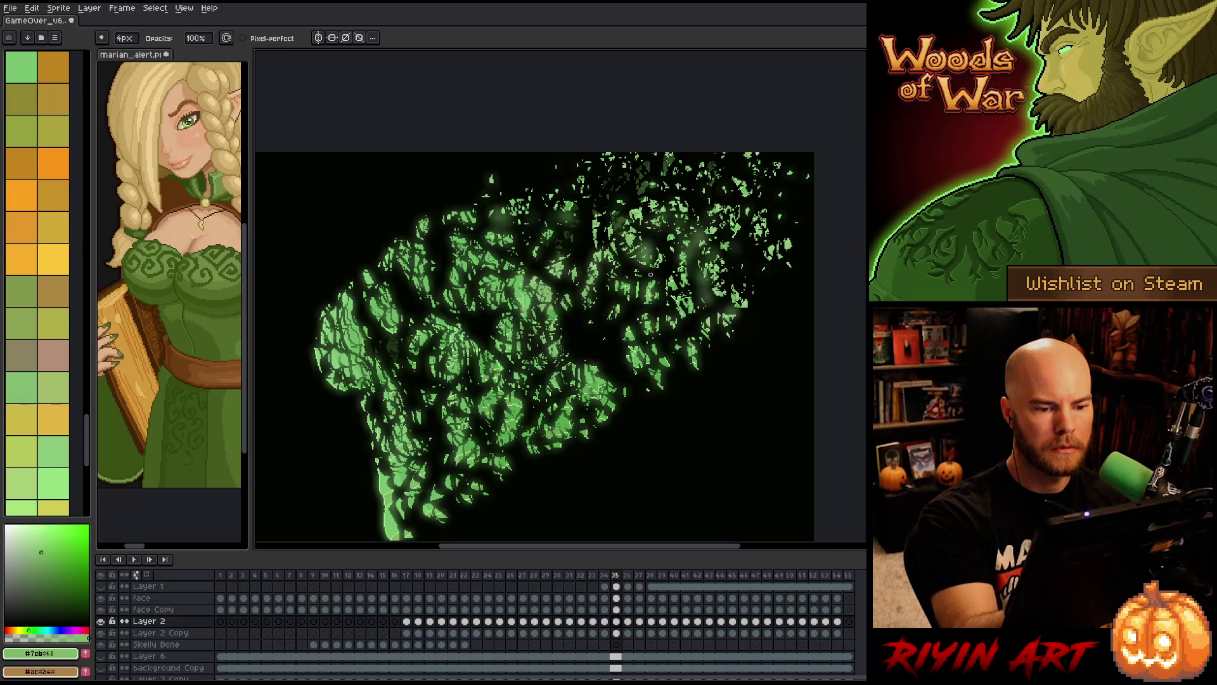
pyautogui.press('Right')
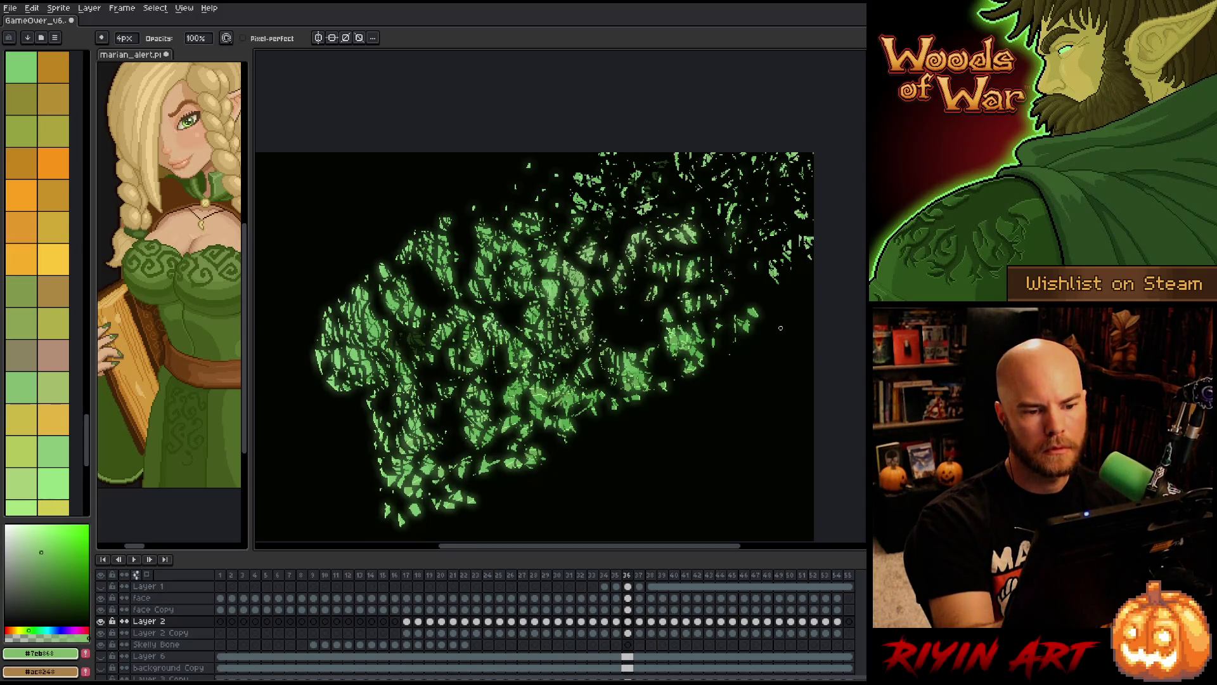
pyautogui.press('Right')
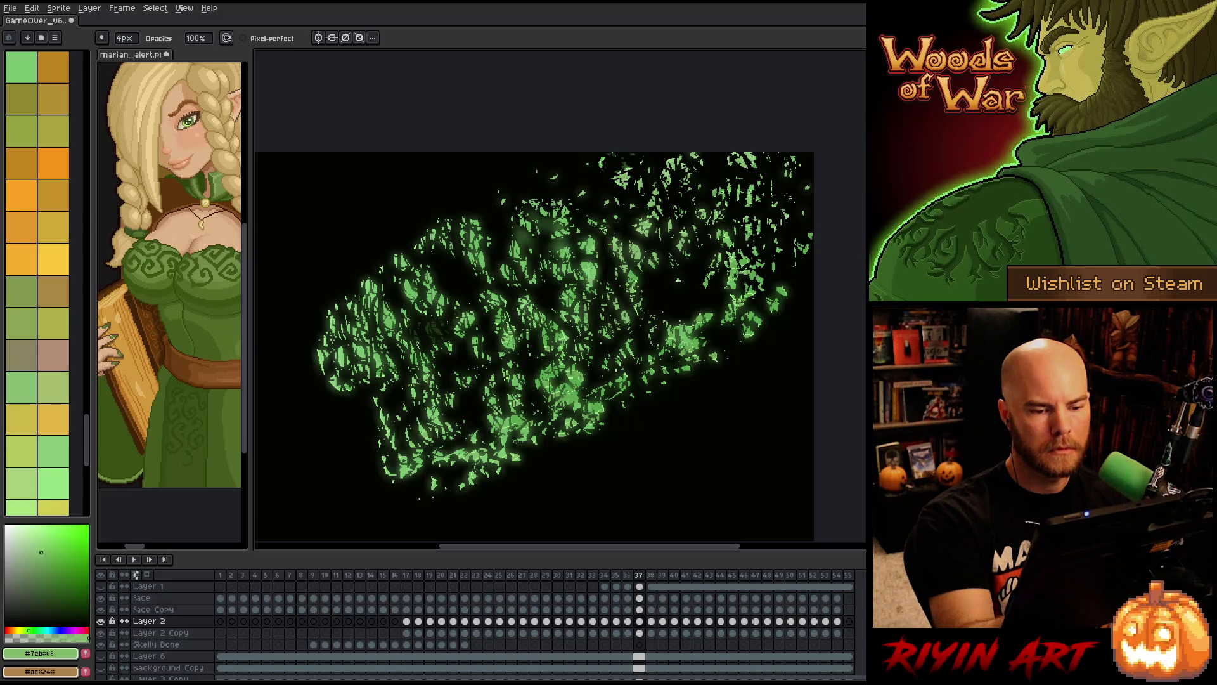
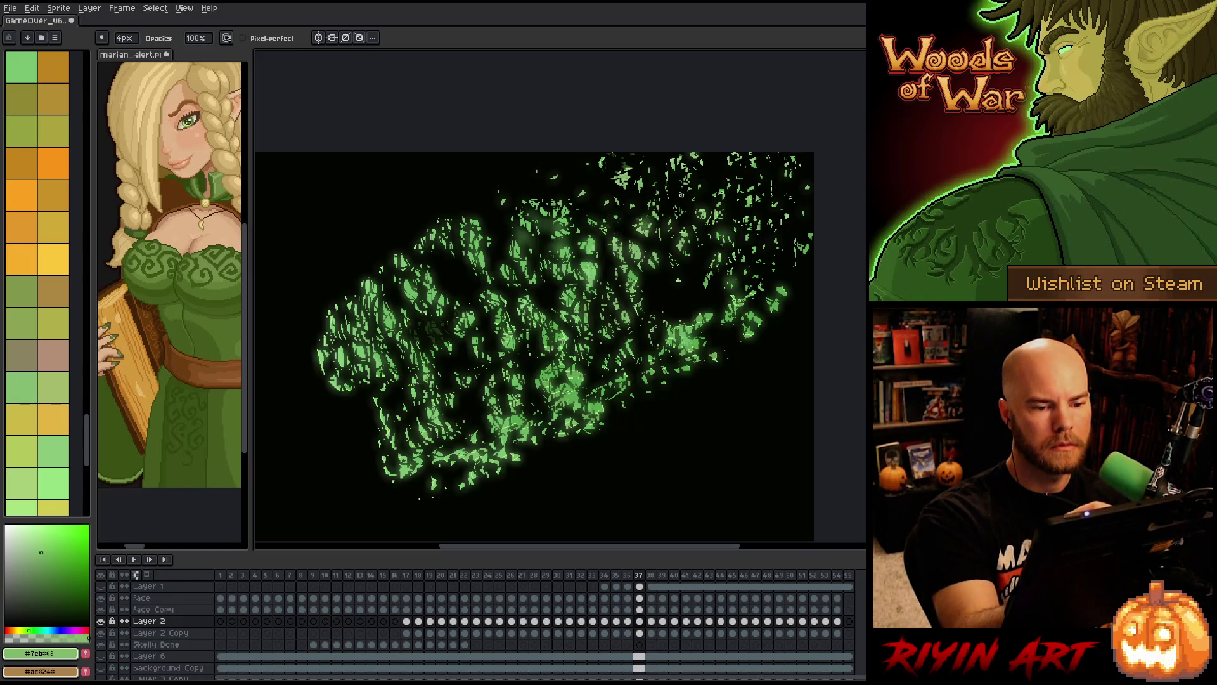
# - Erase and darken stray green particles near the top of frame 36
pyautogui.press('Right')
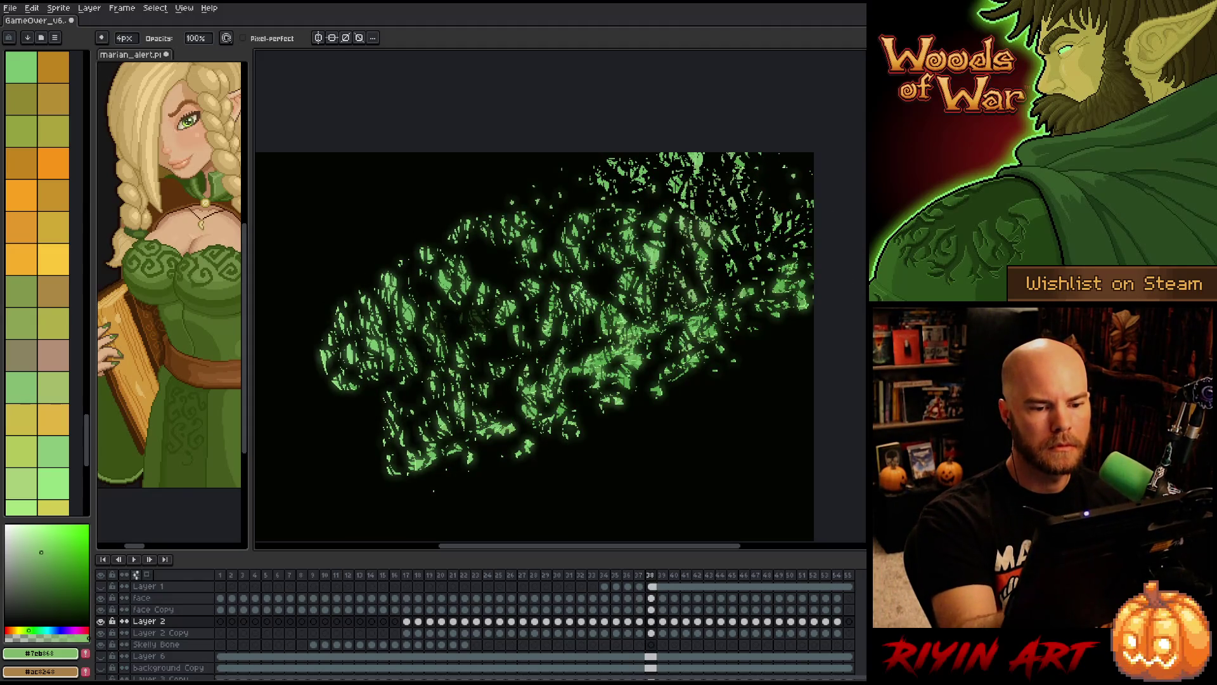
pyautogui.moveTo(696, 186); pyautogui.dragTo(686, 155)
pyautogui.moveTo(707, 197); pyautogui.dragTo(706, 233)
pyautogui.press('Right')
pyautogui.press('Left')
pyautogui.press('Right')
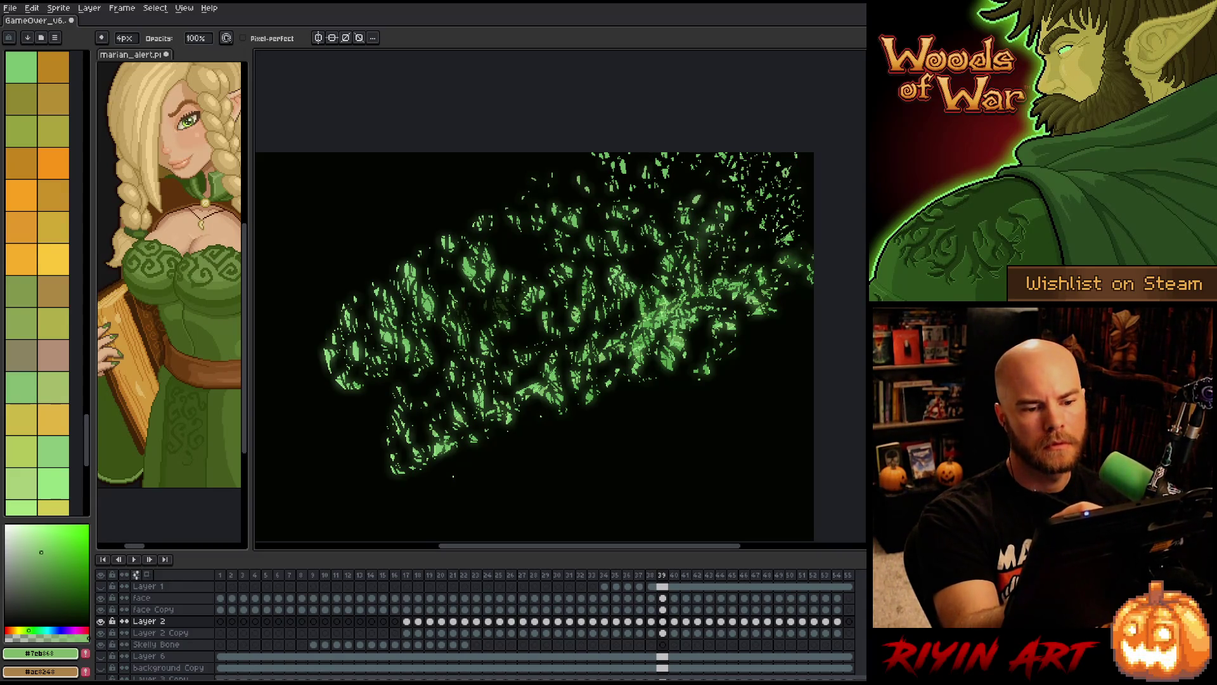
# - Erase green particles in the top-right corner of frame 40, comparing neighbouring frames
pyautogui.press('Right')
pyautogui.moveTo(788, 236)
pyautogui.mouseDown()
pyautogui.moveTo(805, 162)
pyautogui.moveTo(801, 184)
pyautogui.mouseUp()
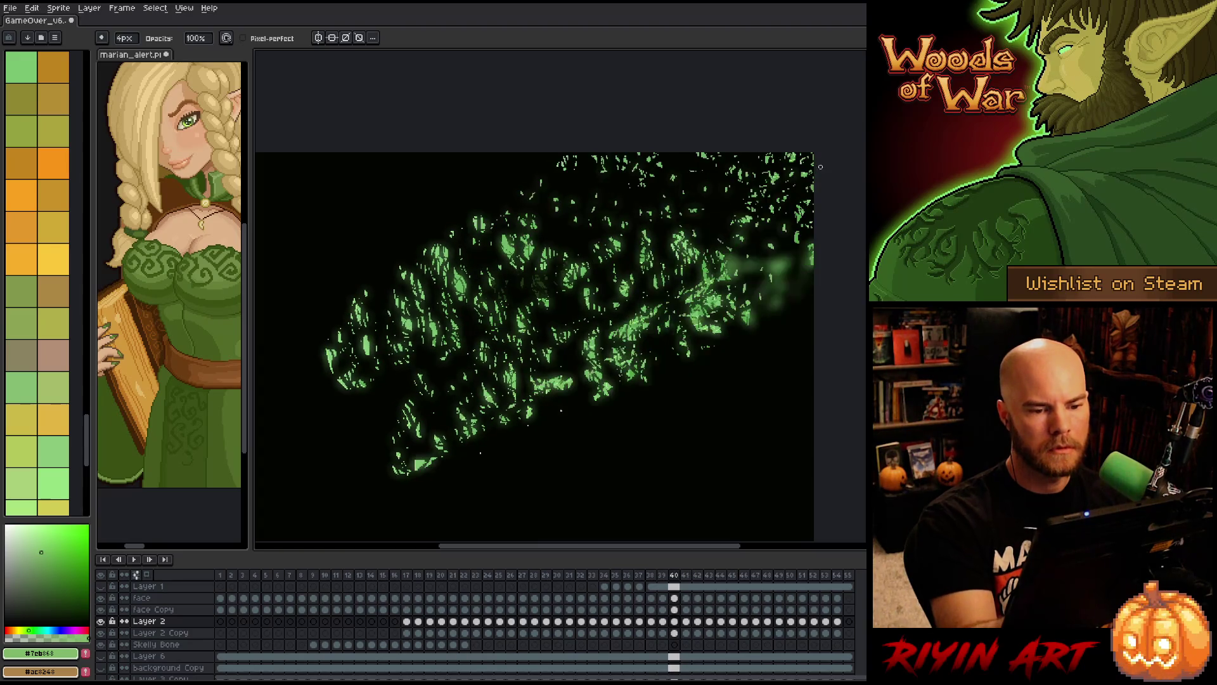
pyautogui.press('Right')
pyautogui.press('Left')
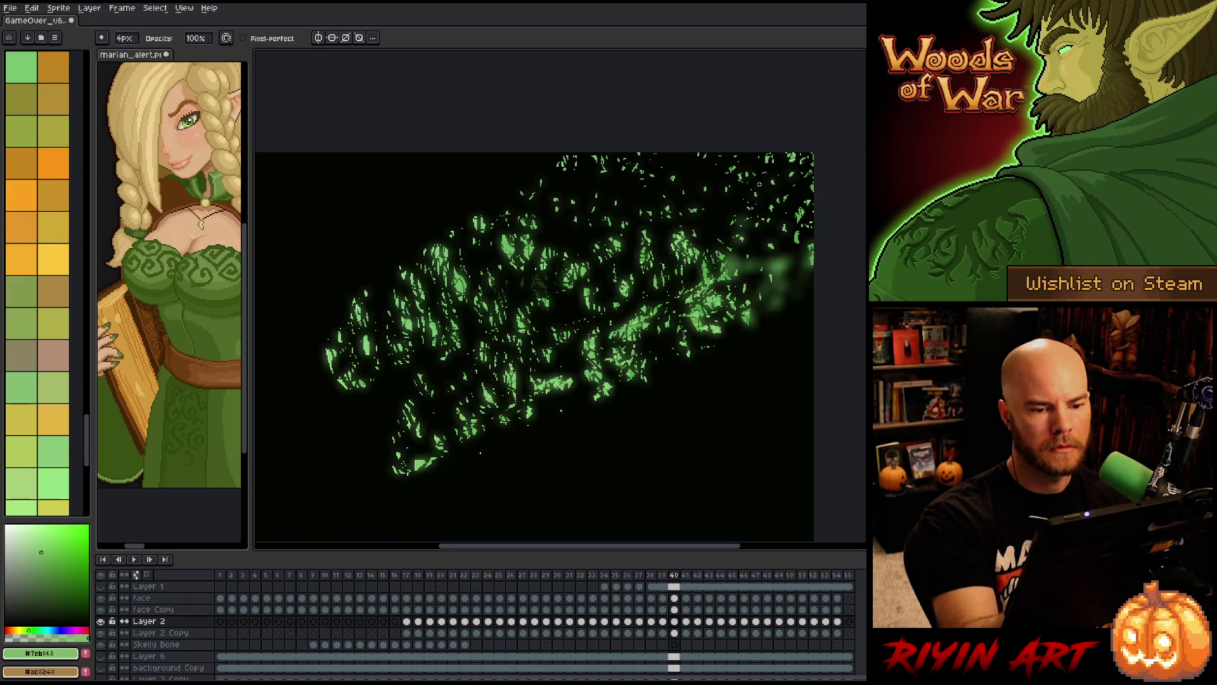
pyautogui.press('Right')
pyautogui.press('Left')
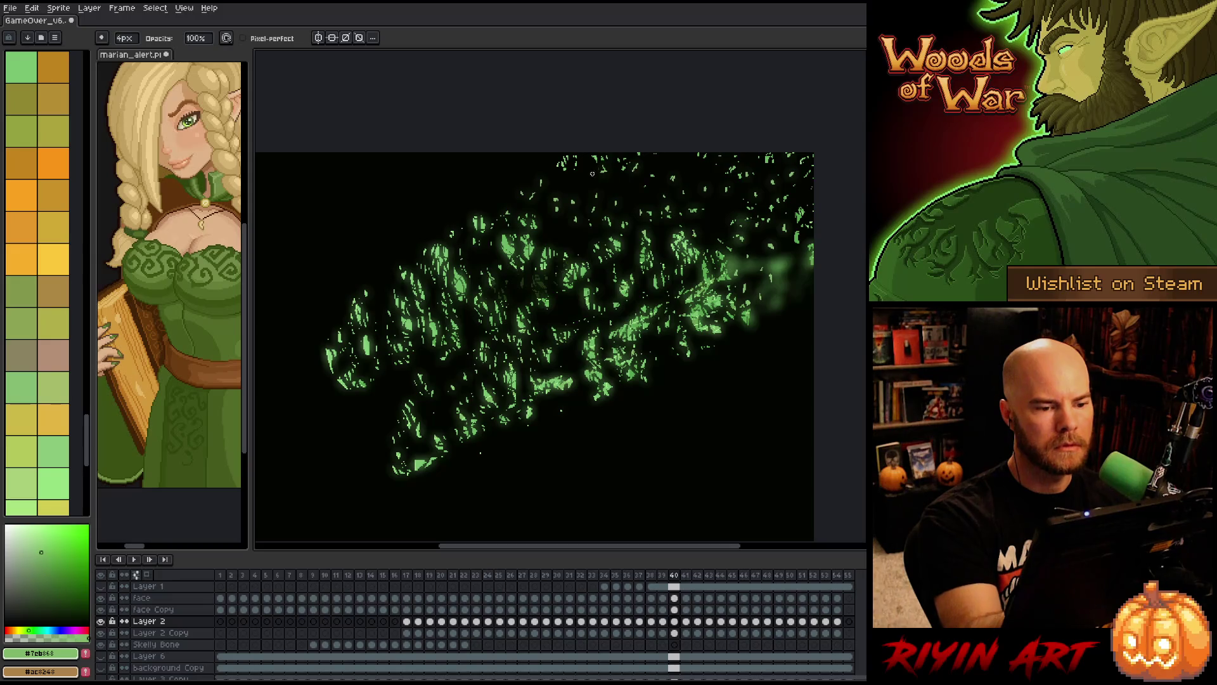
pyautogui.press('Right')
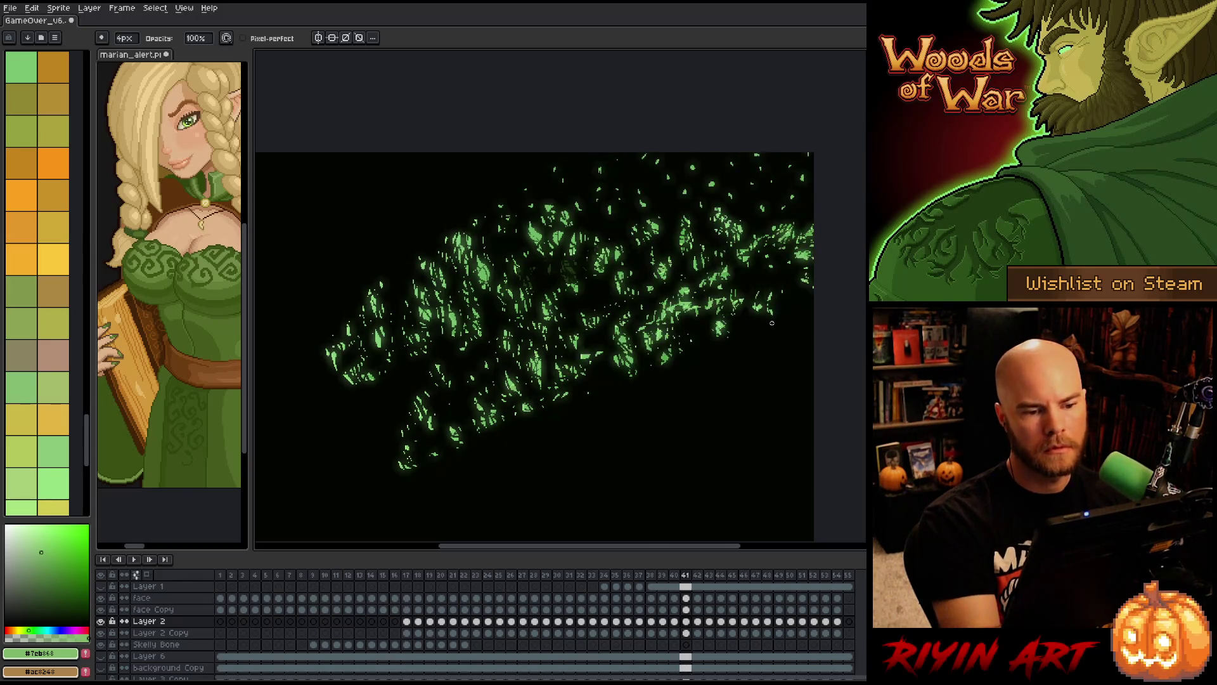
pyautogui.press('Right')
# - Back on frame 36, erase a few green specks on the right and review frames 31–40
pyautogui.press('Left')
pyautogui.press('Left')
pyautogui.press('Left')
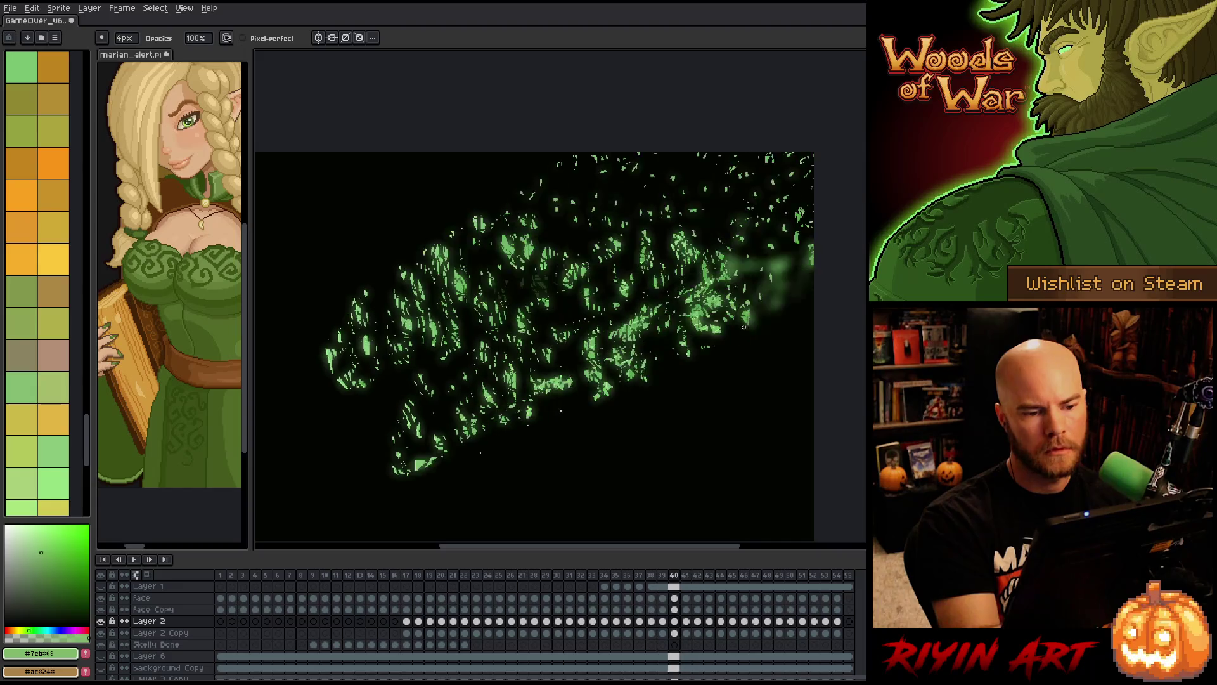
pyautogui.press('Right')
pyautogui.press('Left')
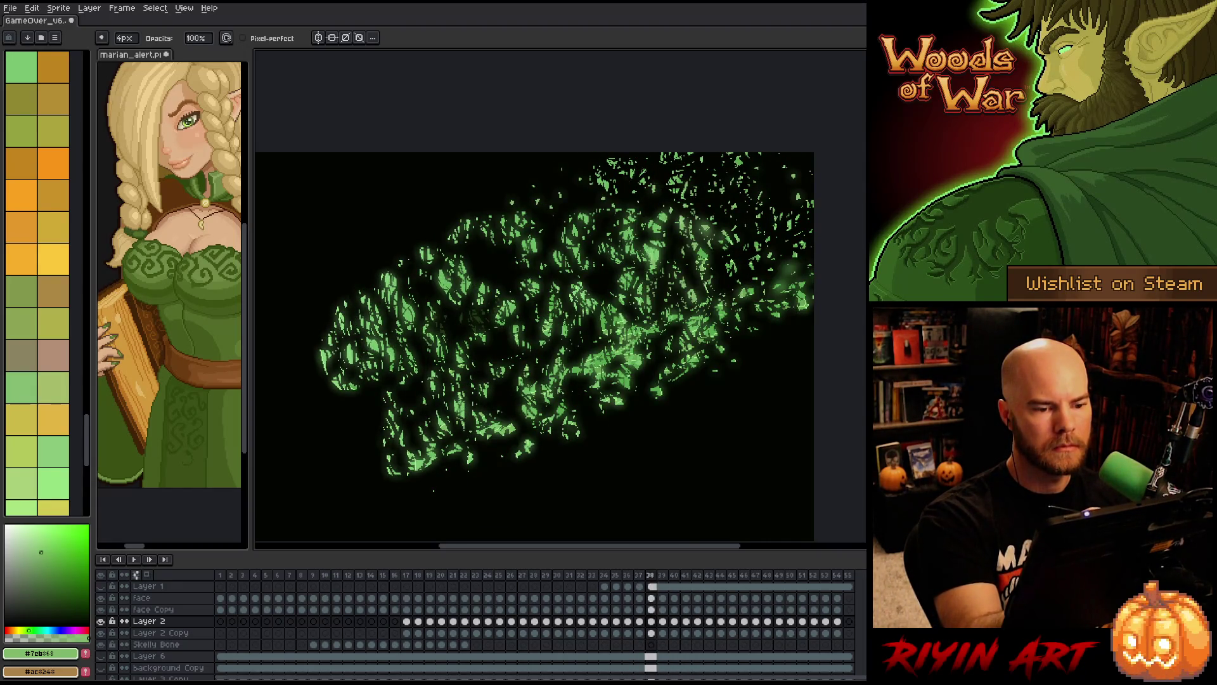
pyautogui.press('Left')
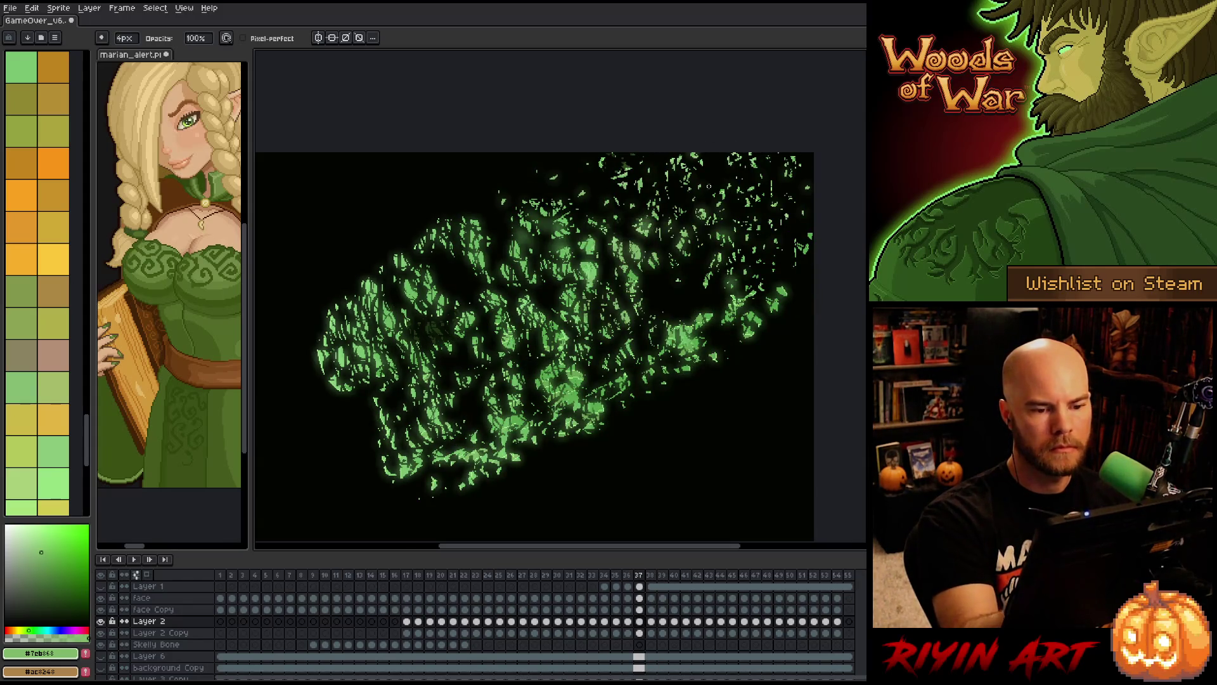
pyautogui.press('Left')
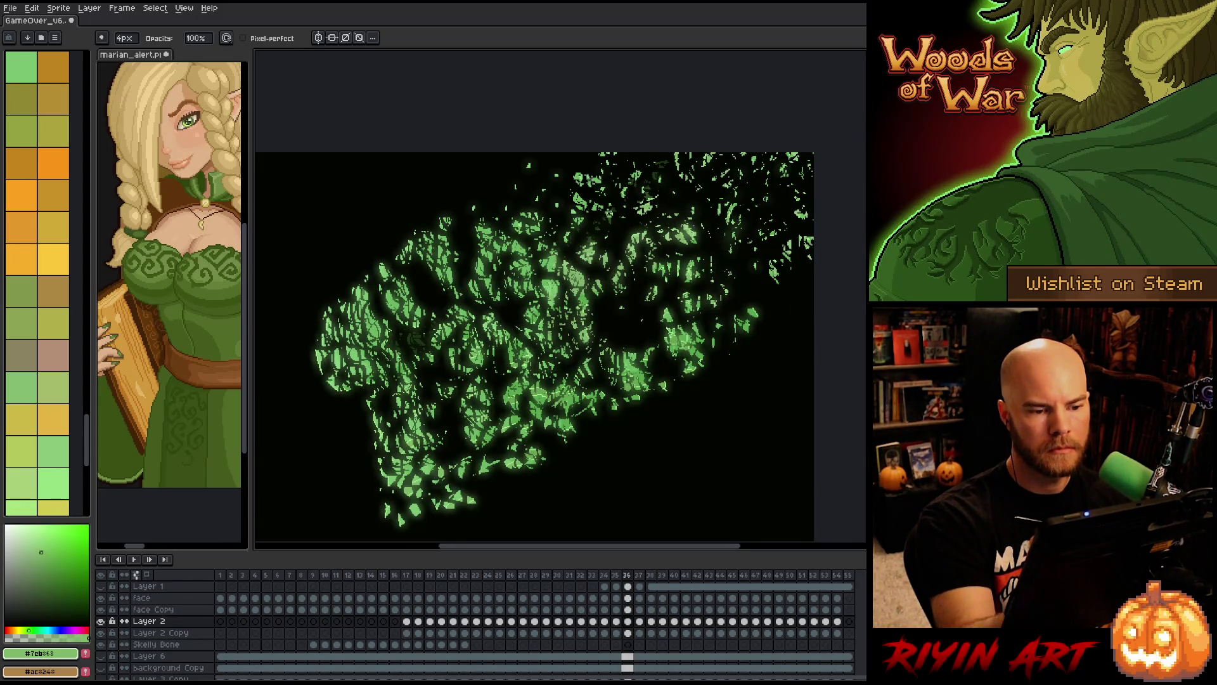
pyautogui.moveTo(793, 244); pyautogui.dragTo(785, 262)
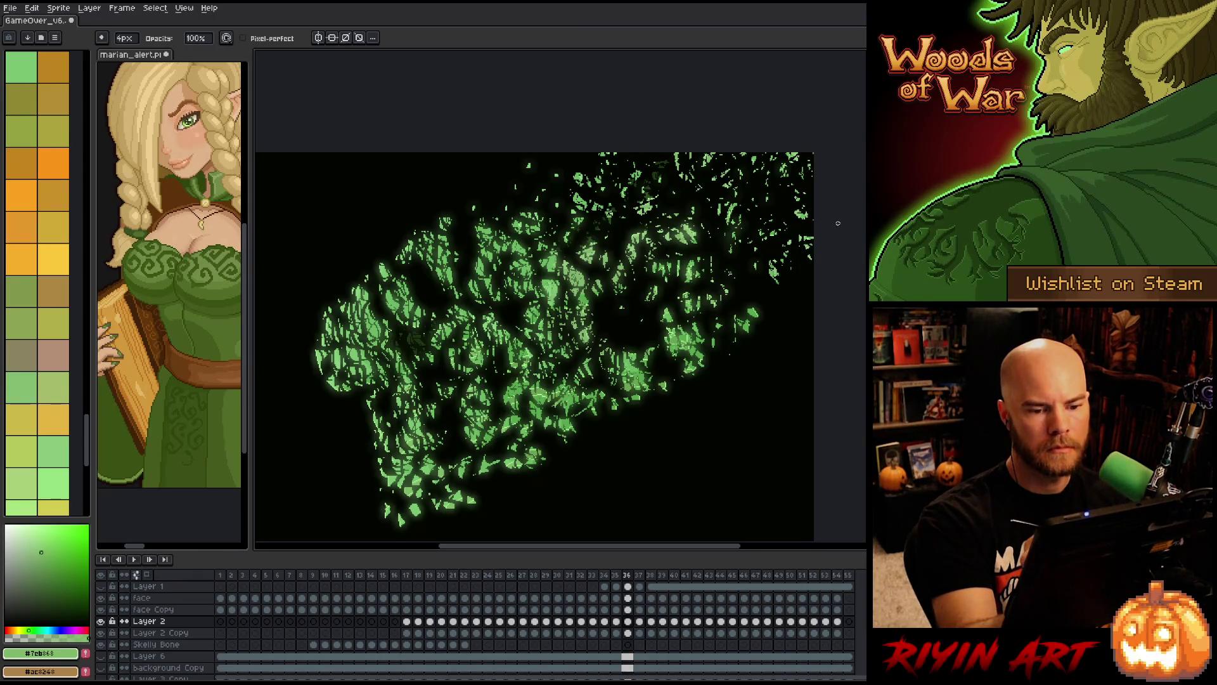
pyautogui.press('Right')
pyautogui.press('Right')
pyautogui.press('Right')
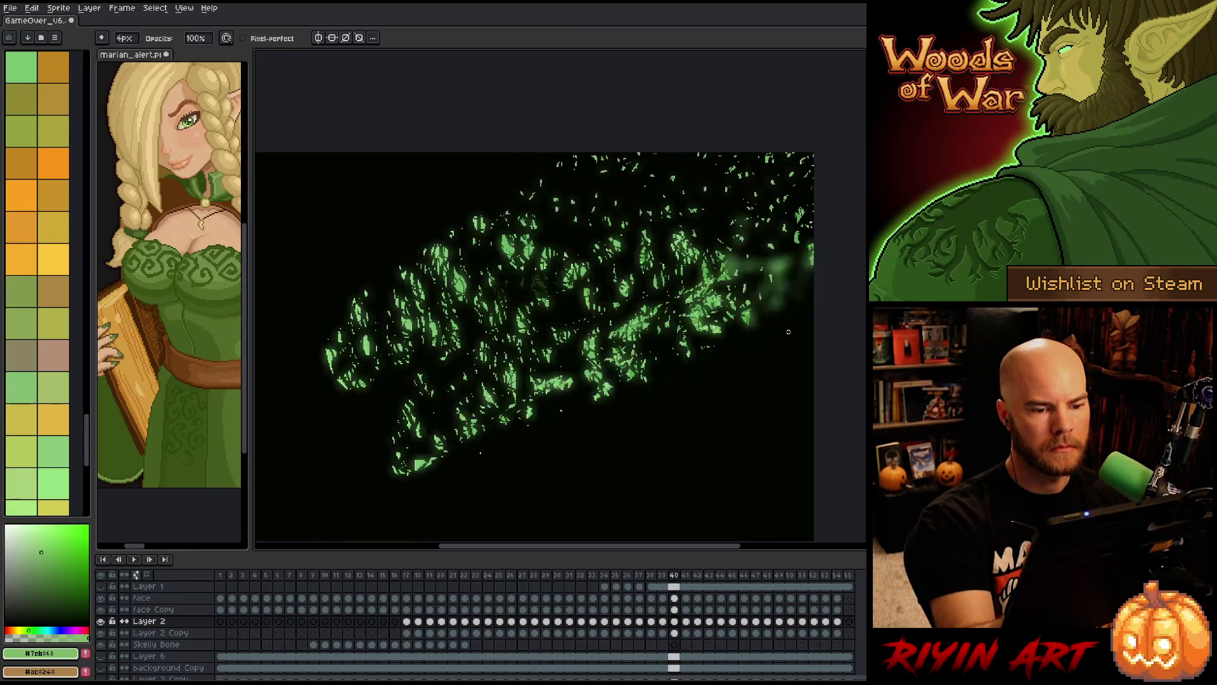
pyautogui.press('Left')
pyautogui.press('Left')
pyautogui.press('Left')
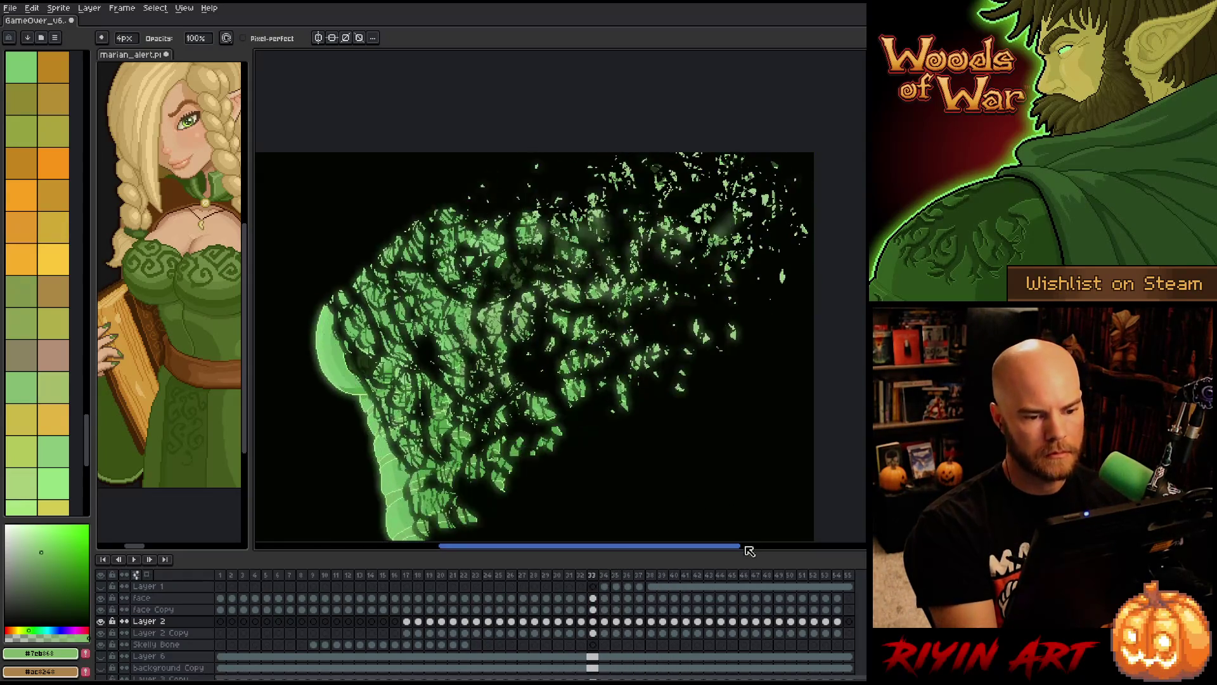
# - On frame 22, lasso the leaf cluster to the right of the skull
pyautogui.press('Left')
pyautogui.press('Left')
pyautogui.press('Left')
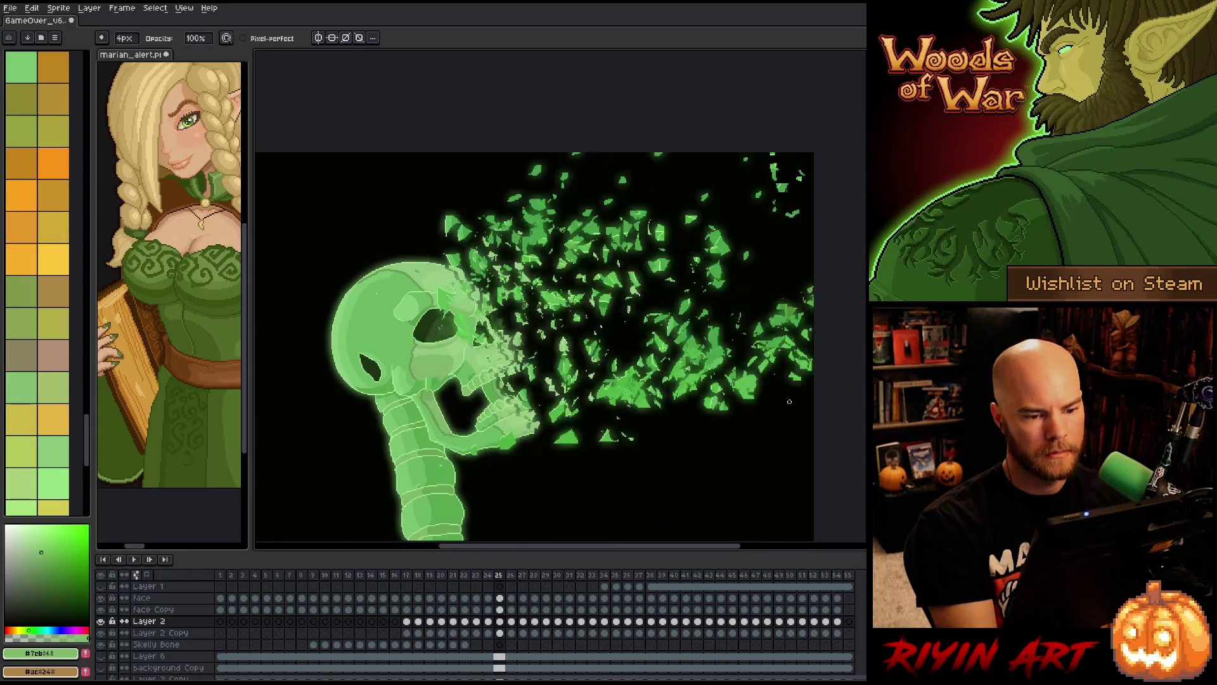
pyautogui.press('Left')
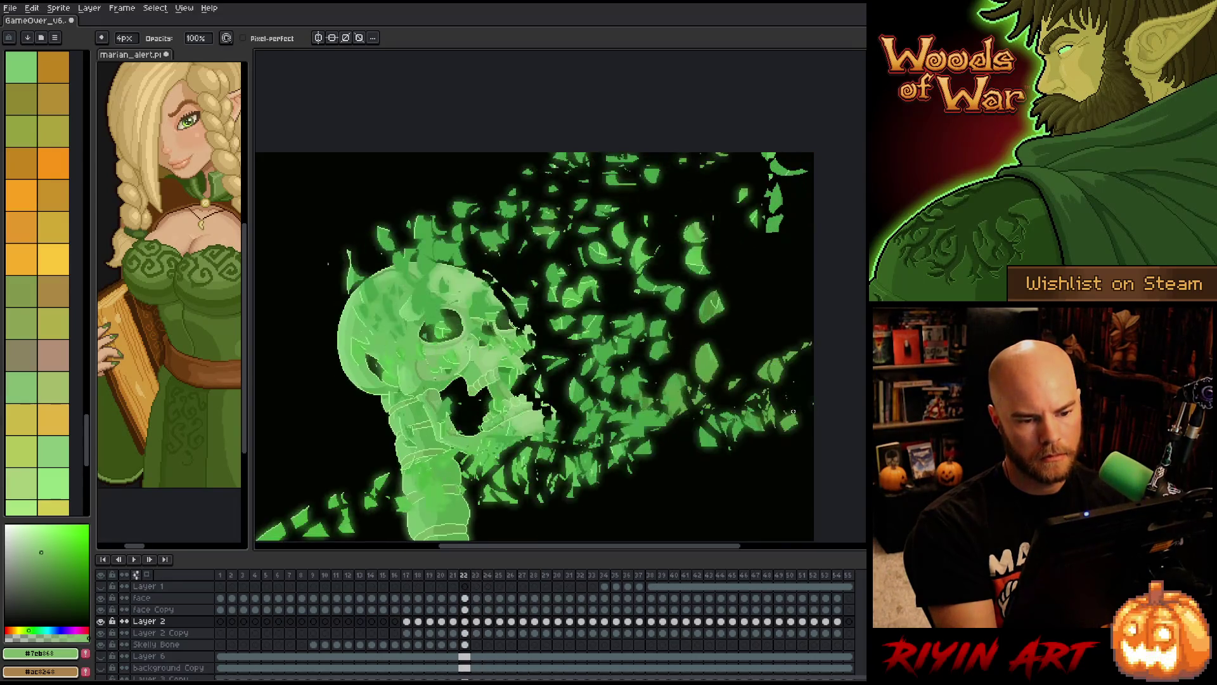
pyautogui.press('Left')
pyautogui.press('Left')
pyautogui.press('Right')
pyautogui.press('Right')
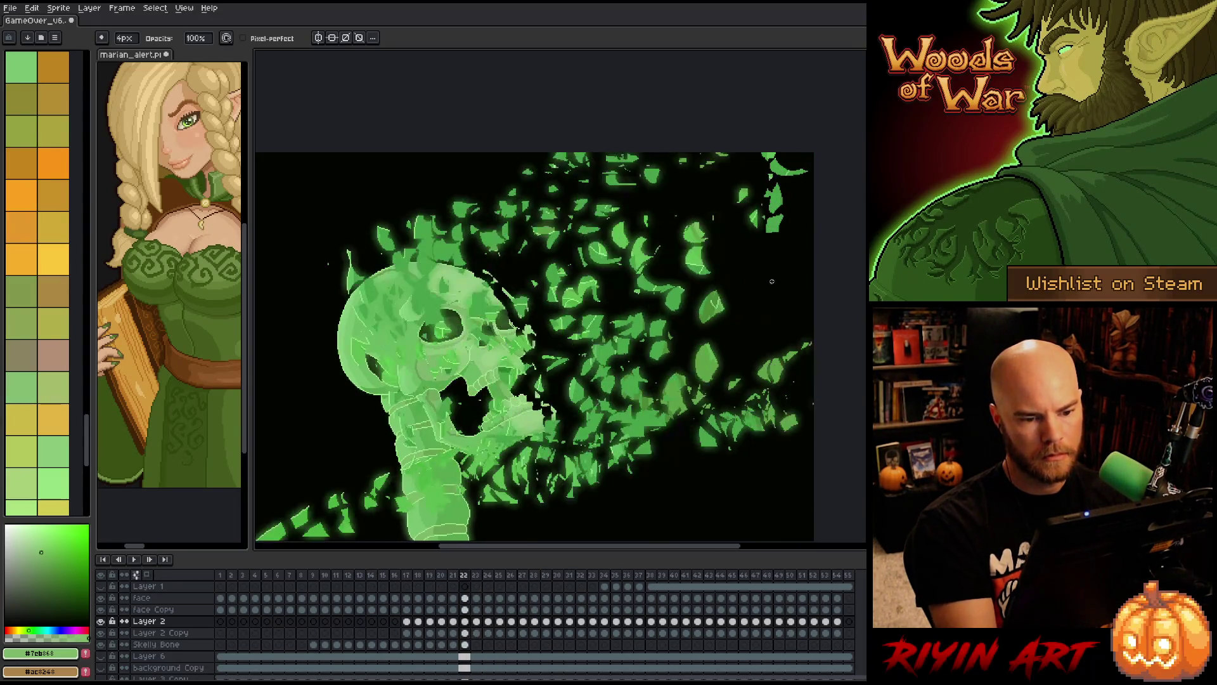
pyautogui.press('q')
pyautogui.moveTo(705, 280); pyautogui.dragTo(737, 311)
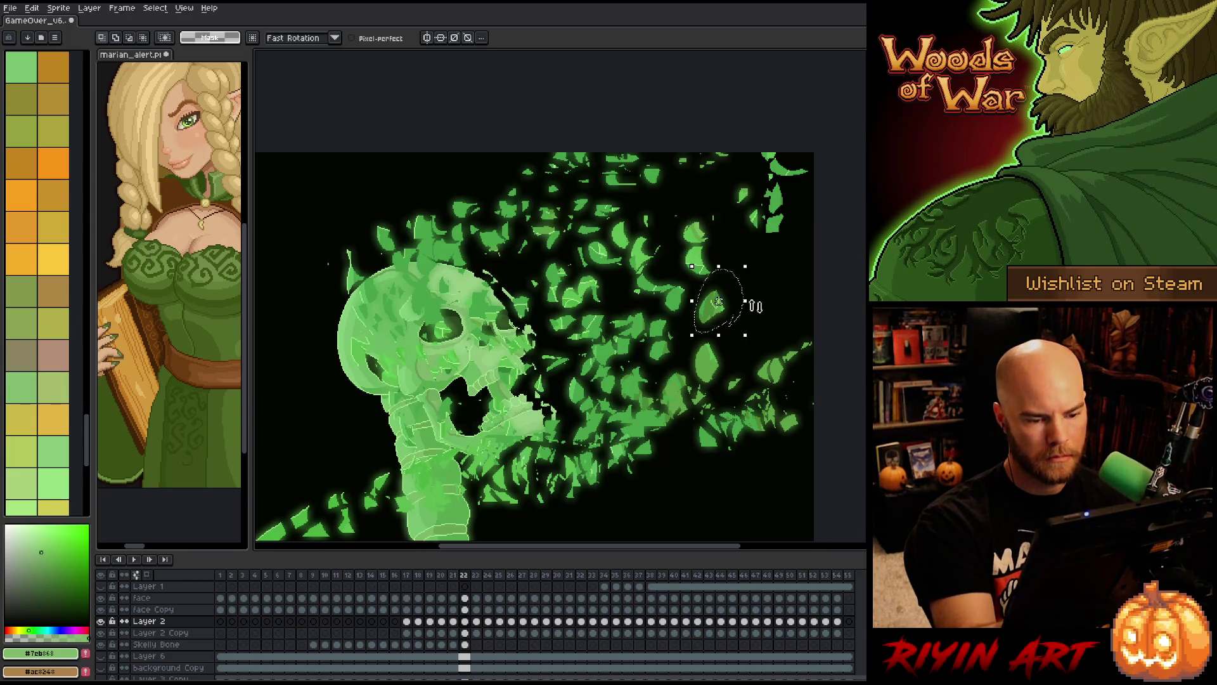
pyautogui.moveTo(707, 190)
pyautogui.mouseDown()
pyautogui.moveTo(748, 272)
pyautogui.moveTo(690, 269)
pyautogui.mouseUp()
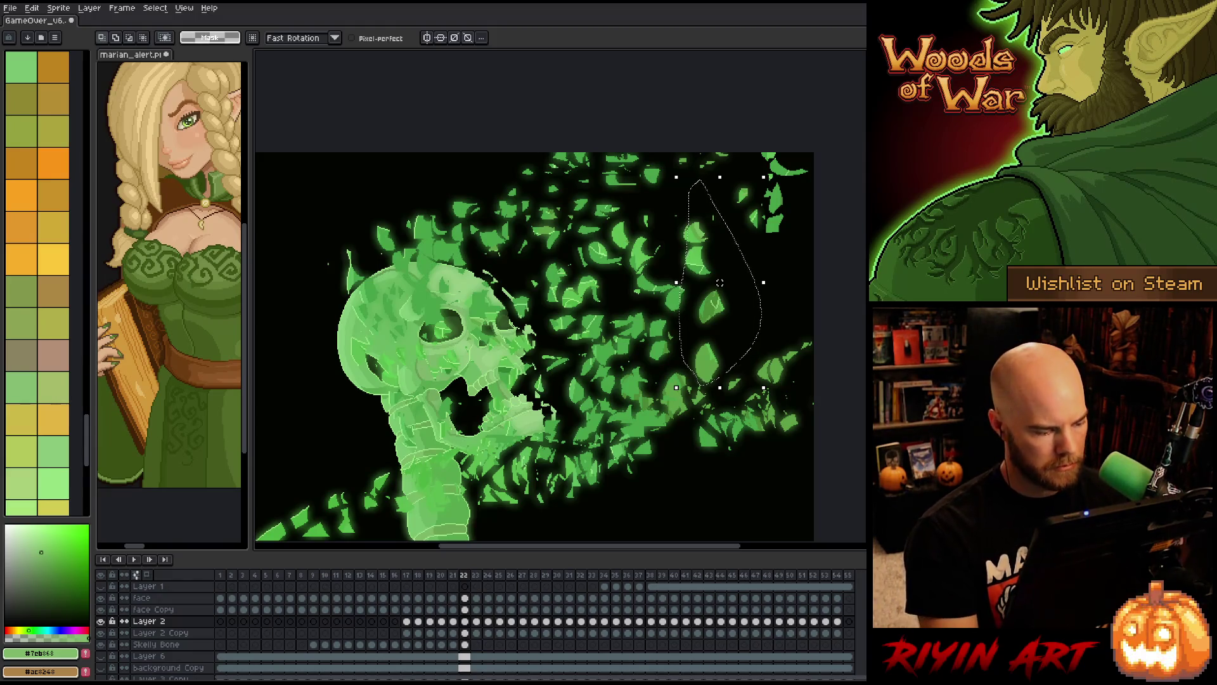
# - Make the face layer cel active at frame 22 and save the file
pyautogui.click(465, 599)
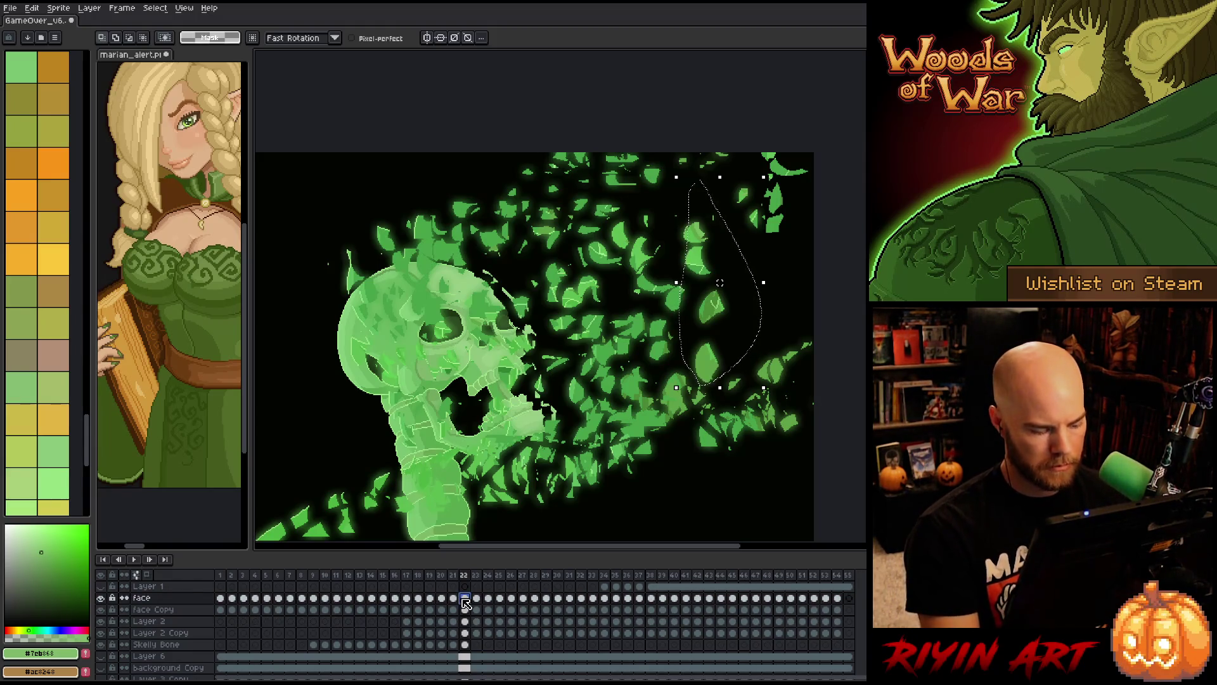
pyautogui.hotkey('ctrl', 's')
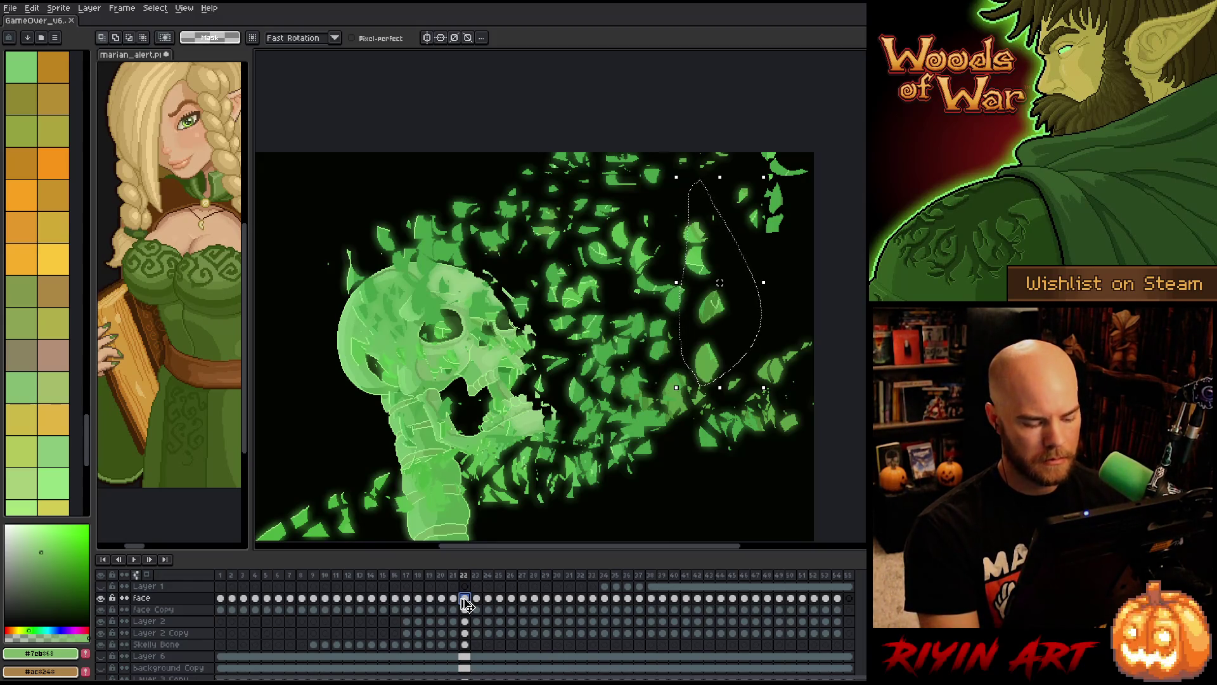
pyautogui.press('Right')
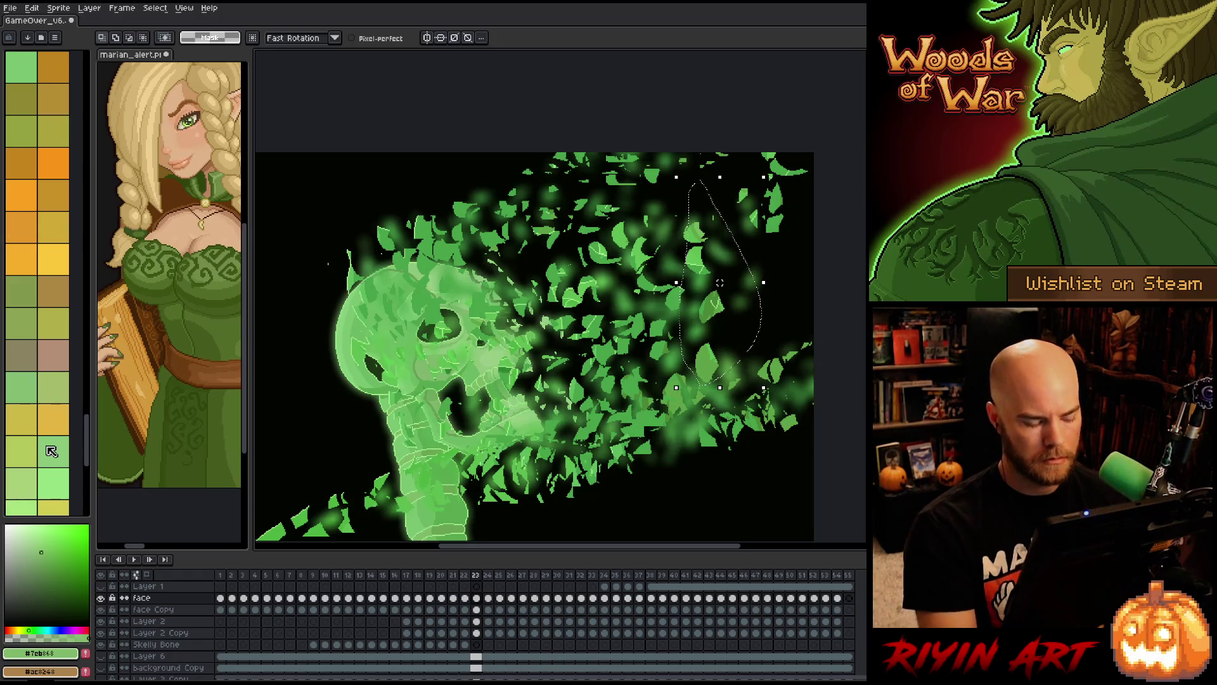
pyautogui.press('Left')
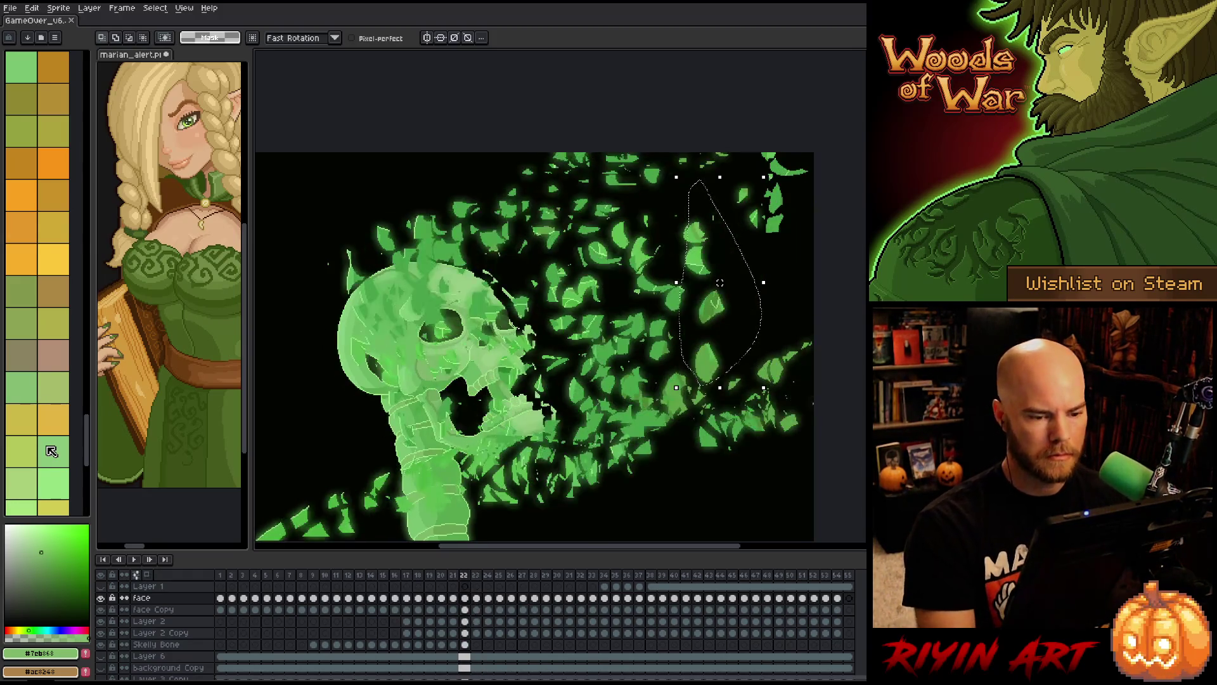
pyautogui.press('v')
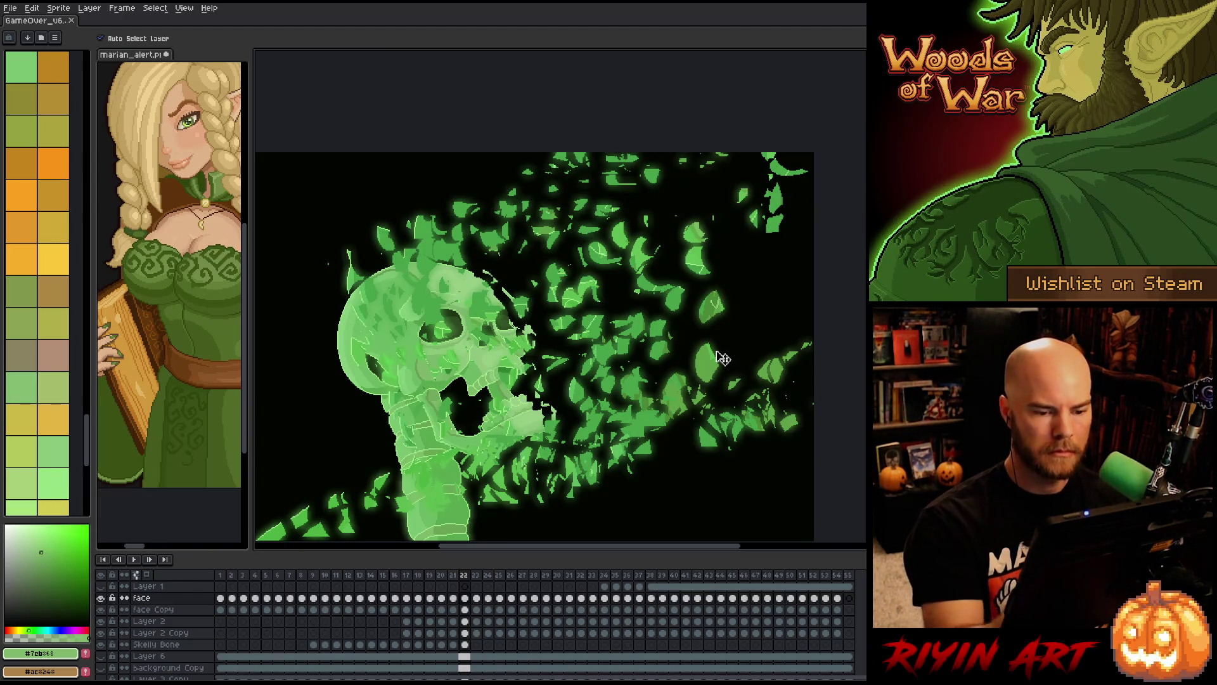
# - Lasso the right-side leaves and shift them up and right on frame 23
pyautogui.press('q')
pyautogui.moveTo(698, 183); pyautogui.dragTo(747, 300)
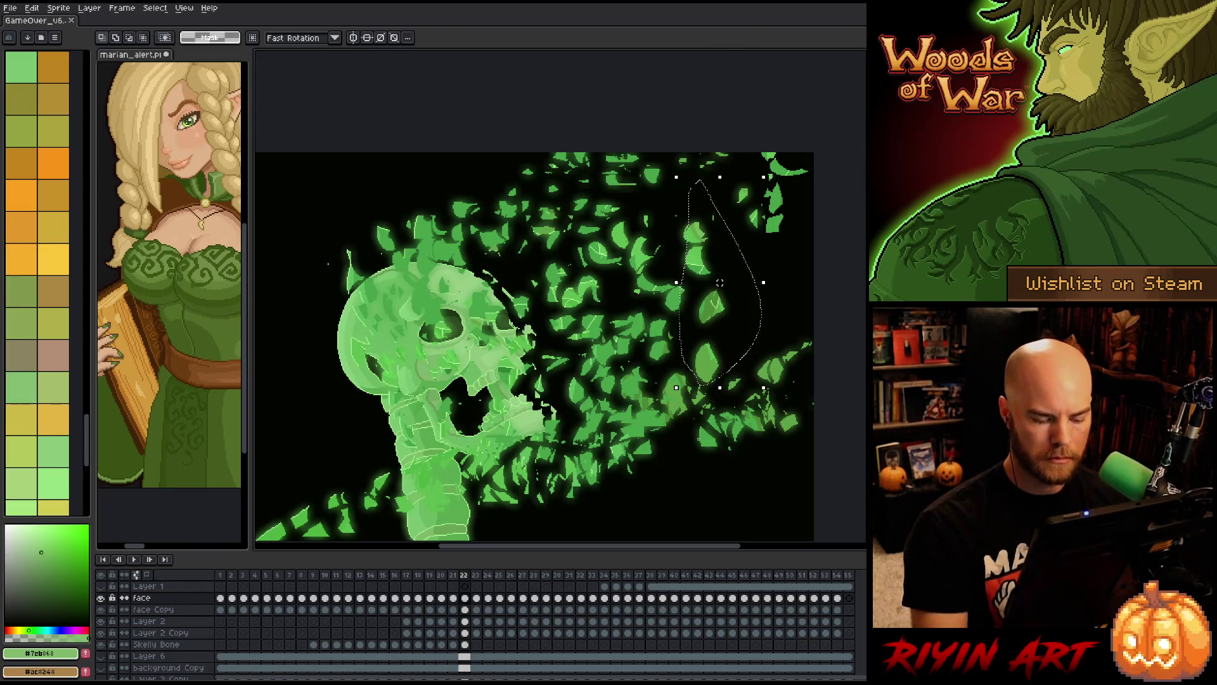
pyautogui.press('.')
pyautogui.hotkey('ctrl', 't')
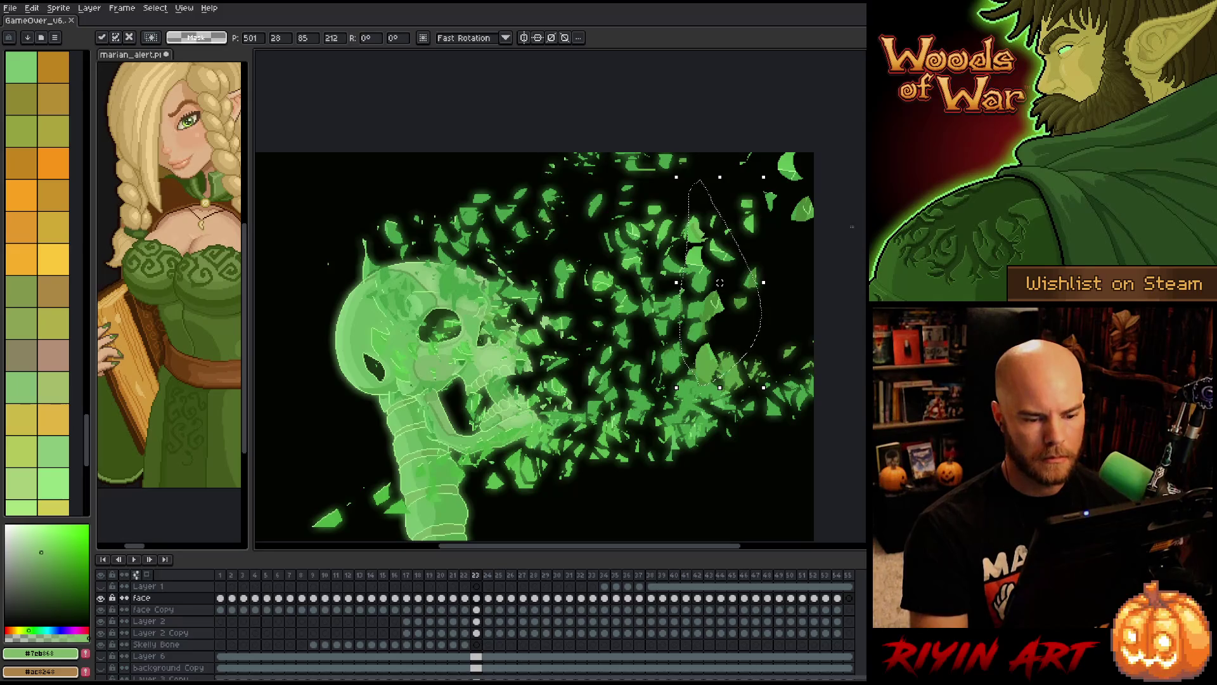
pyautogui.moveTo(719, 372)
pyautogui.mouseDown()
pyautogui.moveTo(799, 336)
pyautogui.moveTo(810, 277)
pyautogui.moveTo(806, 293)
pyautogui.mouseUp()
pyautogui.press('q')
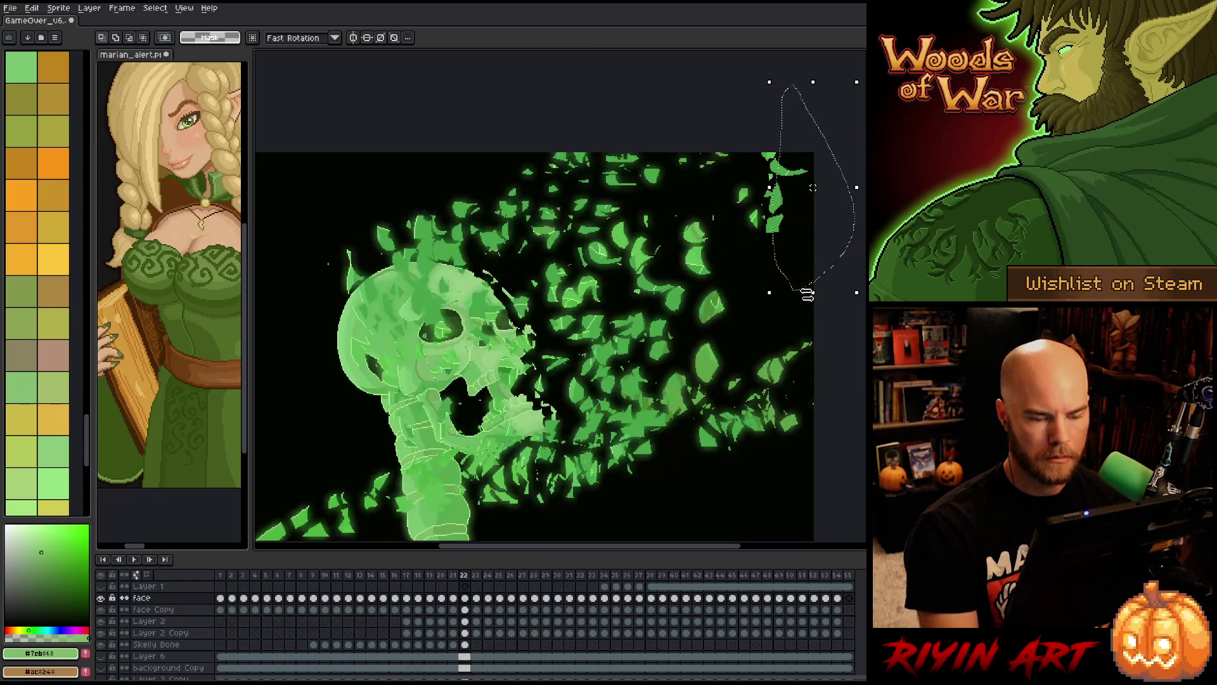
pyautogui.press('.')
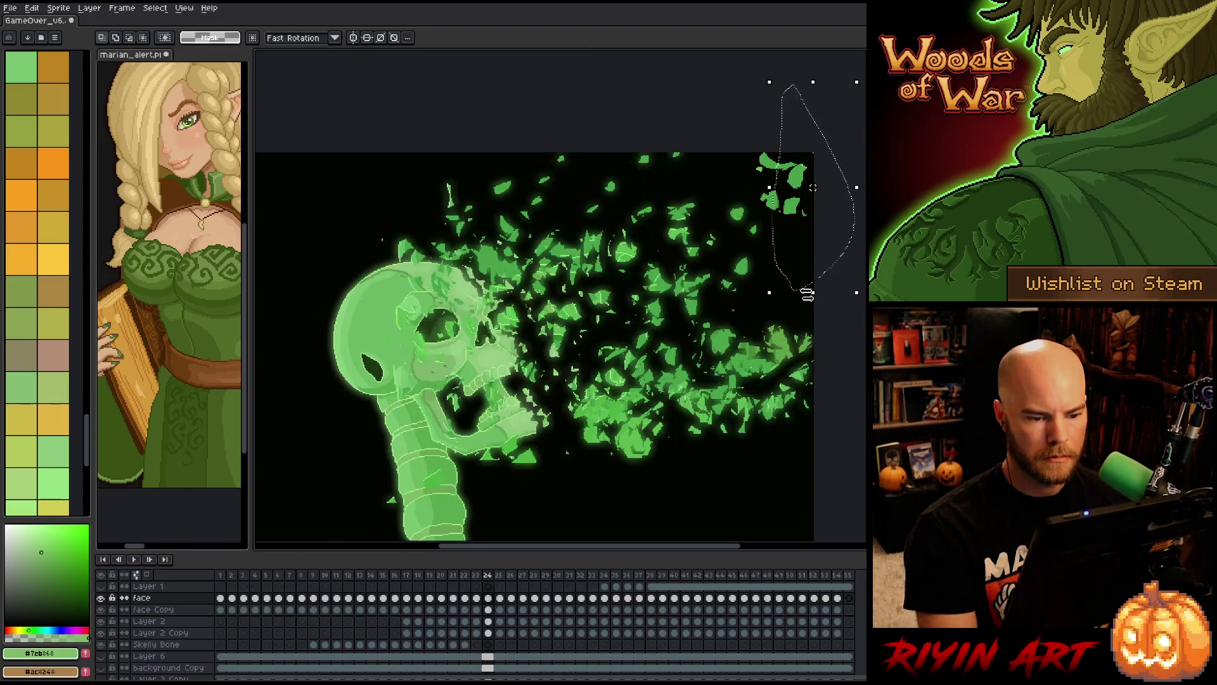
pyautogui.press(',')
# - On frame 24, move a selected loop of shards up and to the right
pyautogui.press('q')
pyautogui.moveTo(657, 380); pyautogui.dragTo(660, 382)
pyautogui.press('.')
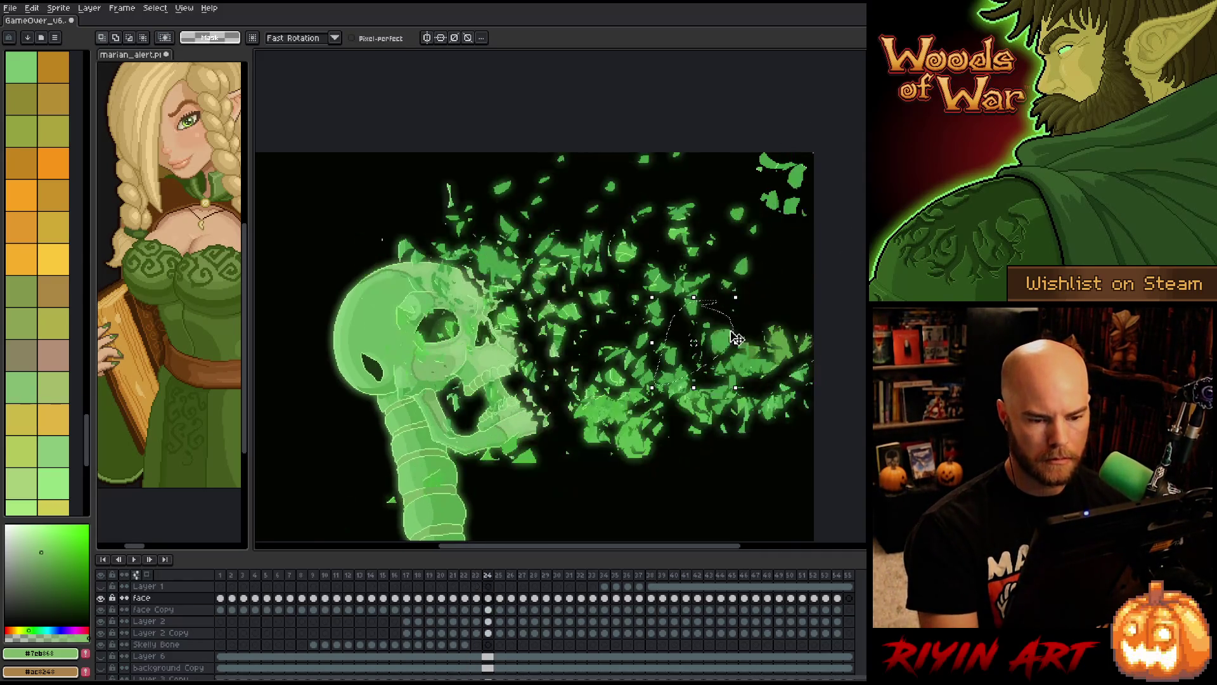
pyautogui.click(736, 338)
pyautogui.moveTo(736, 338); pyautogui.dragTo(798, 269)
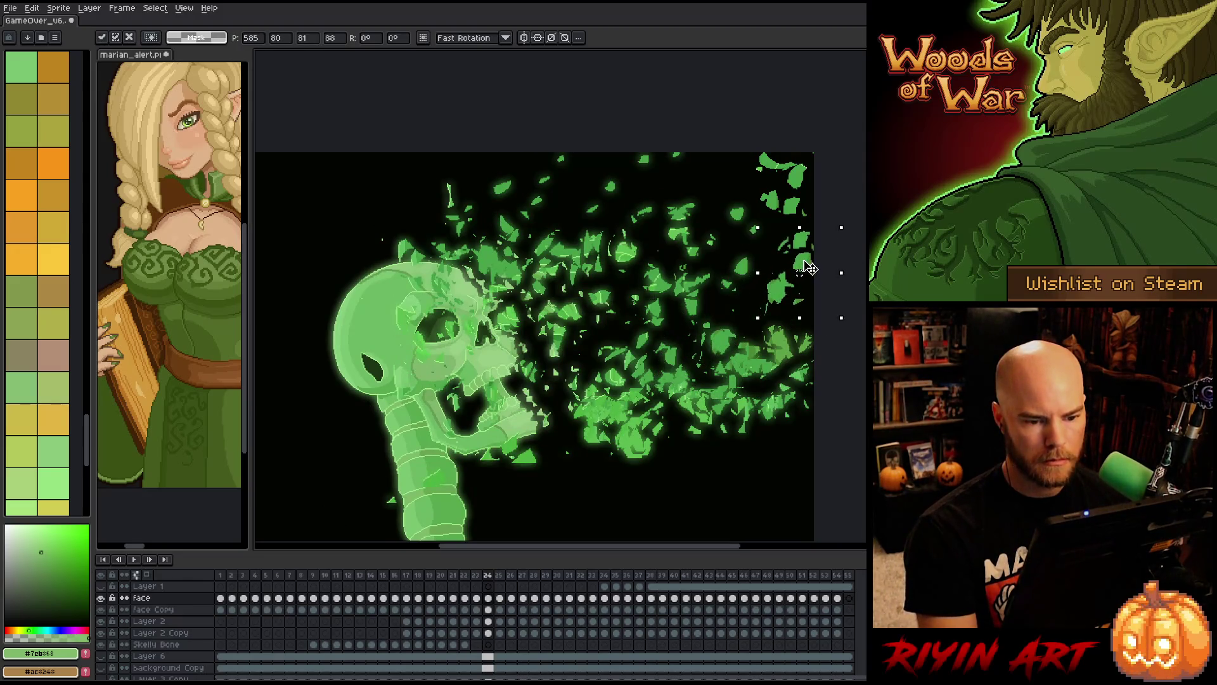
pyautogui.press('Return')
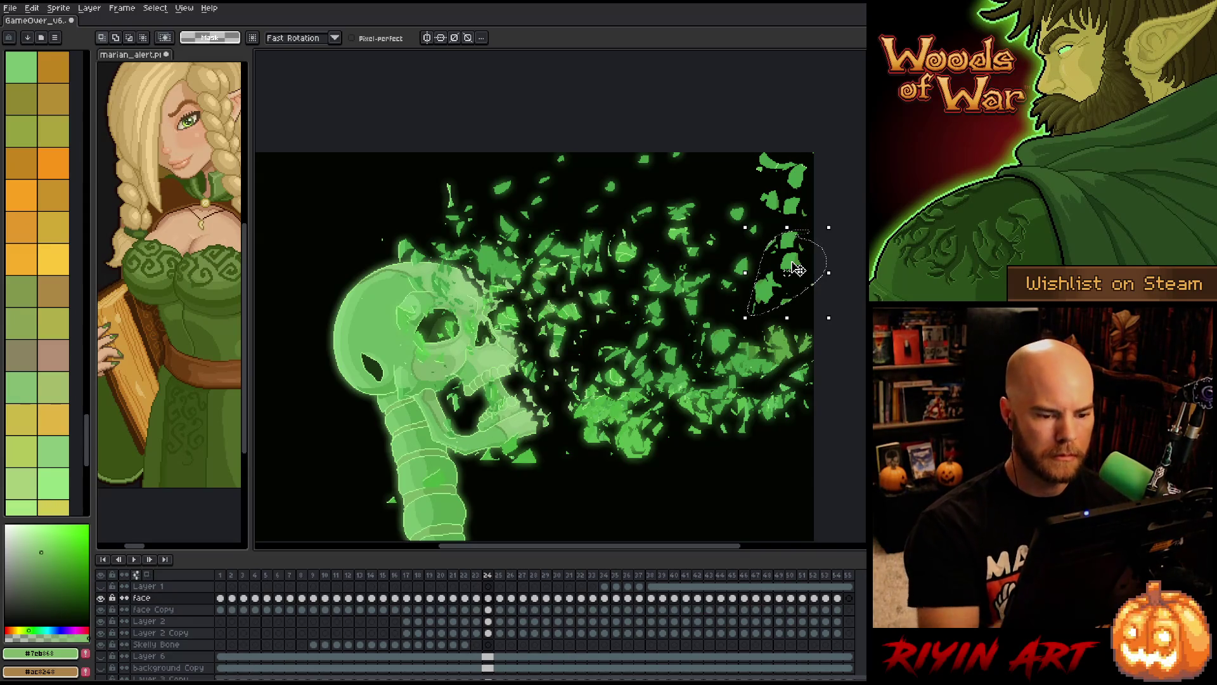
# - On frame 25, move a larger shard cluster toward the canvas's right edge
pyautogui.moveTo(694, 263)
pyautogui.mouseDown()
pyautogui.moveTo(666, 291)
pyautogui.moveTo(695, 266)
pyautogui.mouseUp()
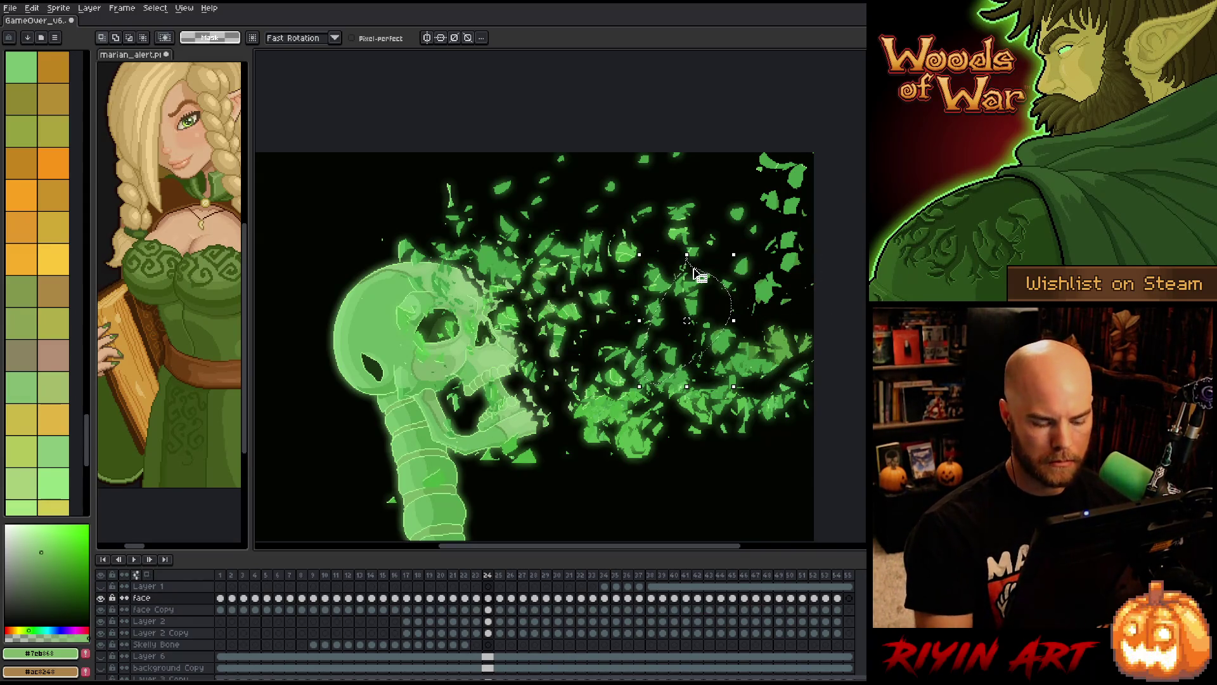
pyautogui.press('Right')
pyautogui.click(699, 276)
pyautogui.moveTo(701, 294); pyautogui.dragTo(803, 233)
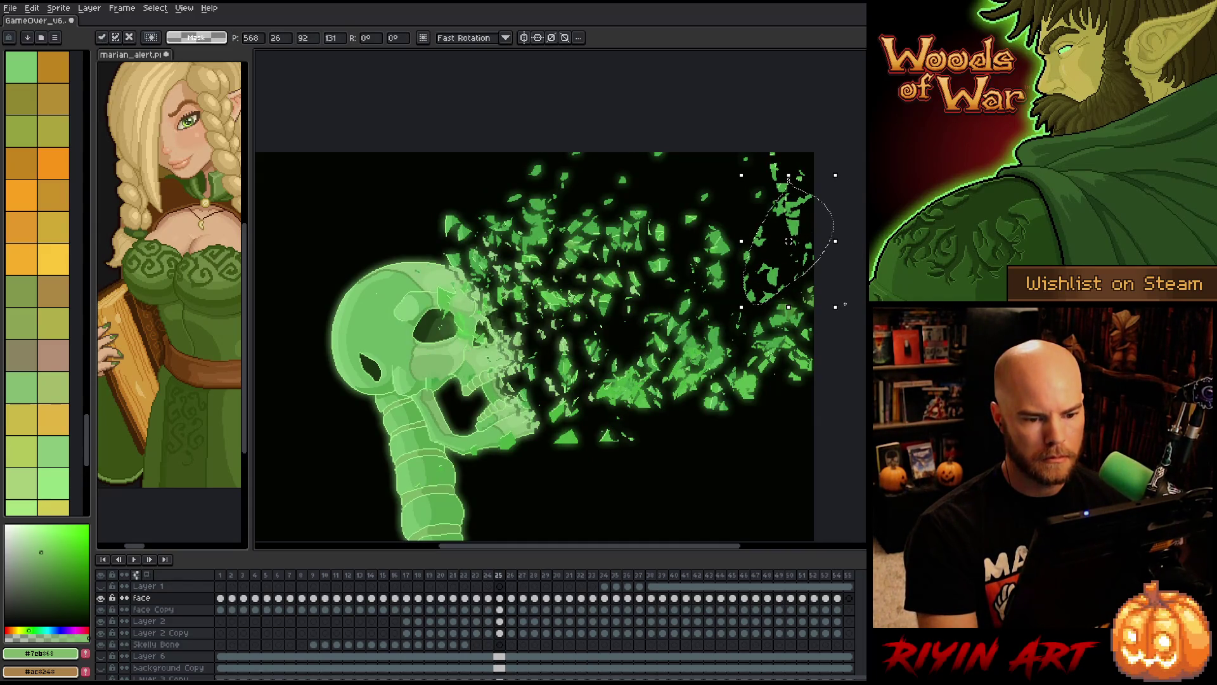
pyautogui.press('Return')
pyautogui.press('b')
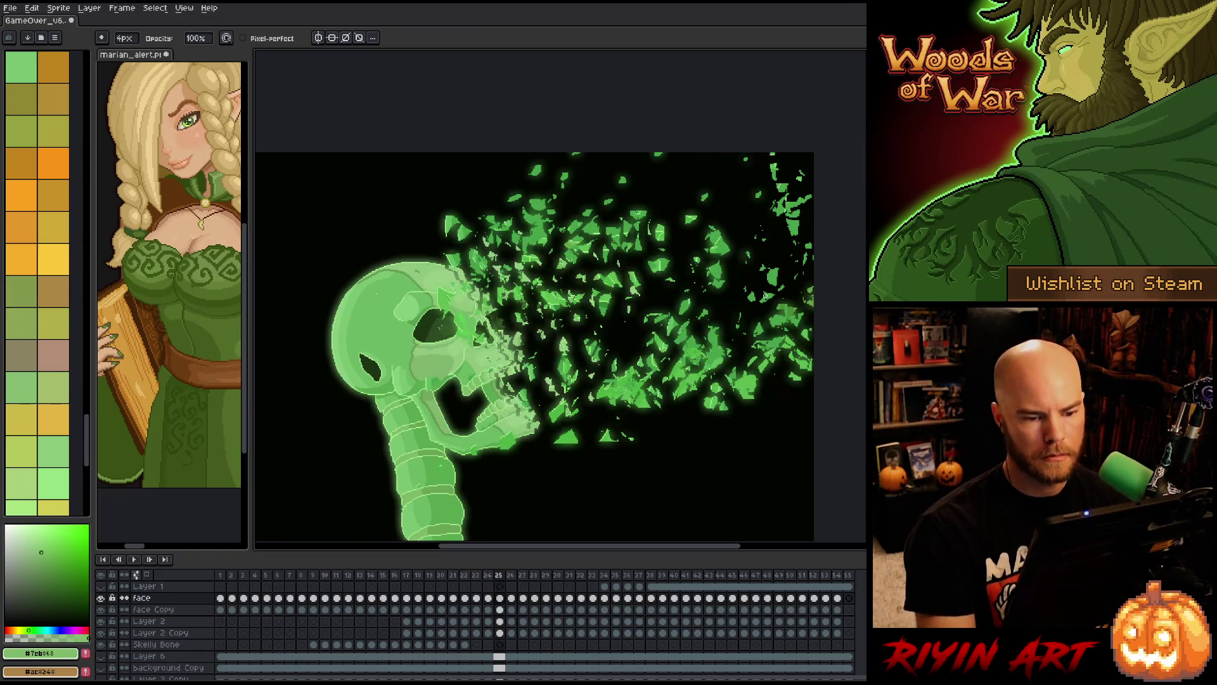
# - Move a shard cluster up-right to the top edge on frame 26 and paint out stray pixels
pyautogui.press('q')
pyautogui.moveTo(711, 241)
pyautogui.mouseDown()
pyautogui.moveTo(727, 349)
pyautogui.moveTo(694, 236)
pyautogui.mouseUp()
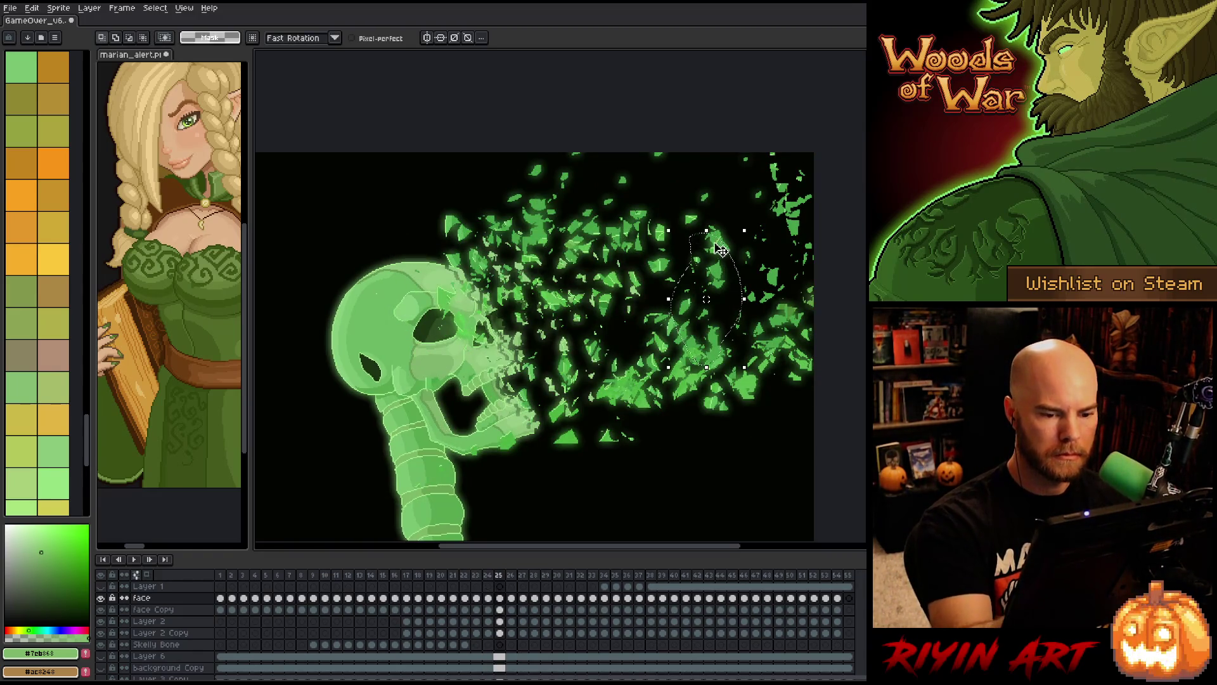
pyautogui.press('.')
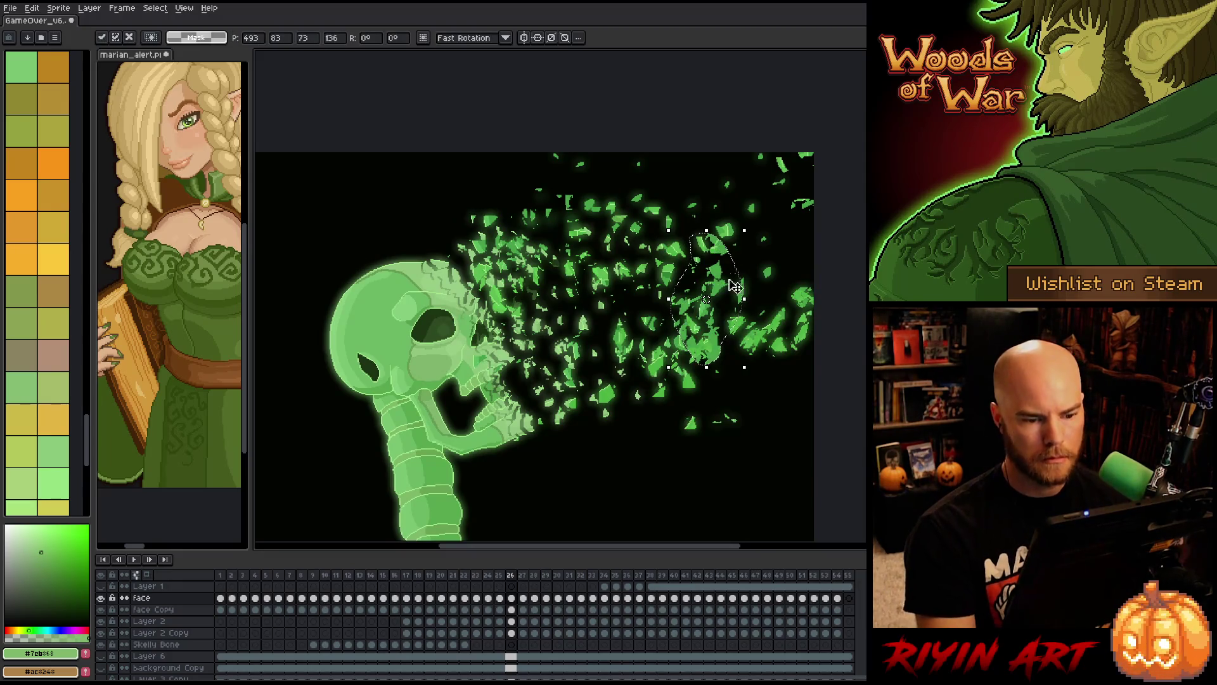
pyautogui.moveTo(724, 336)
pyautogui.mouseDown()
pyautogui.moveTo(815, 263)
pyautogui.moveTo(813, 246)
pyautogui.moveTo(816, 255)
pyautogui.mouseUp()
pyautogui.press('Return')
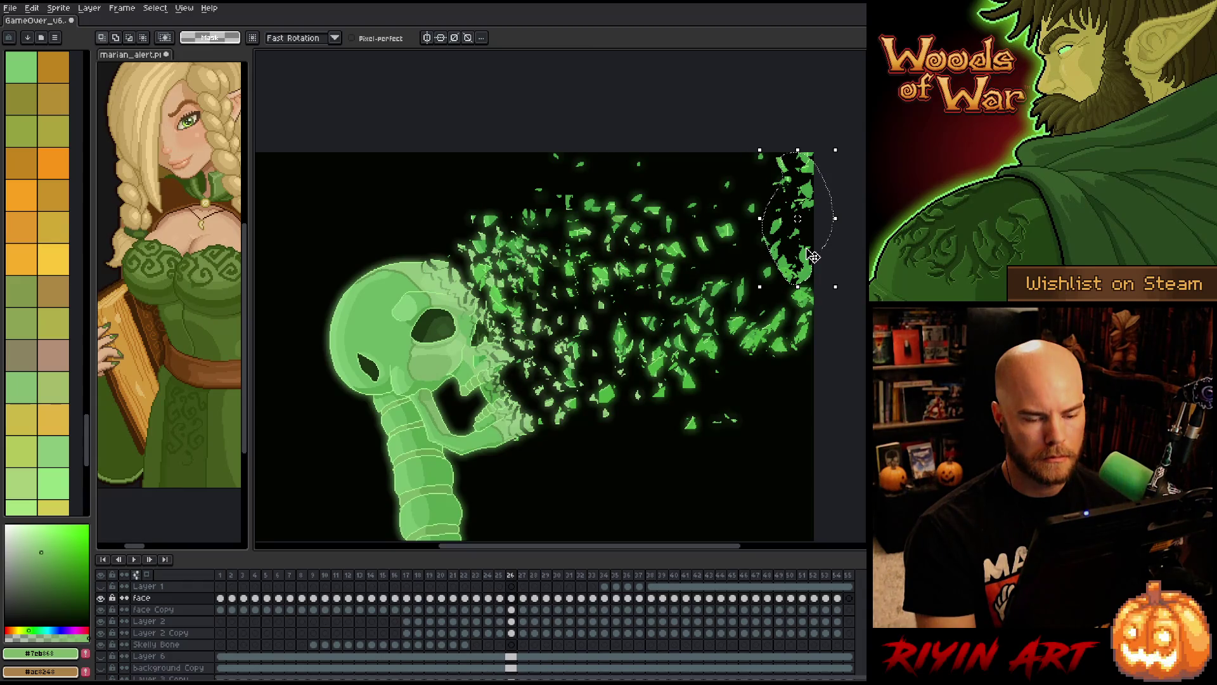
pyautogui.hotkey('ctrl', 'd')
pyautogui.press('b')
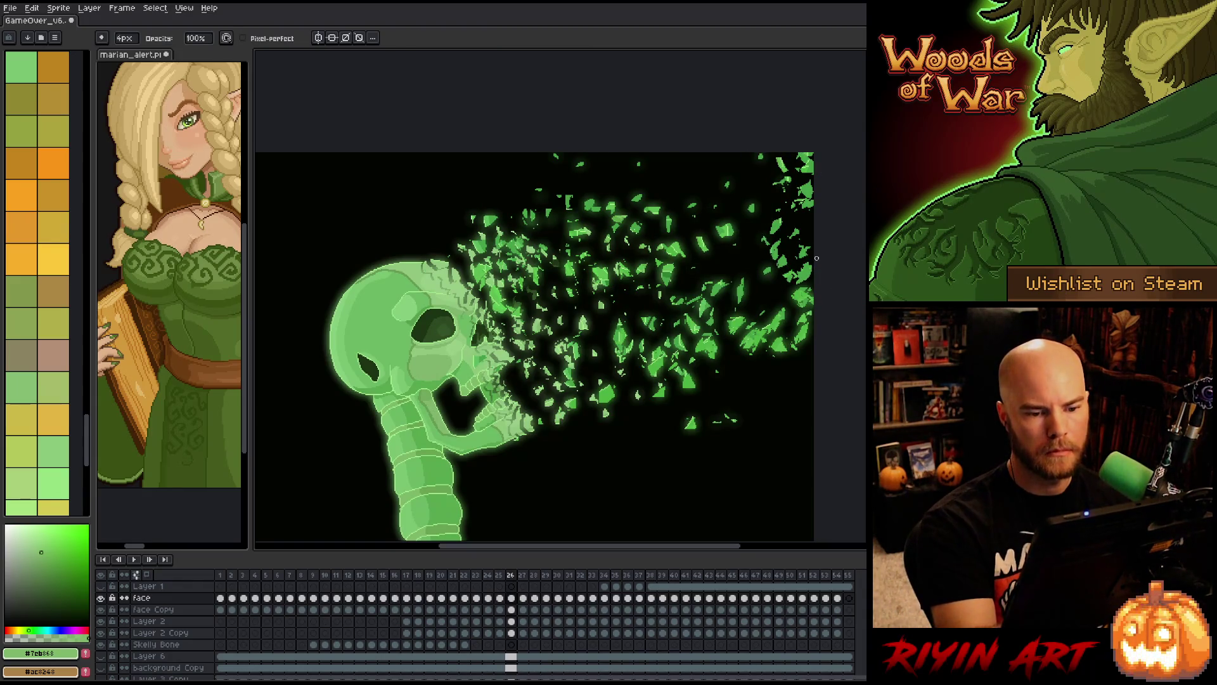
pyautogui.moveTo(810, 191); pyautogui.dragTo(815, 185)
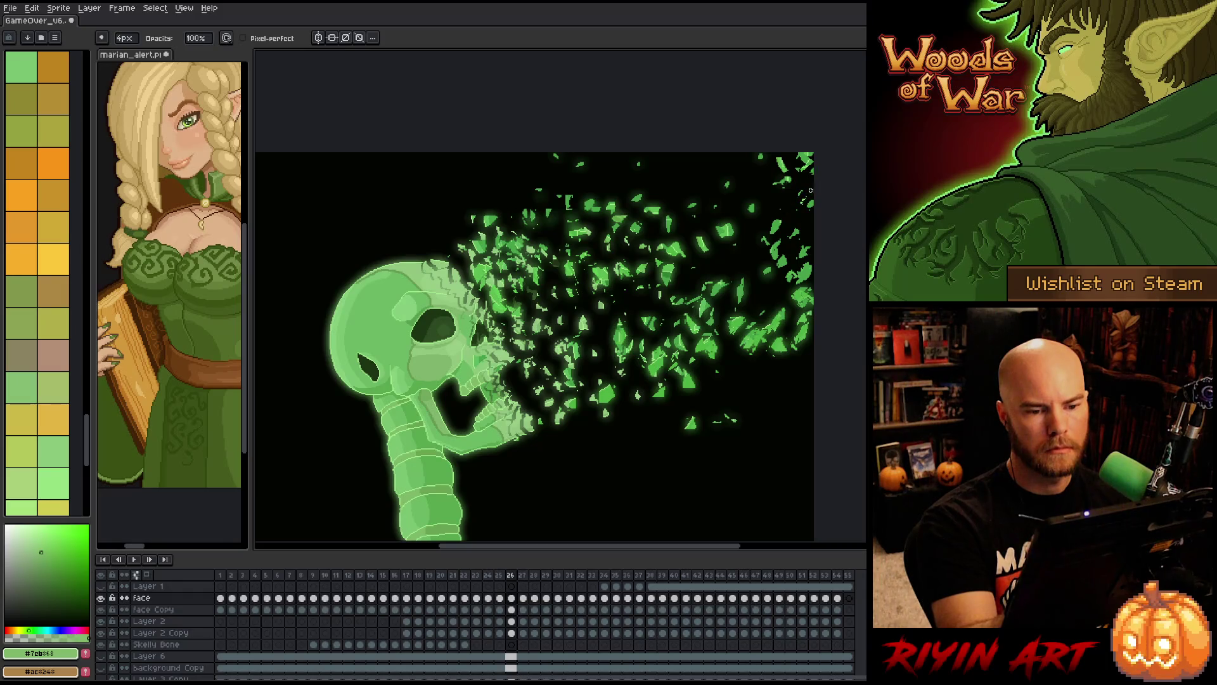
# - Paint over stray top-right shard pixels on frame 25, comparing it with frame 26
pyautogui.press('Left')
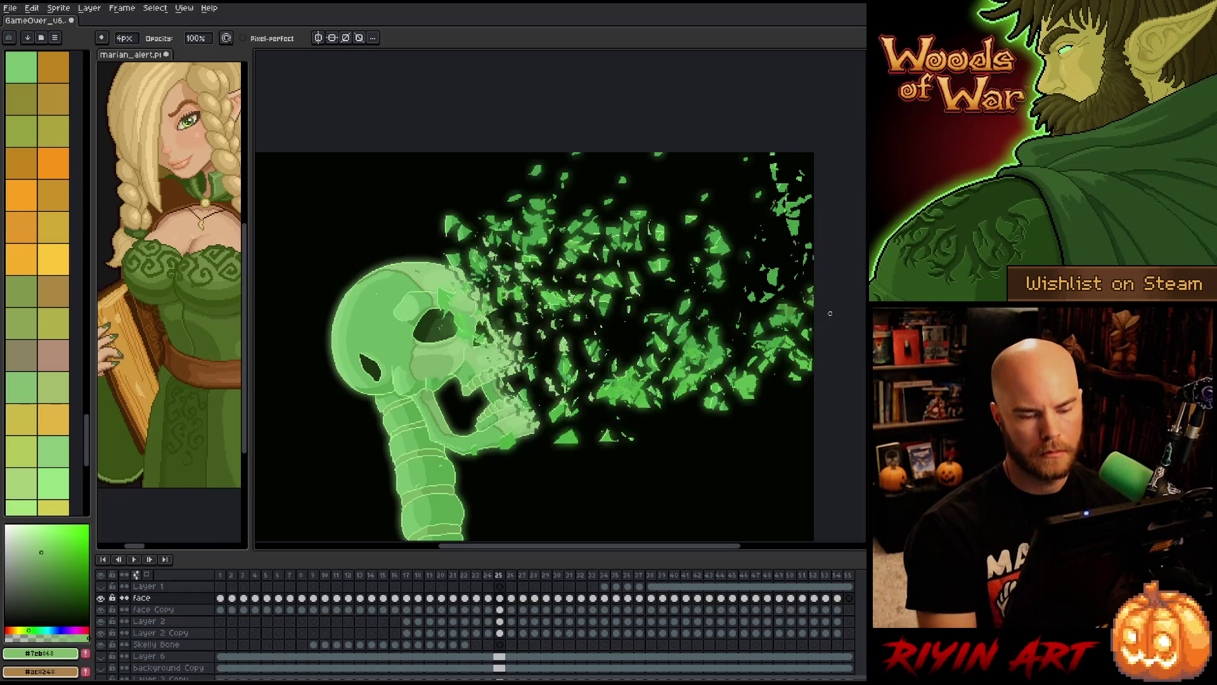
pyautogui.moveTo(798, 215); pyautogui.dragTo(792, 225)
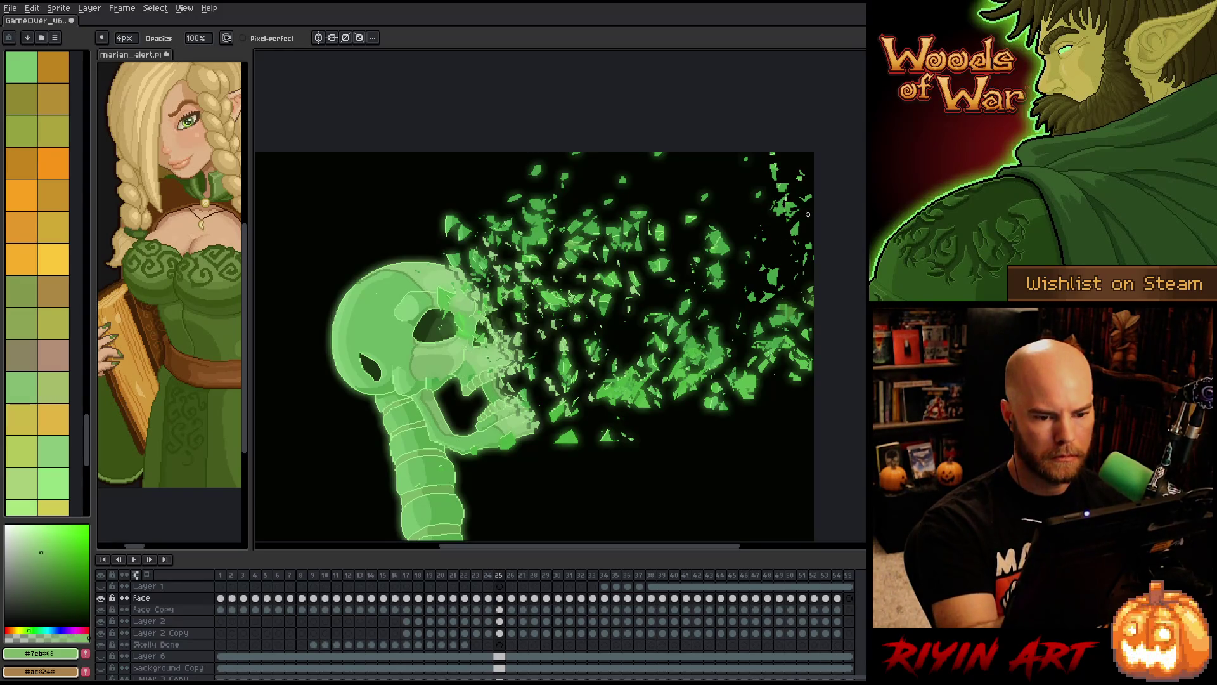
pyautogui.press('Right')
pyautogui.press('Left')
pyautogui.press('Right')
pyautogui.press('Left')
pyautogui.press('Right')
# - Select a right-hand shard cluster and move it on frame 27
pyautogui.hotkey('shift', 'm')
pyautogui.moveTo(681, 253); pyautogui.dragTo(771, 337)
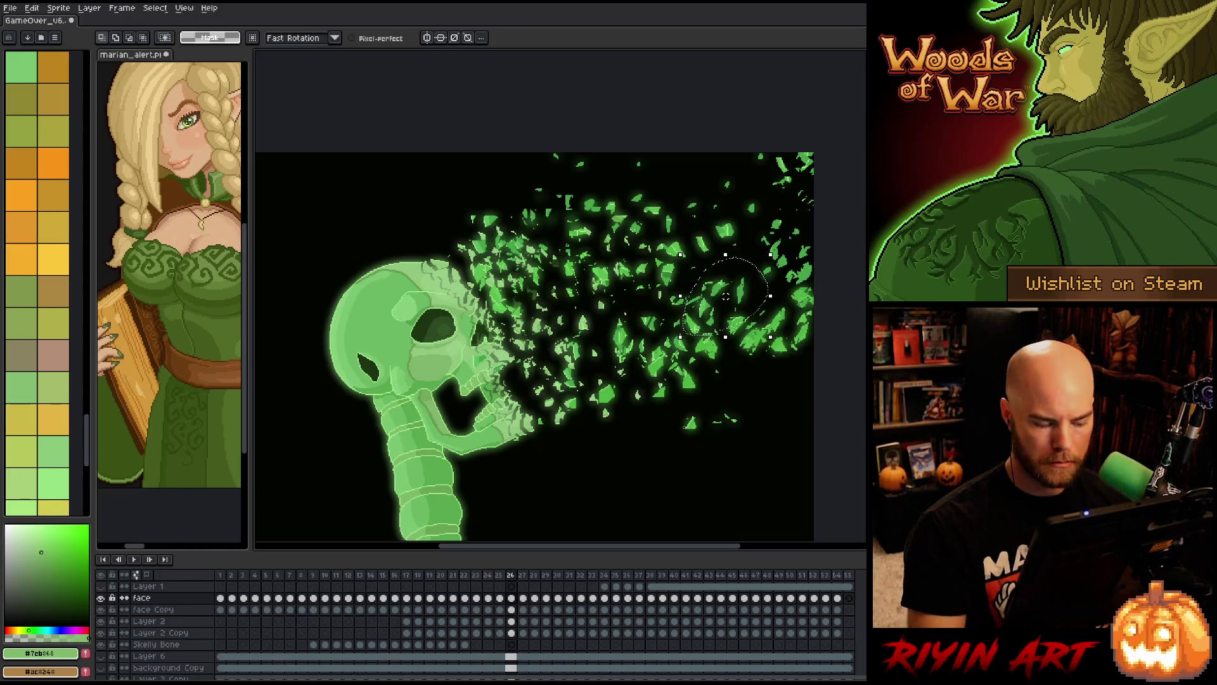
pyautogui.press('Right')
pyautogui.moveTo(726, 296)
pyautogui.mouseDown()
pyautogui.moveTo(723, 311)
pyautogui.moveTo(798, 229)
pyautogui.moveTo(788, 223)
pyautogui.moveTo(764, 269)
pyautogui.moveTo(800, 257)
pyautogui.moveTo(776, 250)
pyautogui.moveTo(802, 238)
pyautogui.mouseUp()
pyautogui.press('Return')
pyautogui.press('Return')
pyautogui.press('.')
pyautogui.press(',')
pyautogui.press('.')
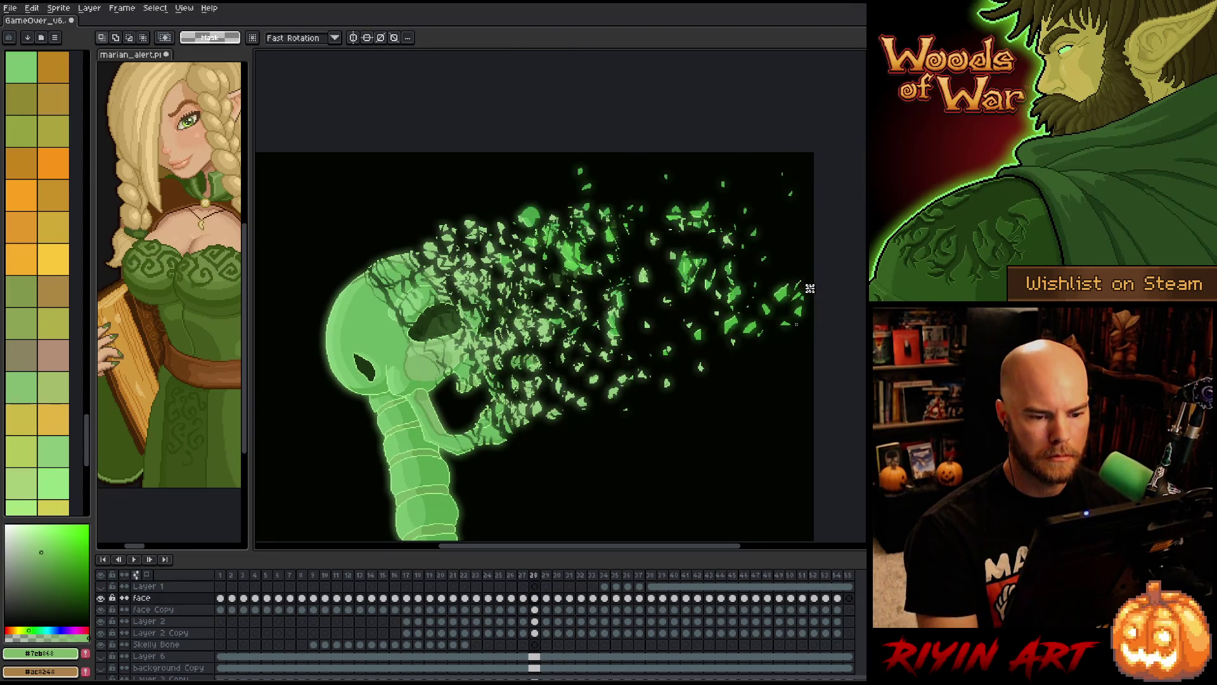
pyautogui.press(',')
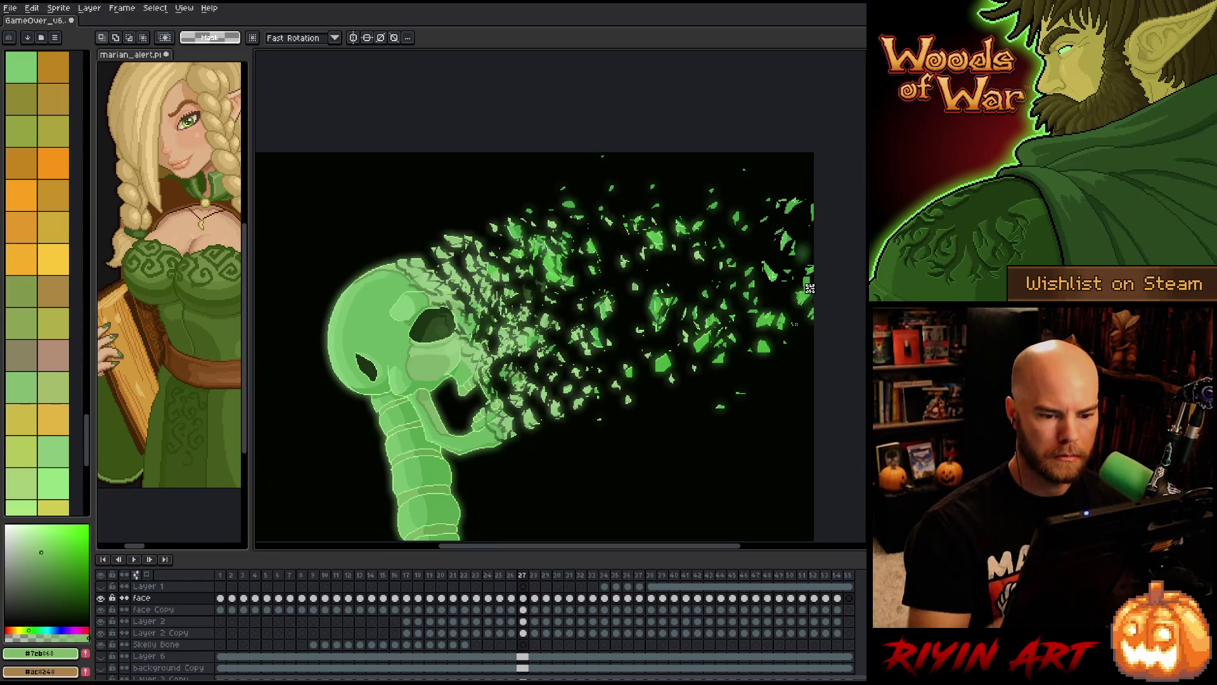
# - Shift a selected shard cluster up and right on frame 28
pyautogui.moveTo(751, 269)
pyautogui.mouseDown()
pyautogui.moveTo(698, 311)
pyautogui.moveTo(729, 250)
pyautogui.mouseUp()
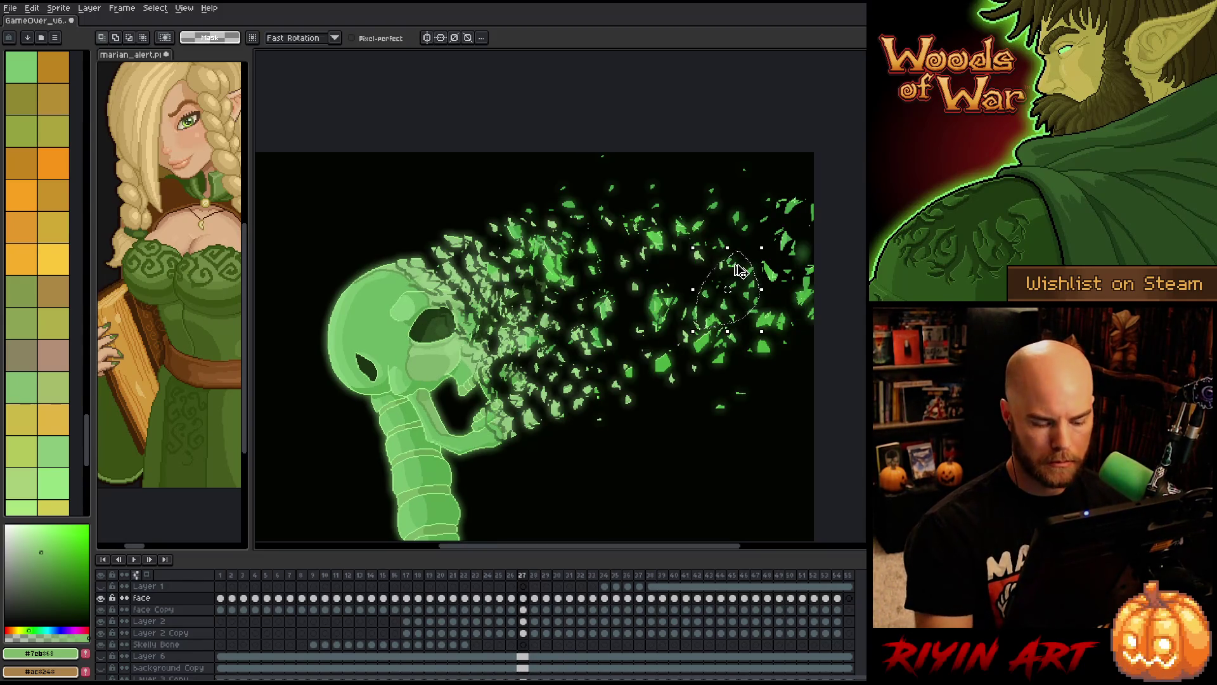
pyautogui.press('.')
pyautogui.click(717, 292)
pyautogui.moveTo(717, 292); pyautogui.dragTo(808, 233)
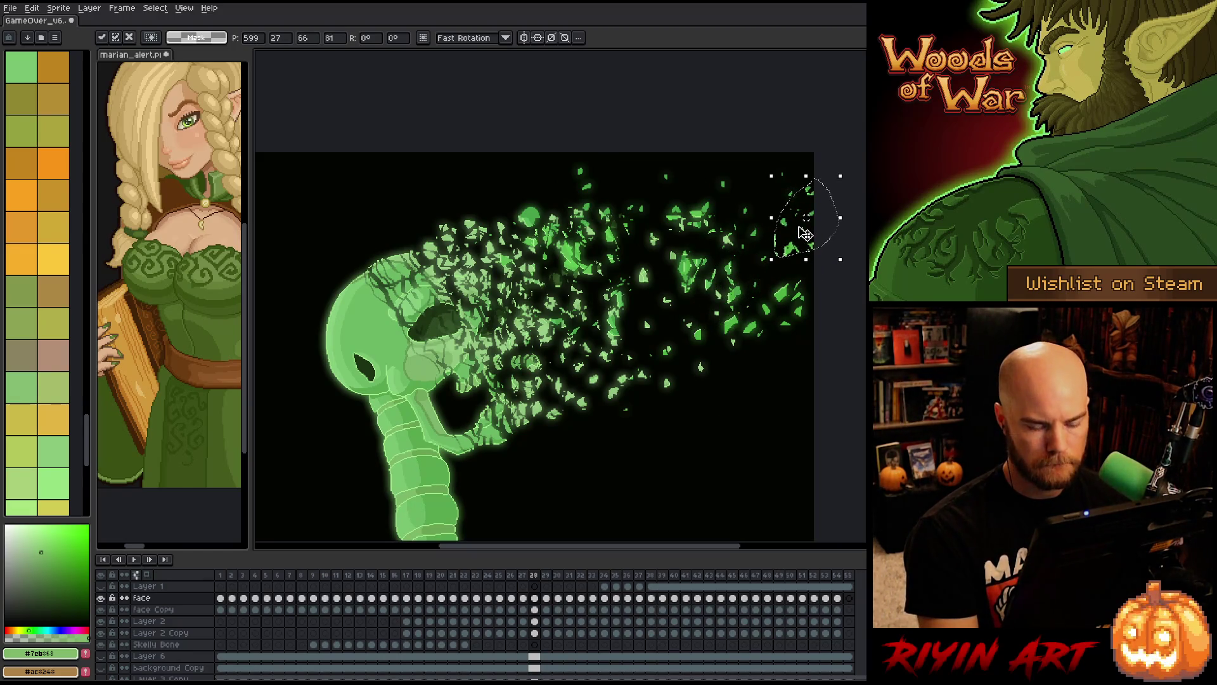
pyautogui.click(746, 268)
# - Select and shift mid-right shard clusters up-right on frame 29
pyautogui.moveTo(746, 268)
pyautogui.mouseDown()
pyautogui.moveTo(728, 264)
pyautogui.moveTo(732, 291)
pyautogui.moveTo(818, 203)
pyautogui.mouseUp()
pyautogui.press('.')
pyautogui.moveTo(715, 348)
pyautogui.mouseDown()
pyautogui.moveTo(729, 264)
pyautogui.moveTo(712, 345)
pyautogui.moveTo(710, 324)
pyautogui.moveTo(754, 189)
pyautogui.moveTo(829, 193)
pyautogui.mouseUp()
pyautogui.press('Right')
pyautogui.press('Left')
# - Adjust the upper-right shards on frame 30, then play the animation
pyautogui.moveTo(824, 120)
pyautogui.mouseDown()
pyautogui.moveTo(780, 210)
pyautogui.moveTo(812, 185)
pyautogui.moveTo(816, 198)
pyautogui.mouseUp()
pyautogui.press('Right')
pyautogui.press('Left')
pyautogui.press('Right')
pyautogui.press('Left')
pyautogui.press('Right')
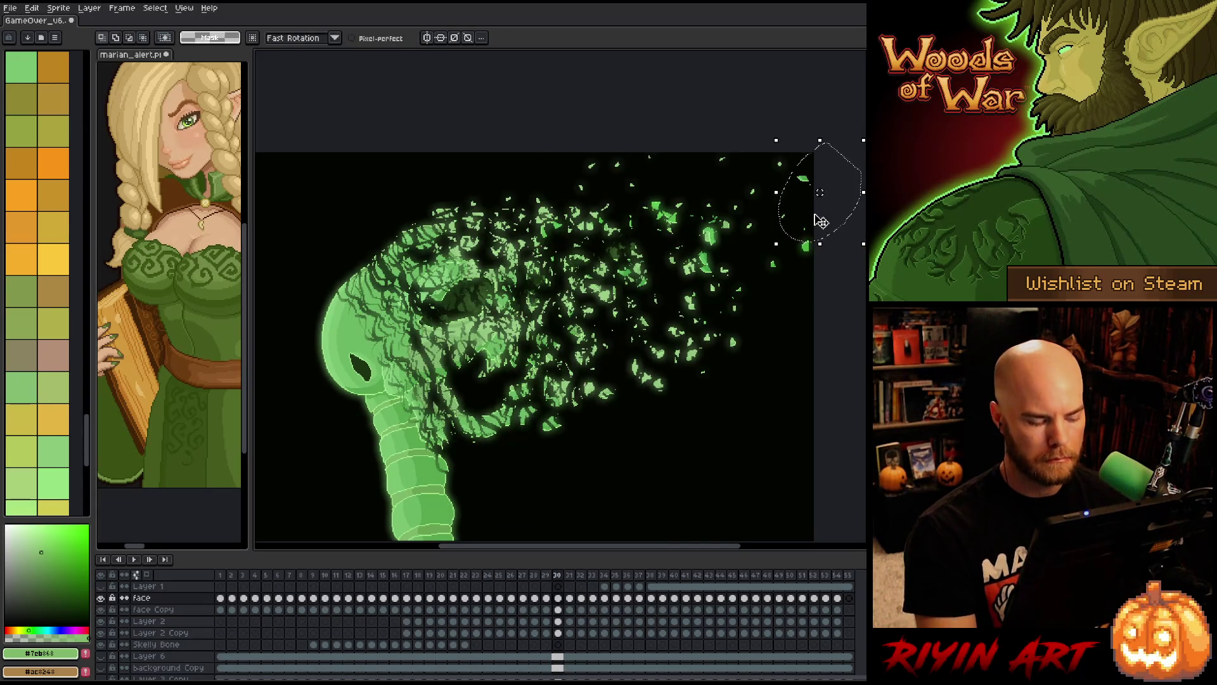
pyautogui.click(814, 214)
pyautogui.press('Return')
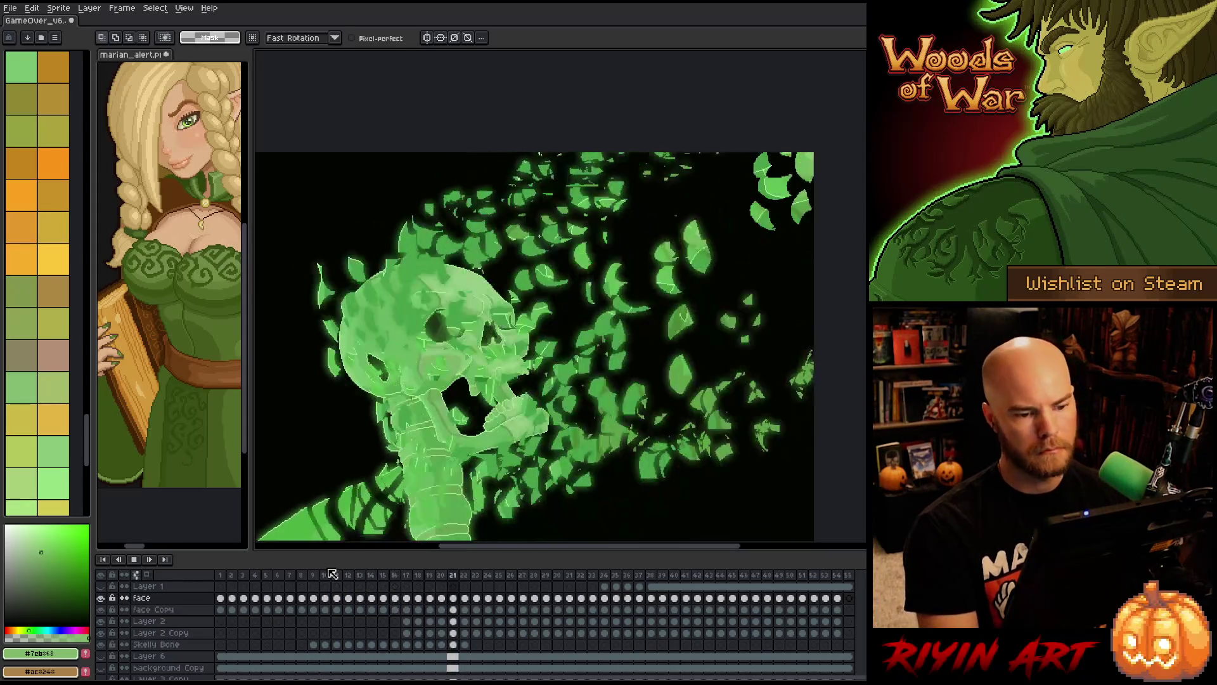
# - Stop playback and move the right-hand leaf particles to the right edge on frame 14
pyautogui.press('Return')
pyautogui.click(314, 575)
pyautogui.press('Return')
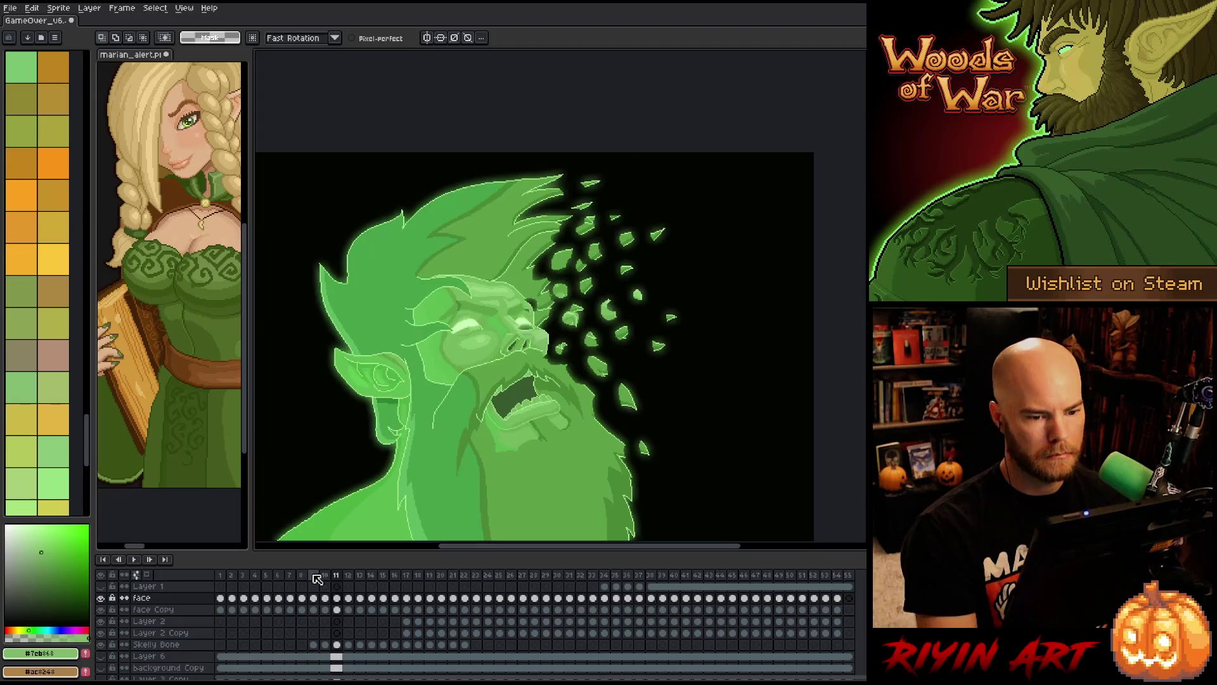
pyautogui.press('Right')
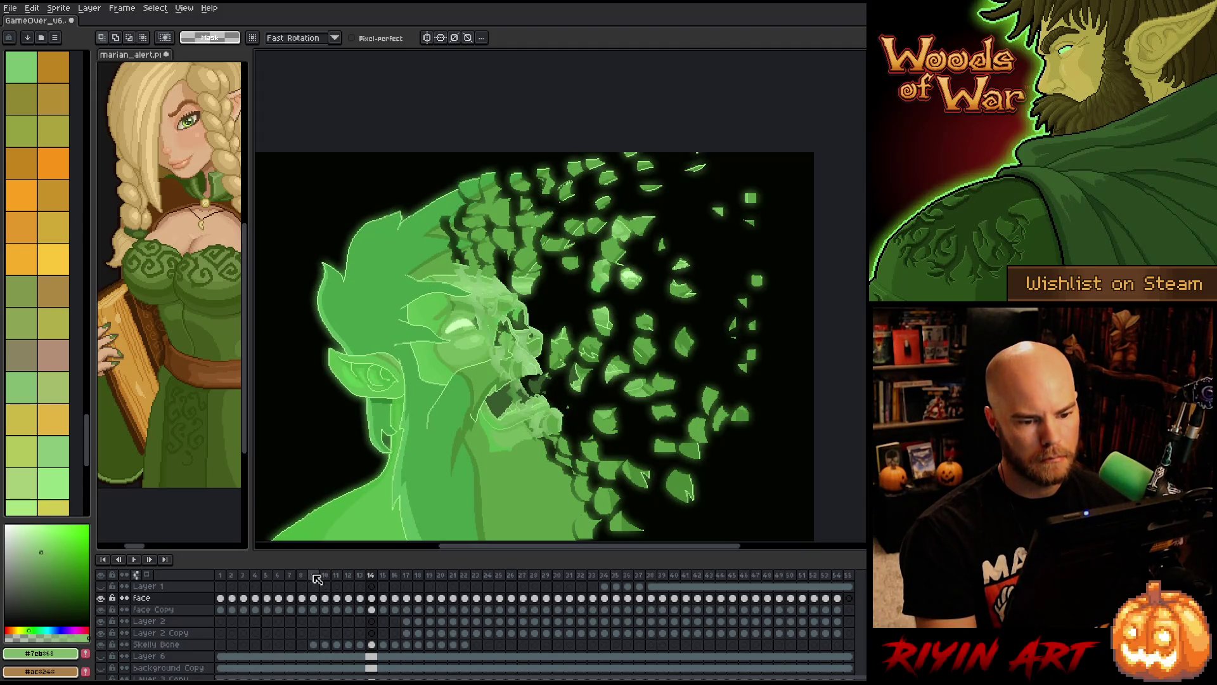
pyautogui.press('Right')
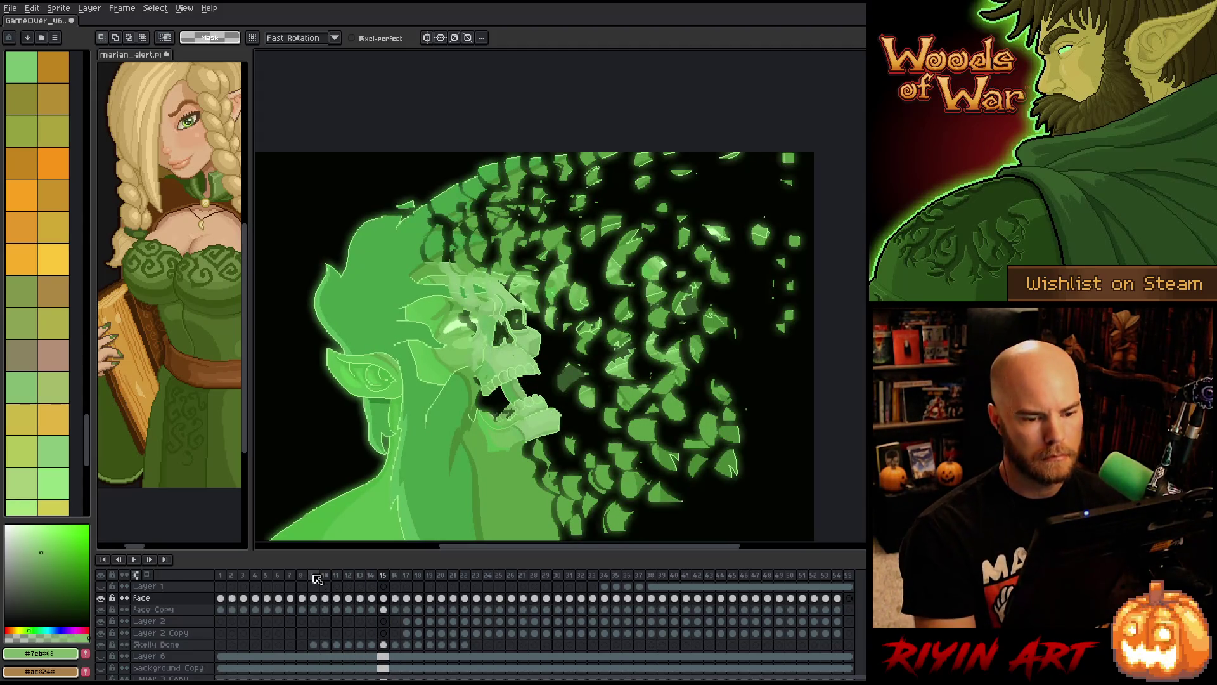
pyautogui.press('Left')
pyautogui.press('Left')
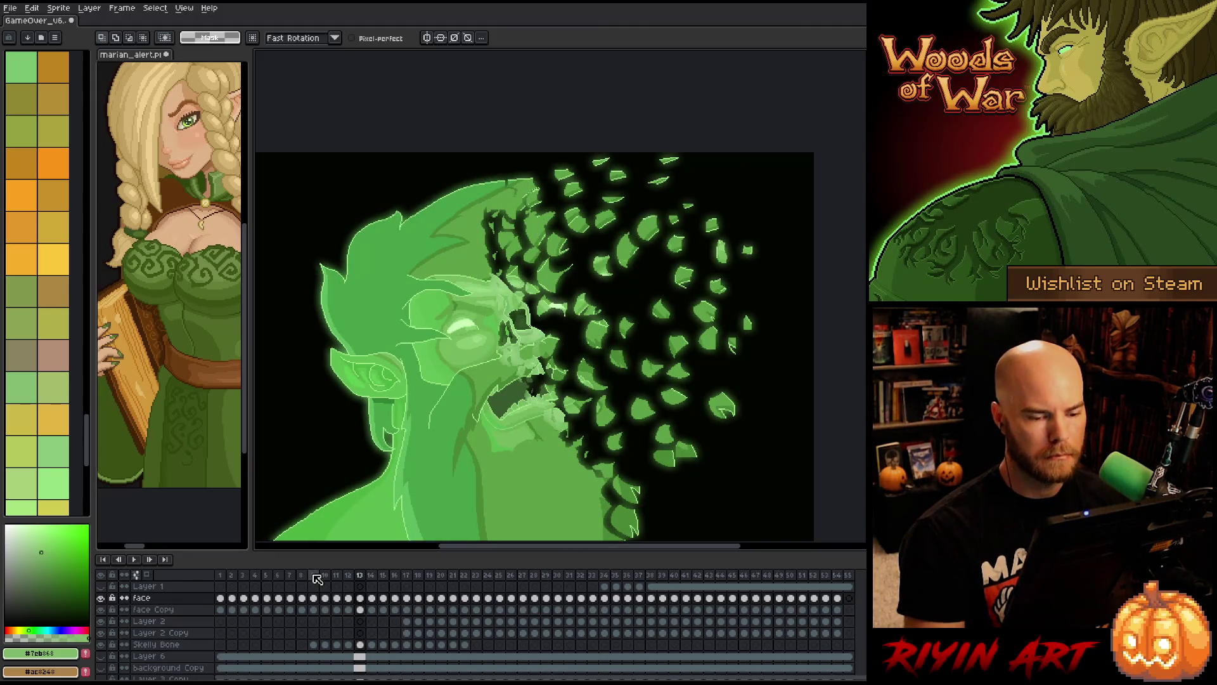
pyautogui.moveTo(772, 343)
pyautogui.mouseDown()
pyautogui.moveTo(694, 320)
pyautogui.moveTo(767, 223)
pyautogui.moveTo(770, 350)
pyautogui.mouseUp()
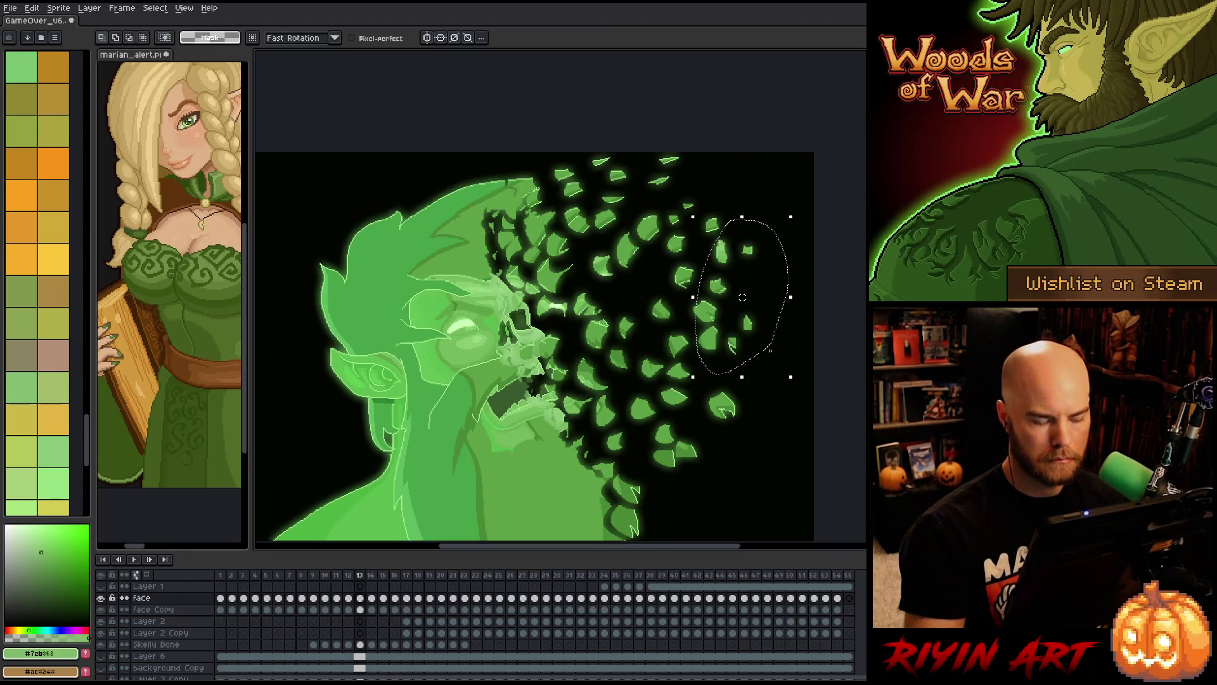
pyautogui.press('Right')
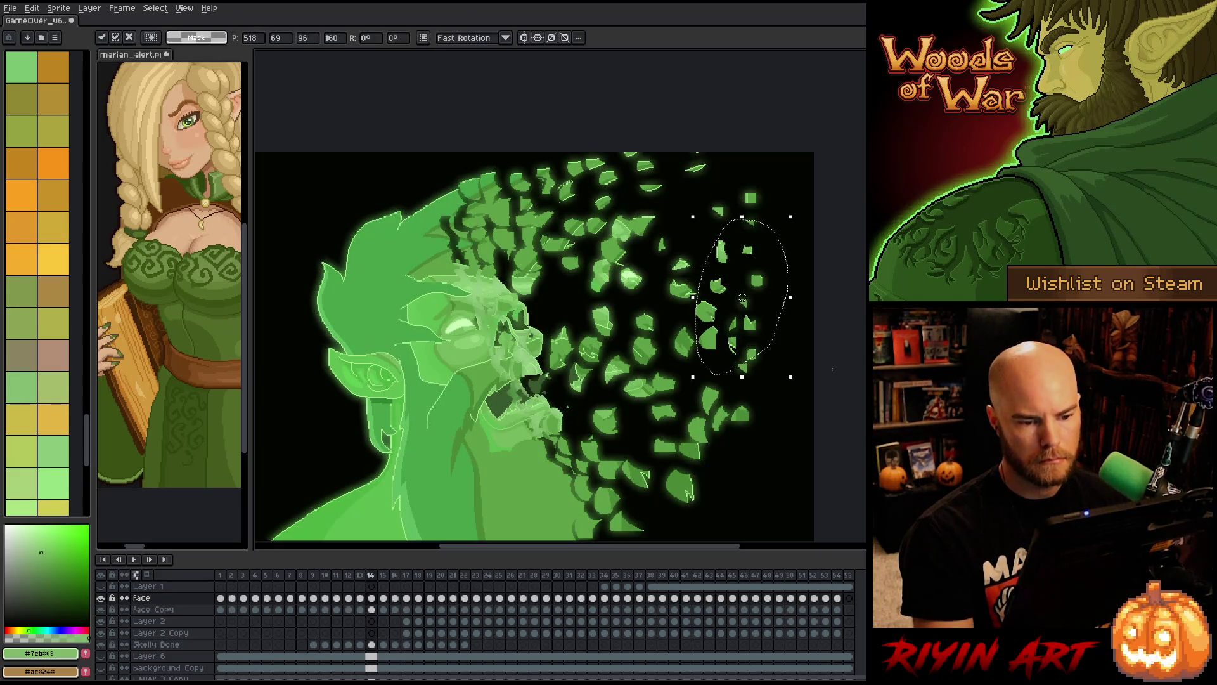
pyautogui.moveTo(718, 334); pyautogui.dragTo(803, 268)
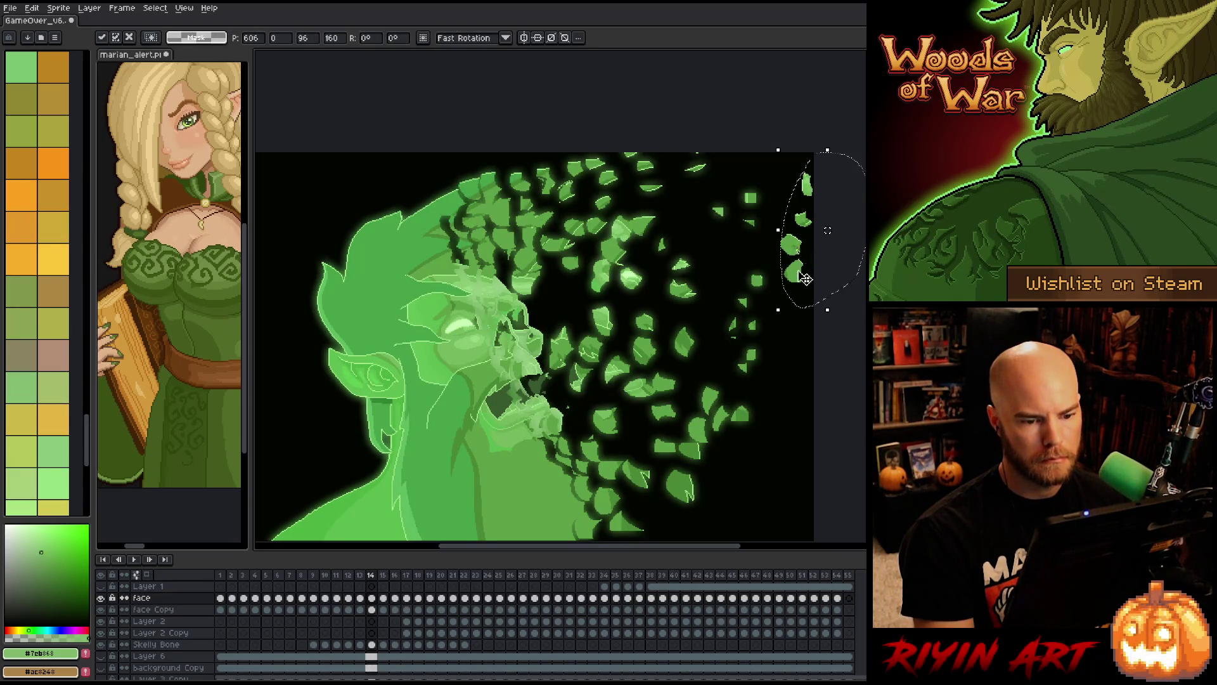
pyautogui.press('Right')
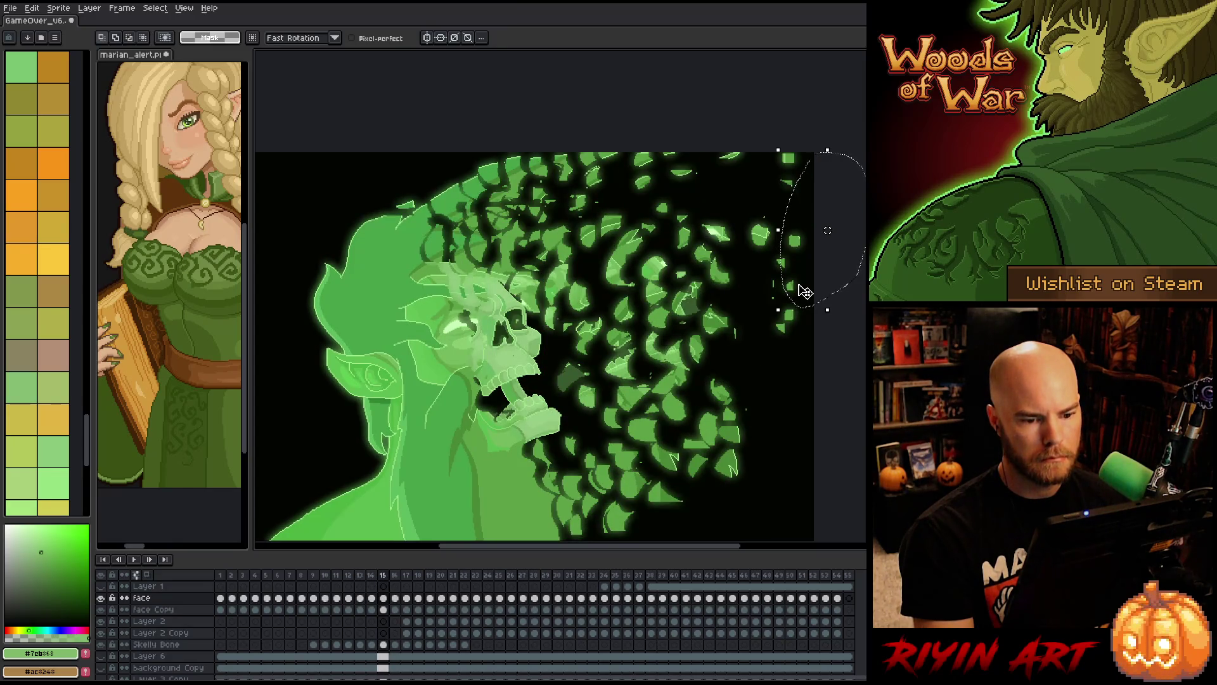
# - Move the leaf cluster up and to the right on frame 16
pyautogui.press('Right')
pyautogui.press('Left')
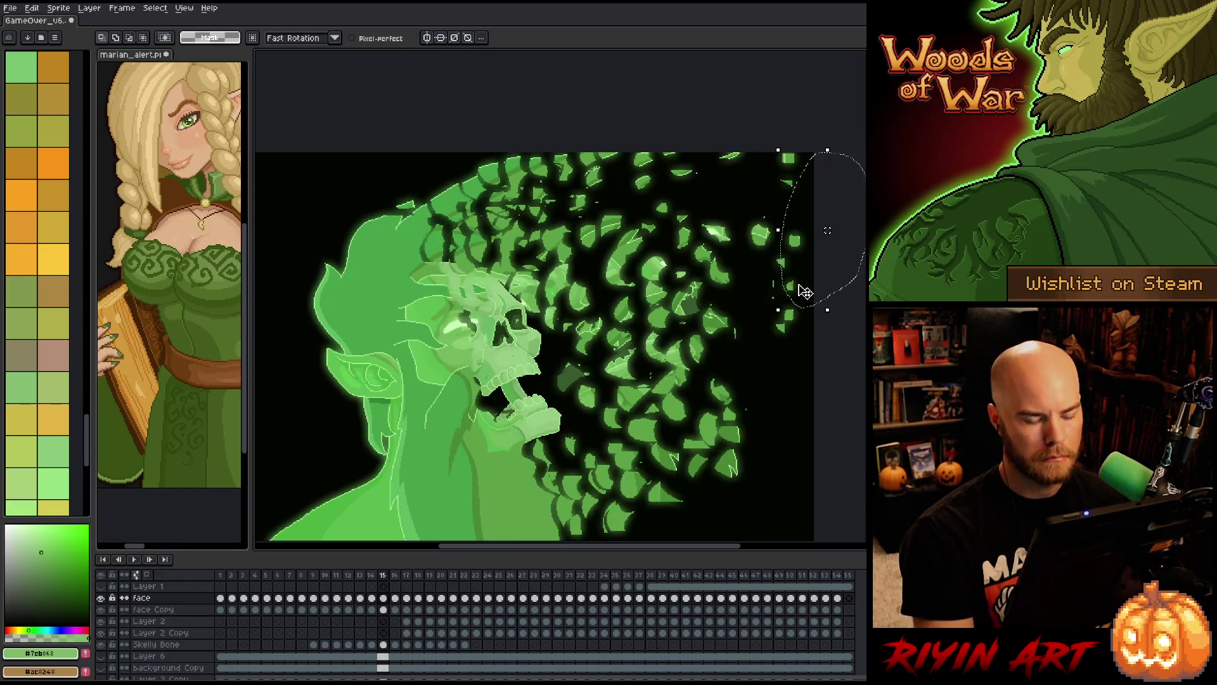
pyautogui.moveTo(827, 230); pyautogui.dragTo(748, 348)
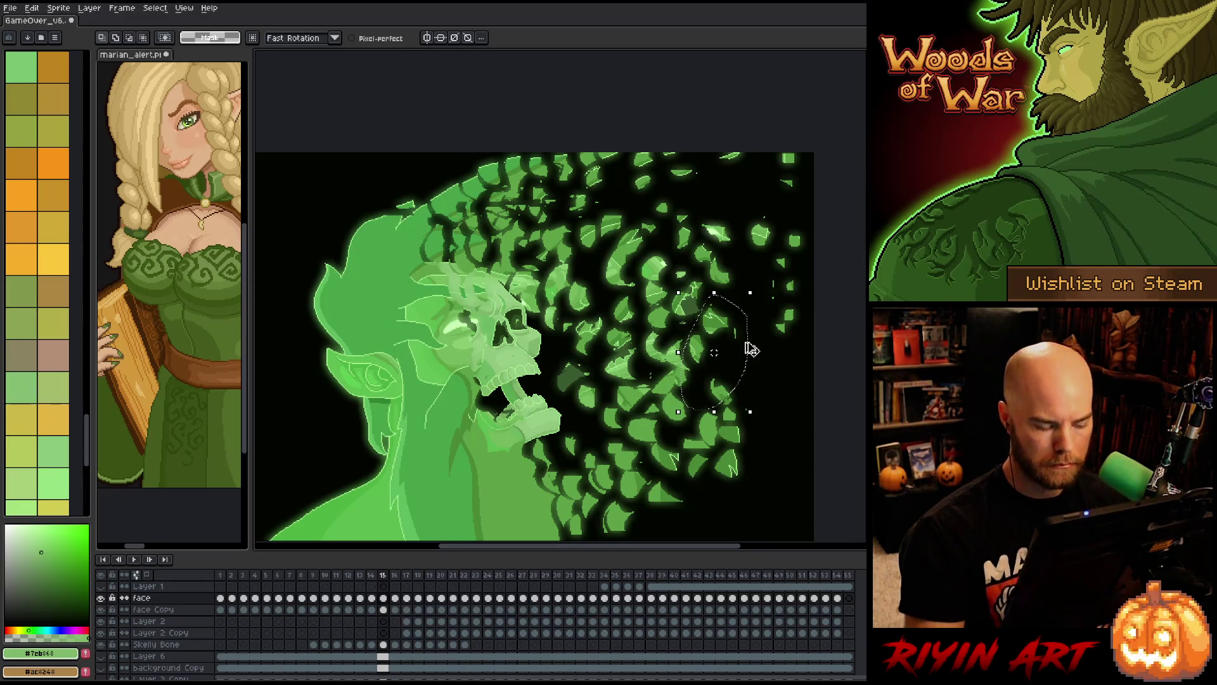
pyautogui.press('Right')
pyautogui.moveTo(732, 350); pyautogui.dragTo(748, 322)
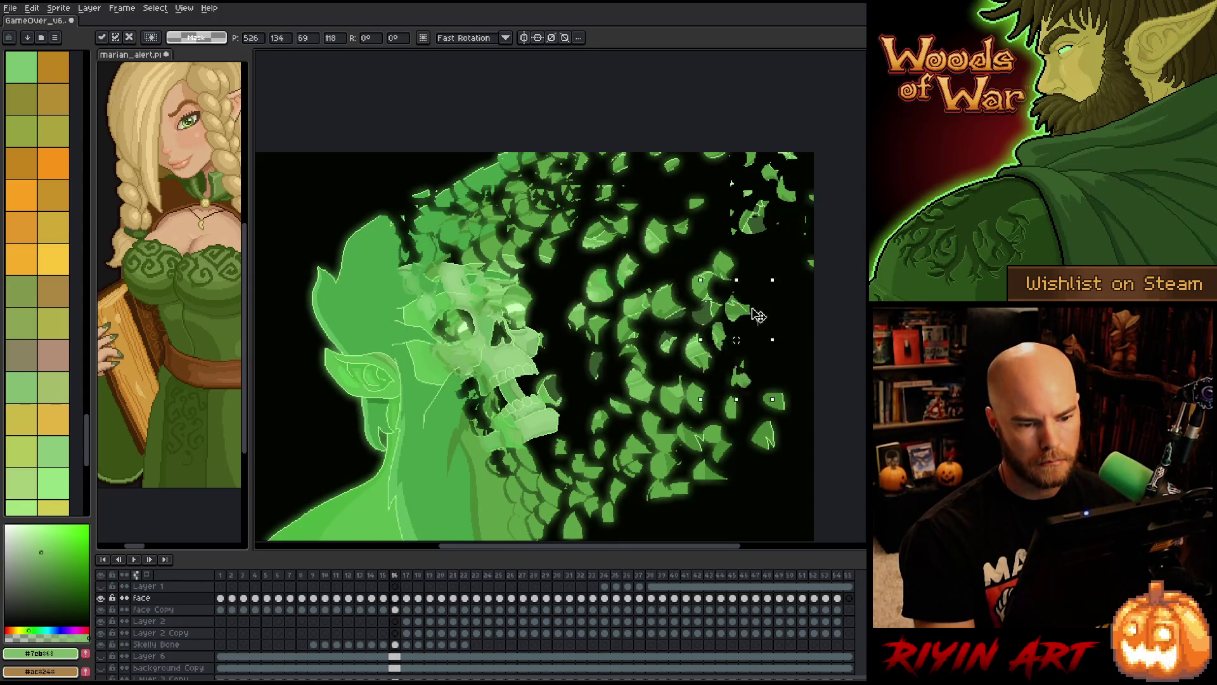
pyautogui.press('.')
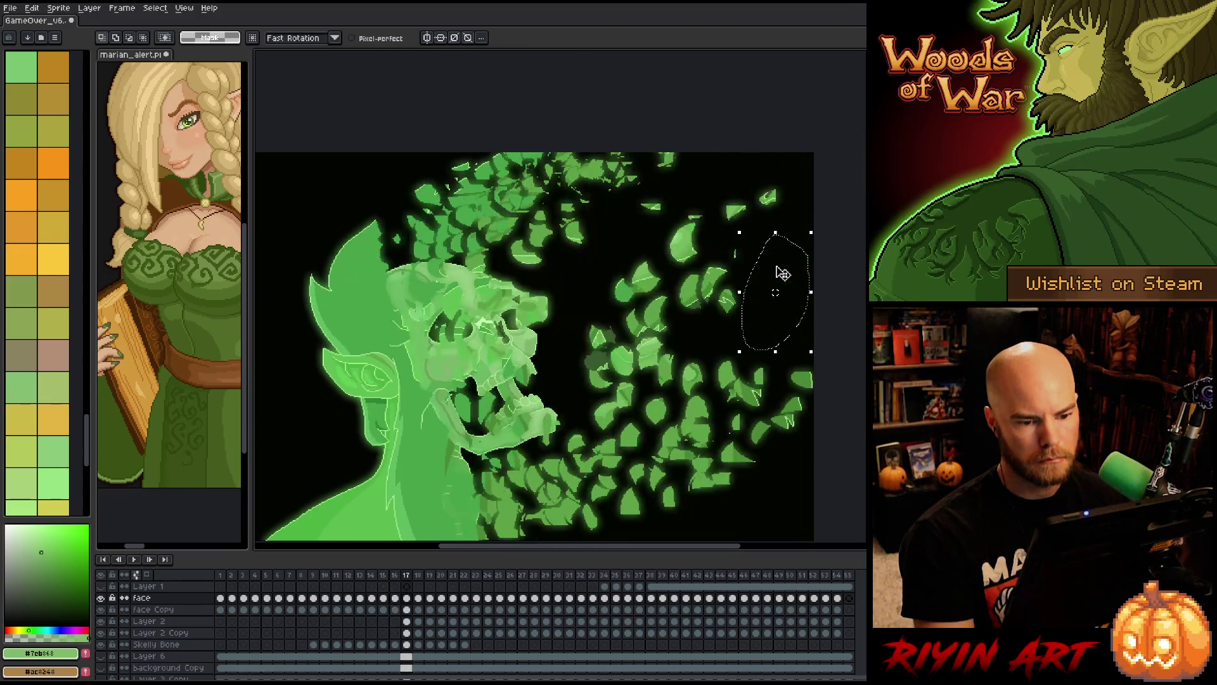
pyautogui.press(',')
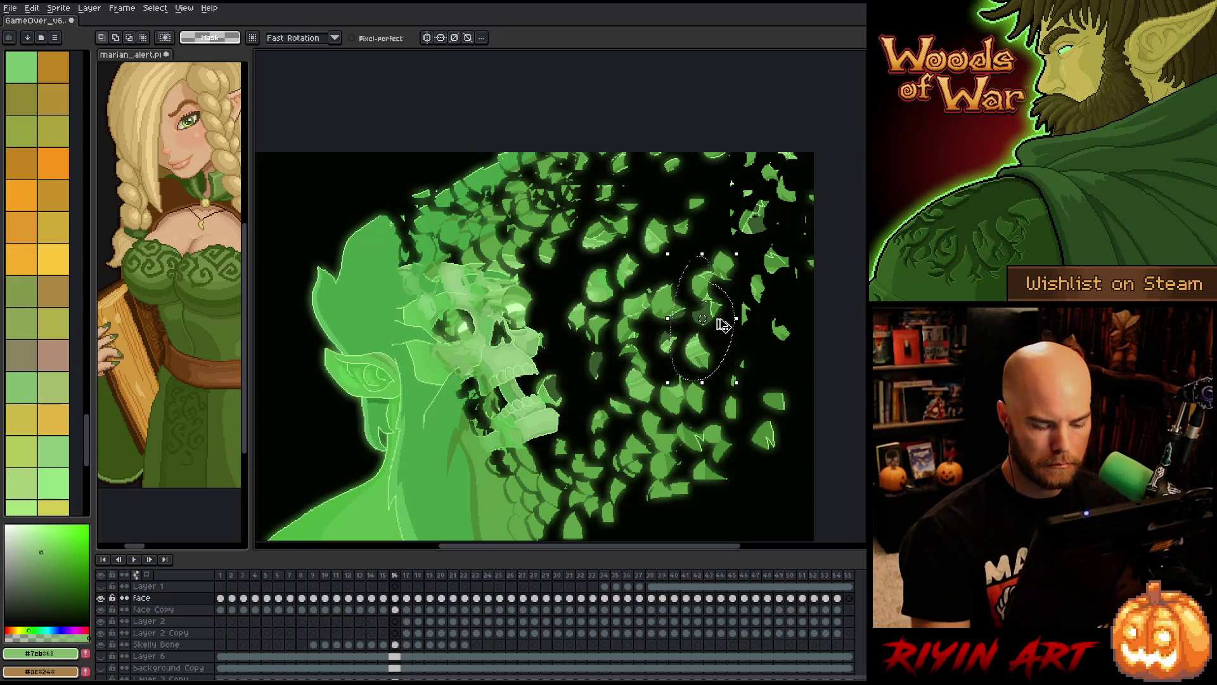
pyautogui.press('.')
# - Shift the leaf clusters on frames 17 and 18 toward the top-right edge
pyautogui.click(724, 326)
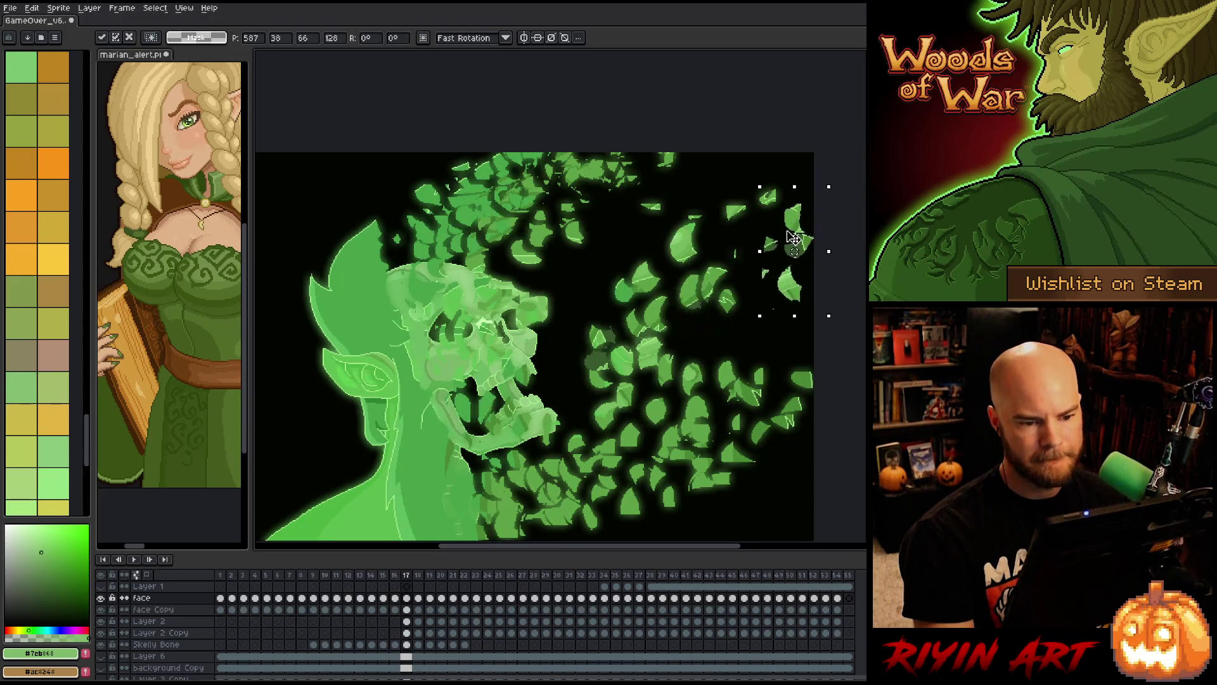
pyautogui.press('Return')
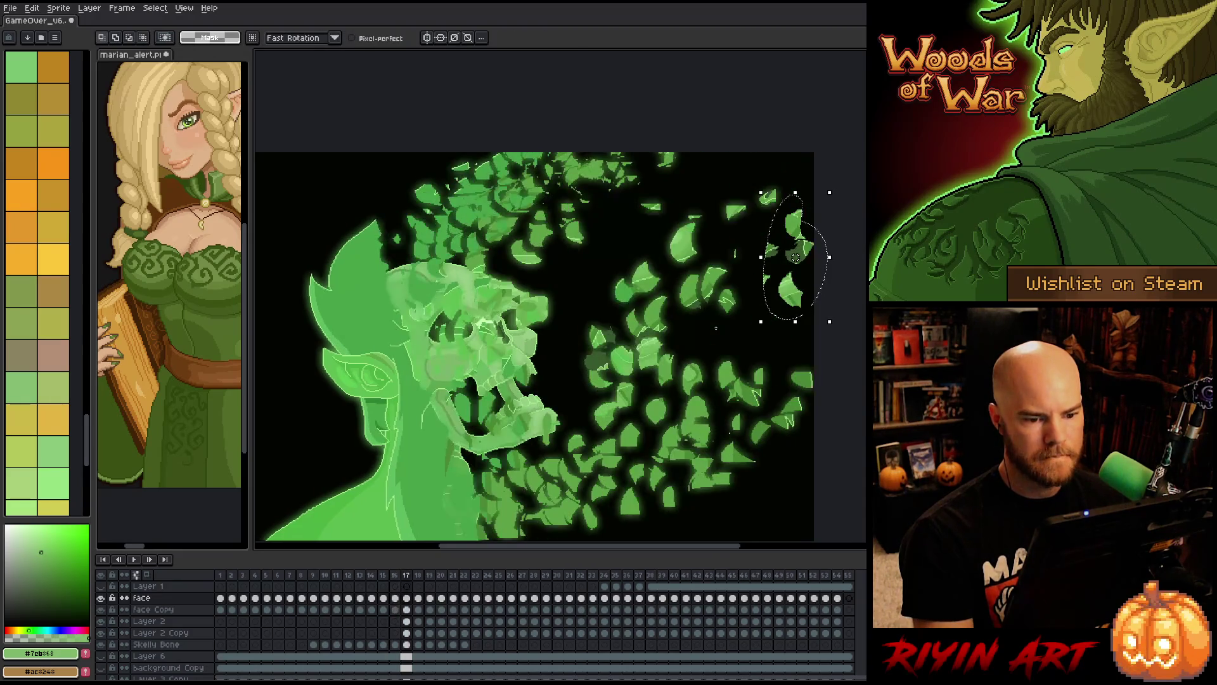
pyautogui.press('.')
pyautogui.press(',')
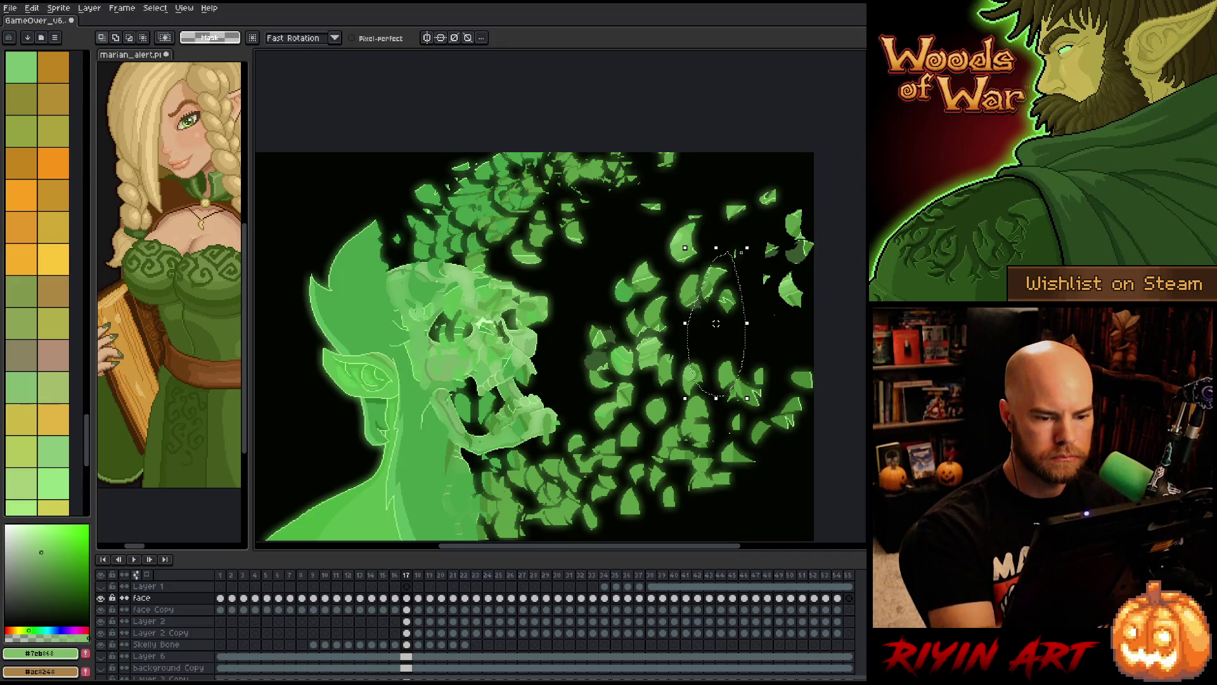
pyautogui.press('.')
pyautogui.hotkey('ctrl', 't')
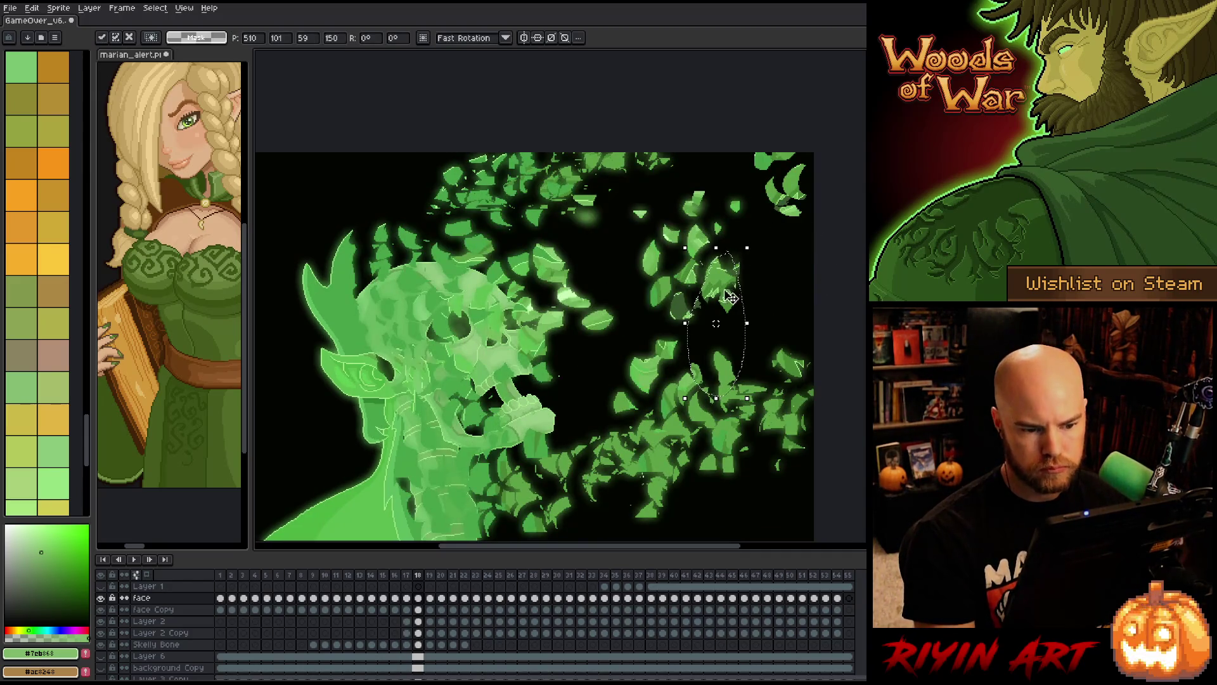
pyautogui.moveTo(732, 304); pyautogui.dragTo(820, 243)
pyautogui.press('Return')
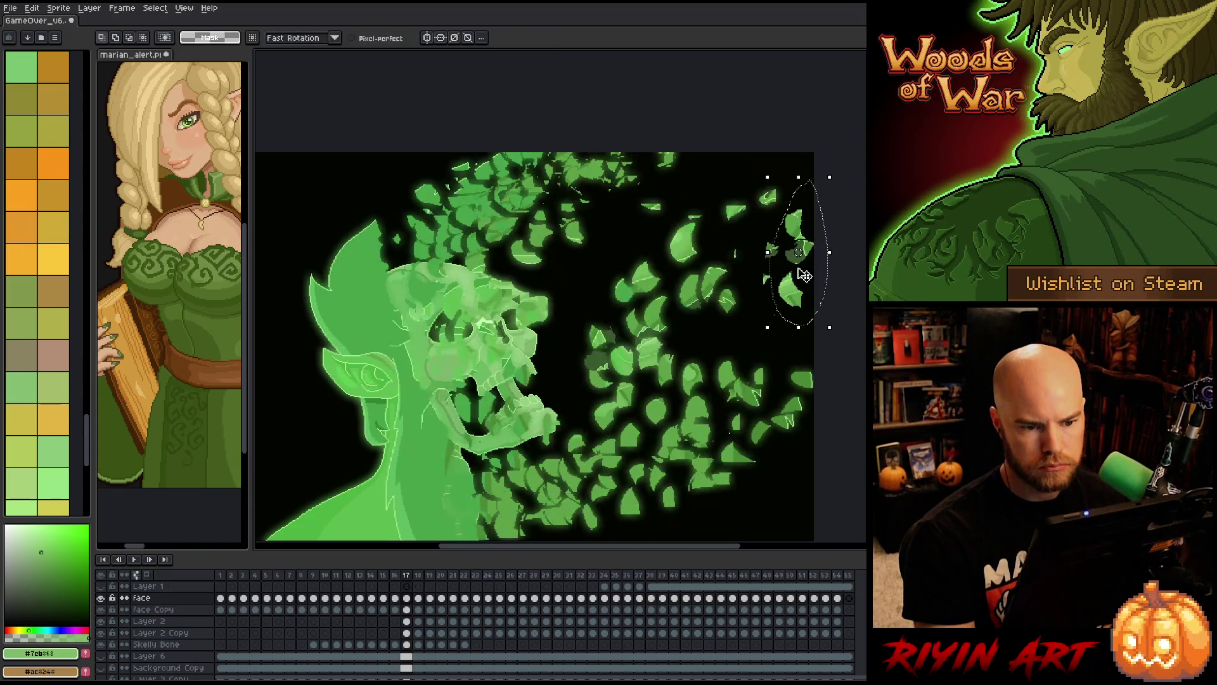
# - Check the dispersal on later frames and save the animation file
pyautogui.press('.')
pyautogui.press('.')
pyautogui.press('.')
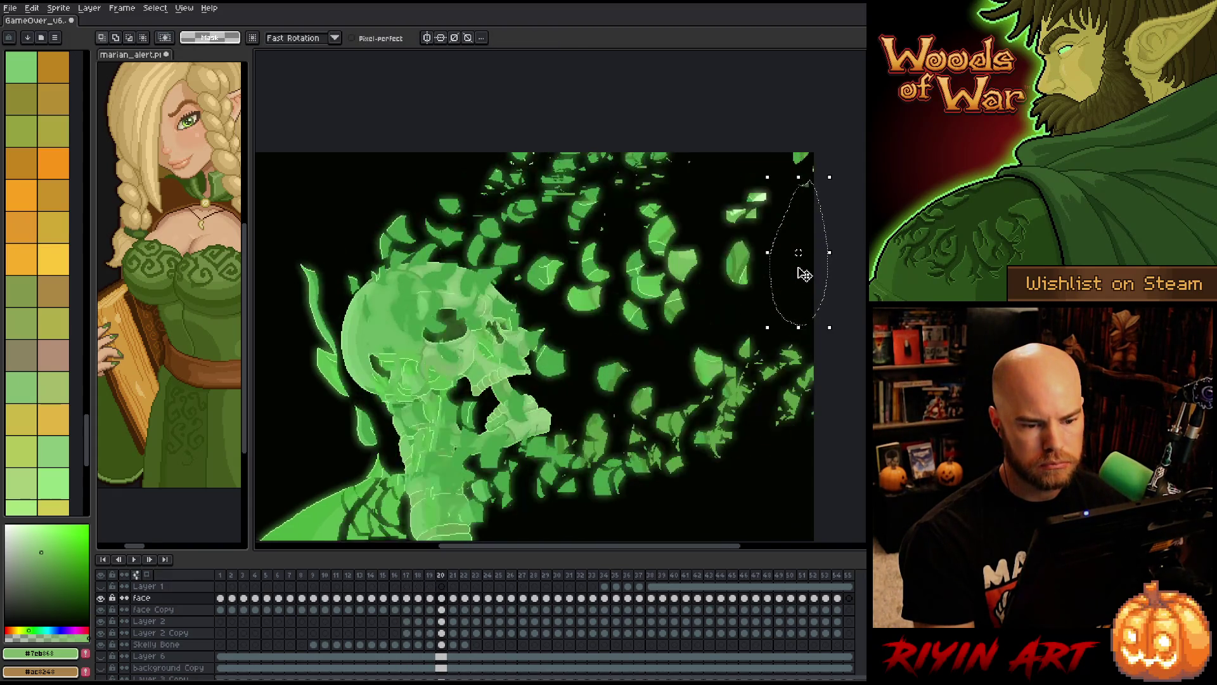
pyautogui.press('.')
pyautogui.press('.')
pyautogui.press('.')
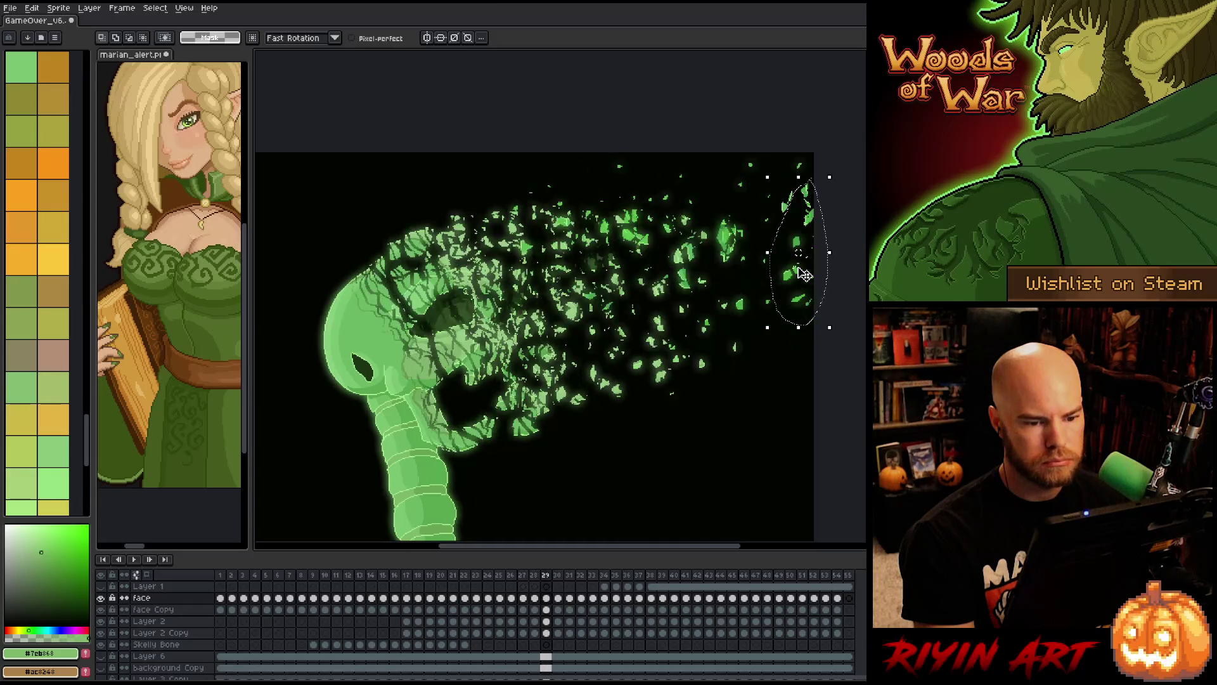
pyautogui.hotkey('ctrl', 's')
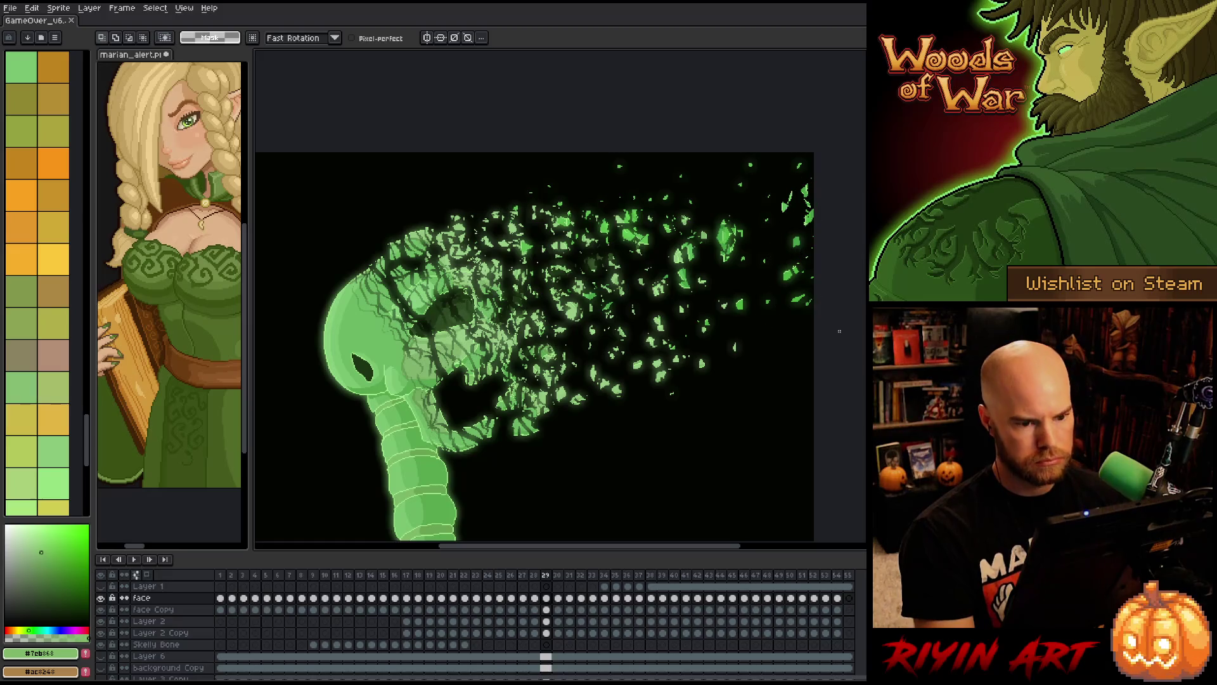
pyautogui.press('.')
pyautogui.press('.')
pyautogui.press('.')
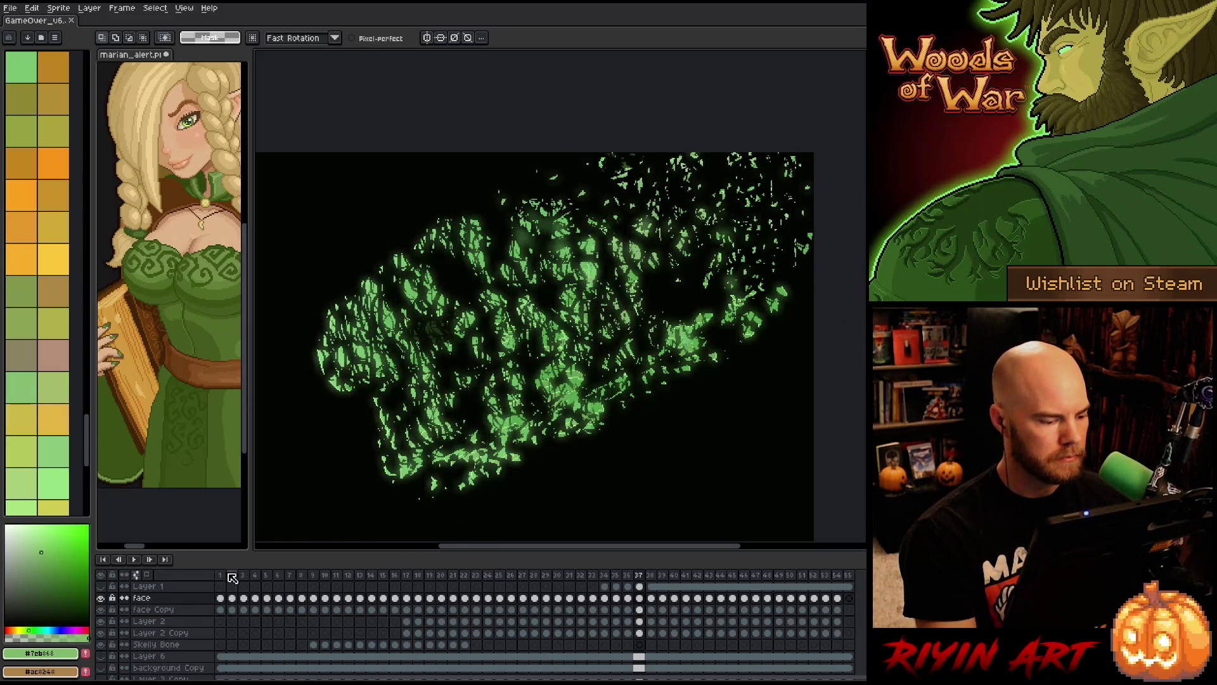
# - Play the dissolve from frame 1, then select frames 1–54 of the face Copy layer
pyautogui.click(231, 575)
pyautogui.press('Return')
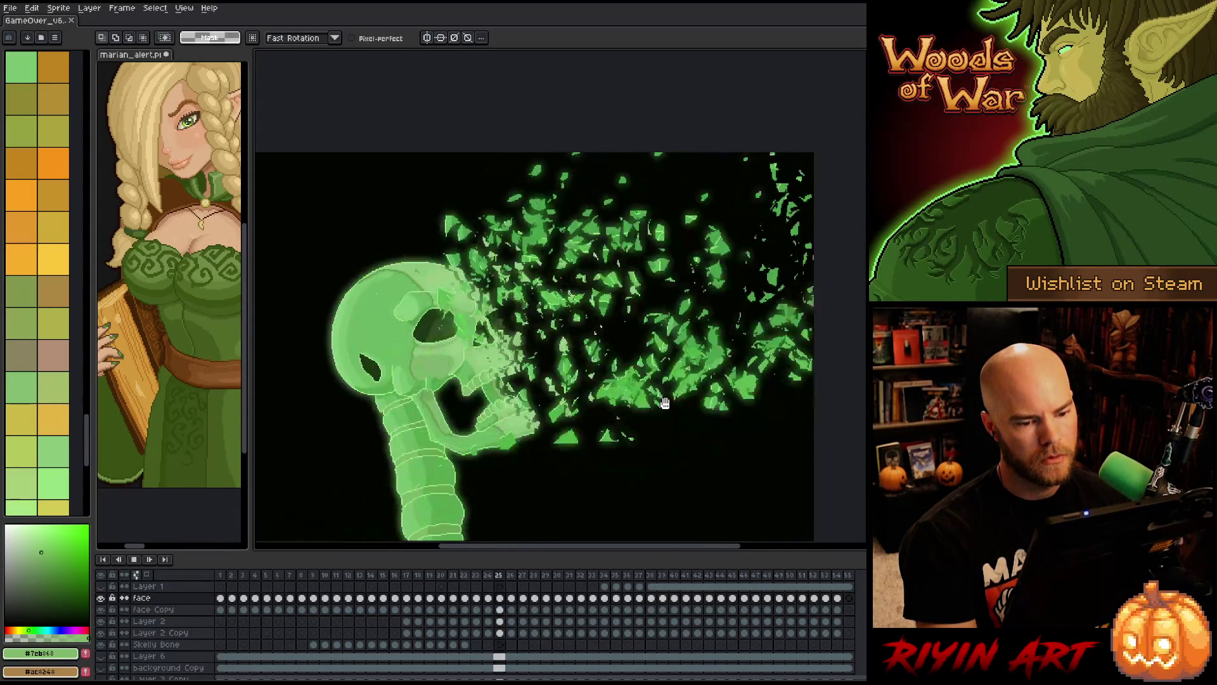
pyautogui.press('Return')
pyautogui.moveTo(225, 611); pyautogui.dragTo(837, 611)
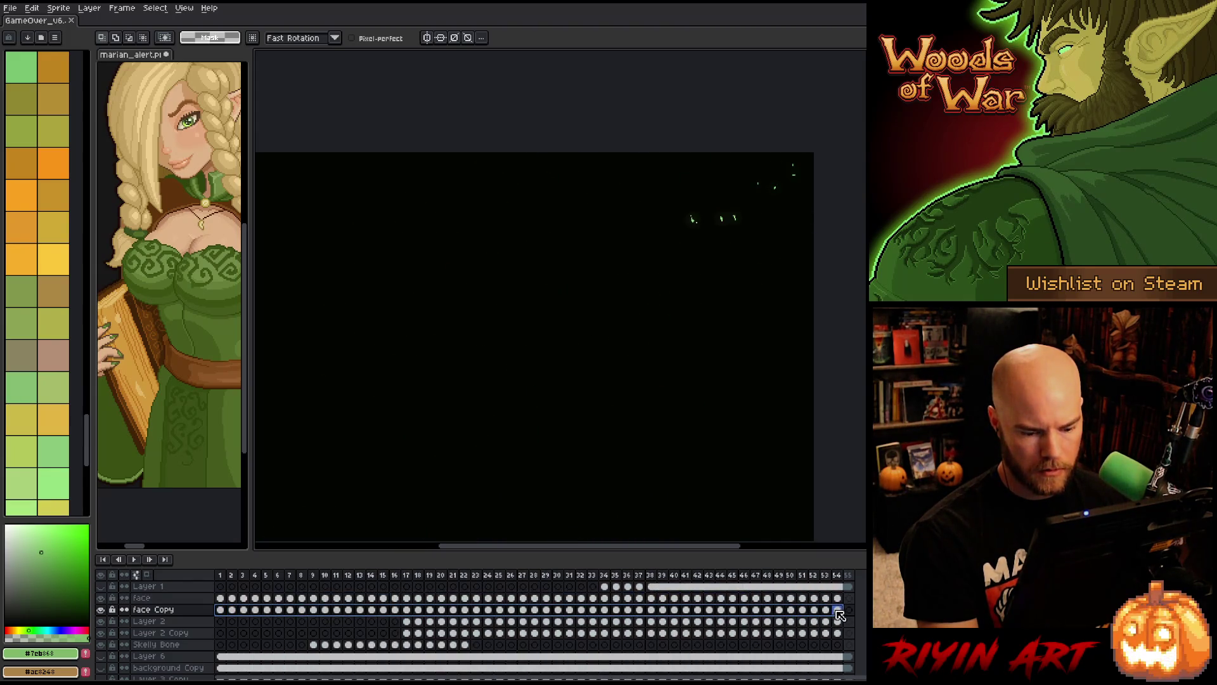
# - Clear the face Copy layer and paste the face layer's frames 1–54 into it
pyautogui.press('Delete')
pyautogui.click(302, 598)
pyautogui.click(686, 598)
pyautogui.moveTo(714, 599); pyautogui.dragTo(840, 600)
pyautogui.hotkey('ctrl', 'c')
pyautogui.click(221, 612)
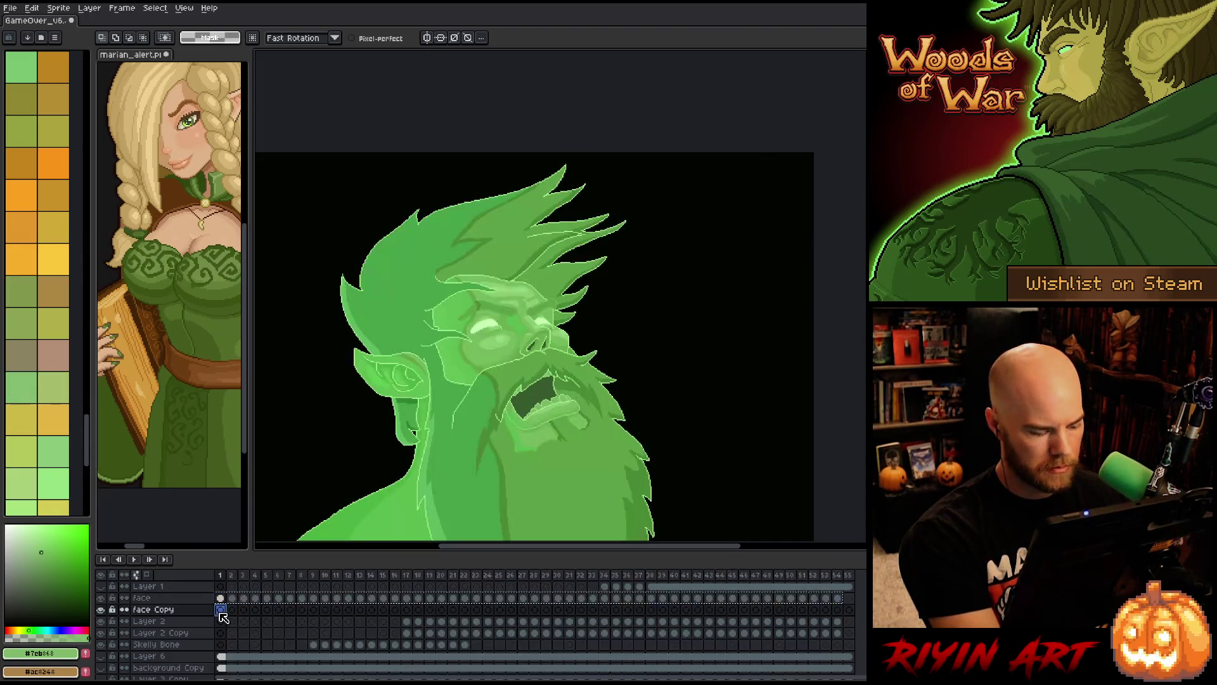
pyautogui.hotkey('ctrl', 'v')
# - Blur every face Copy frame with the 17x17 Convolution Matrix into a soft glow
pyautogui.moveTo(842, 615); pyautogui.dragTo(218, 614)
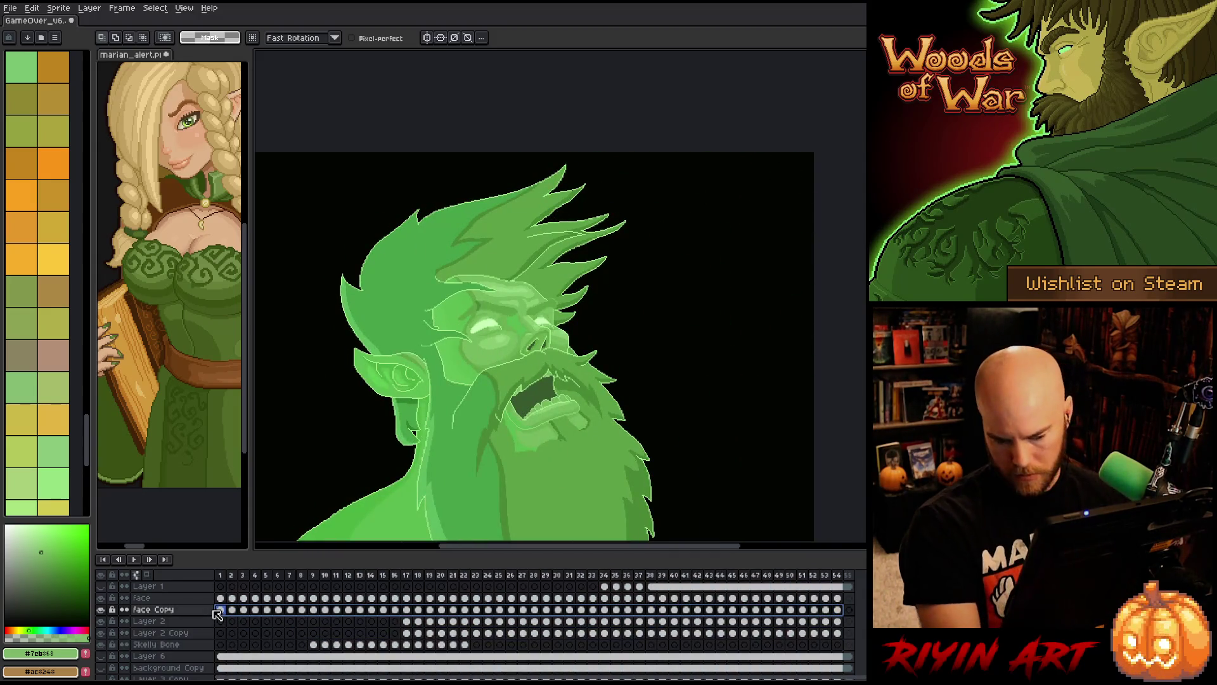
pyautogui.press('F9')
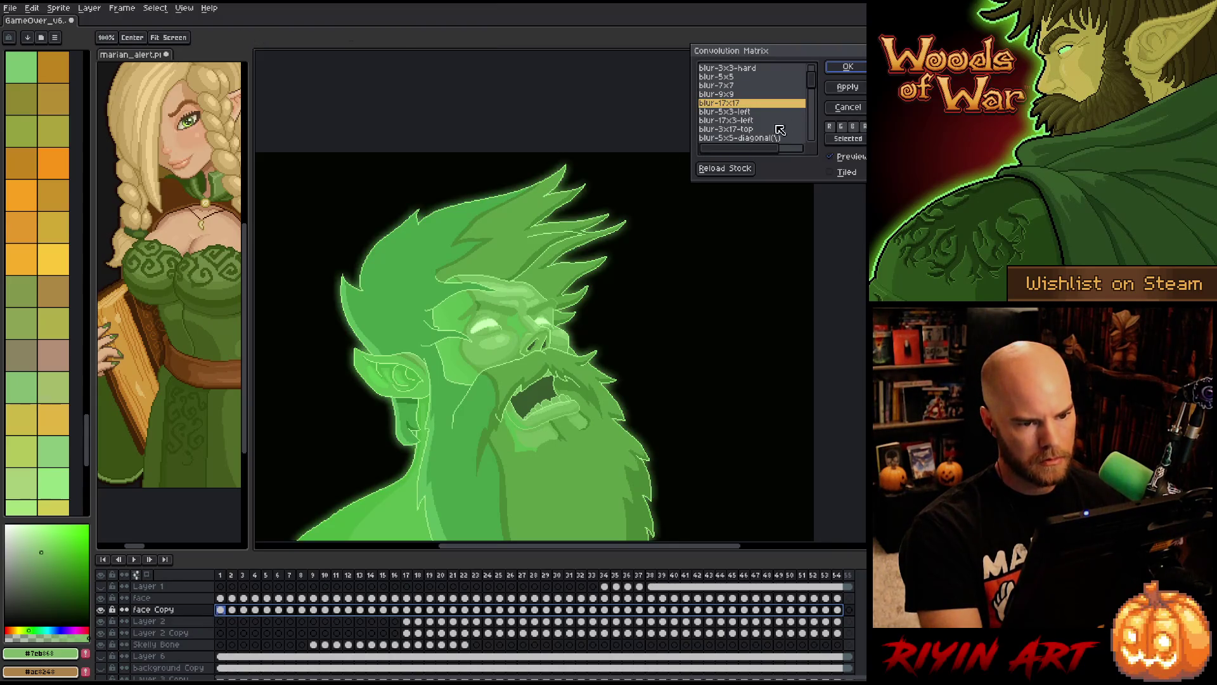
pyautogui.click(848, 67)
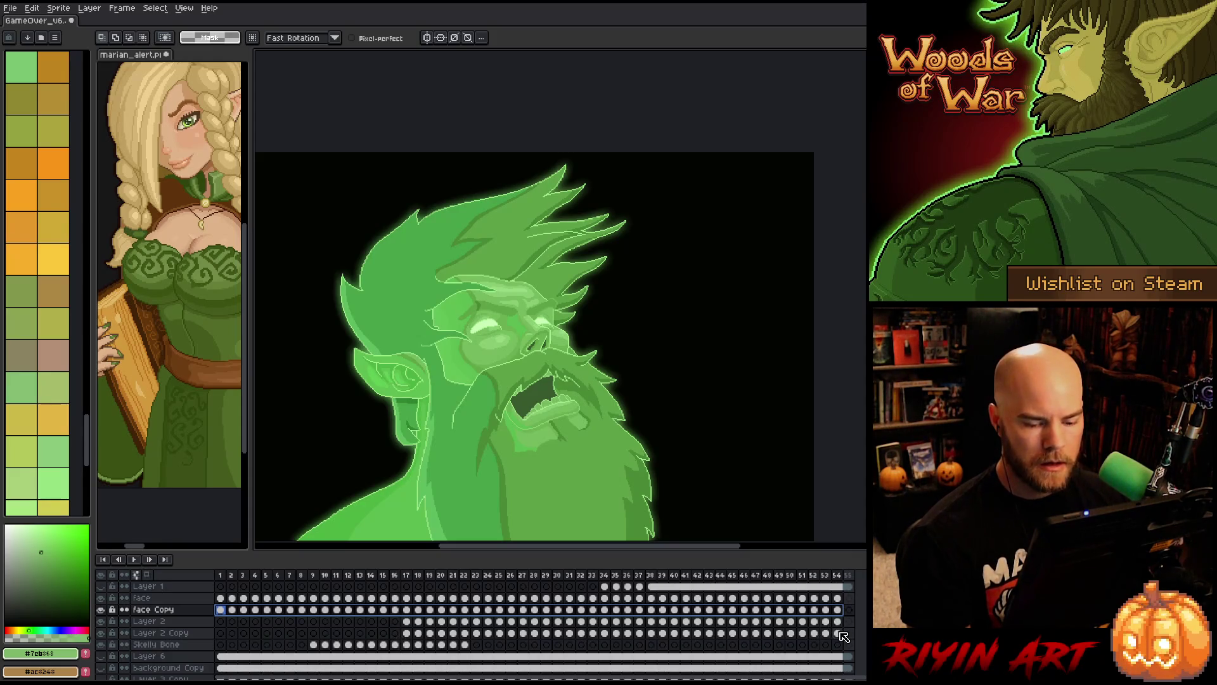
pyautogui.click(409, 634)
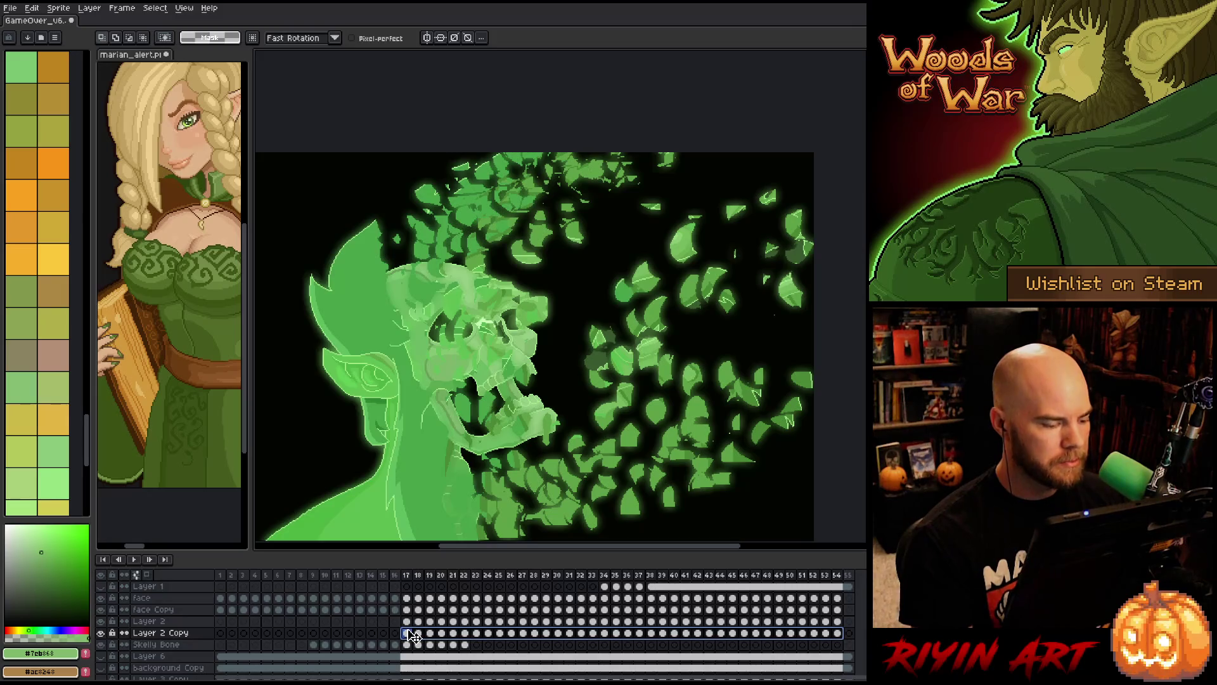
# - Replace Layer 2 Copy frames 17–54 with copies of Layer 2's leaf-burst frames, then play the animation
pyautogui.press('Delete')
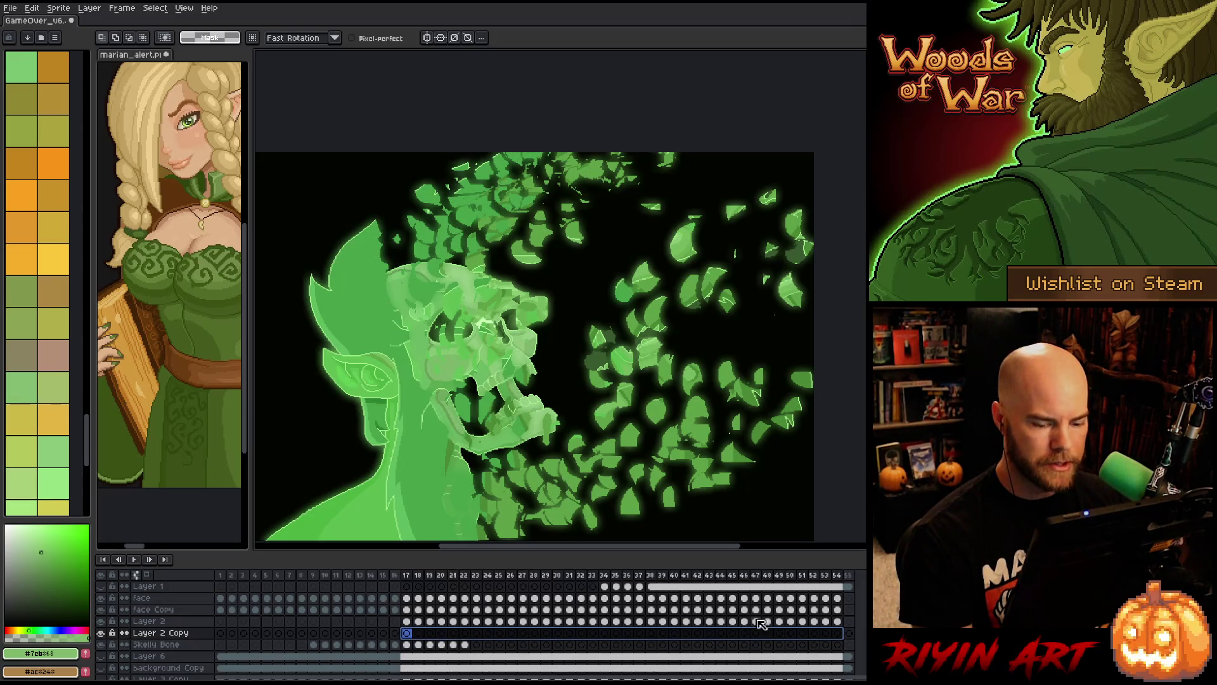
pyautogui.click(839, 621)
pyautogui.click(441, 621)
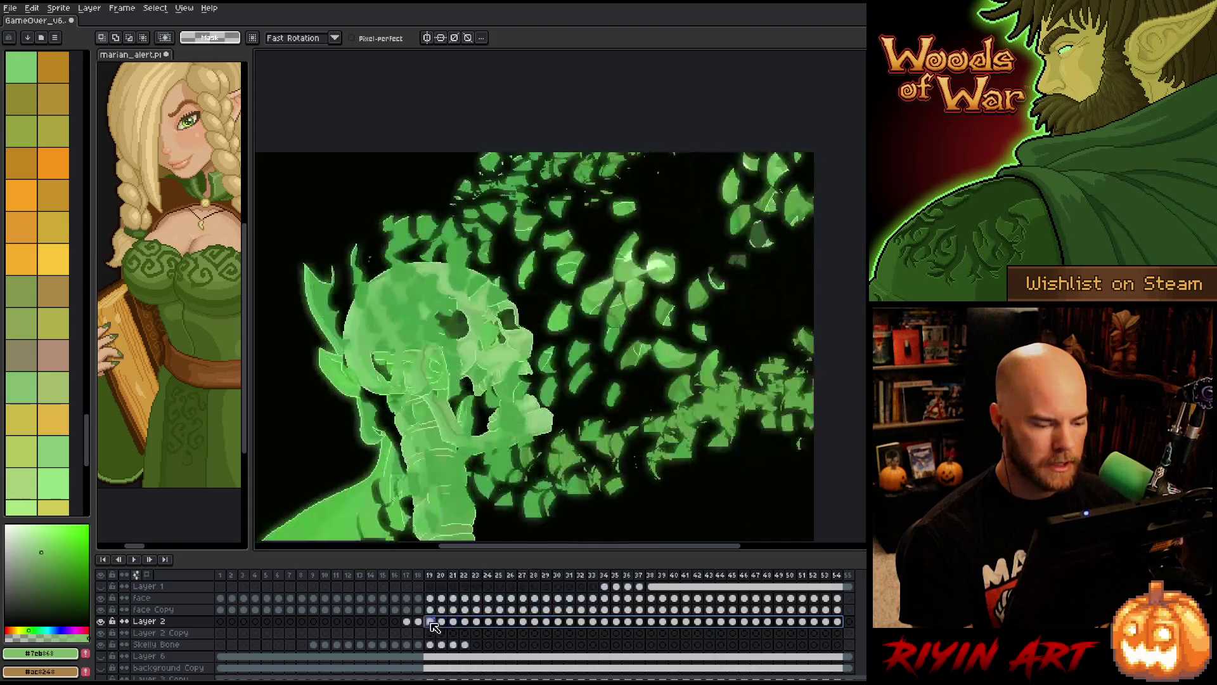
pyautogui.click(406, 622)
pyautogui.hotkey('ctrl', 'c')
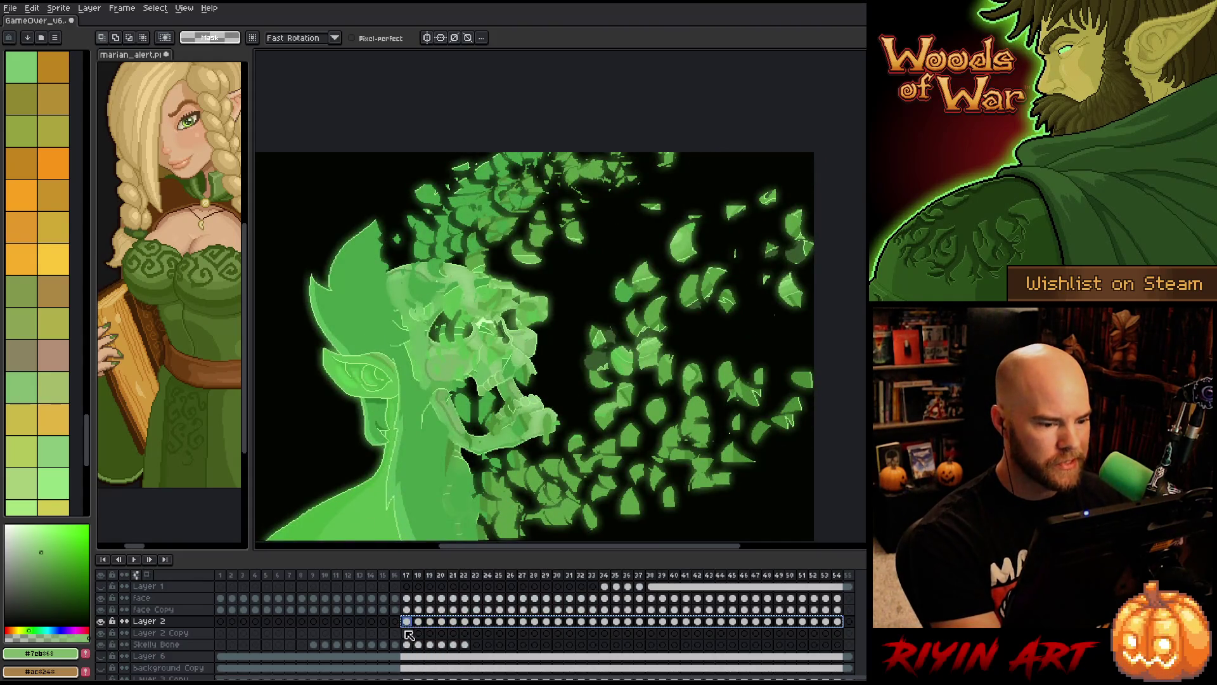
pyautogui.click(407, 633)
pyautogui.hotkey('ctrl', 'v')
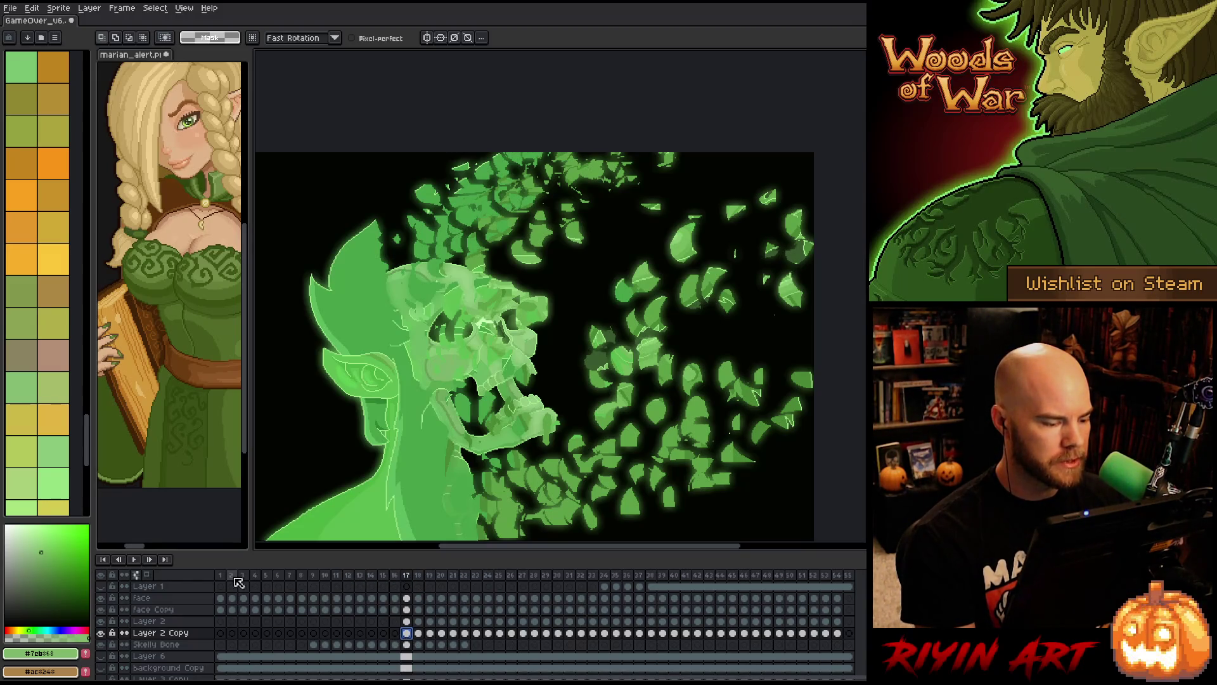
pyautogui.press('Return')
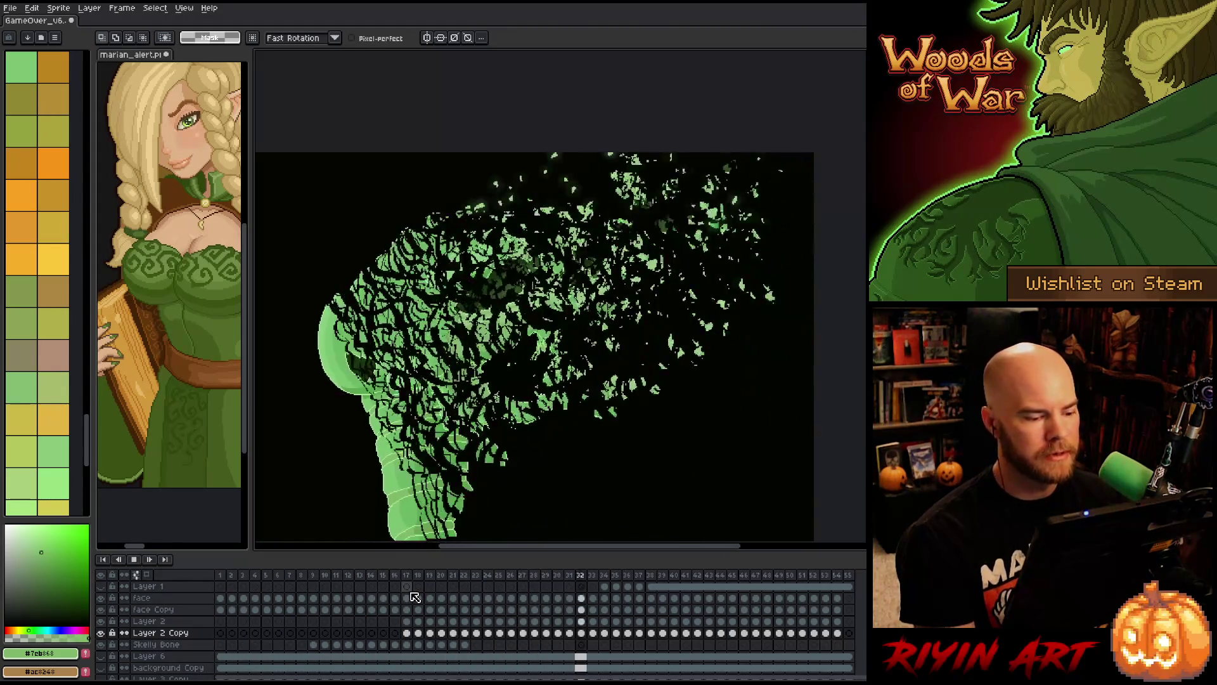
# - Stop playback, inspect frames 24 and 30 with Layer 2 Copy toggled, and return to frame 17
pyautogui.scroll(-2, 485, 400)
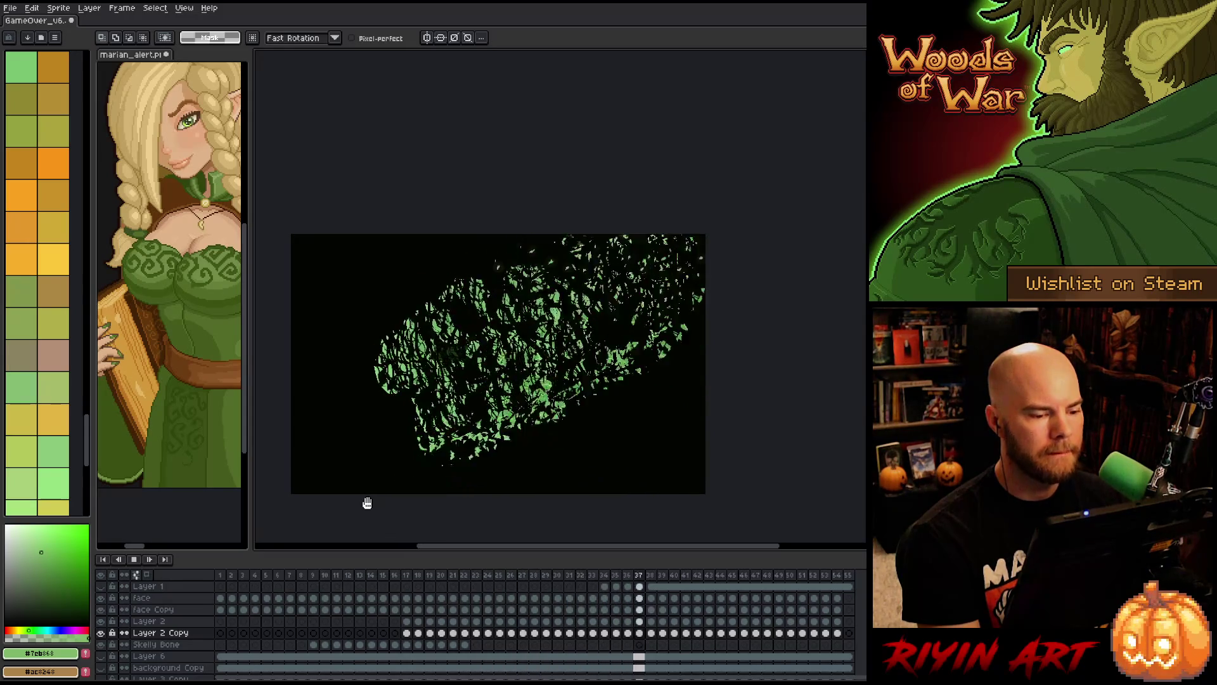
pyautogui.press('Return')
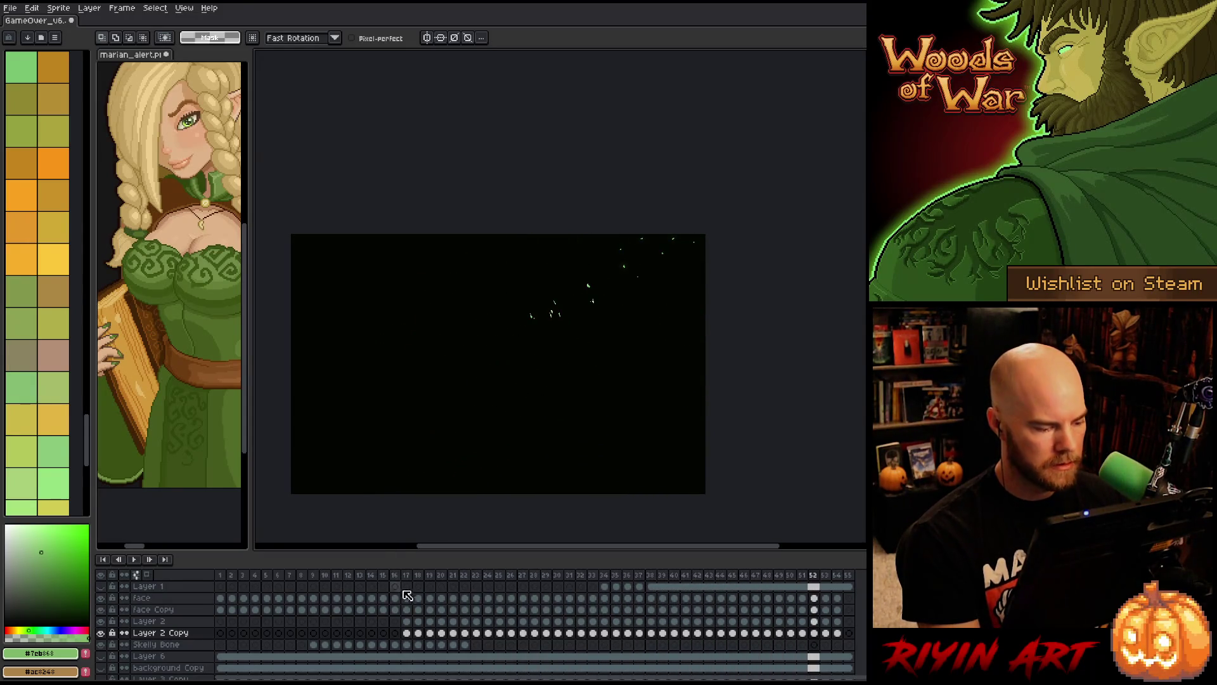
pyautogui.click(492, 577)
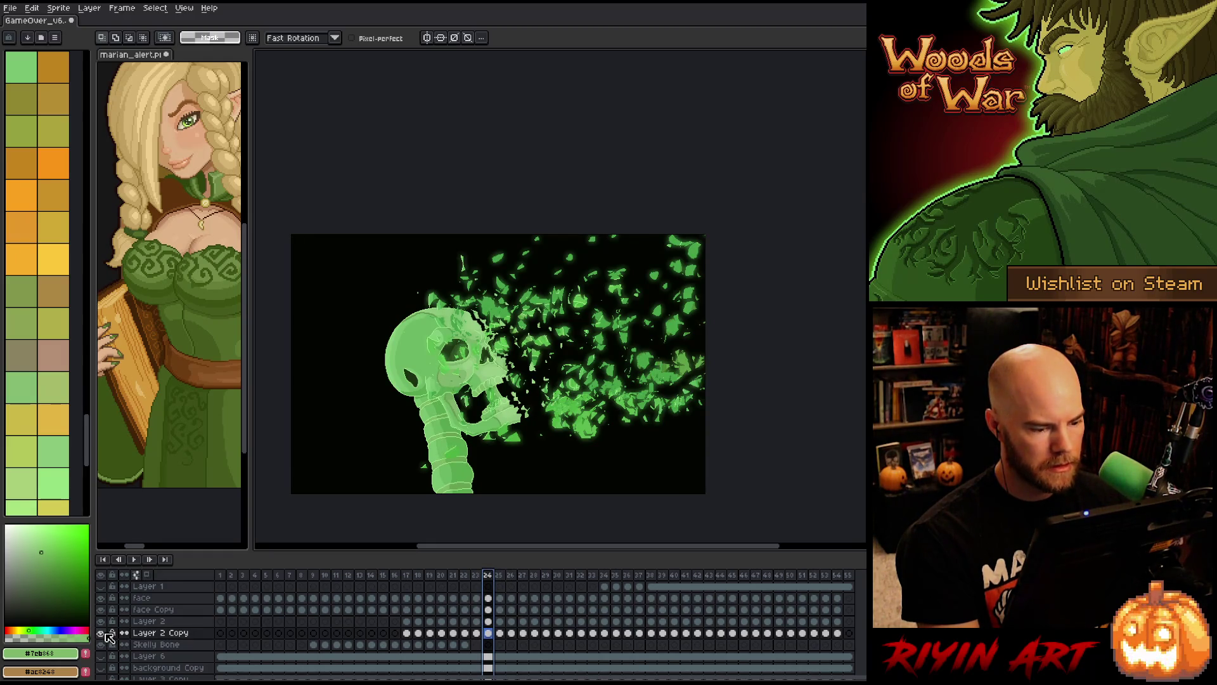
pyautogui.press('Return')
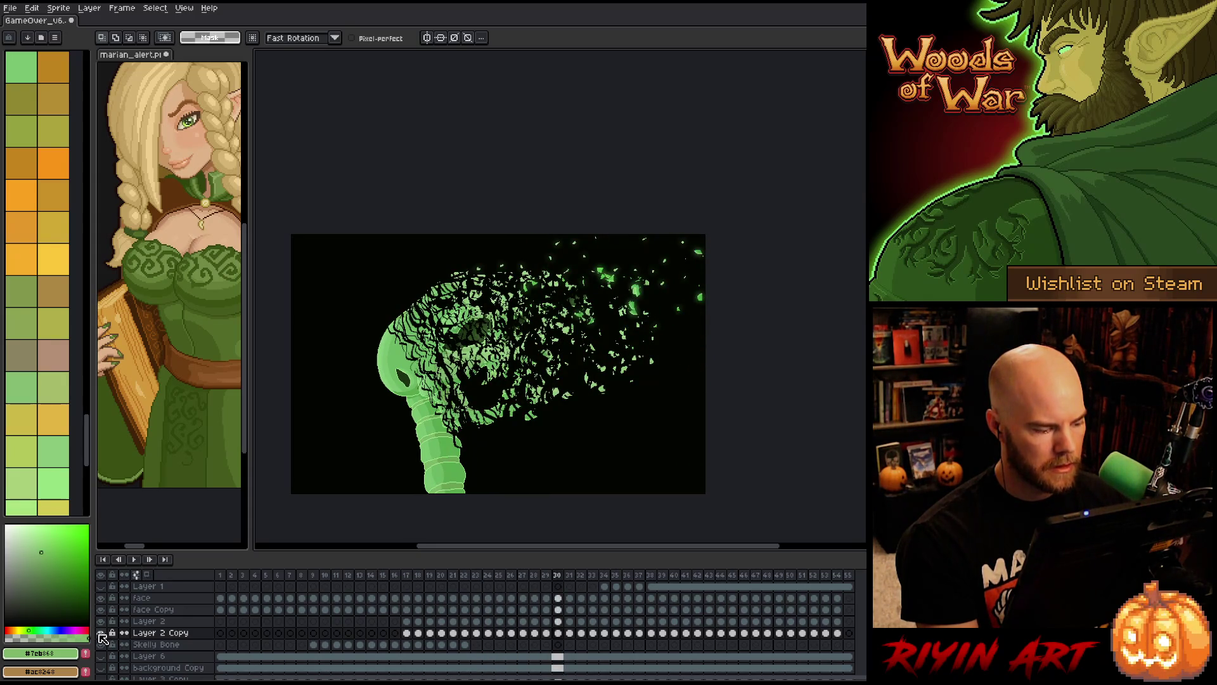
pyautogui.click(101, 633)
pyautogui.click(100, 633)
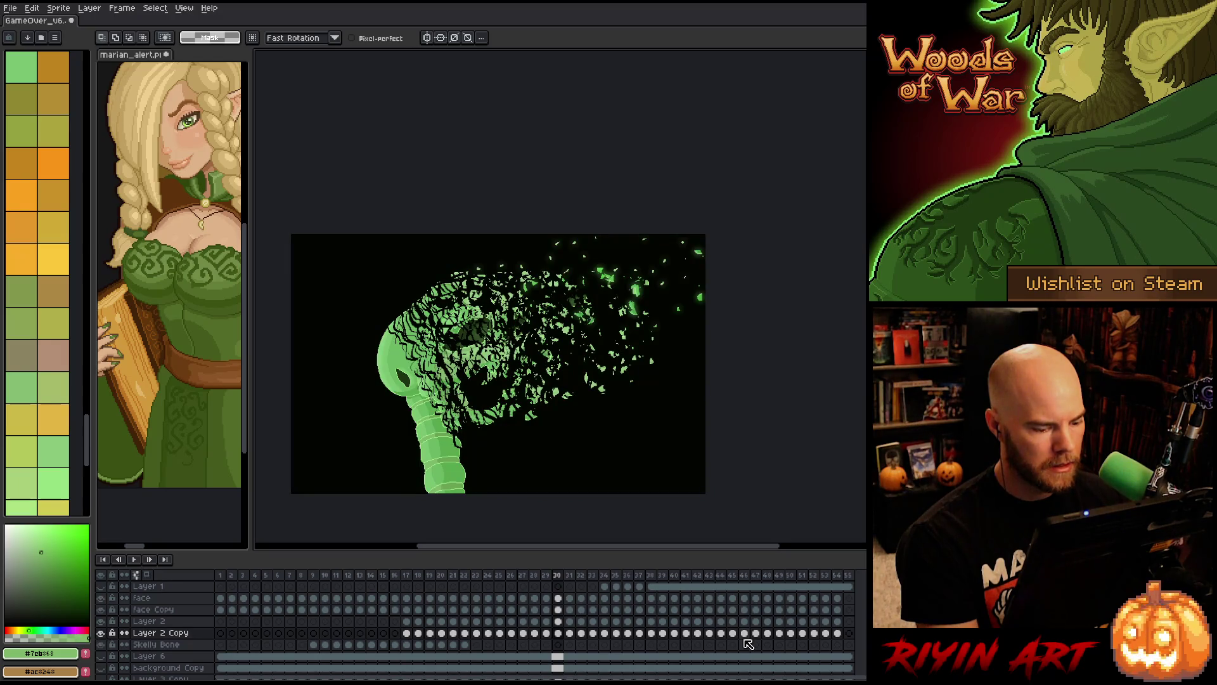
pyautogui.moveTo(839, 632); pyautogui.dragTo(414, 633)
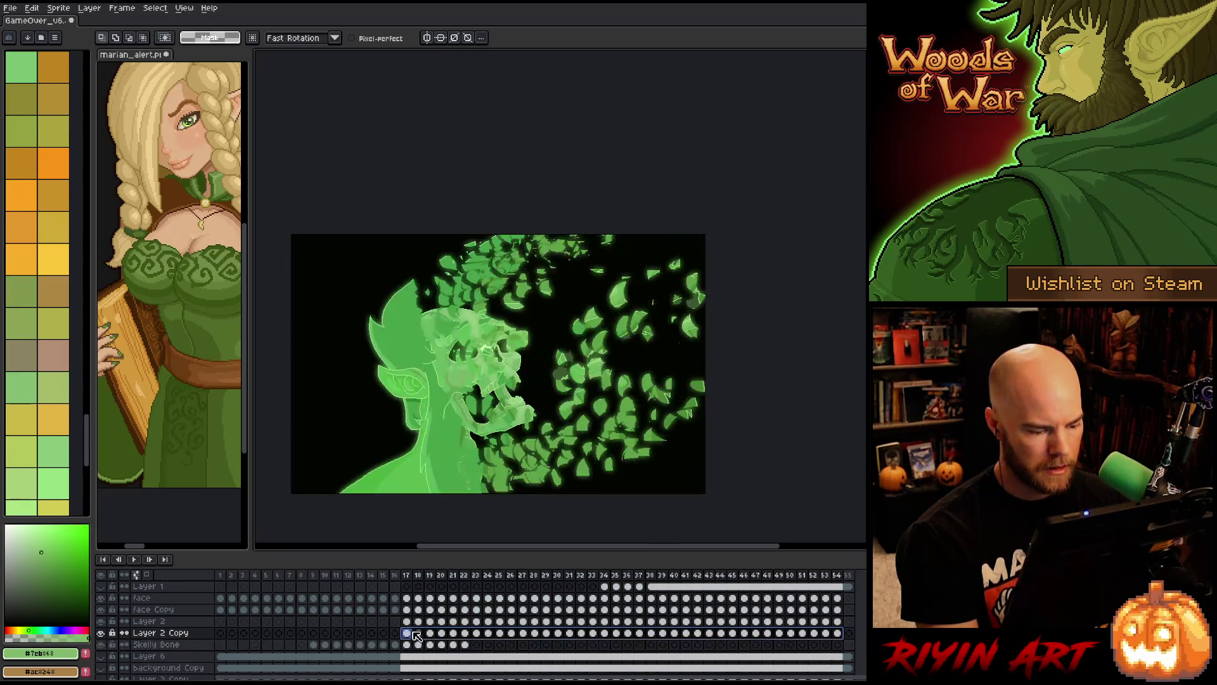
# - Apply the Convolution Matrix filter to the Layer 2 Copy particles and compare with it hidden
pyautogui.press('F9')
pyautogui.press('Return')
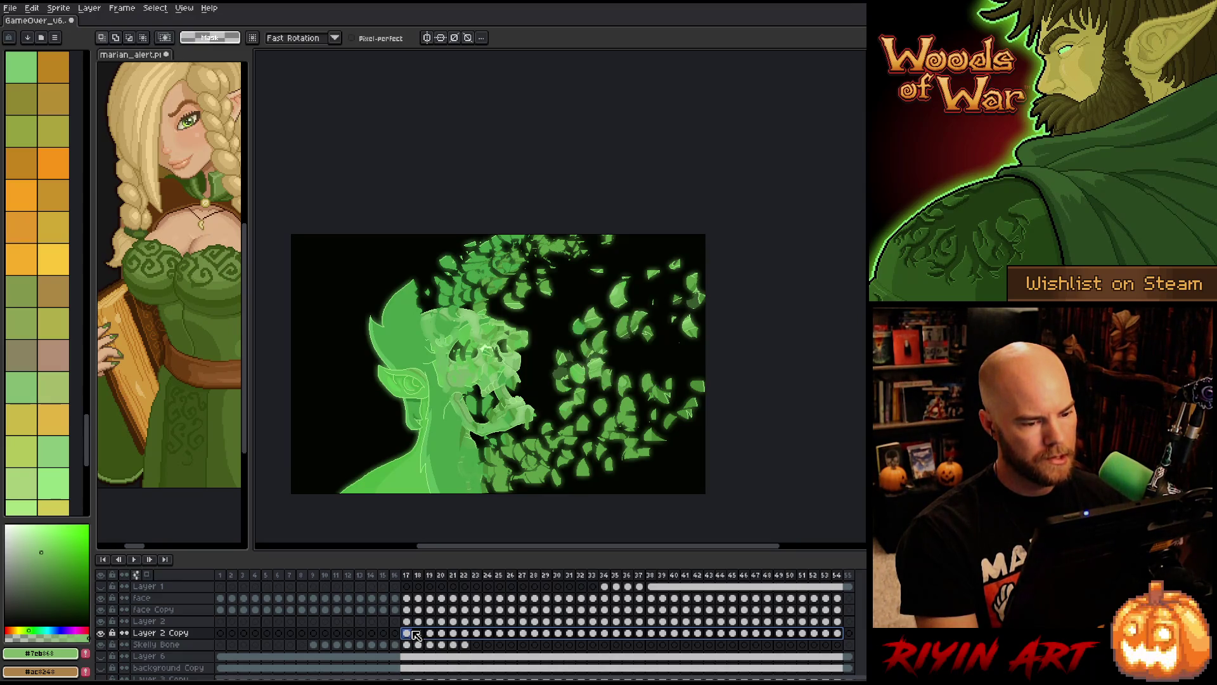
pyautogui.click(101, 633)
pyautogui.click(101, 632)
pyautogui.press('Return')
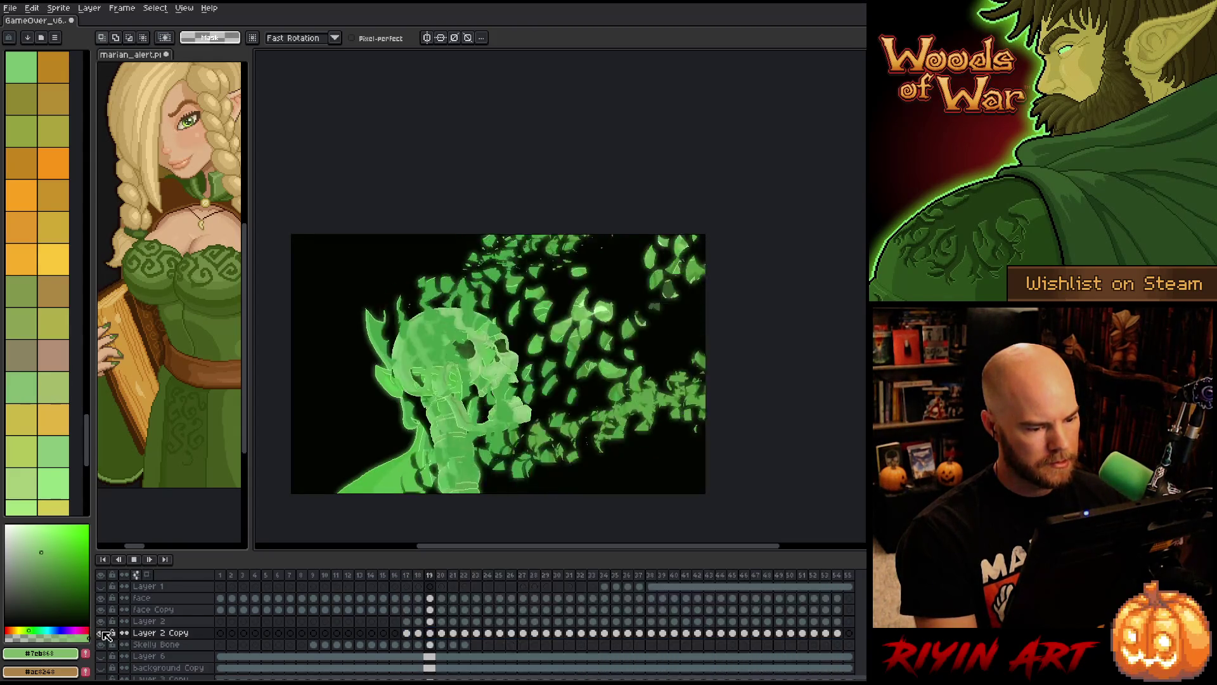
pyautogui.press('Return')
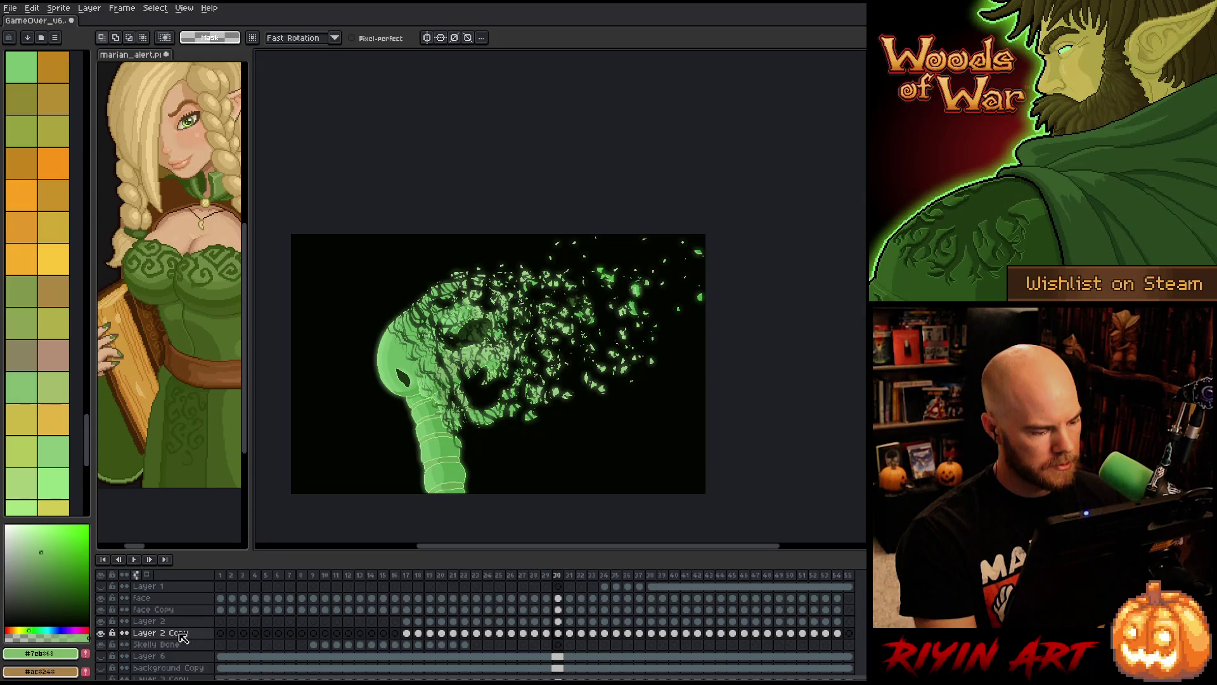
# - Compare with Layer 2 hidden, then play the whole dissolve animation through
pyautogui.click(102, 622)
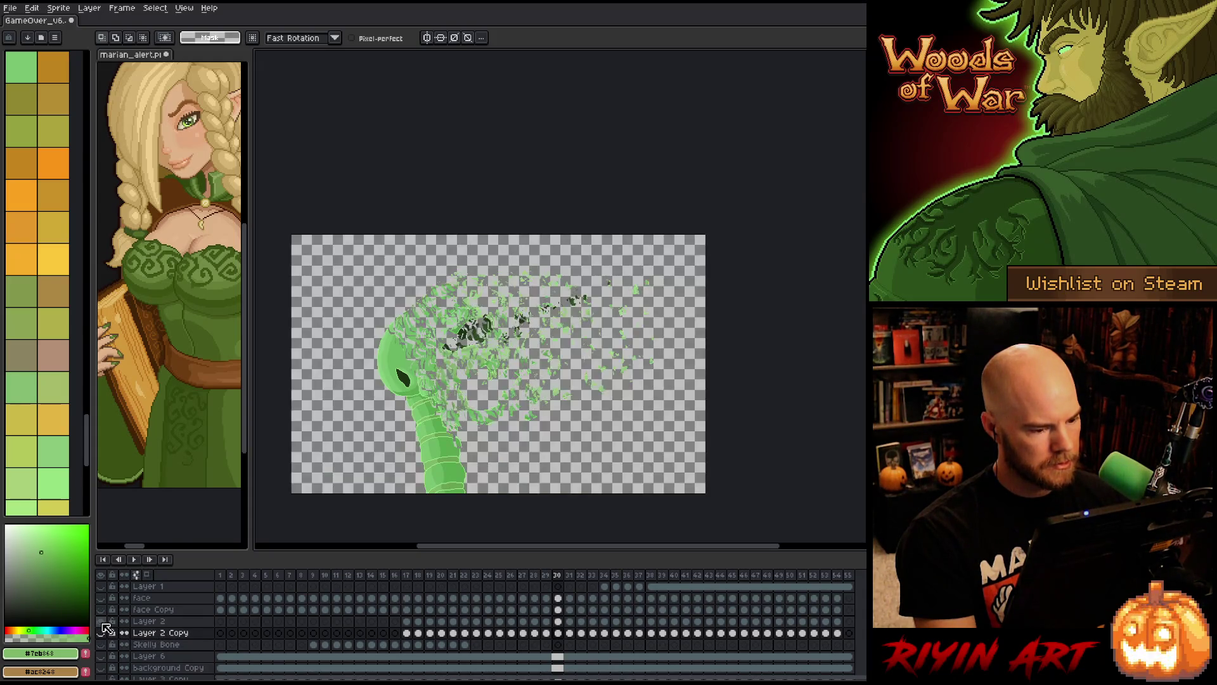
pyautogui.click(101, 622)
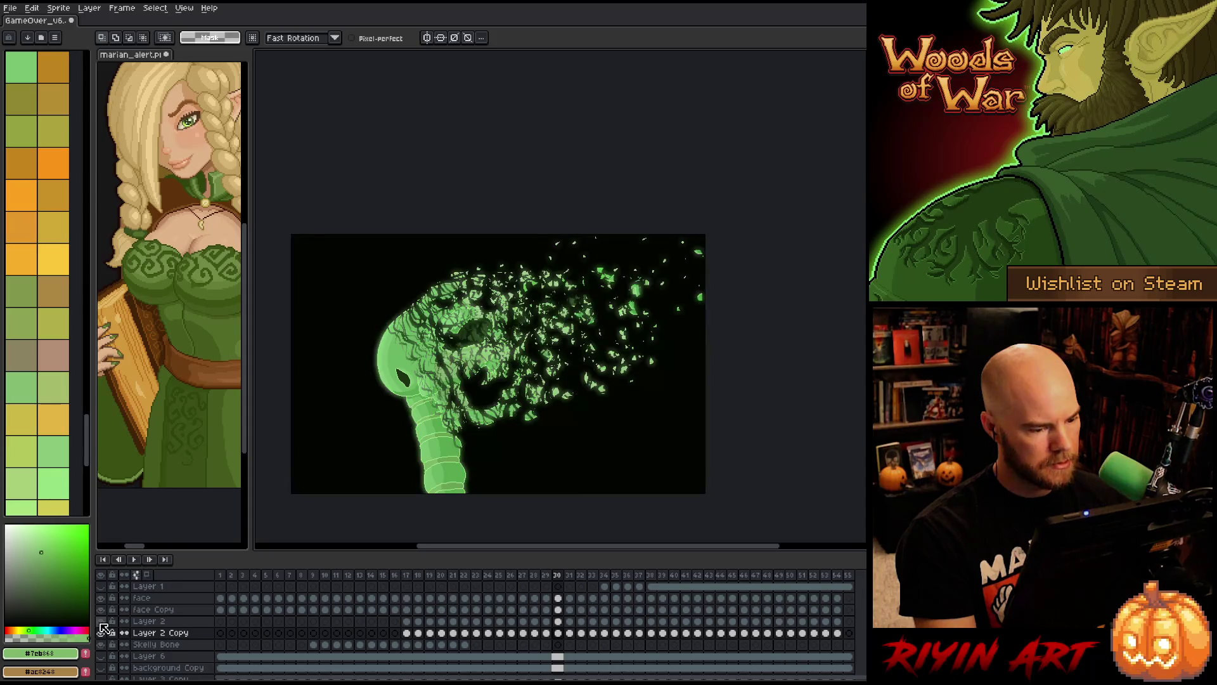
pyautogui.press('Return')
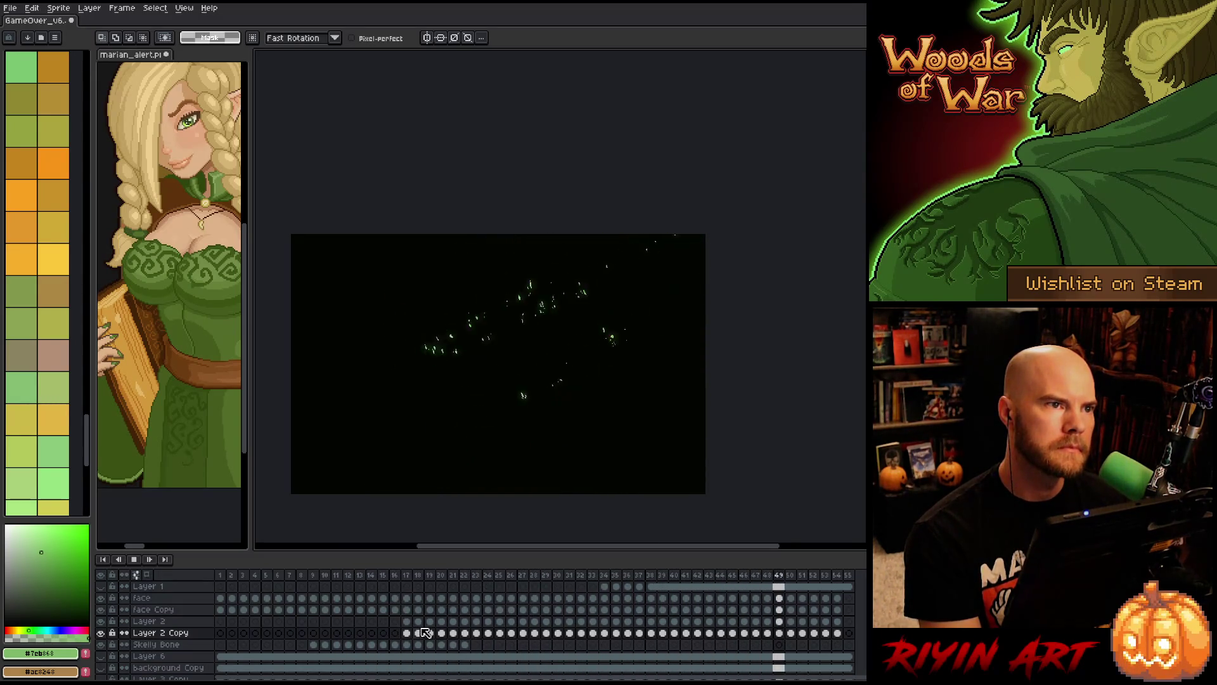
pyautogui.press('Return')
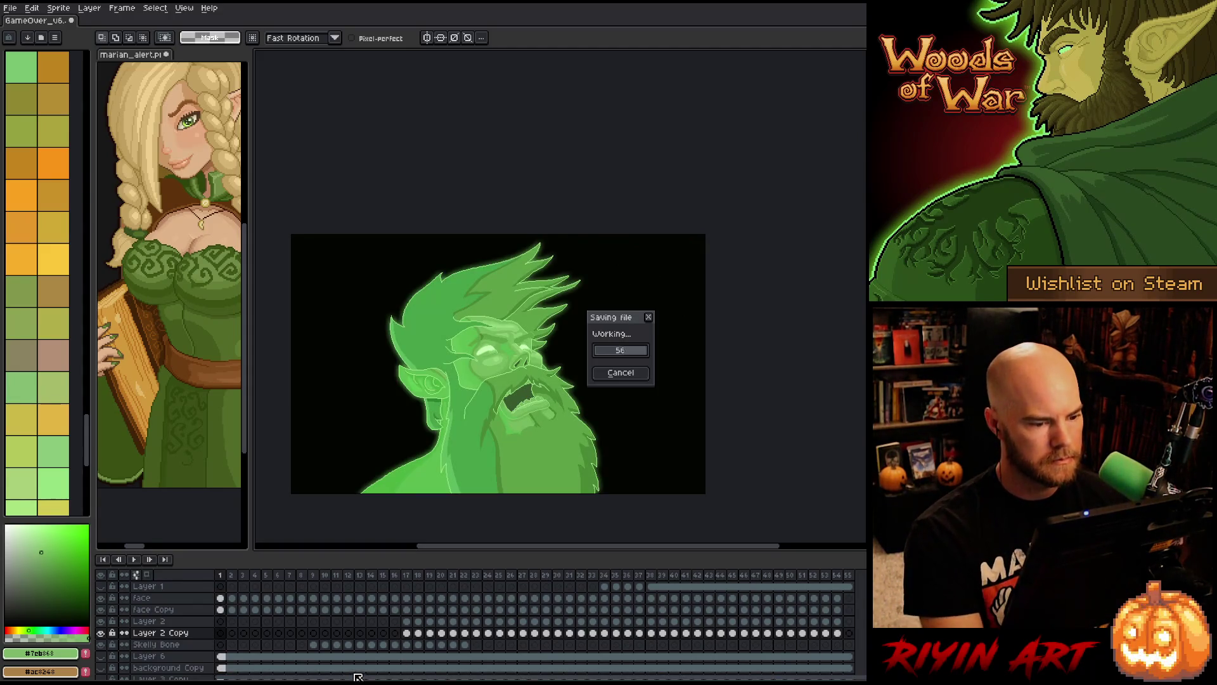
# - Show the Layer 6 green glow behind the elf and play the animation
pyautogui.scroll(-3, 266, 631)
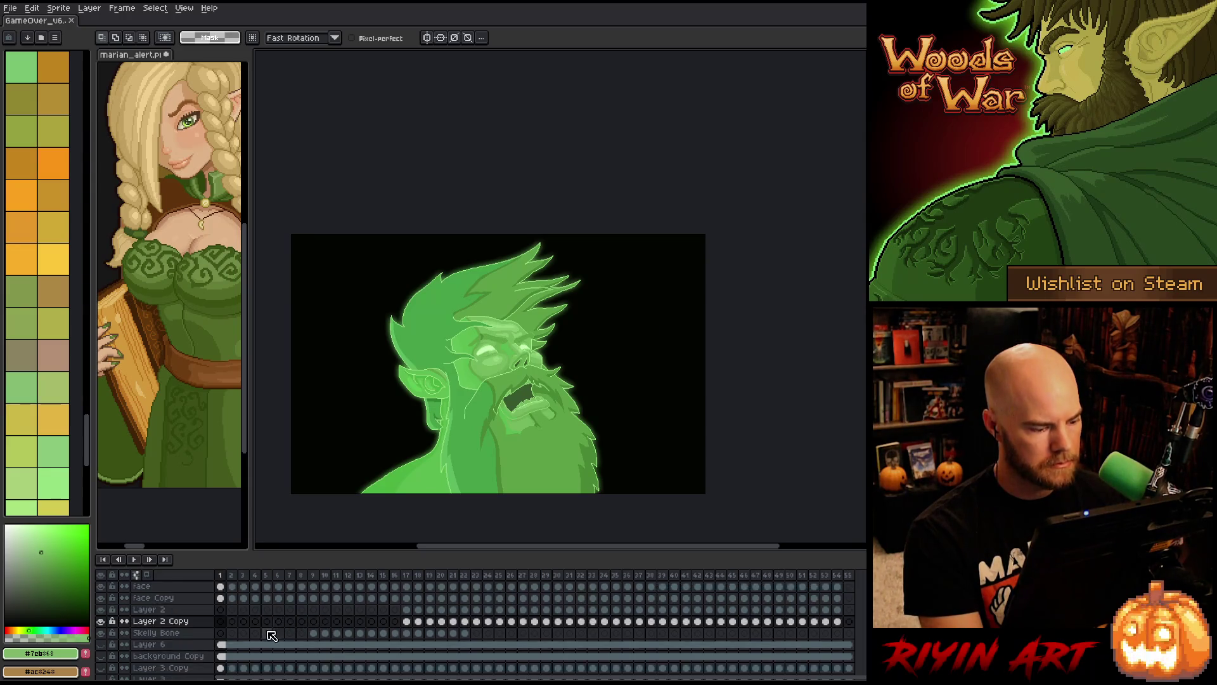
pyautogui.scroll(1, 175, 649)
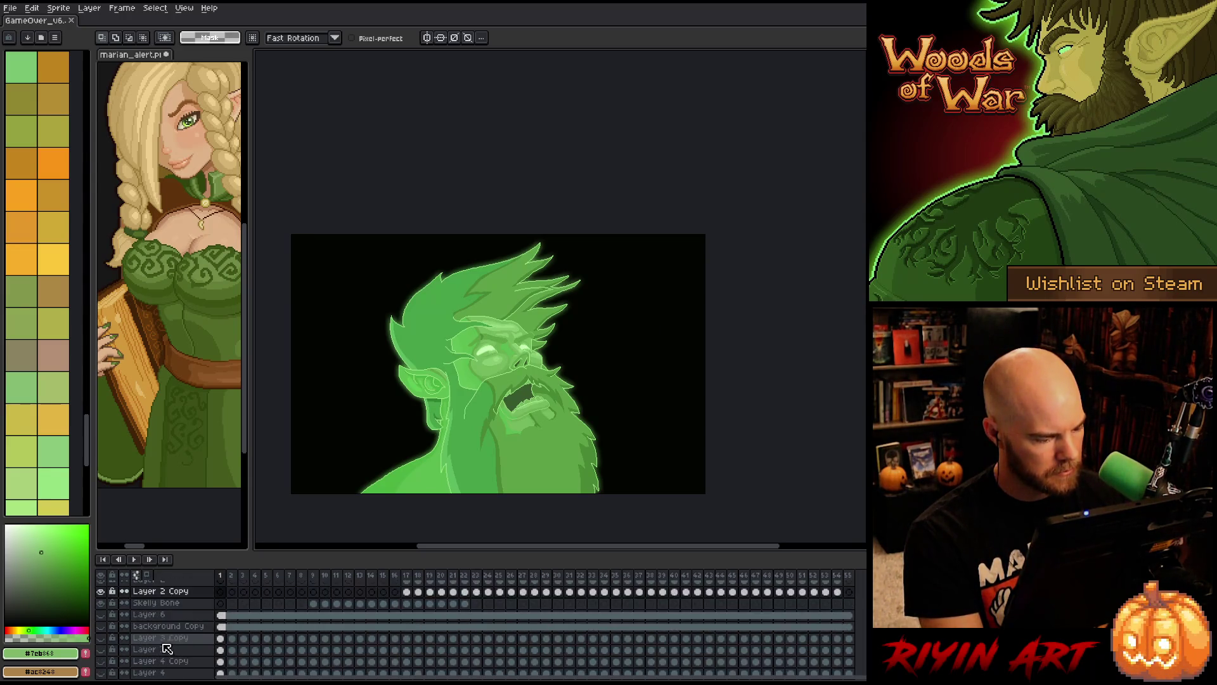
pyautogui.click(101, 614)
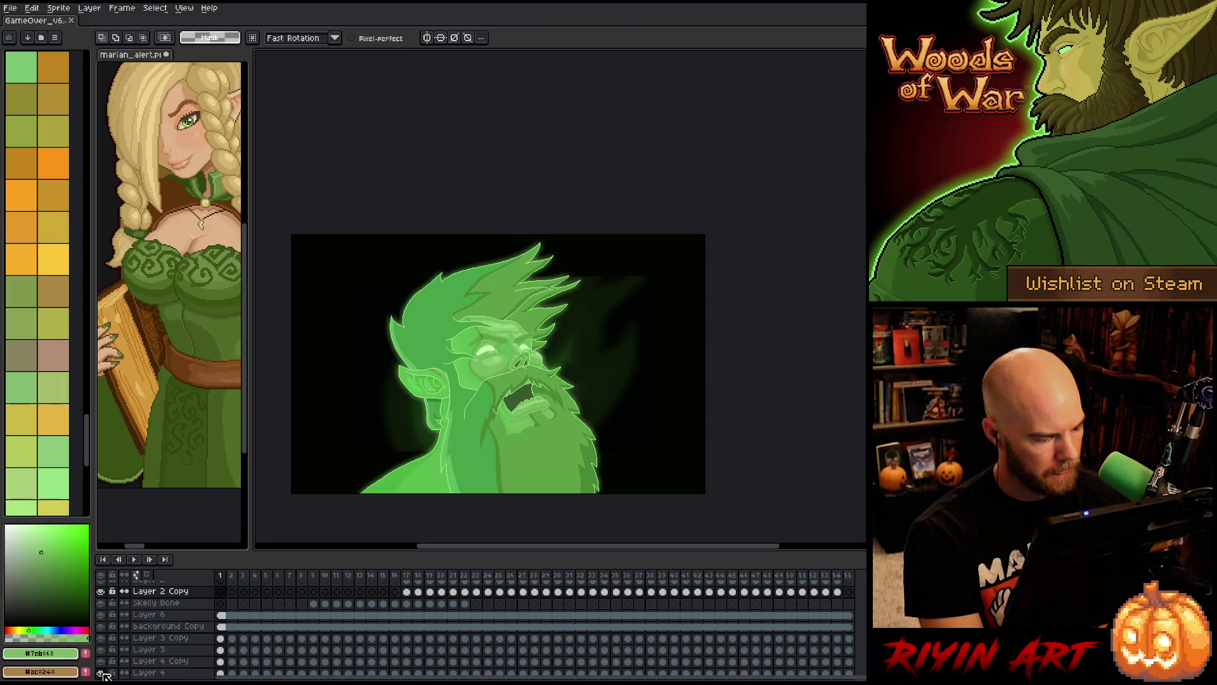
pyautogui.scroll(-2, 105, 663)
pyautogui.scroll(2, 190, 637)
pyautogui.press('Return')
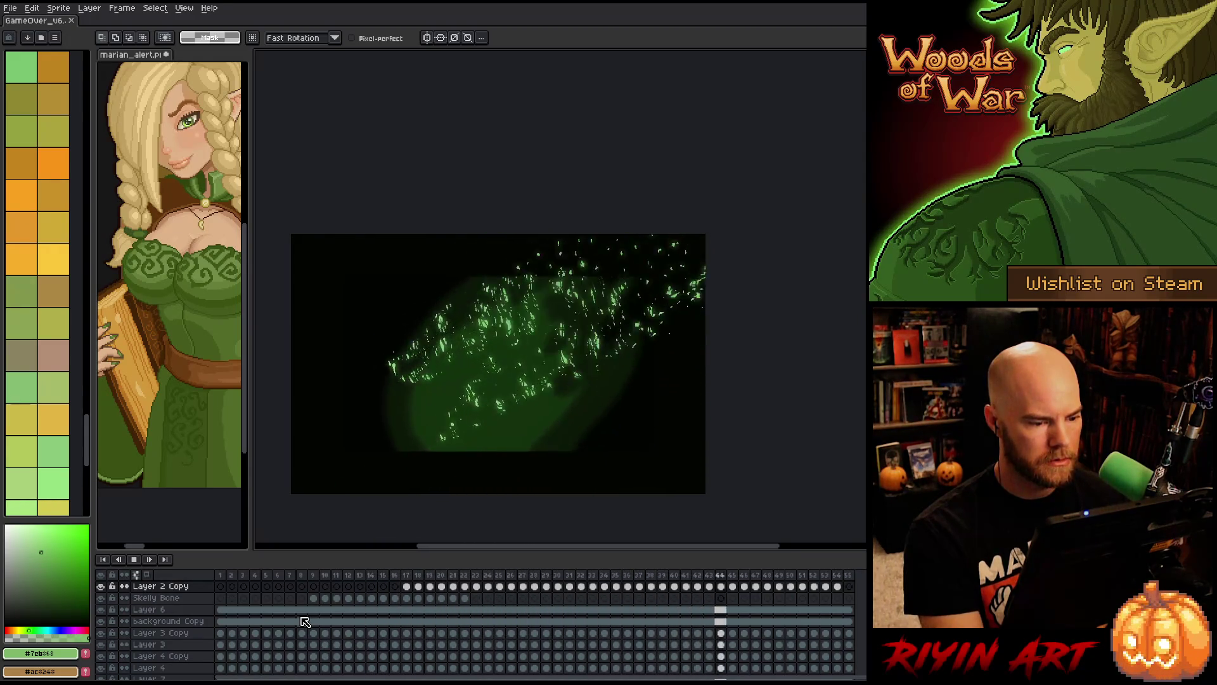
pyautogui.press('Return')
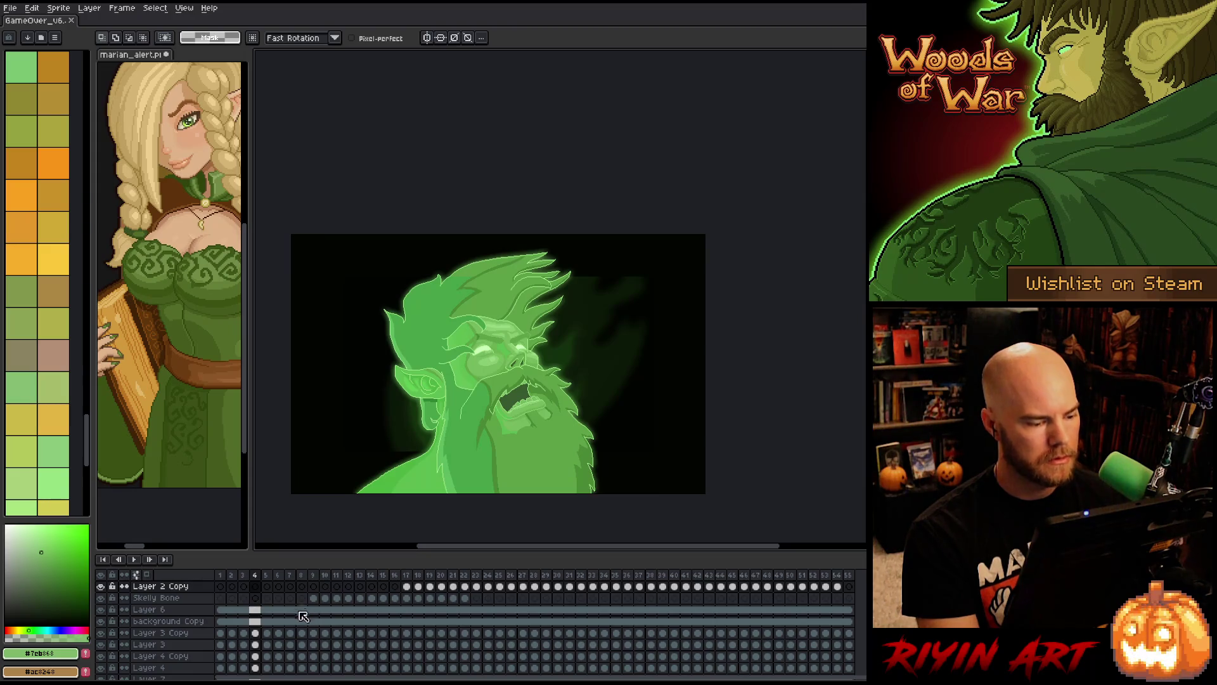
# - Jump to frame 37 and reveal the Game Over title layer over the shards
pyautogui.scroll(-2, 284, 600)
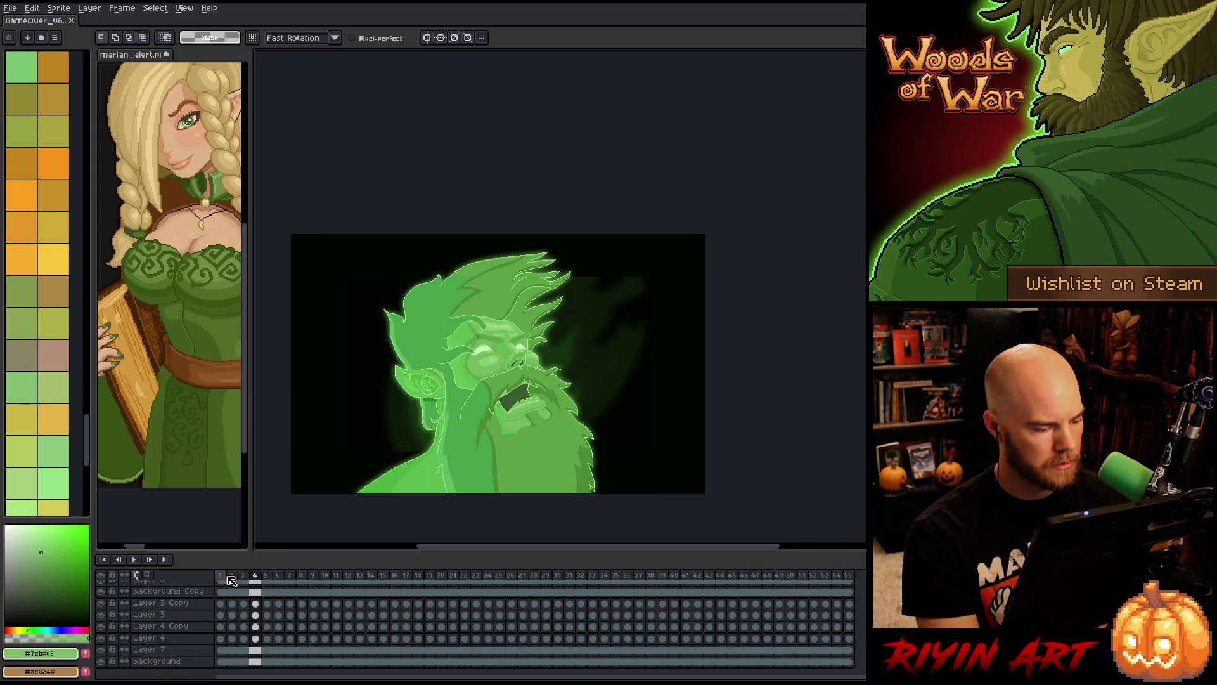
pyautogui.click(225, 579)
pyautogui.scroll(-2, 225, 643)
pyautogui.click(220, 639)
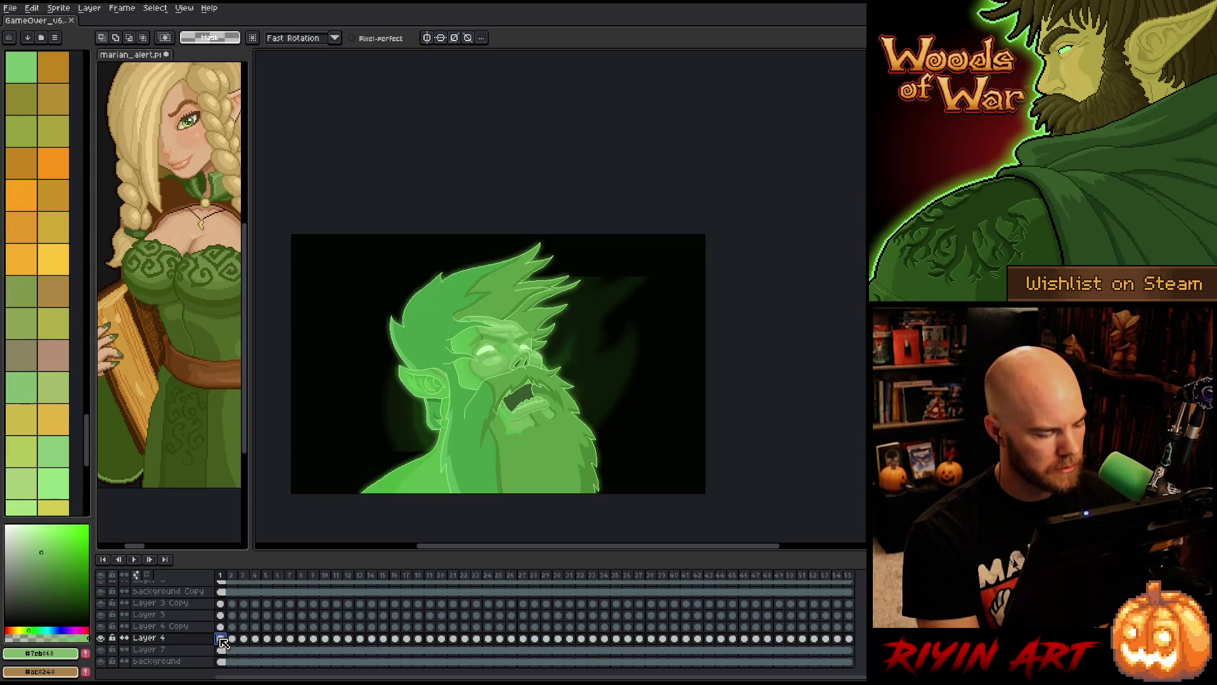
pyautogui.click(127, 604)
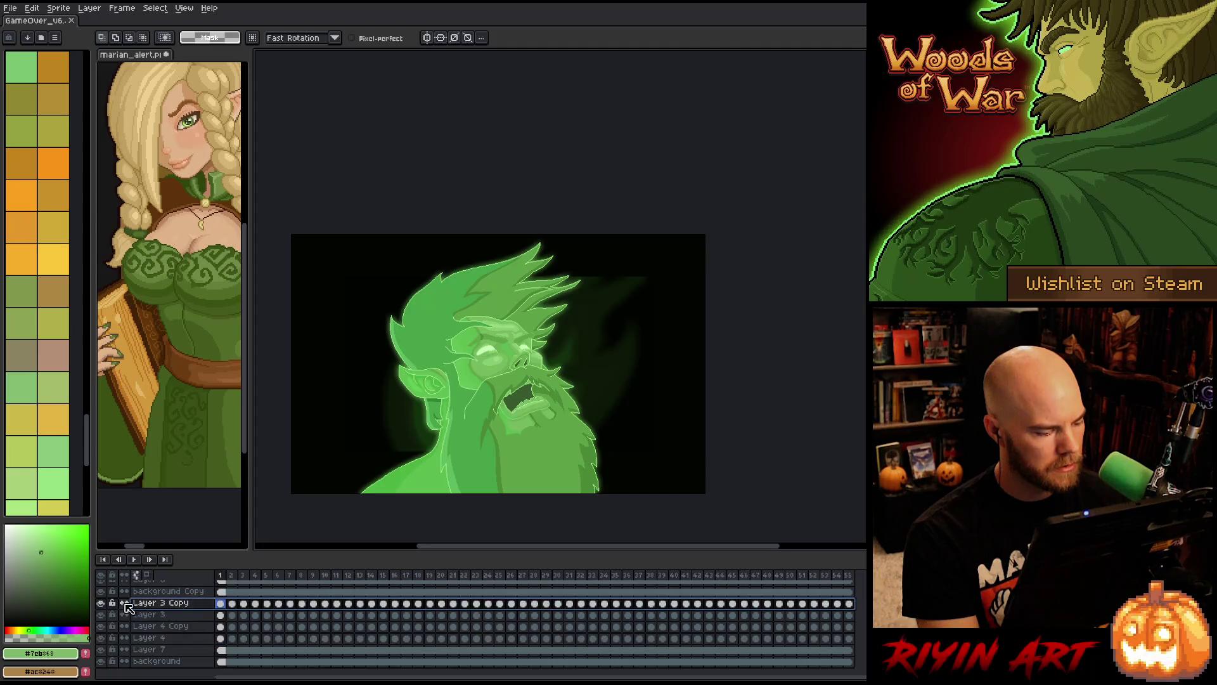
pyautogui.scroll(5, 127, 618)
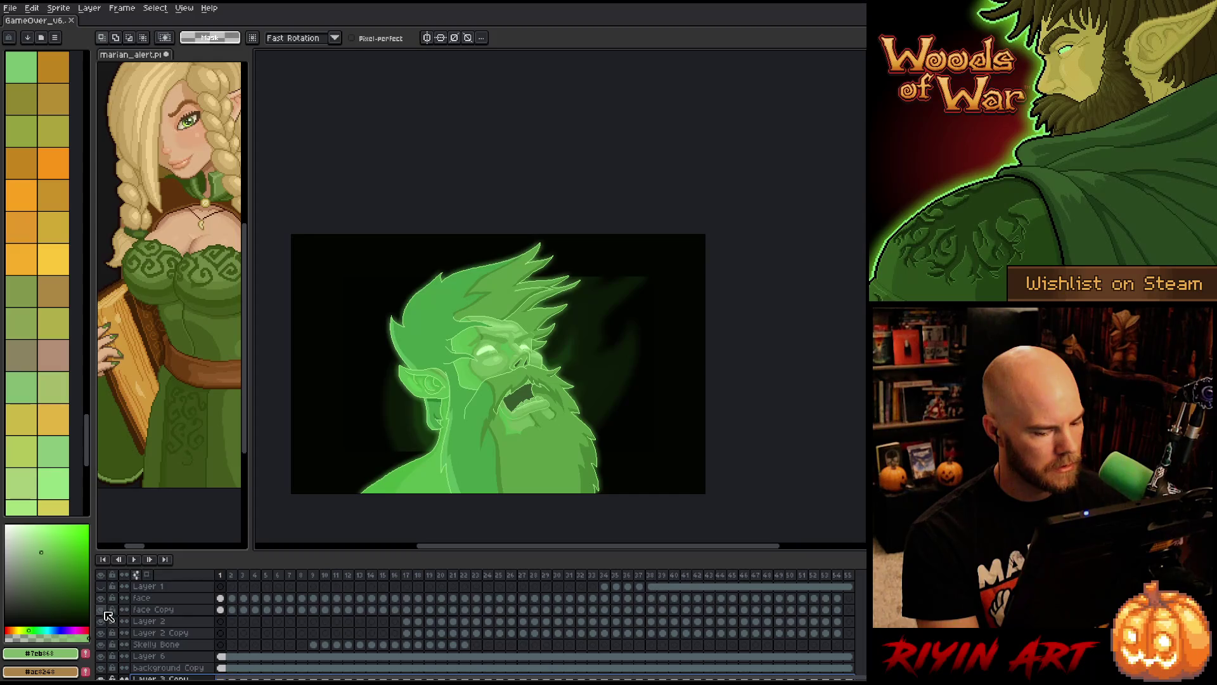
pyautogui.click(640, 574)
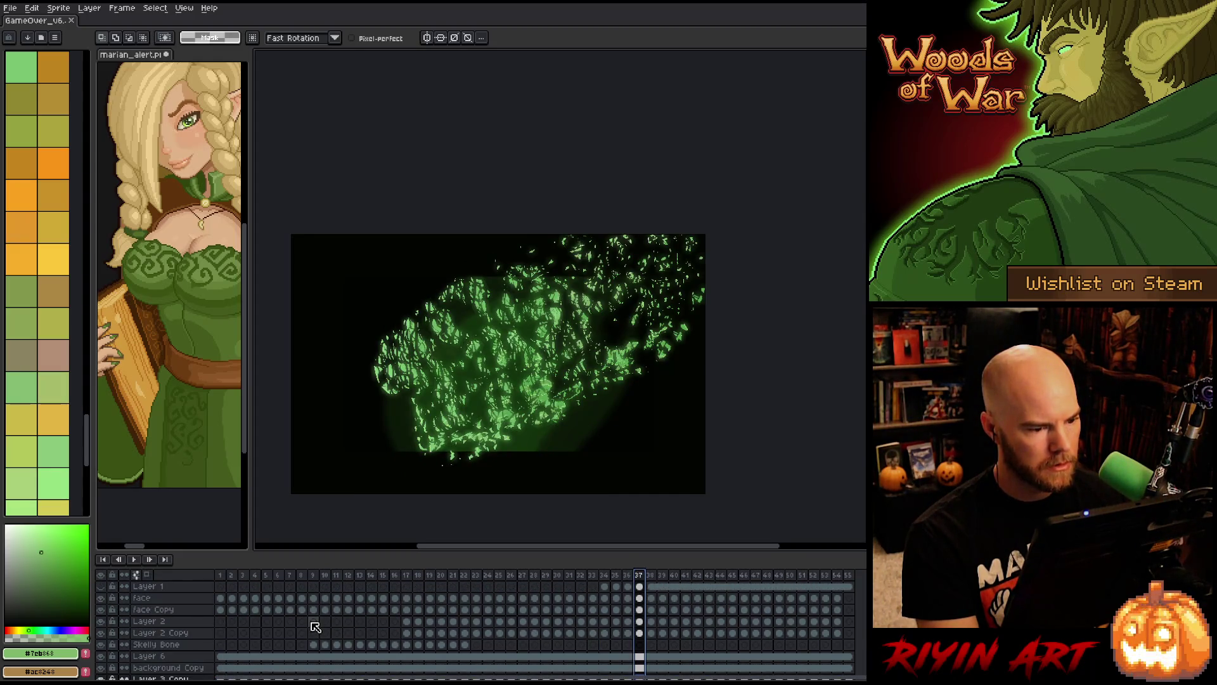
pyautogui.click(101, 586)
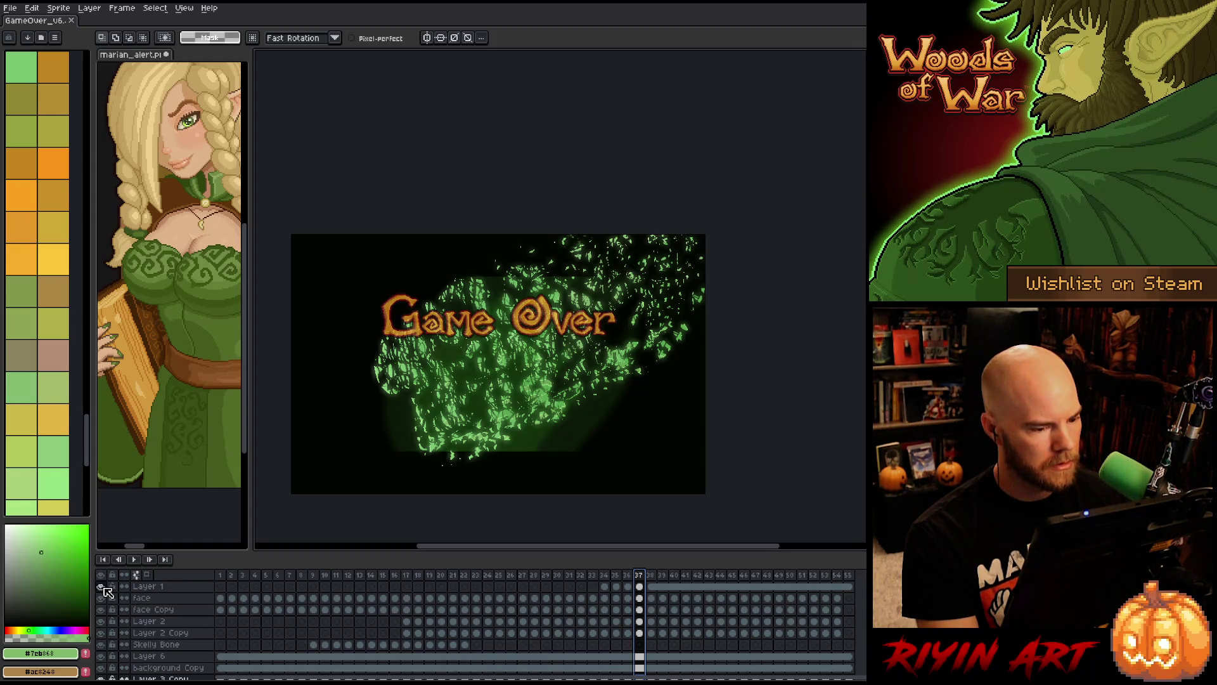
# - Hide the Game Over title again and delete Layer 1
pyautogui.click(100, 586)
pyautogui.rightClick(149, 586)
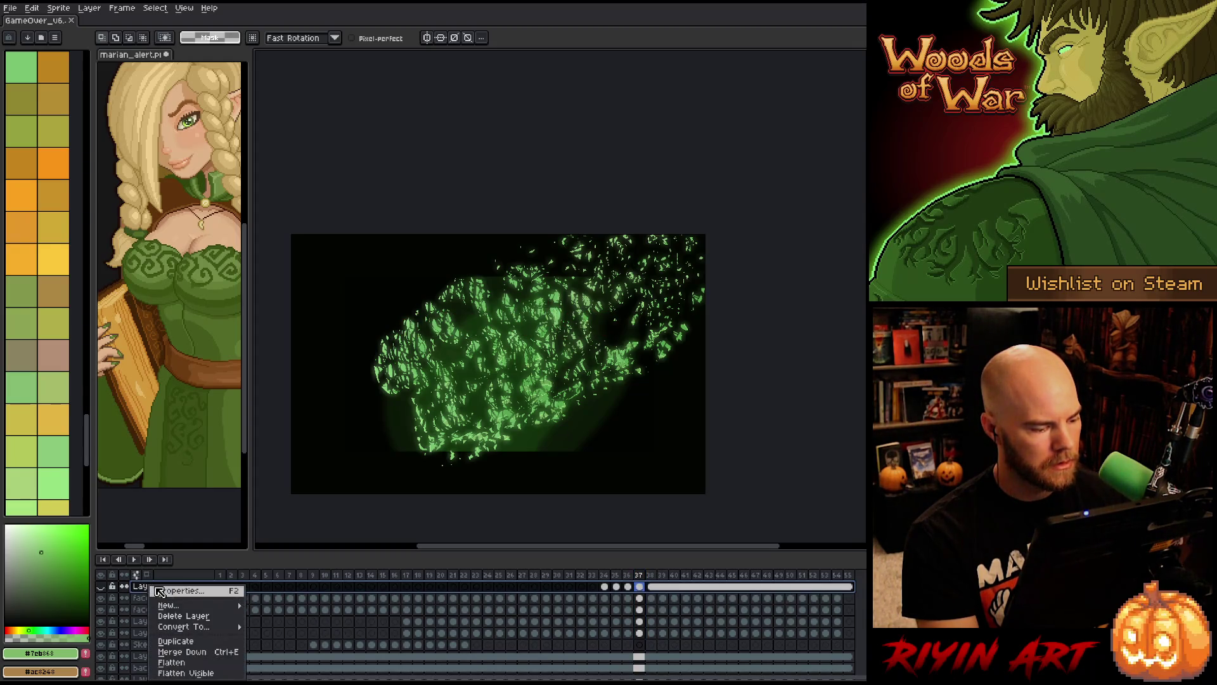
pyautogui.click(180, 620)
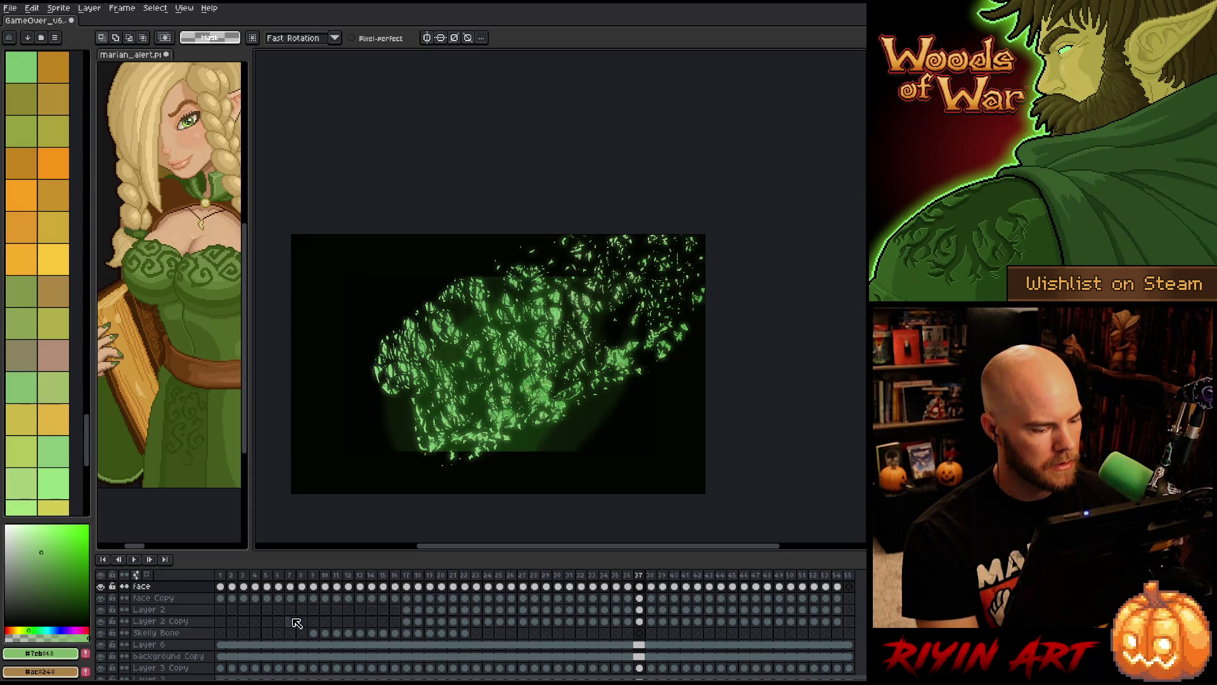
# - At frame 14, hide the Skelly Bone skull and the bright green face art
pyautogui.click(371, 583)
pyautogui.click(101, 633)
pyautogui.click(100, 633)
pyautogui.click(103, 633)
pyautogui.click(102, 633)
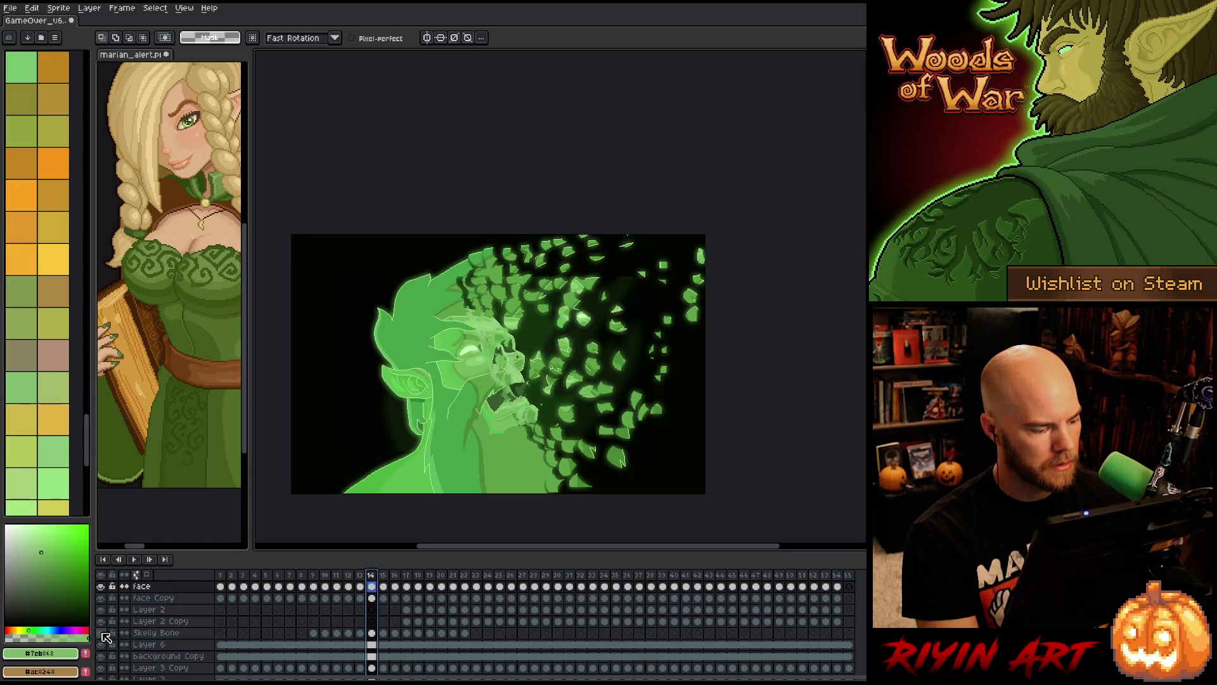
pyautogui.click(102, 601)
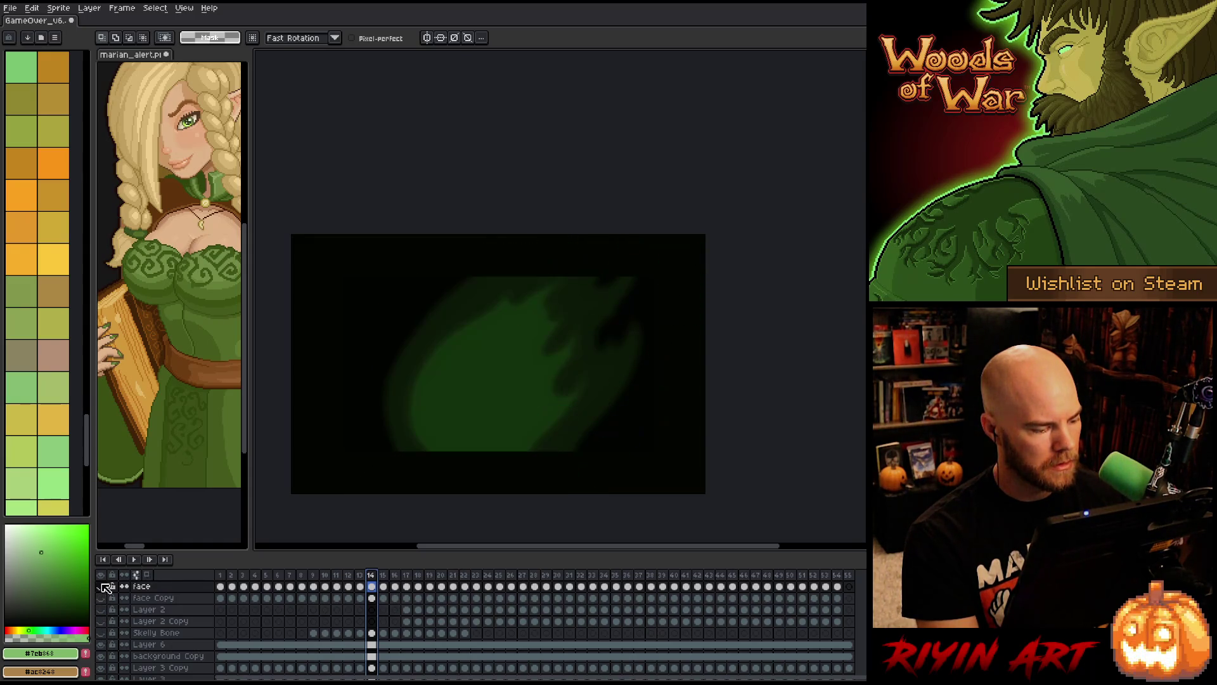
# - Compare the glow with background Copy toggled, check its properties, and leave it hidden
pyautogui.scroll(-1, 244, 628)
pyautogui.scroll(-1, 248, 631)
pyautogui.click(153, 609)
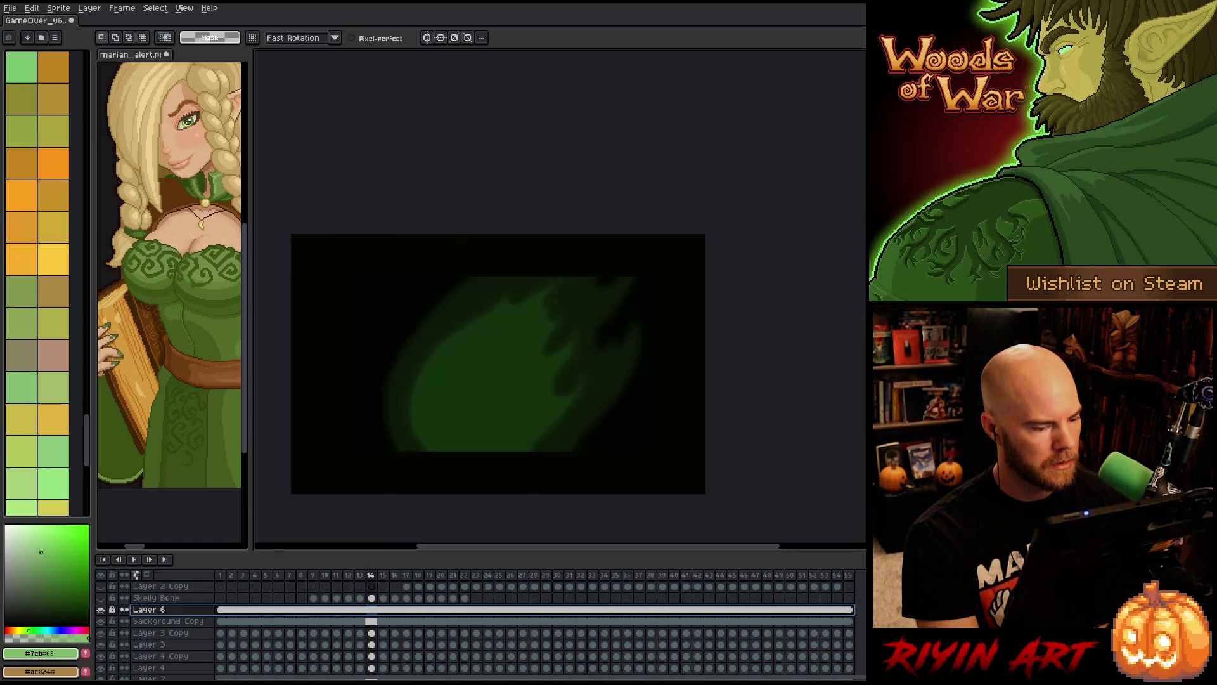
pyautogui.click(146, 623)
pyautogui.click(100, 621)
pyautogui.click(100, 621)
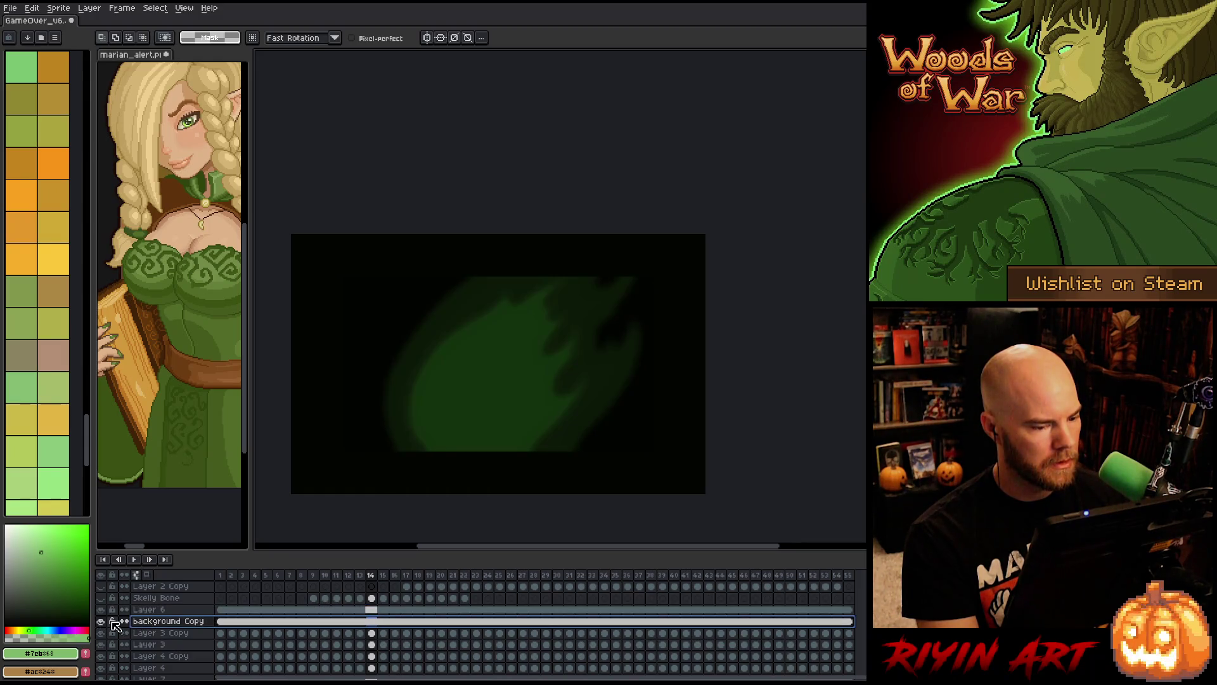
pyautogui.doubleClick(168, 622)
pyautogui.scroll(-1, 184, 625)
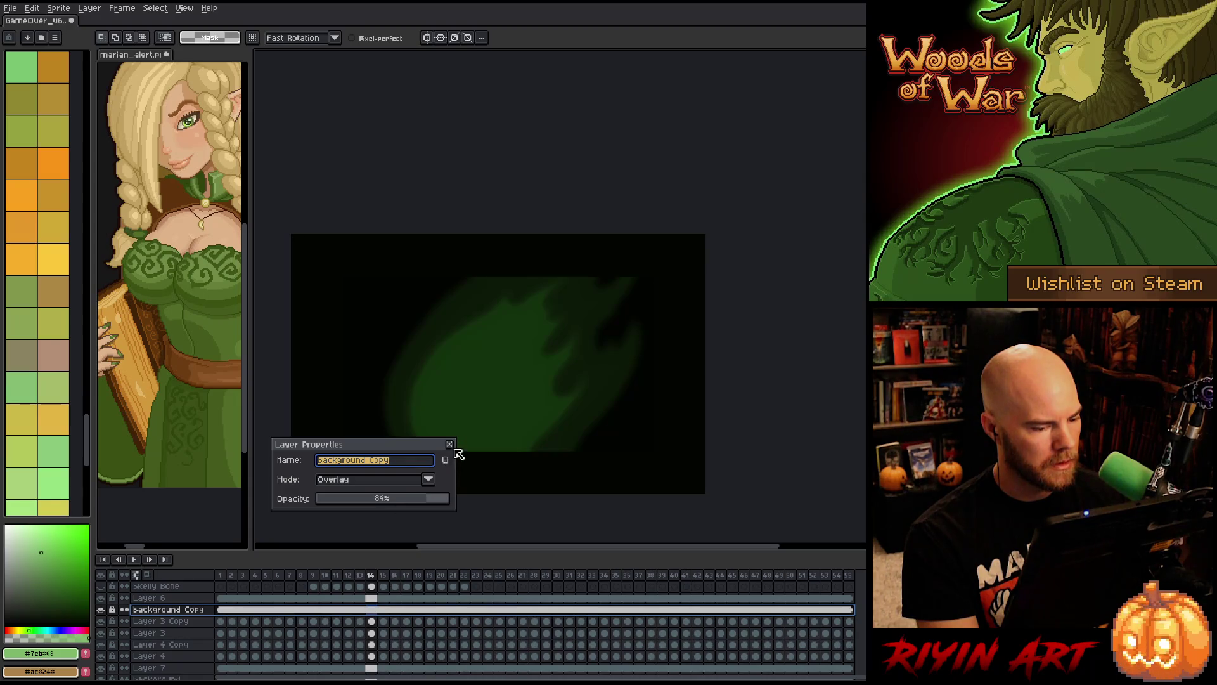
pyautogui.click(450, 444)
pyautogui.click(101, 609)
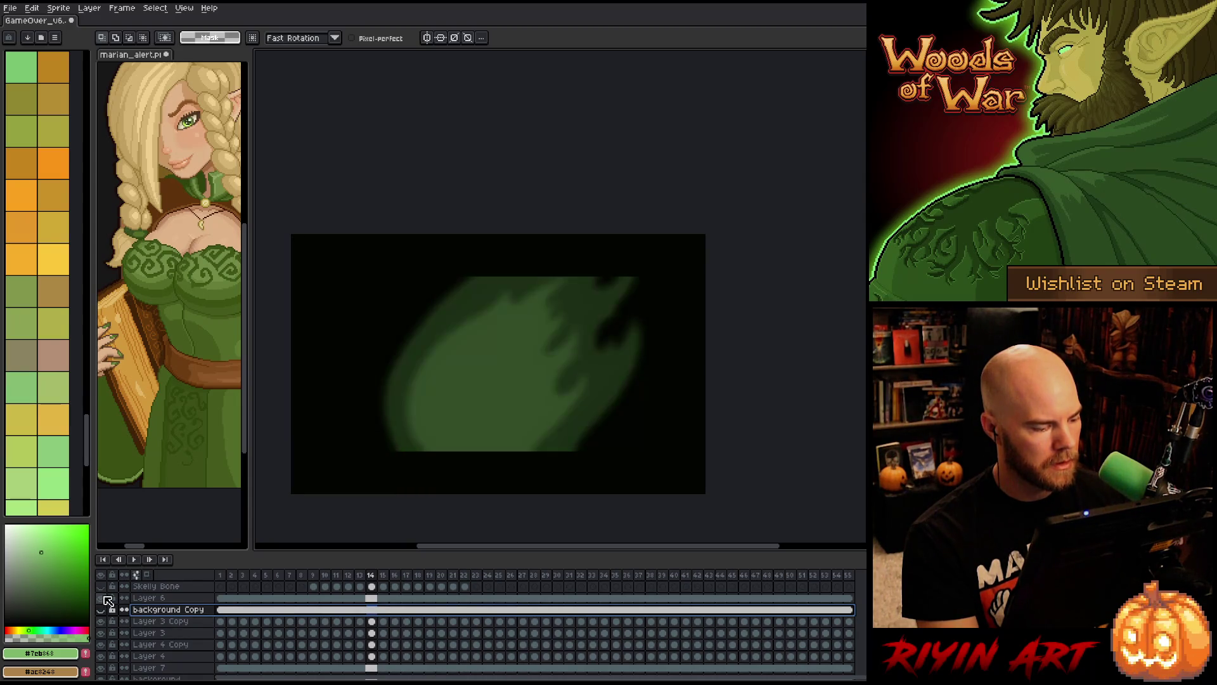
pyautogui.scroll(-1, 203, 621)
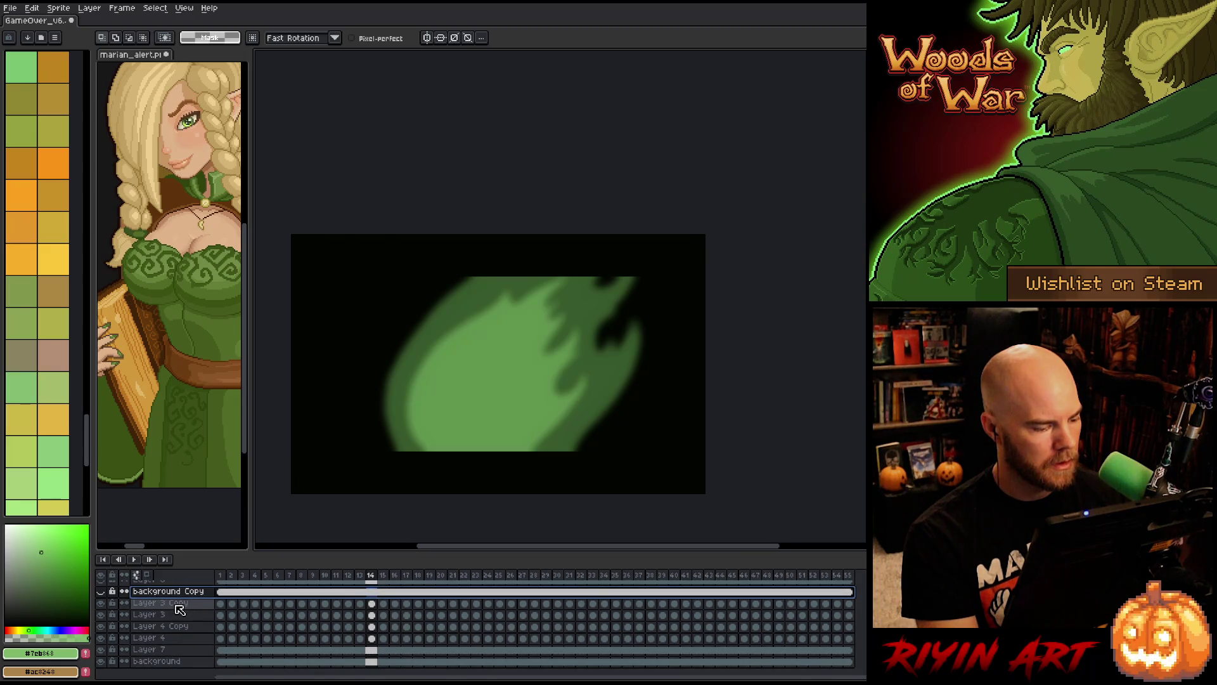
# - Toggle Layer 3 Copy to compare the glow, then delete it
pyautogui.click(177, 604)
pyautogui.click(100, 604)
pyautogui.click(101, 604)
pyautogui.click(100, 604)
pyautogui.click(101, 603)
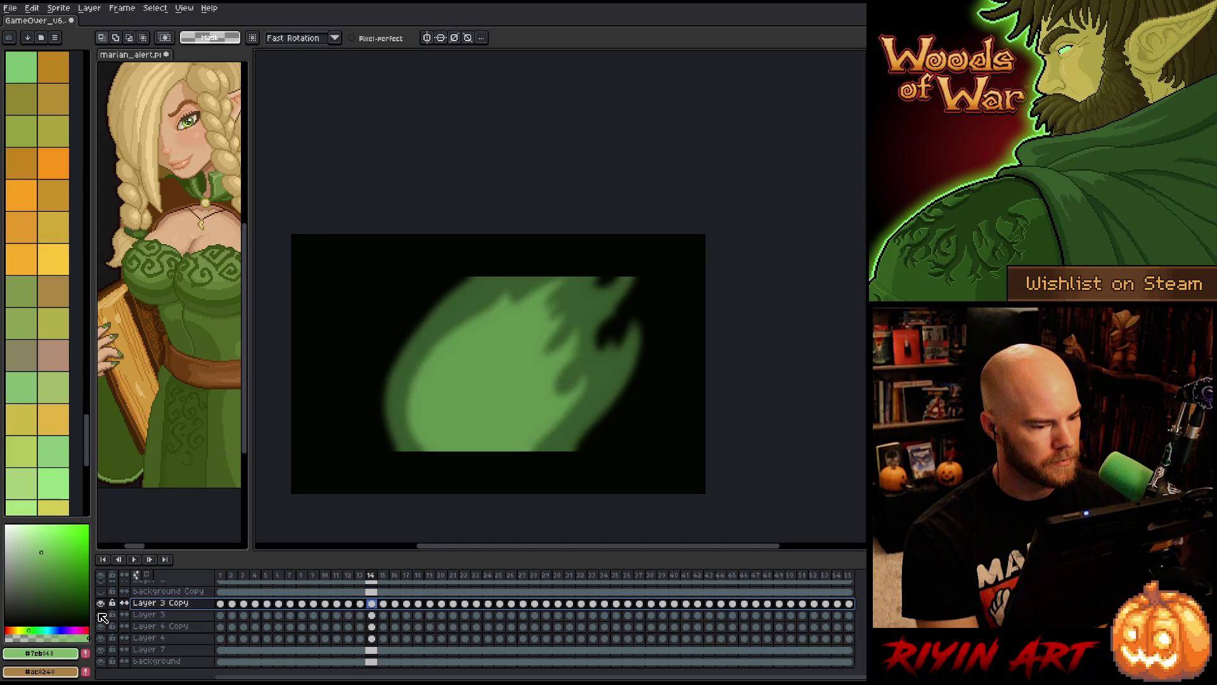
pyautogui.press('Delete')
# - Delete the duplicate Layer 4 Copy and check Layer 4's content
pyautogui.click(162, 626)
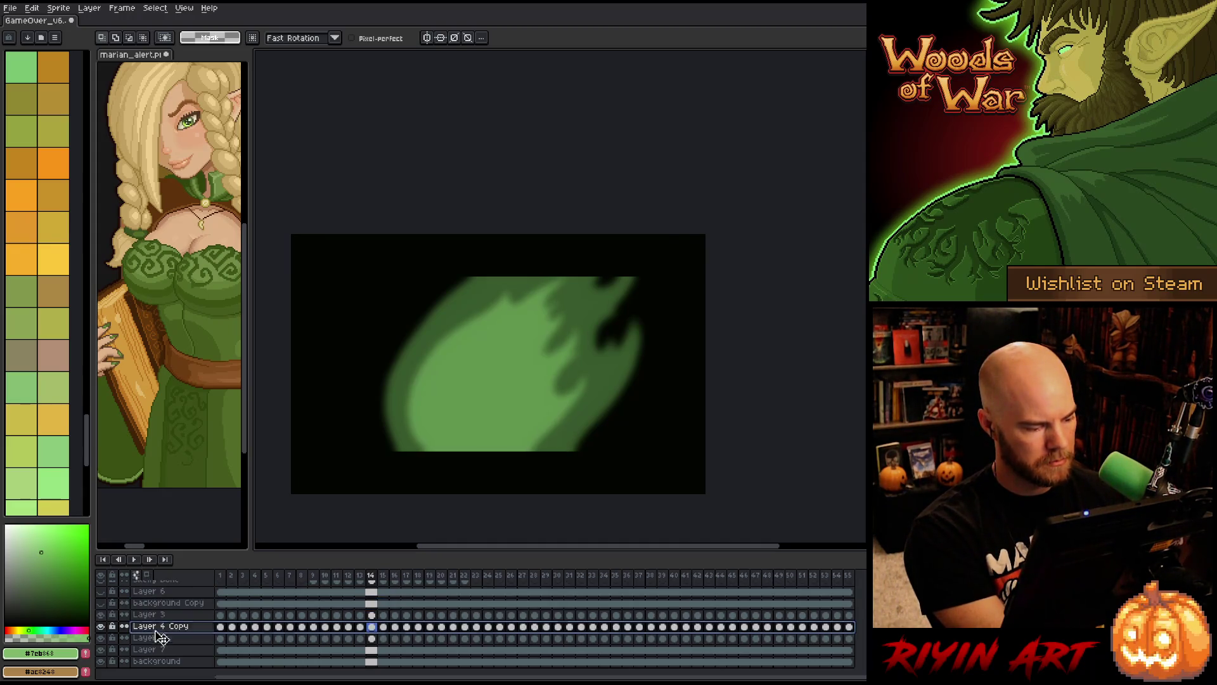
pyautogui.press('Delete')
pyautogui.click(101, 638)
pyautogui.click(101, 638)
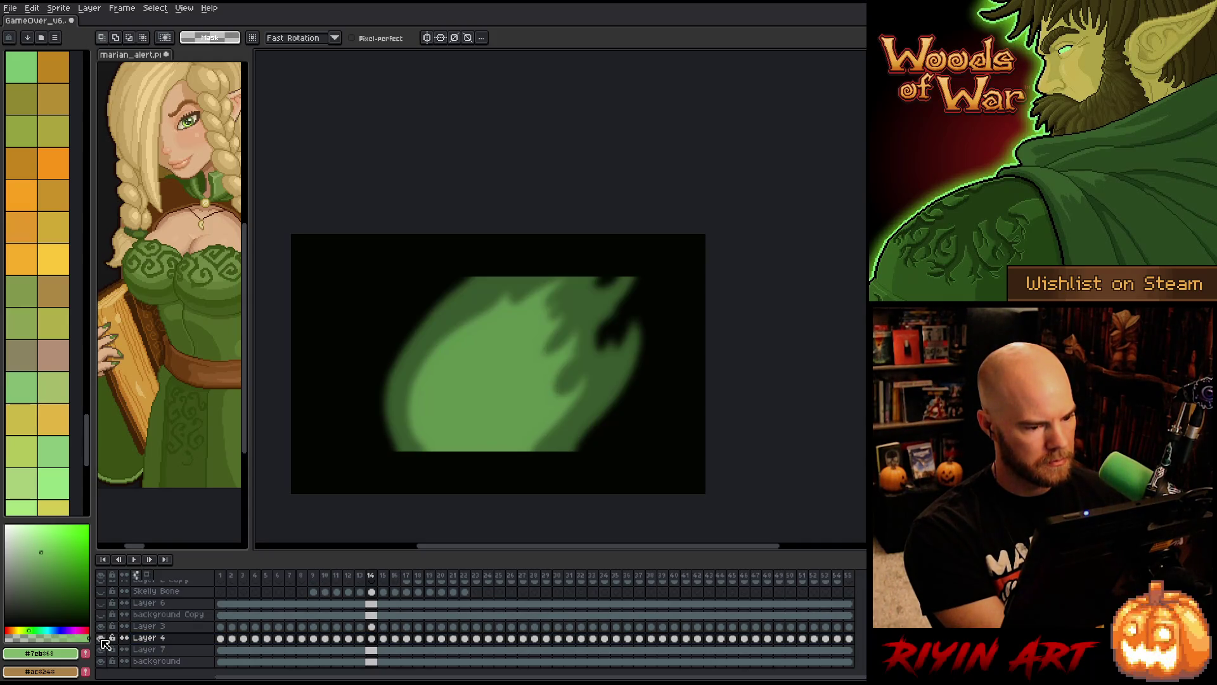
# - Compare Layers 7 and 4 by toggling, hide Layer 3's light-green inner flame, and return to frame 1
pyautogui.click(108, 650)
pyautogui.click(101, 650)
pyautogui.click(102, 649)
pyautogui.click(102, 650)
pyautogui.click(102, 650)
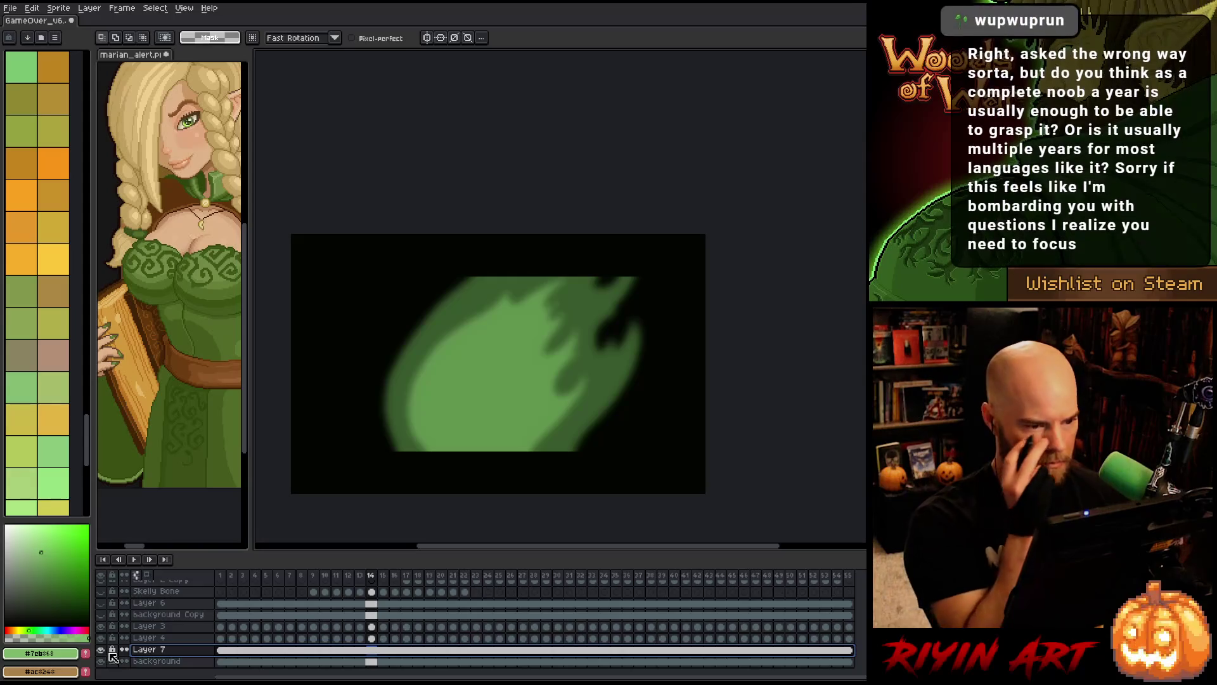
pyautogui.click(150, 637)
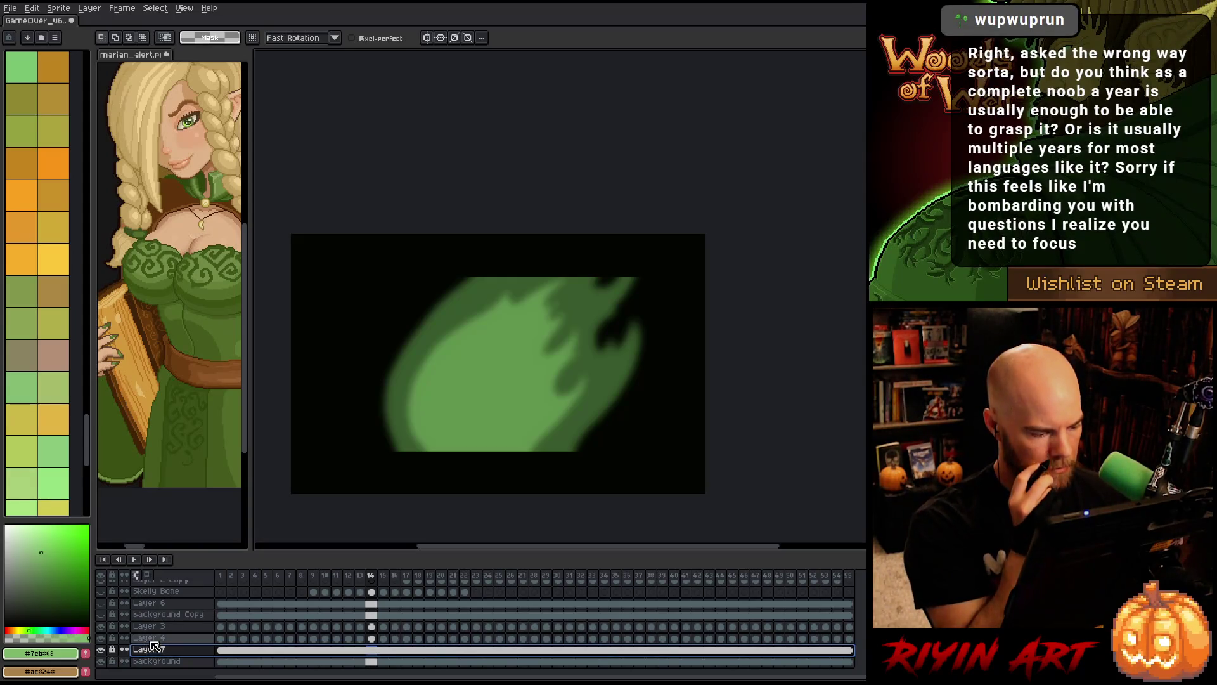
pyautogui.click(101, 638)
pyautogui.click(101, 638)
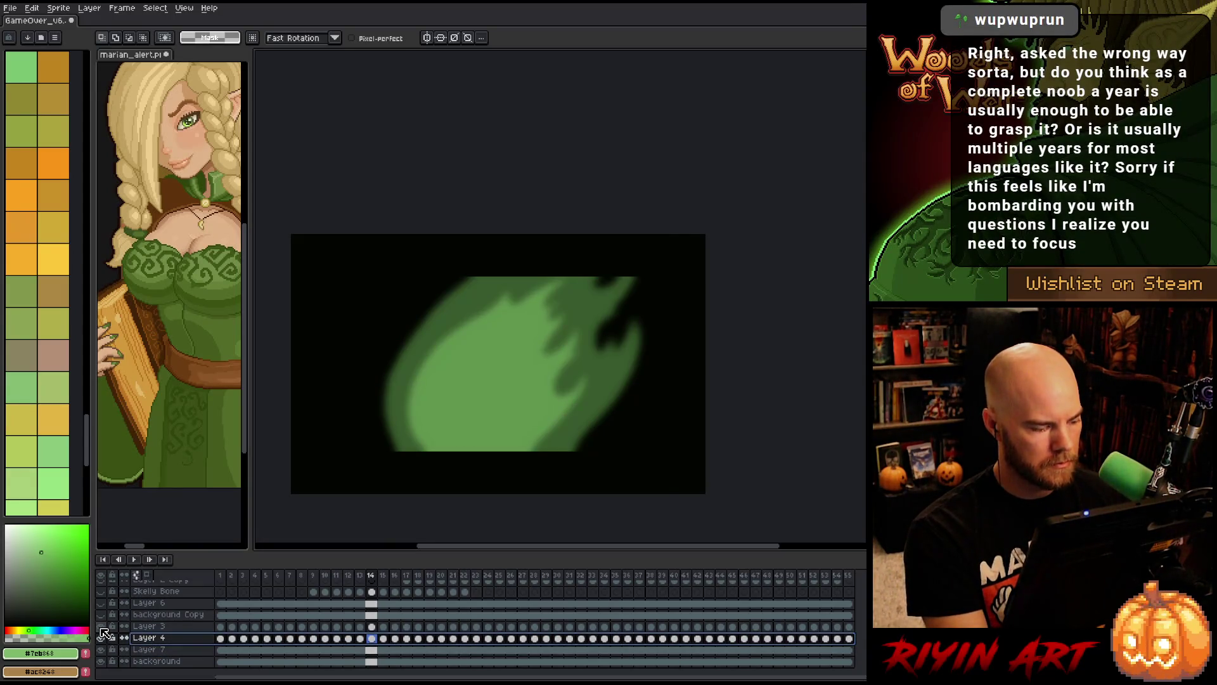
pyautogui.click(101, 627)
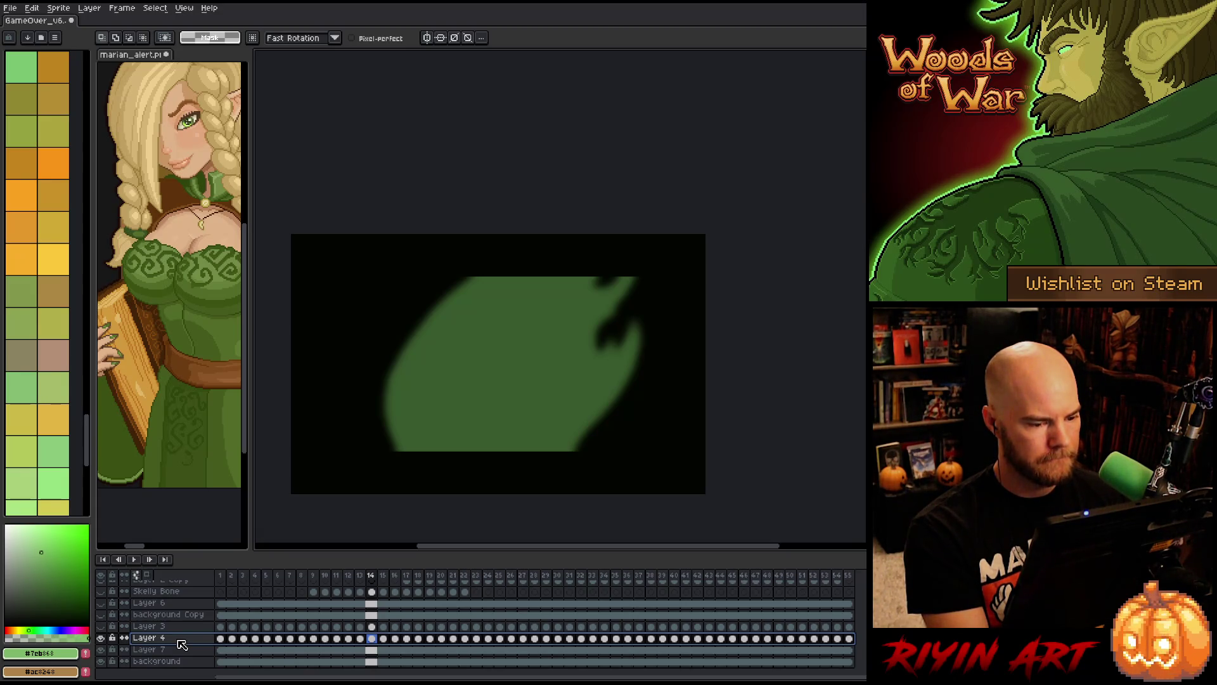
pyautogui.click(221, 640)
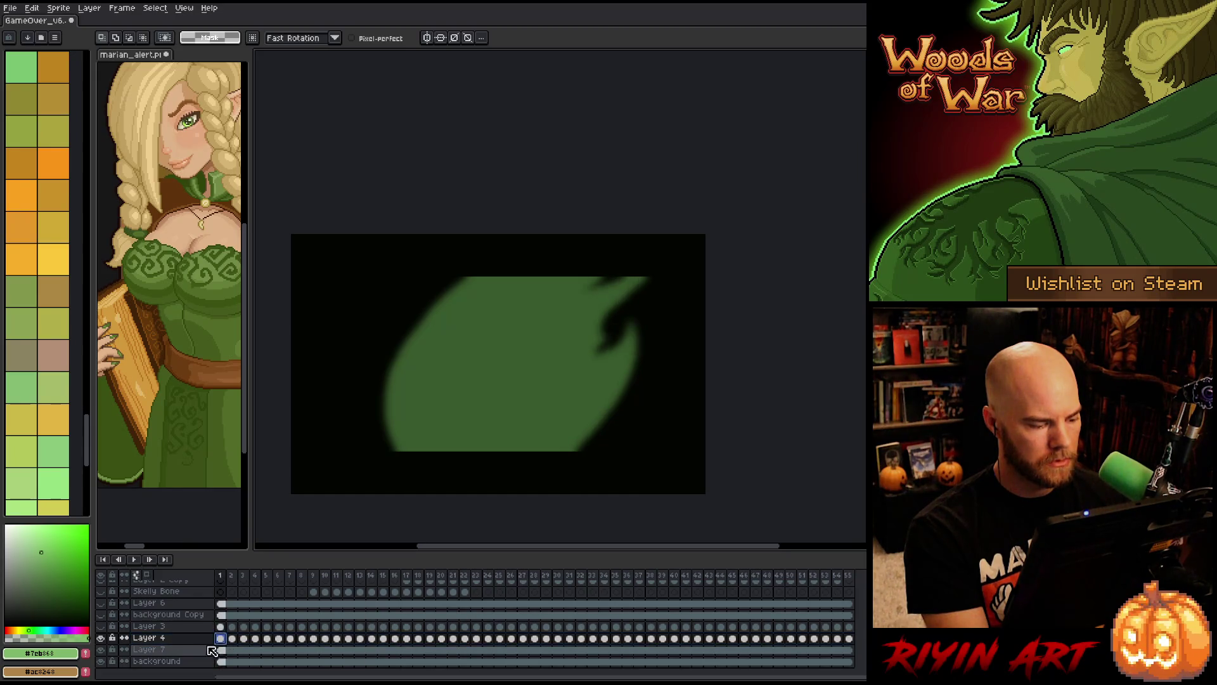
# - Add a new Layer 8 below Layer 4 and sample dark green #0c1908 for the pencil
pyautogui.hotkey('shift', 'n')
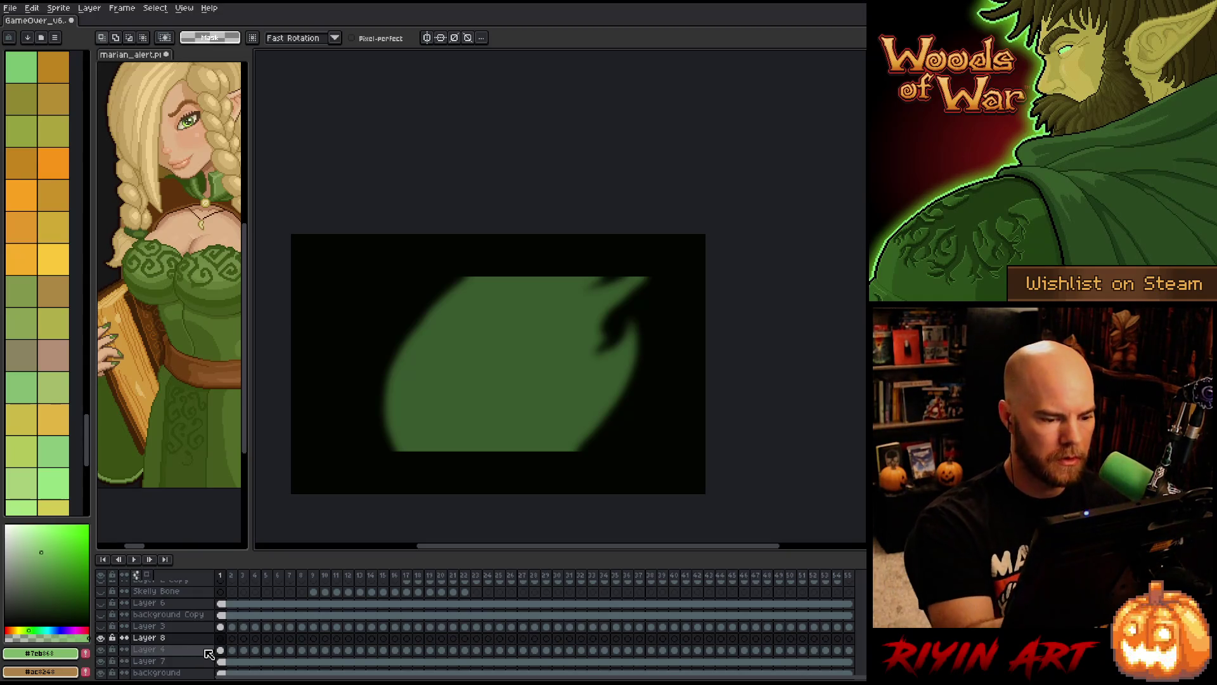
pyautogui.press('b')
pyautogui.click(100, 614)
pyautogui.click(101, 602)
pyautogui.keyDown('alt'); pyautogui.click(506, 364); pyautogui.keyUp('alt')
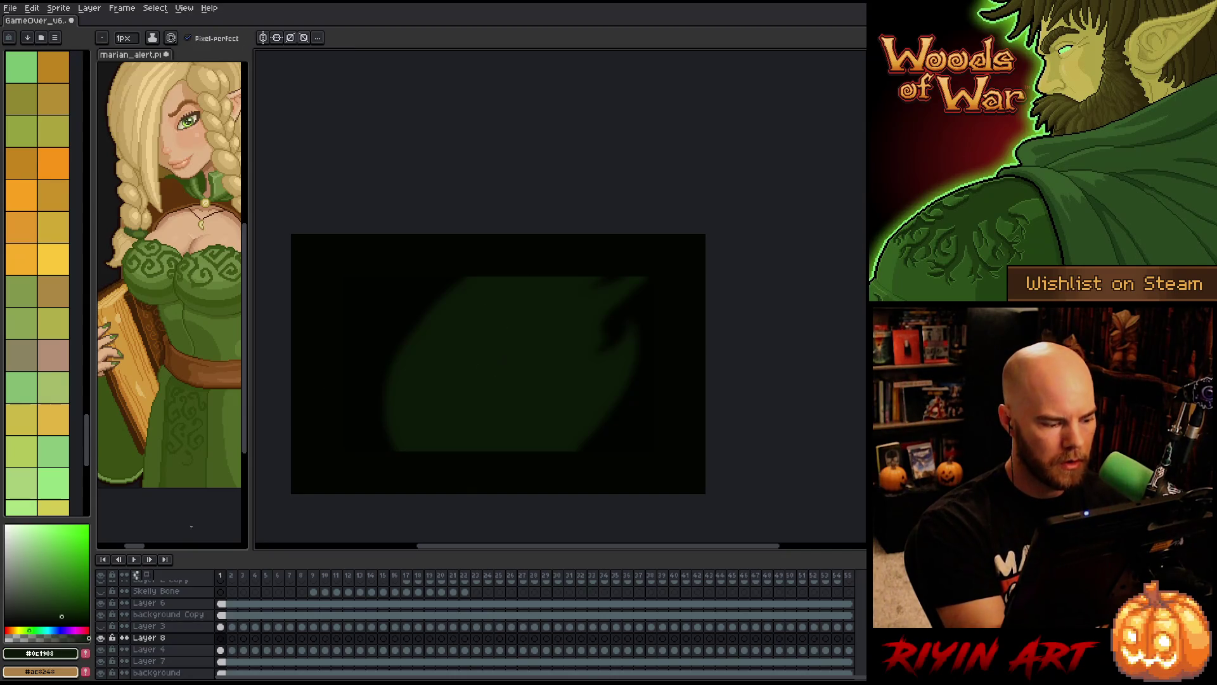
pyautogui.click(101, 614)
pyautogui.click(101, 603)
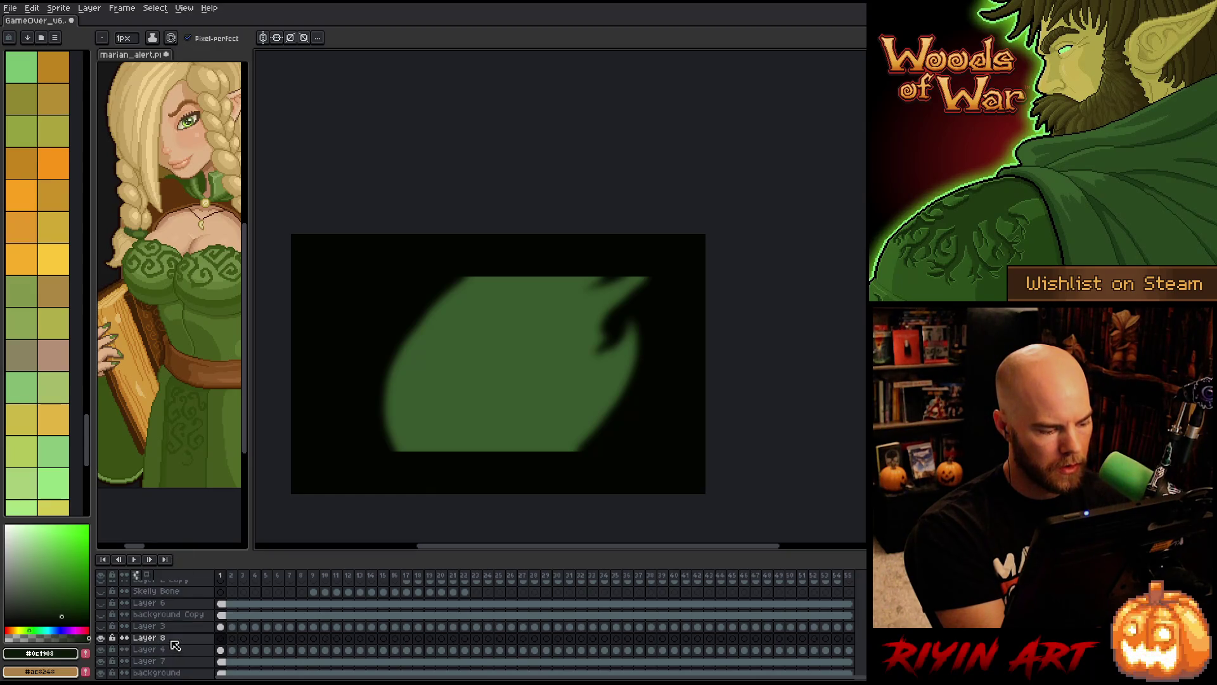
pyautogui.click(182, 640)
pyautogui.moveTo(185, 645)
pyautogui.mouseDown()
pyautogui.moveTo(172, 647)
pyautogui.moveTo(180, 657)
pyautogui.mouseUp()
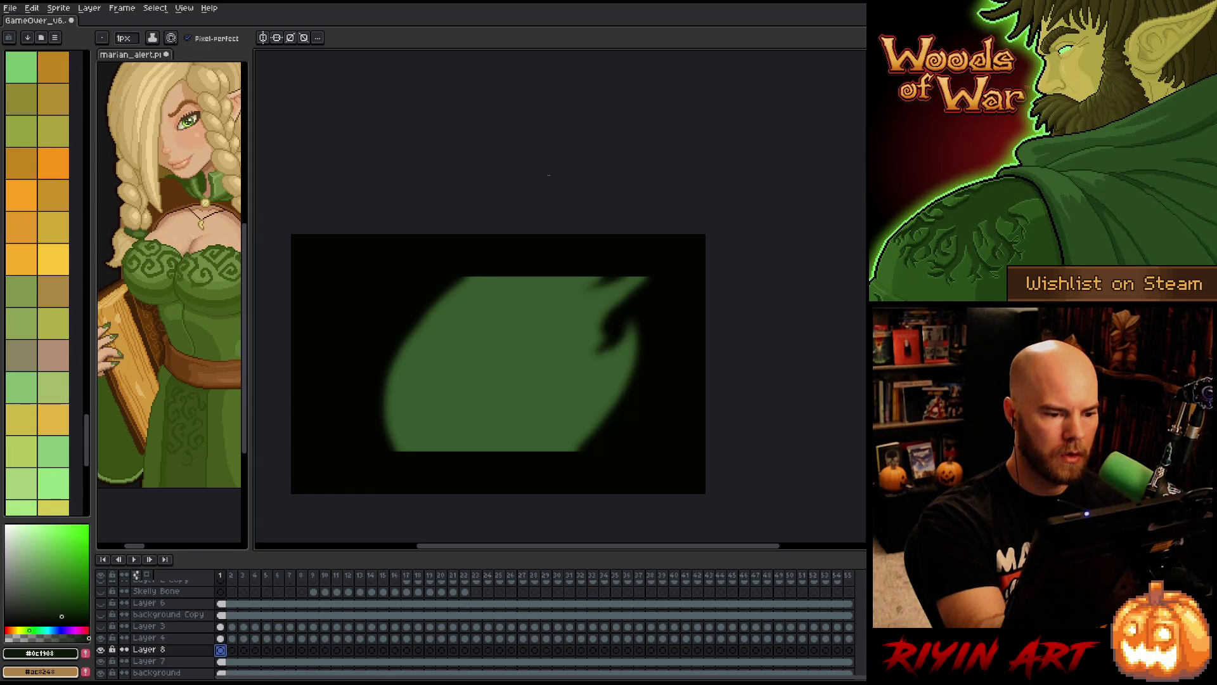
# - With a 2px pencil, outline a larger flame on frame 1 and fill it dark green
pyautogui.click(125, 38)
pyautogui.click(127, 58)
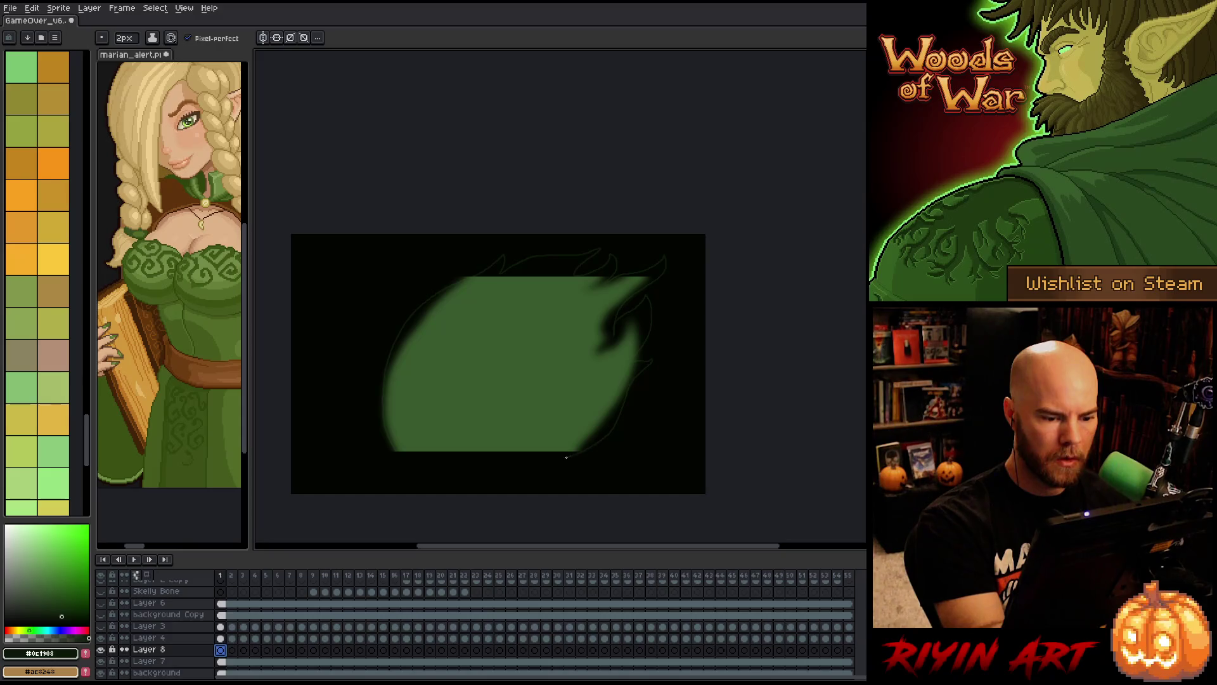
pyautogui.click(394, 450)
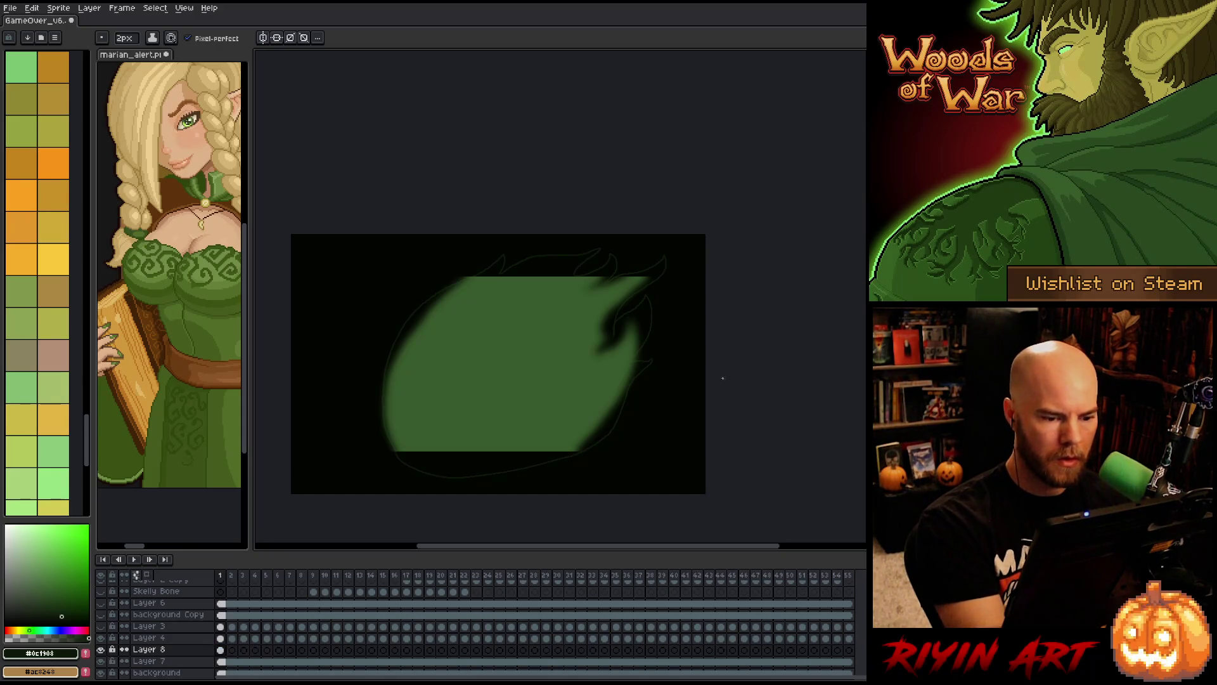
pyautogui.hotkey('ctrl', 'z')
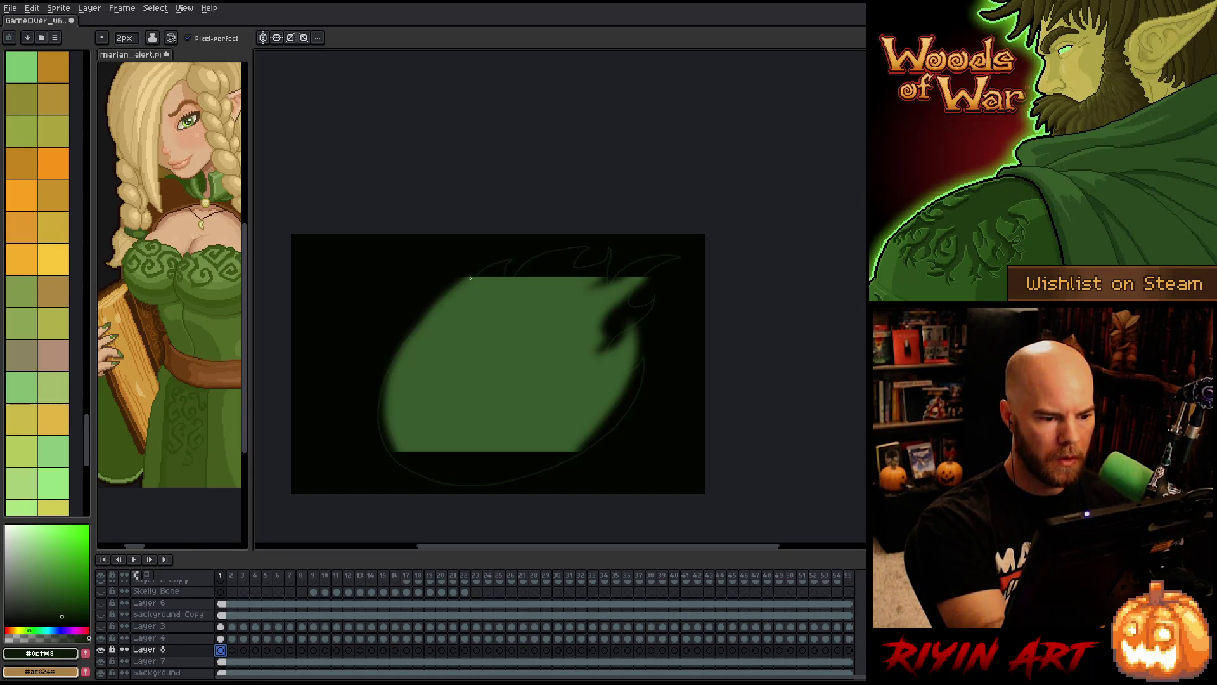
pyautogui.press('g')
pyautogui.click(619, 362)
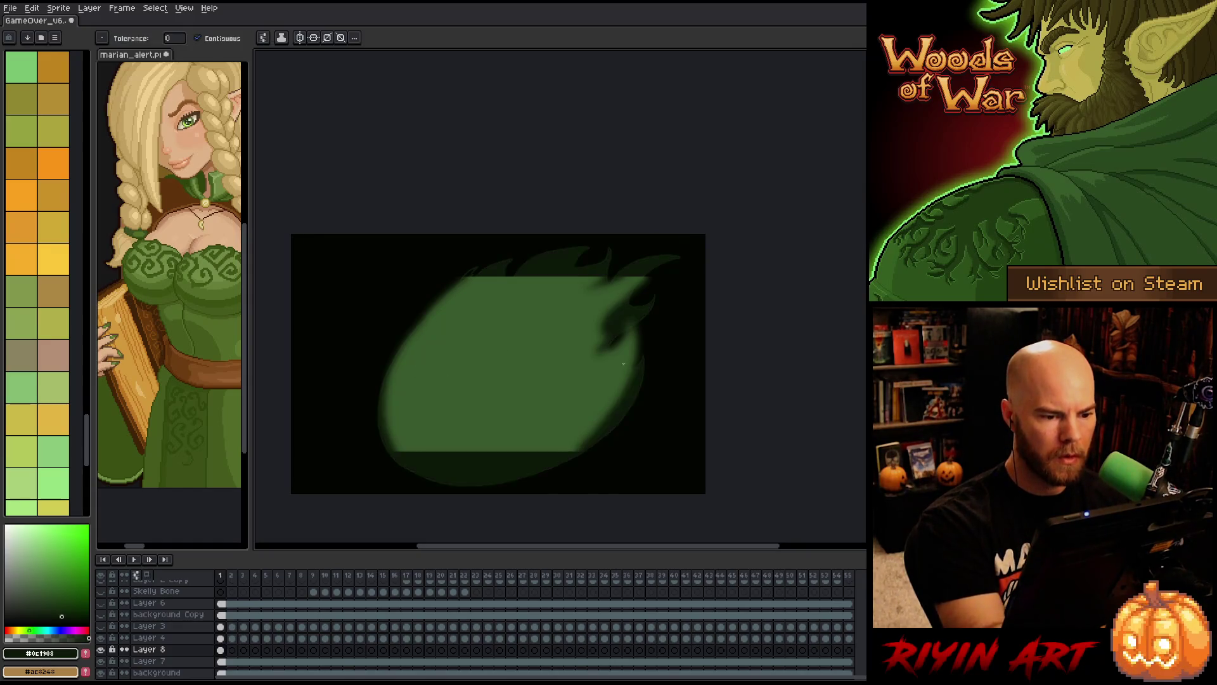
# - Hide the glow and black background layers, then go to frame 2 with onion skin on
pyautogui.click(101, 638)
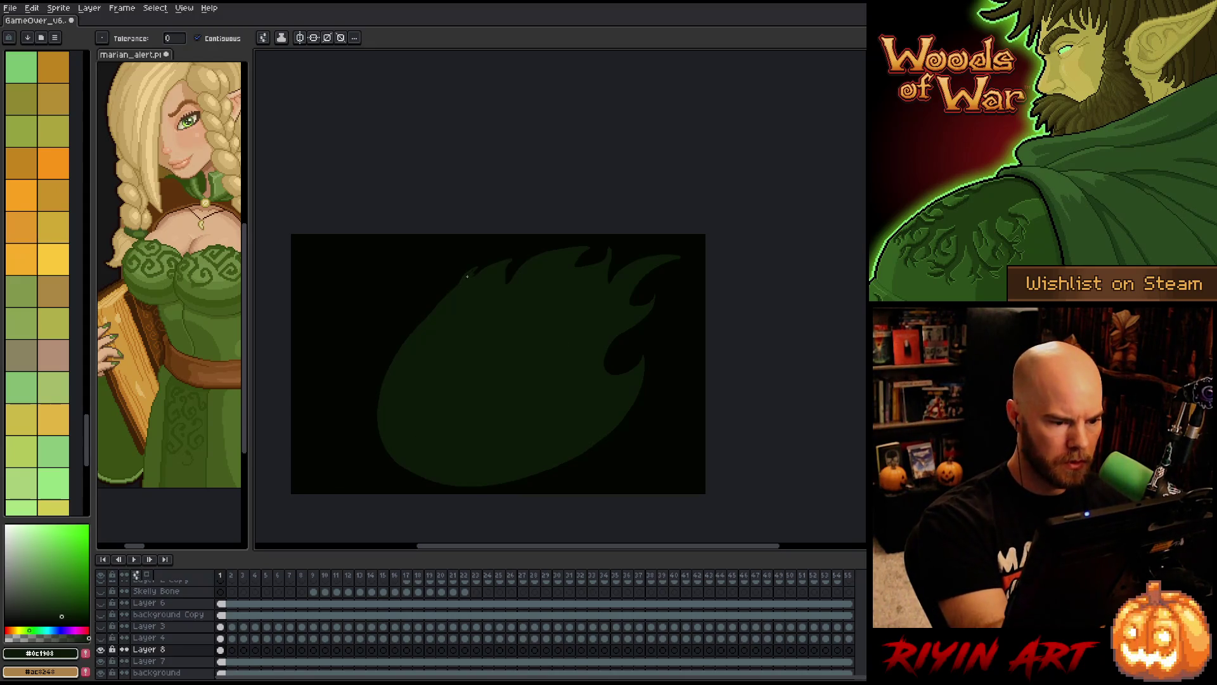
pyautogui.press('b')
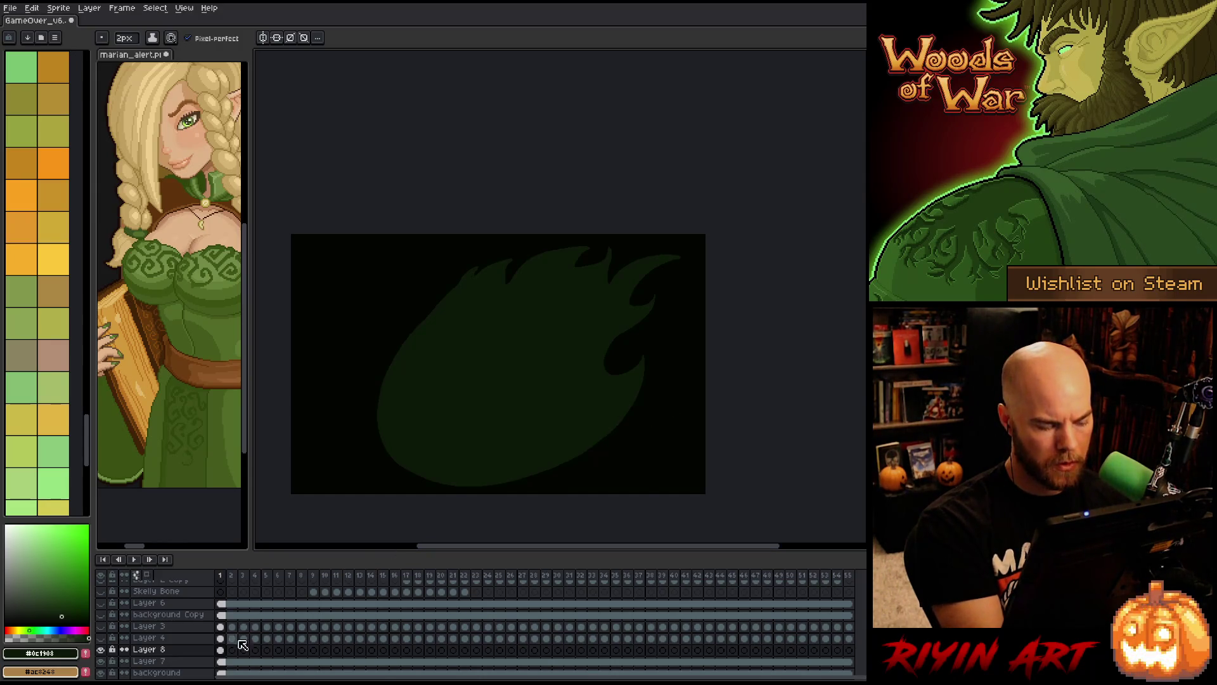
pyautogui.click(101, 672)
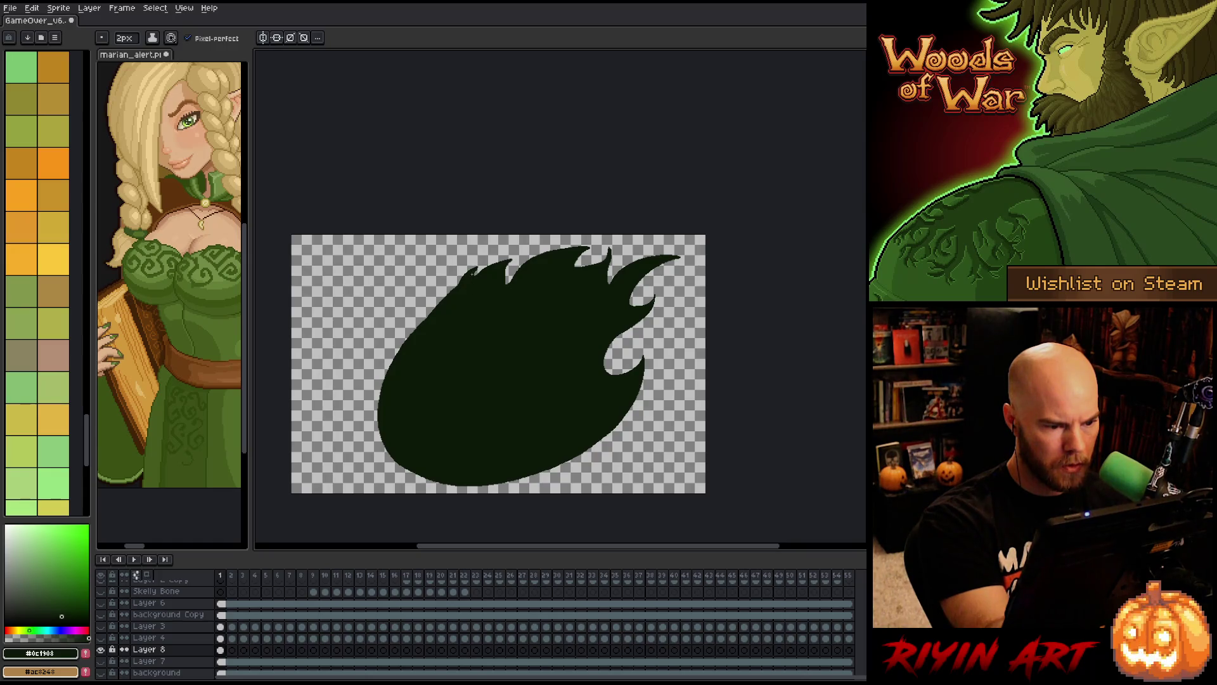
pyautogui.click(232, 650)
pyautogui.click(146, 574)
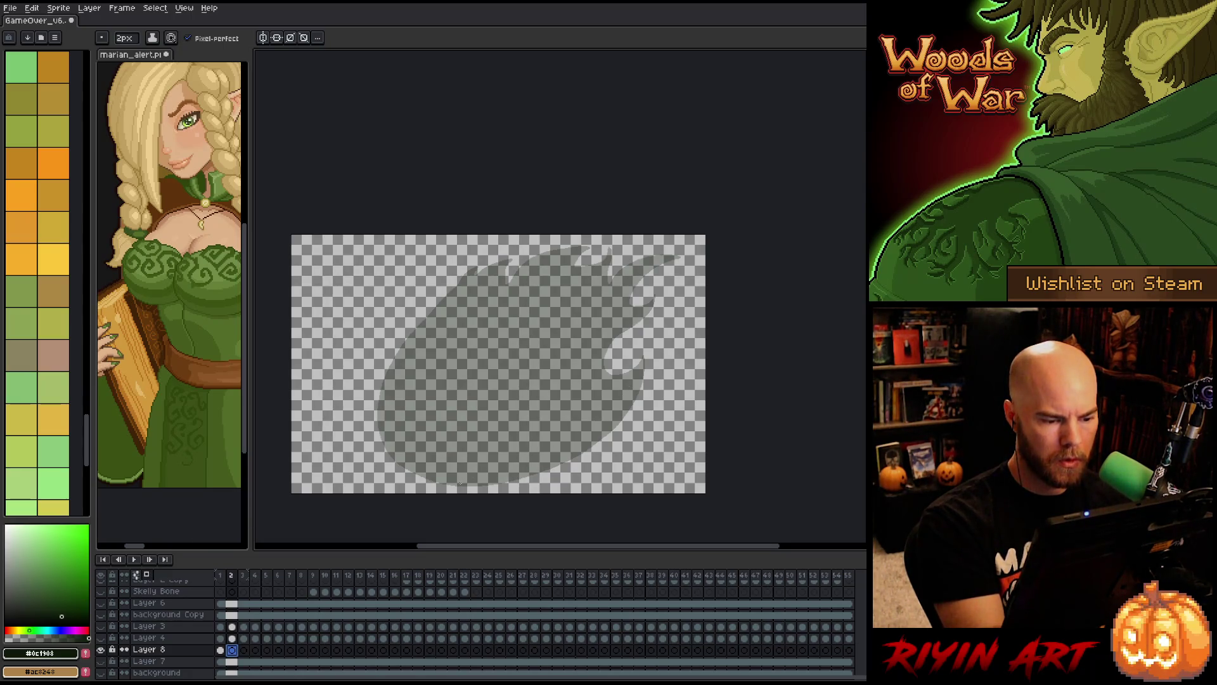
# - Draw and fill a dark-green crescent along the flame's left side on frame 2
pyautogui.keyDown('ctrl'); pyautogui.click(222, 651); pyautogui.keyUp('ctrl')
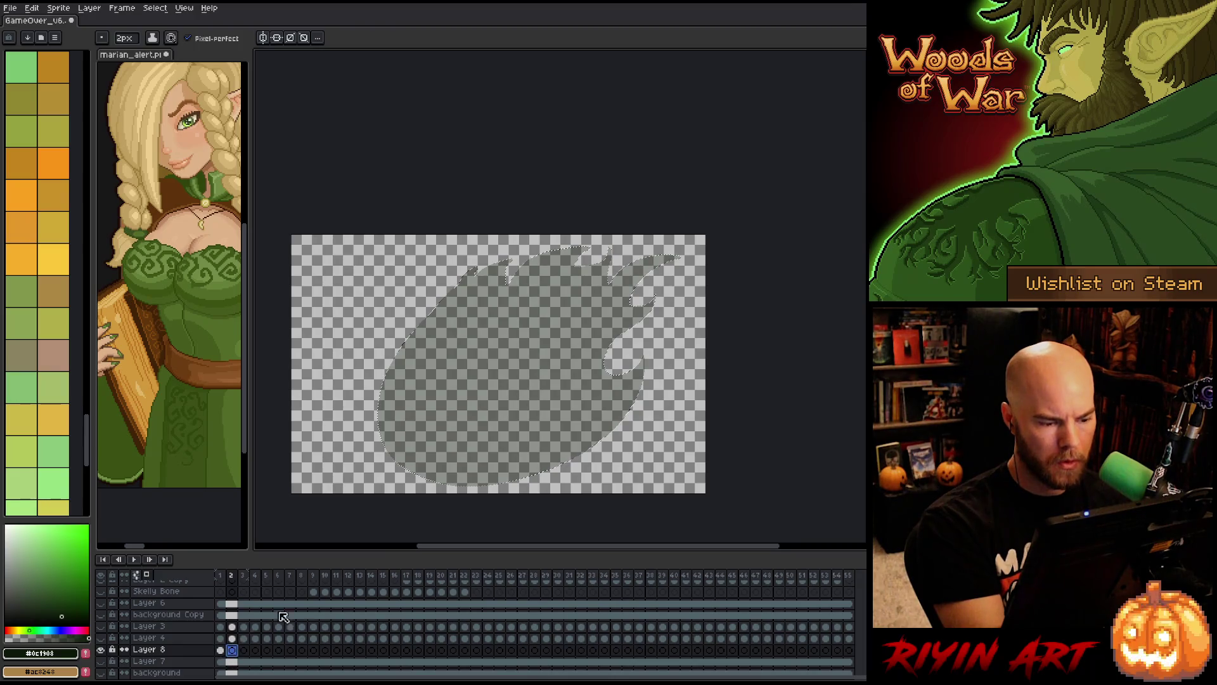
pyautogui.moveTo(406, 342)
pyautogui.mouseDown()
pyautogui.moveTo(436, 462)
pyautogui.moveTo(523, 475)
pyautogui.mouseUp()
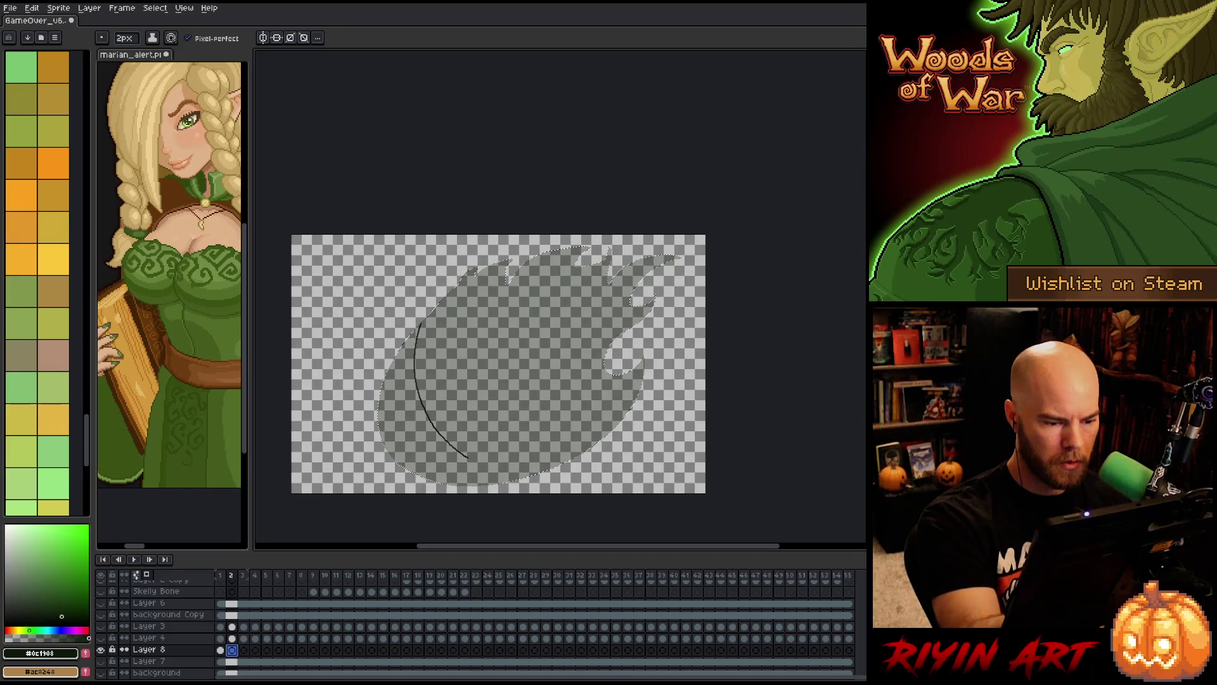
pyautogui.press('g')
pyautogui.click(406, 418)
pyautogui.hotkey('ctrl', 'd')
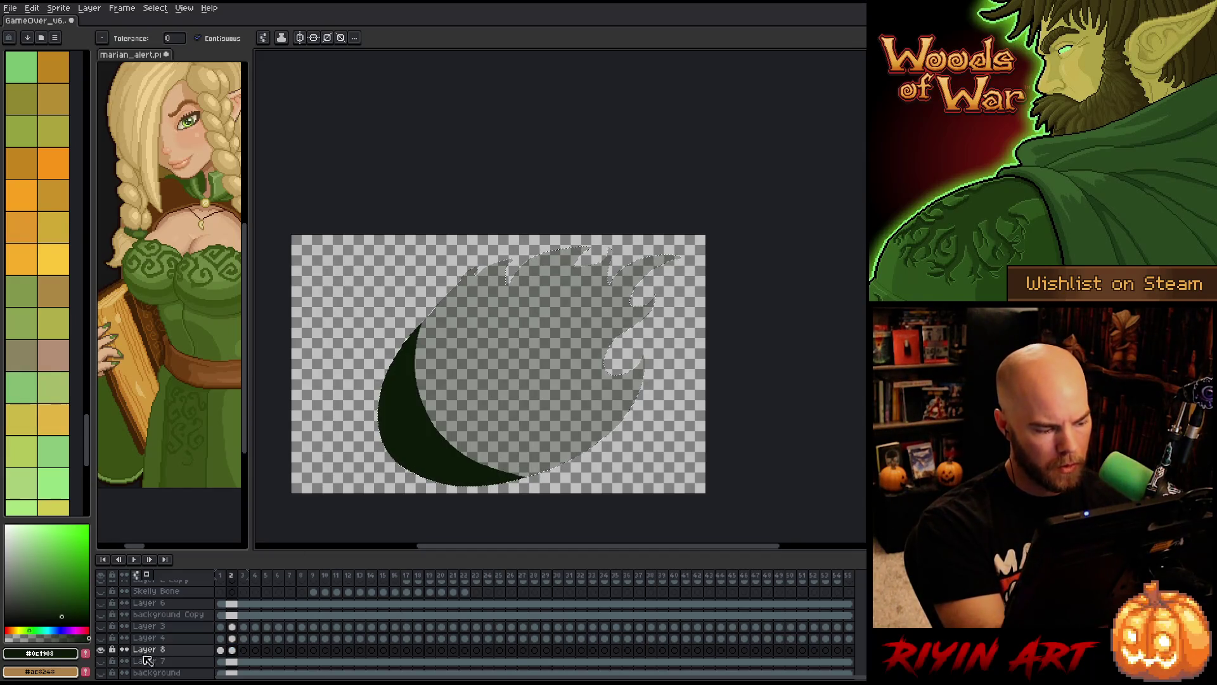
pyautogui.press('b')
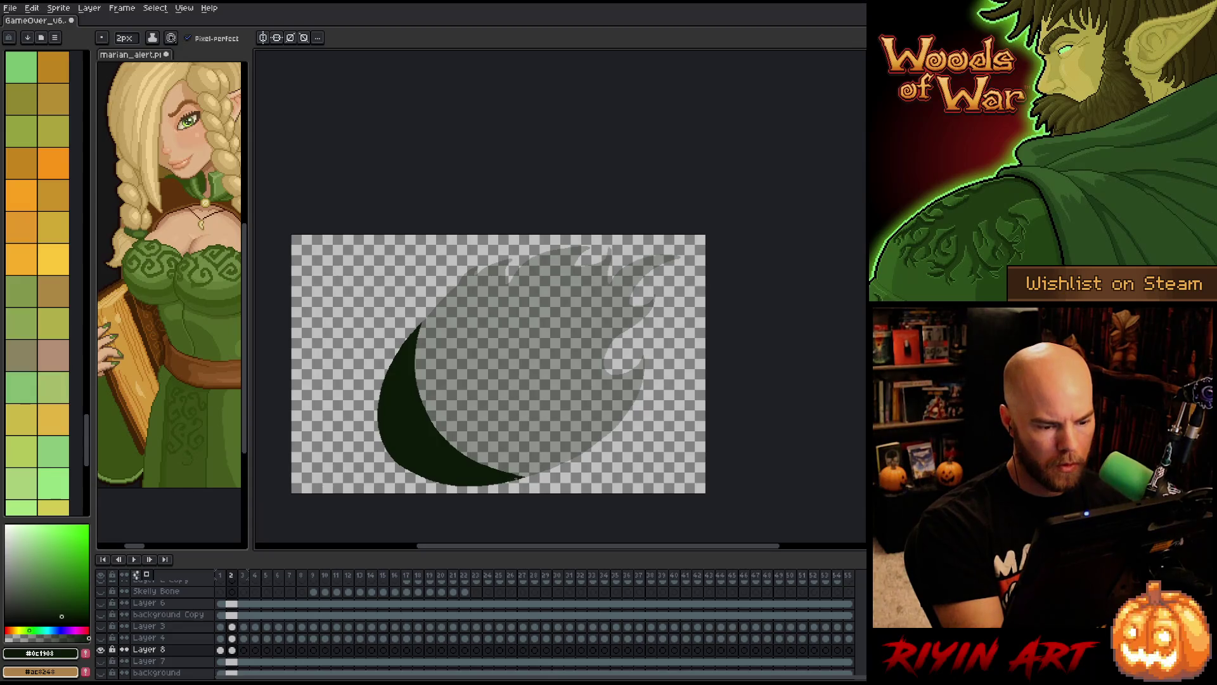
# - Outline the flame's lower-right edge and arched curve, redoing several strokes
pyautogui.moveTo(519, 477)
pyautogui.mouseDown()
pyautogui.moveTo(583, 460)
pyautogui.moveTo(667, 348)
pyautogui.moveTo(631, 354)
pyautogui.moveTo(664, 296)
pyautogui.moveTo(628, 306)
pyautogui.mouseUp()
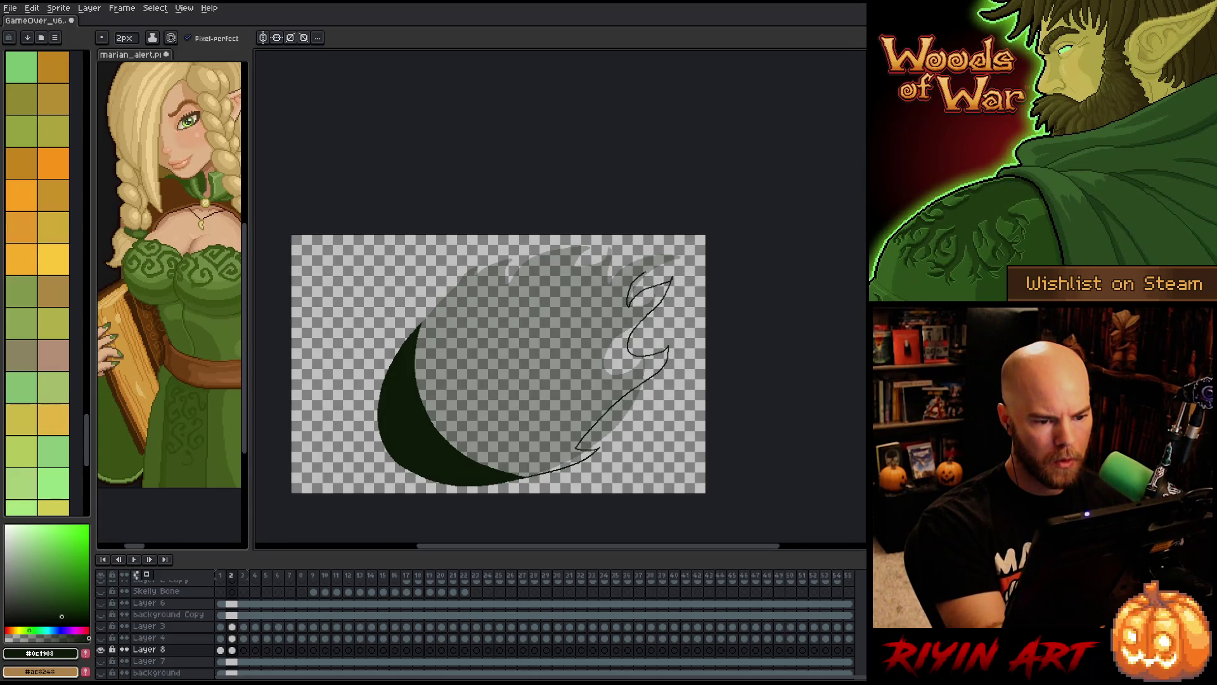
pyautogui.press('Delete')
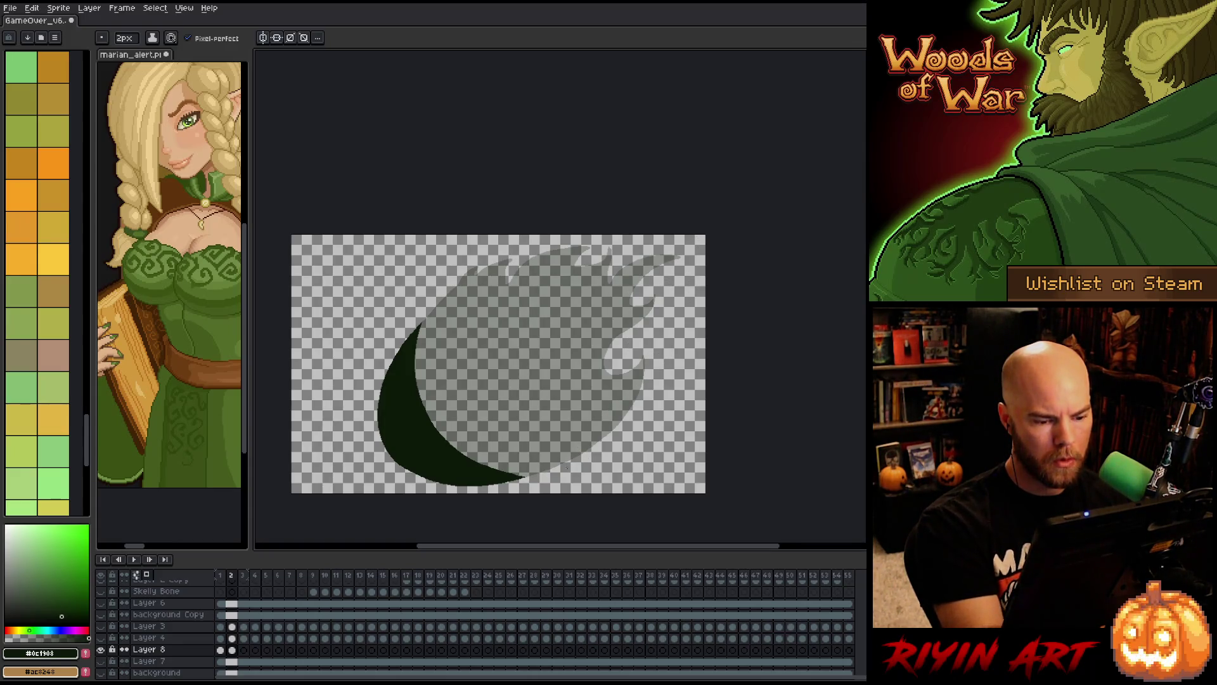
pyautogui.moveTo(530, 476)
pyautogui.mouseDown()
pyautogui.moveTo(606, 443)
pyautogui.moveTo(654, 359)
pyautogui.mouseUp()
pyautogui.hotkey('ctrl', 'z')
pyautogui.moveTo(519, 476)
pyautogui.mouseDown()
pyautogui.moveTo(617, 437)
pyautogui.moveTo(659, 374)
pyautogui.moveTo(645, 331)
pyautogui.moveTo(678, 320)
pyautogui.mouseUp()
pyautogui.hotkey('ctrl', 'z')
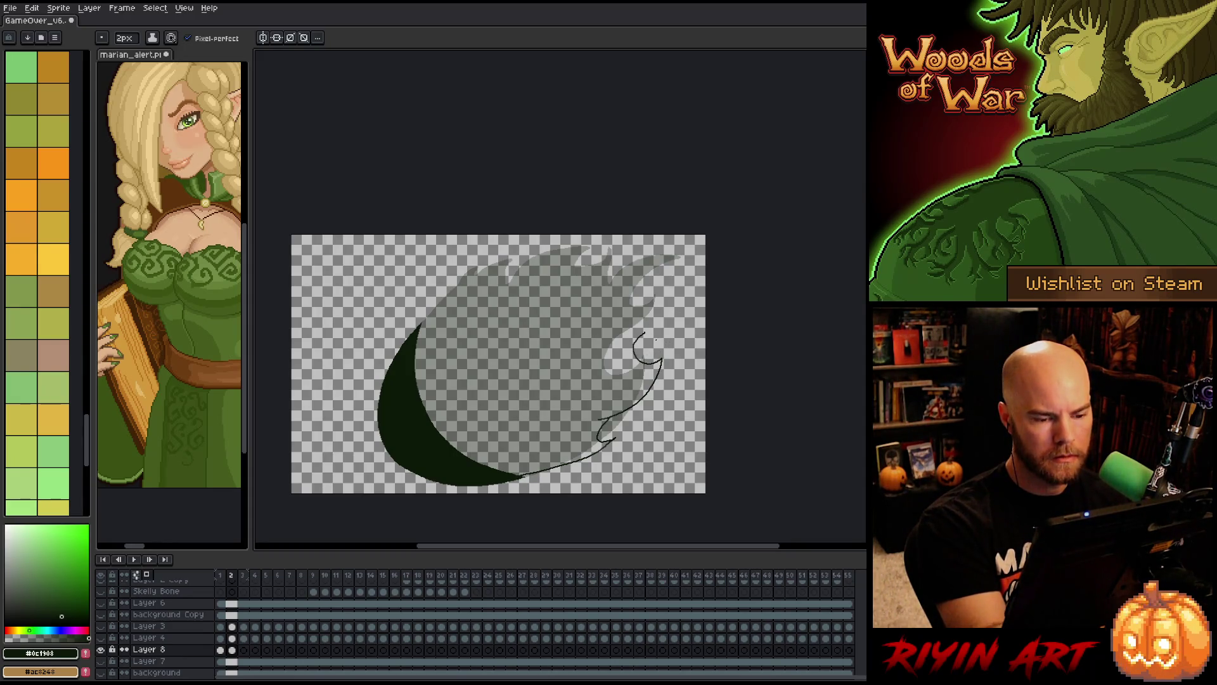
pyautogui.hotkey('ctrl', 'z')
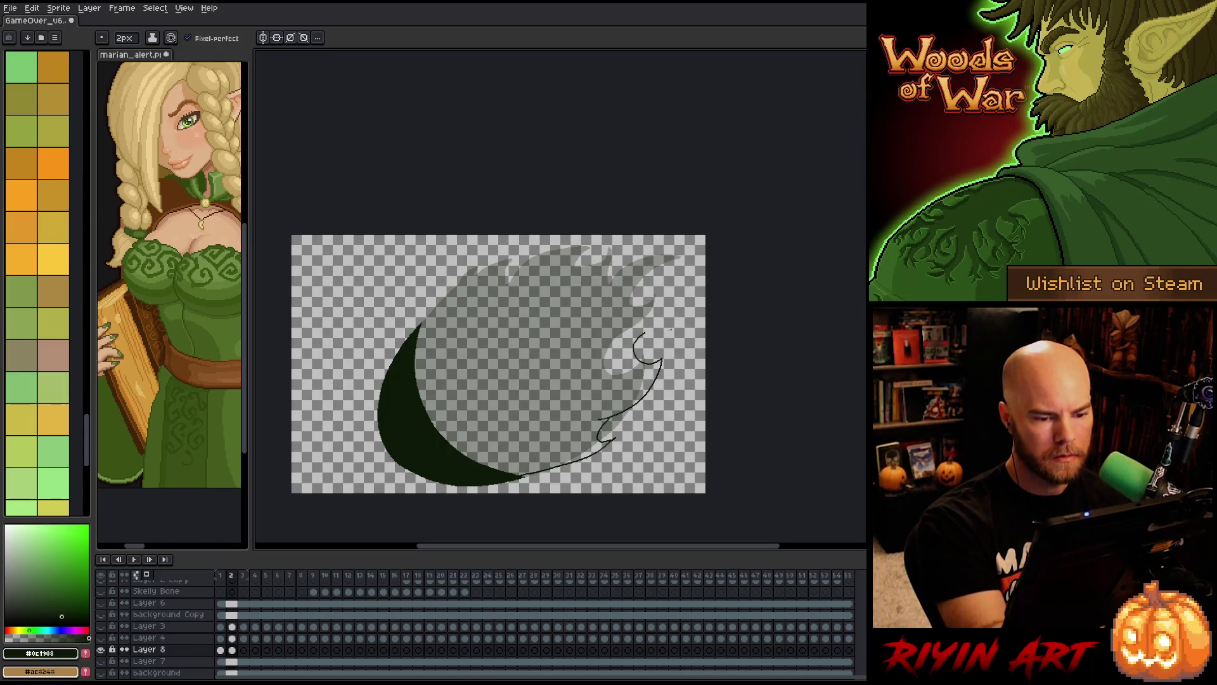
pyautogui.moveTo(633, 316)
pyautogui.mouseDown()
pyautogui.moveTo(667, 328)
pyautogui.moveTo(673, 276)
pyautogui.moveTo(618, 293)
pyautogui.moveTo(667, 265)
pyautogui.moveTo(600, 293)
pyautogui.mouseUp()
pyautogui.hotkey('ctrl', 'z')
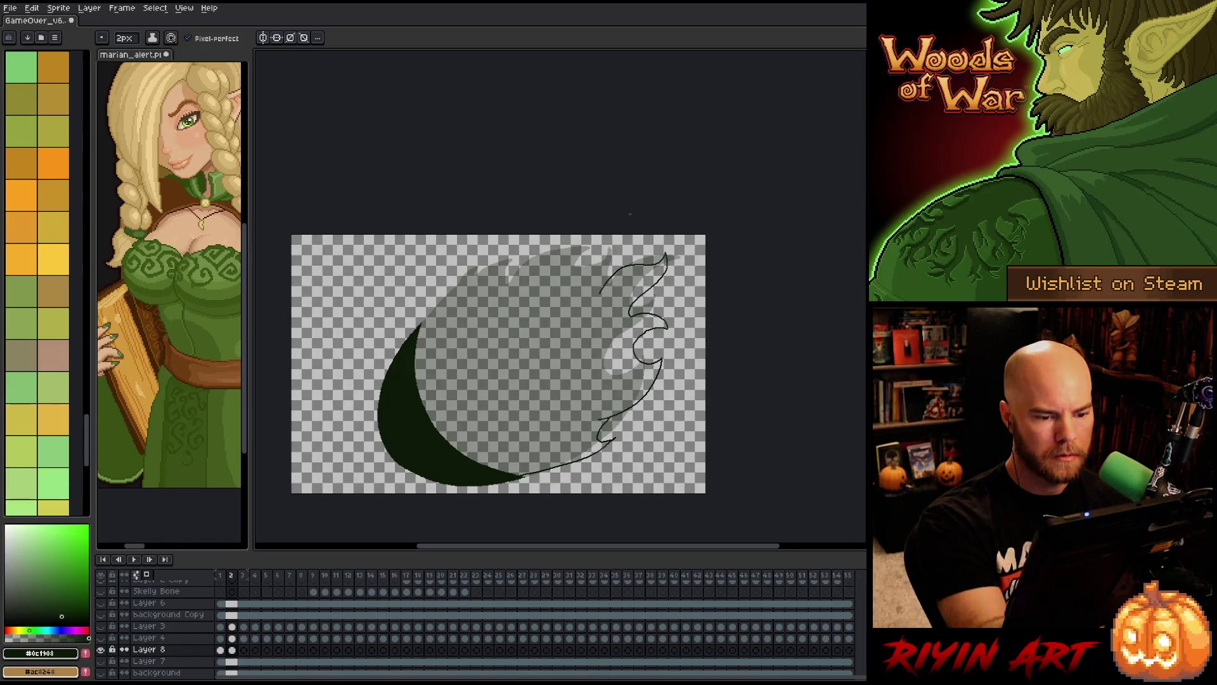
# - Add the flickering spike tips along the top and close the flame outline
pyautogui.moveTo(635, 287); pyautogui.dragTo(645, 299)
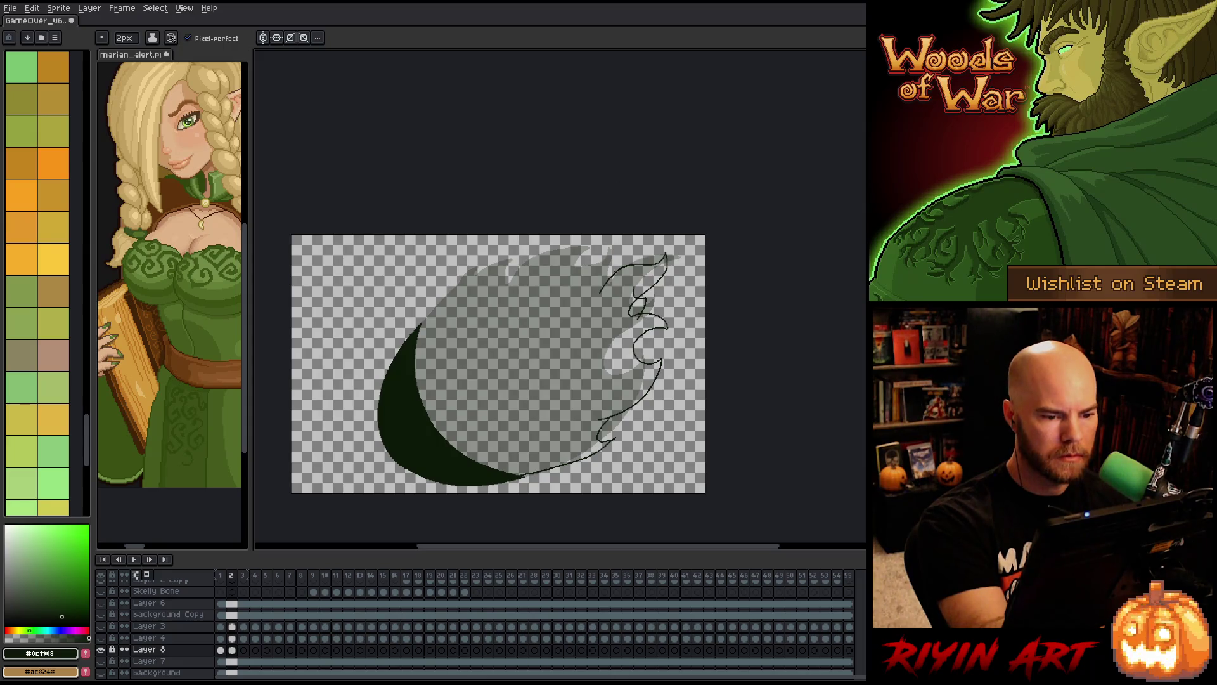
pyautogui.moveTo(620, 248)
pyautogui.mouseDown()
pyautogui.moveTo(619, 271)
pyautogui.moveTo(598, 270)
pyautogui.mouseUp()
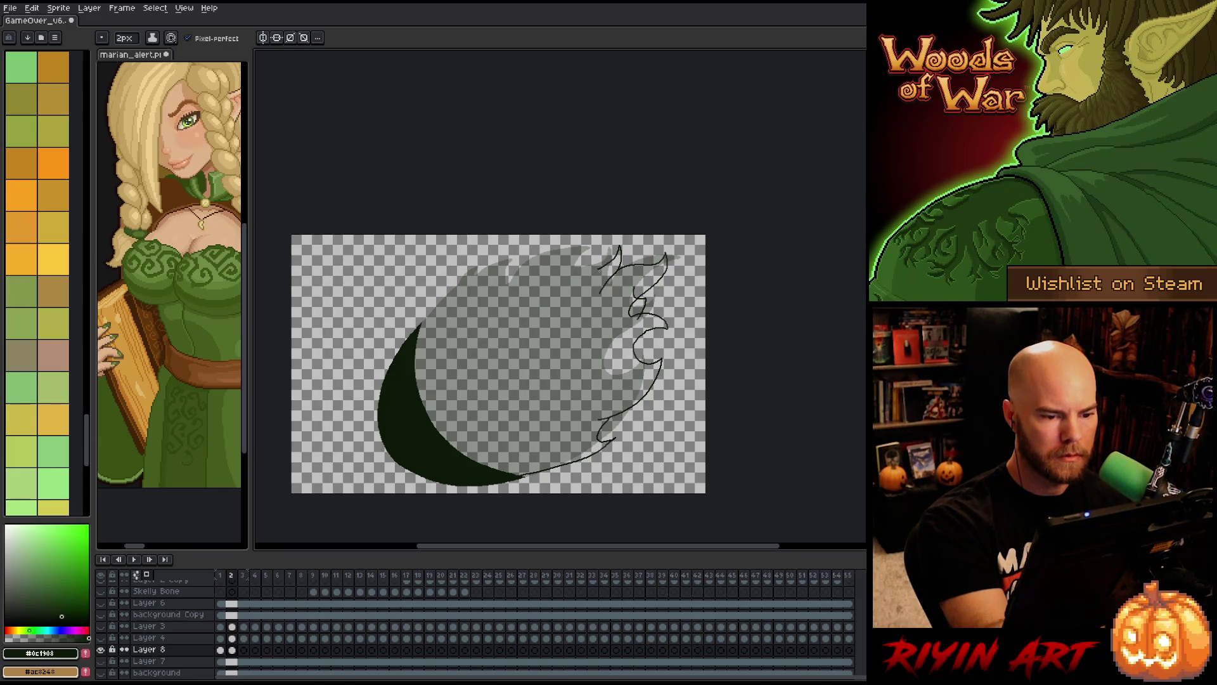
pyautogui.moveTo(603, 248)
pyautogui.mouseDown()
pyautogui.moveTo(594, 264)
pyautogui.moveTo(566, 251)
pyautogui.moveTo(498, 286)
pyautogui.mouseUp()
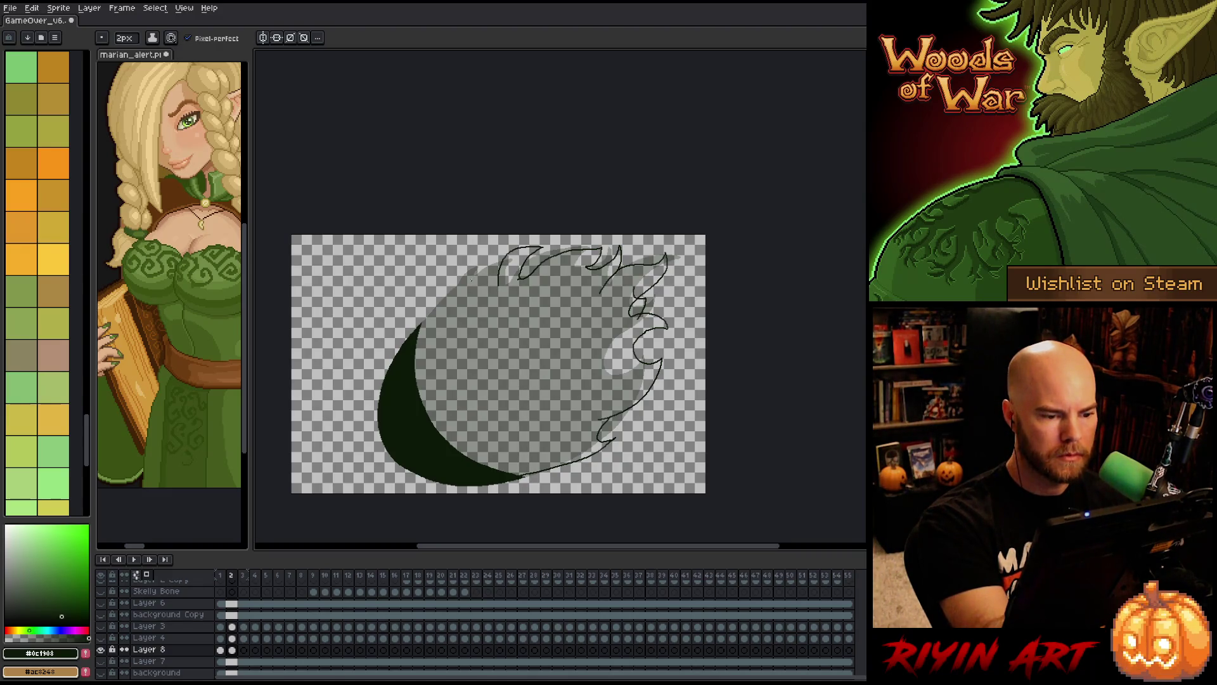
pyautogui.hotkey('ctrl', 'z')
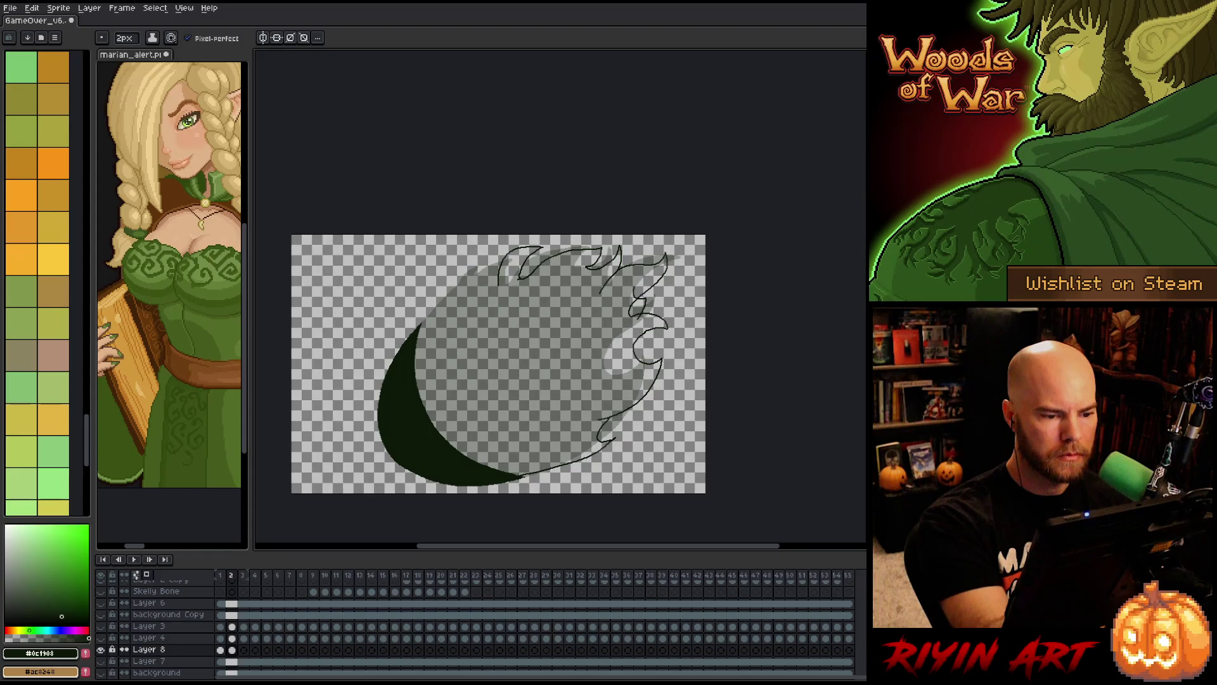
pyautogui.moveTo(499, 260); pyautogui.dragTo(496, 276)
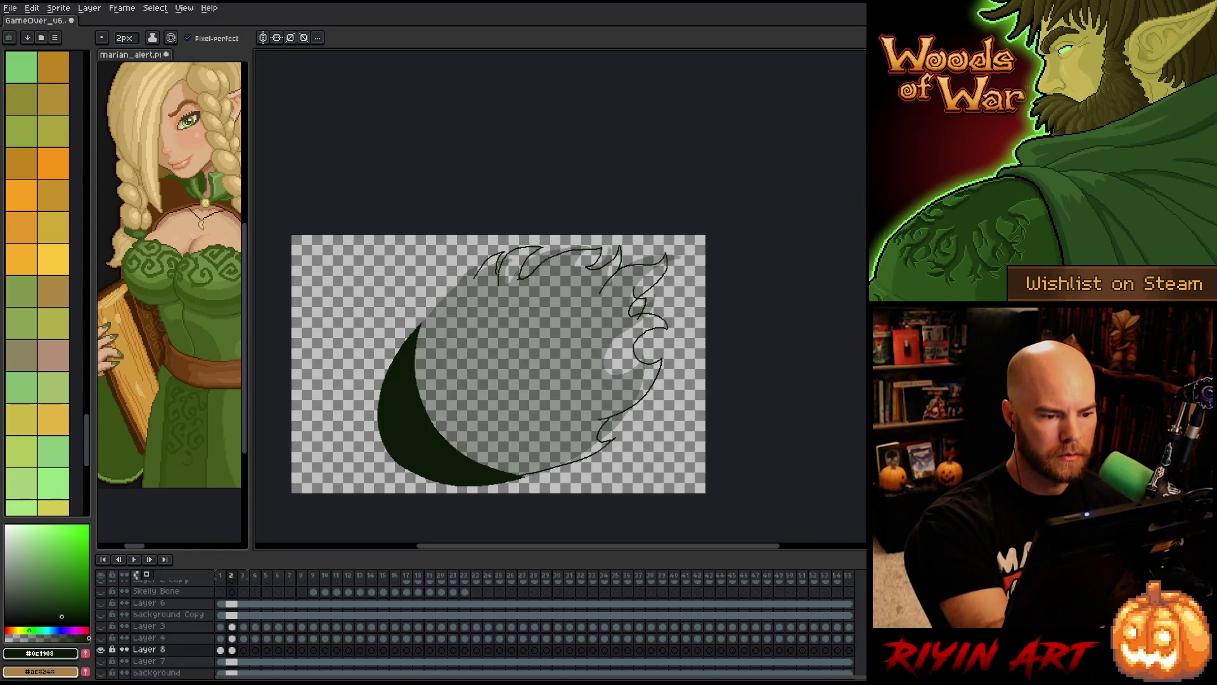
pyautogui.moveTo(422, 323); pyautogui.dragTo(430, 303)
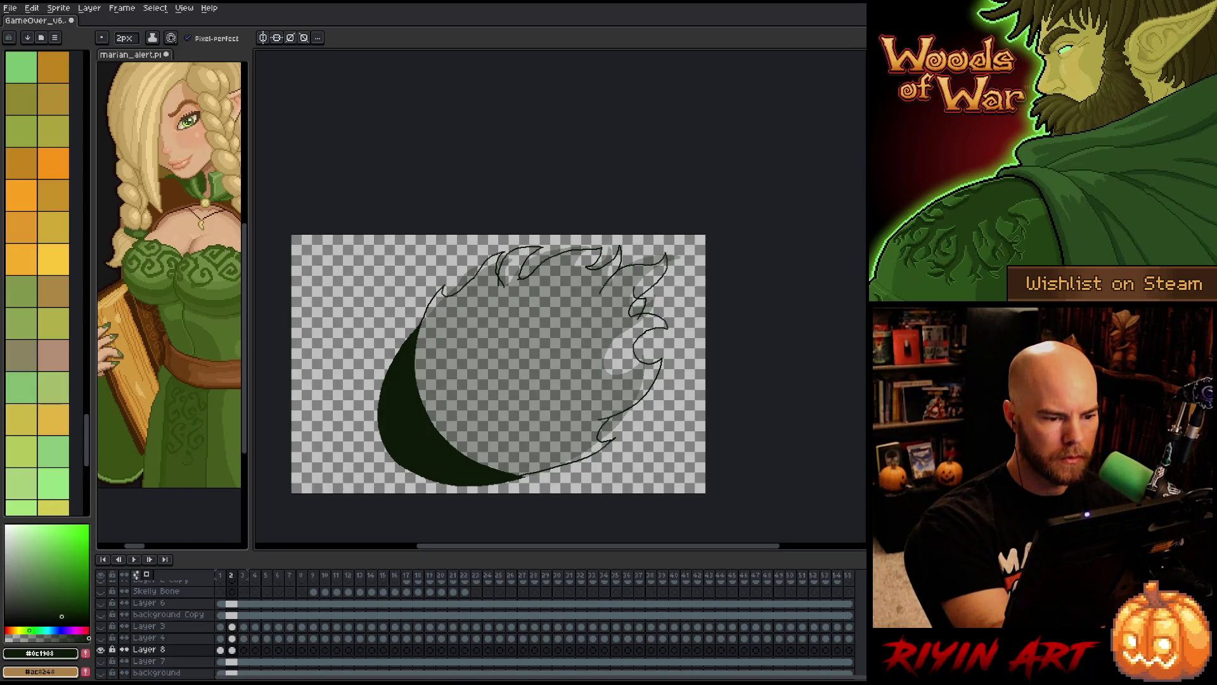
# - Fill the closed frame 2 flame solid dark green, then move to frame 3
pyautogui.press('g')
pyautogui.click(514, 290)
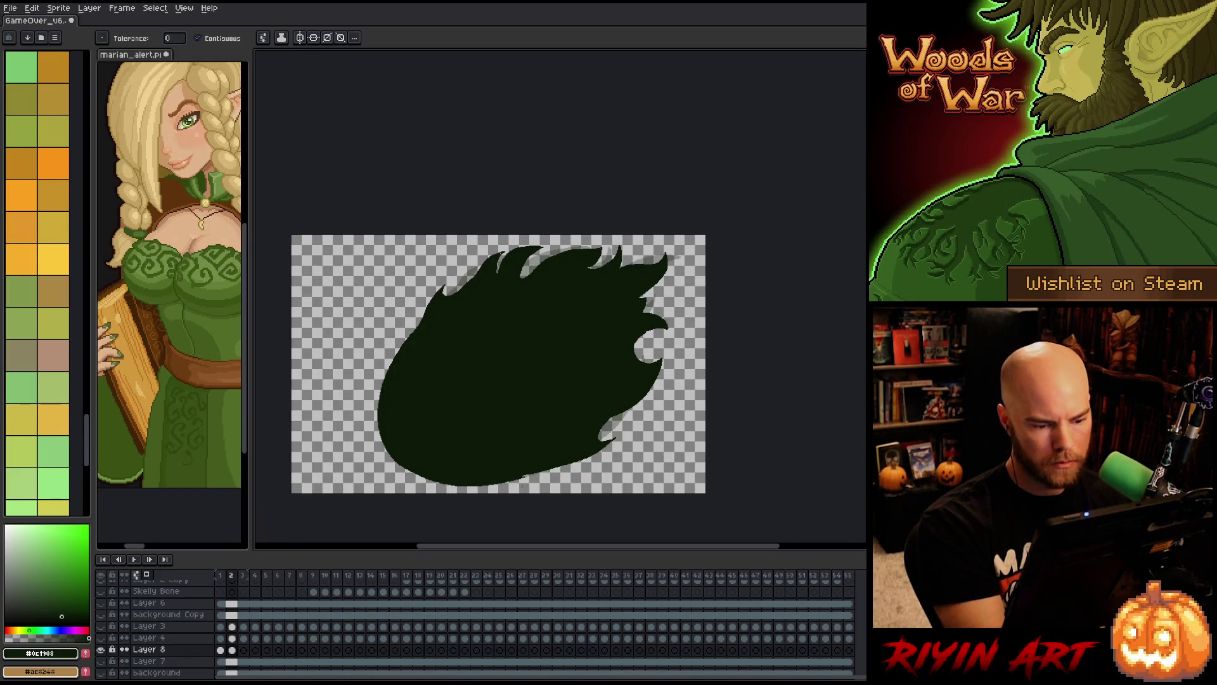
pyautogui.press('b')
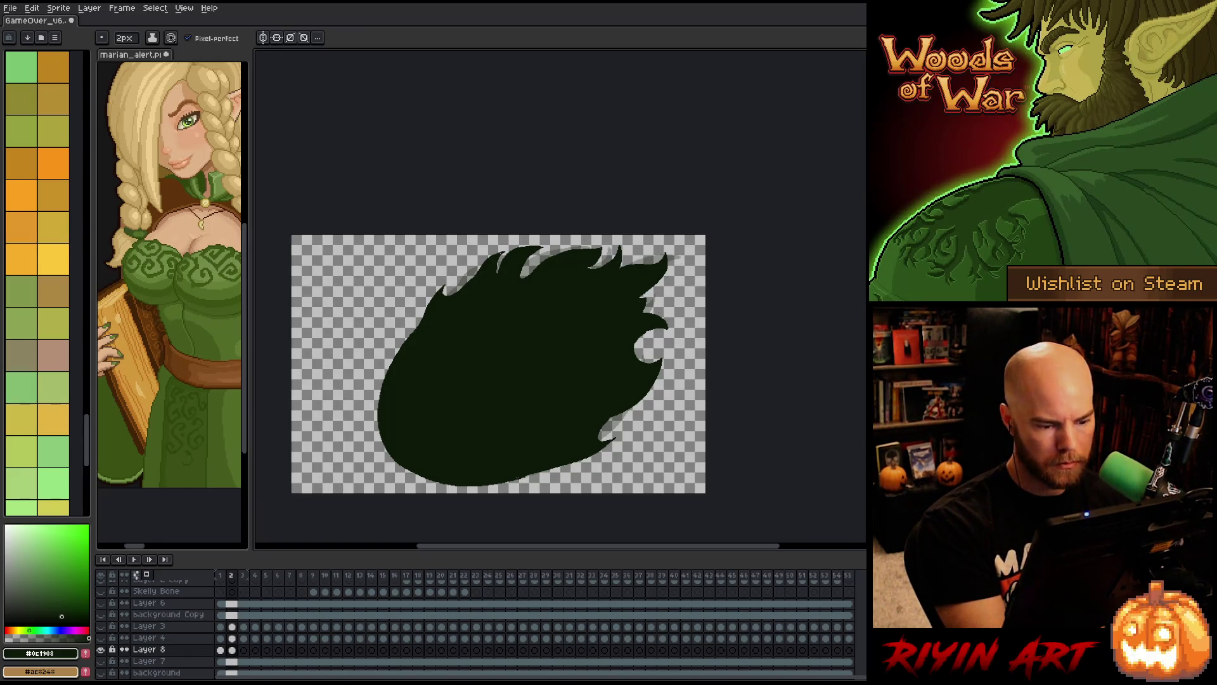
pyautogui.click(244, 649)
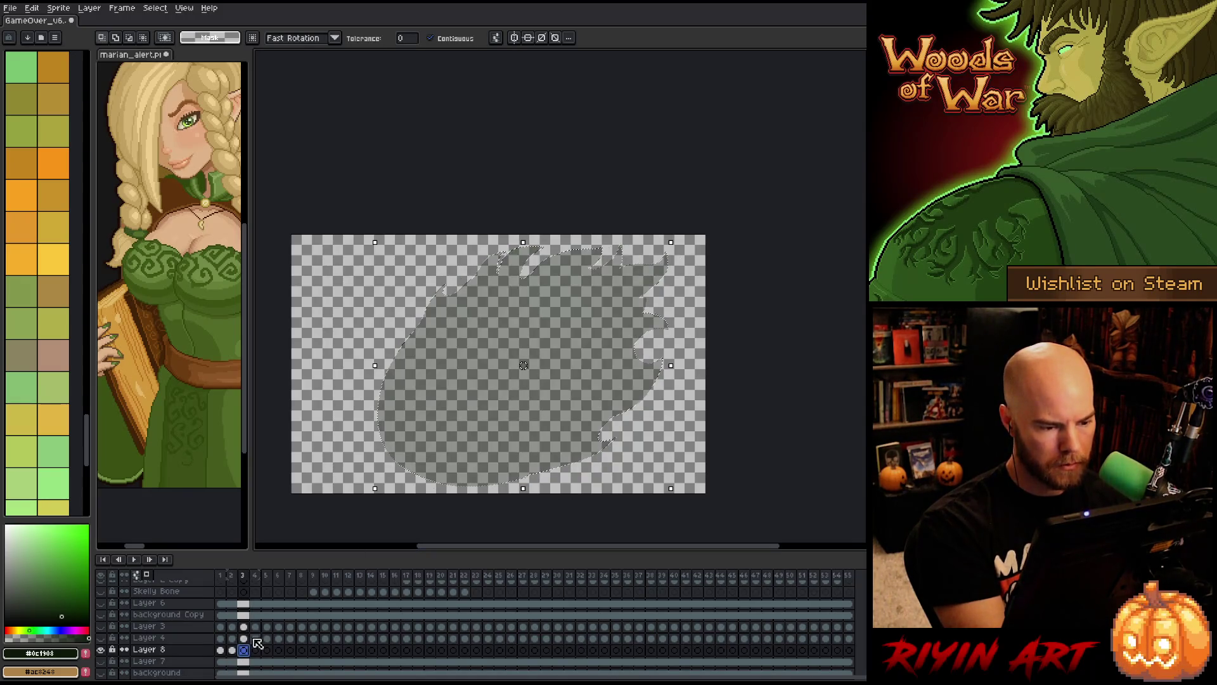
# - Draw the inner curve of frame 3's crescent and fill it dark green
pyautogui.moveTo(411, 332)
pyautogui.mouseDown()
pyautogui.moveTo(452, 463)
pyautogui.moveTo(557, 461)
pyautogui.mouseUp()
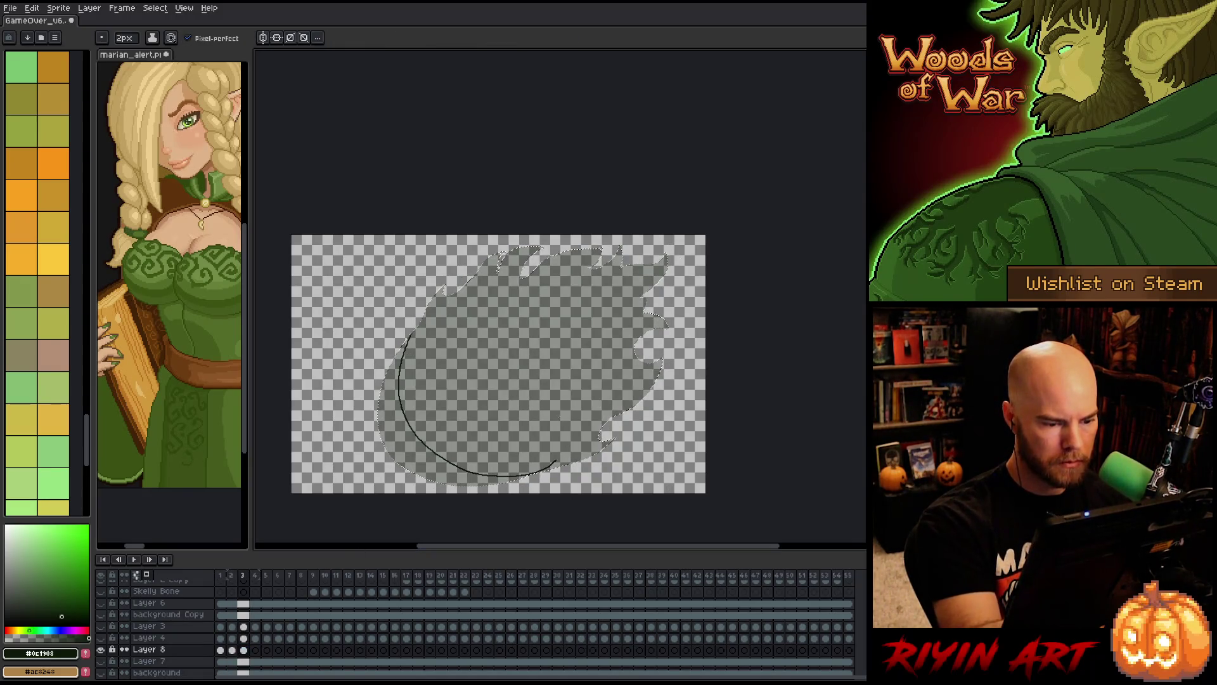
pyautogui.press('g')
pyautogui.click(388, 413)
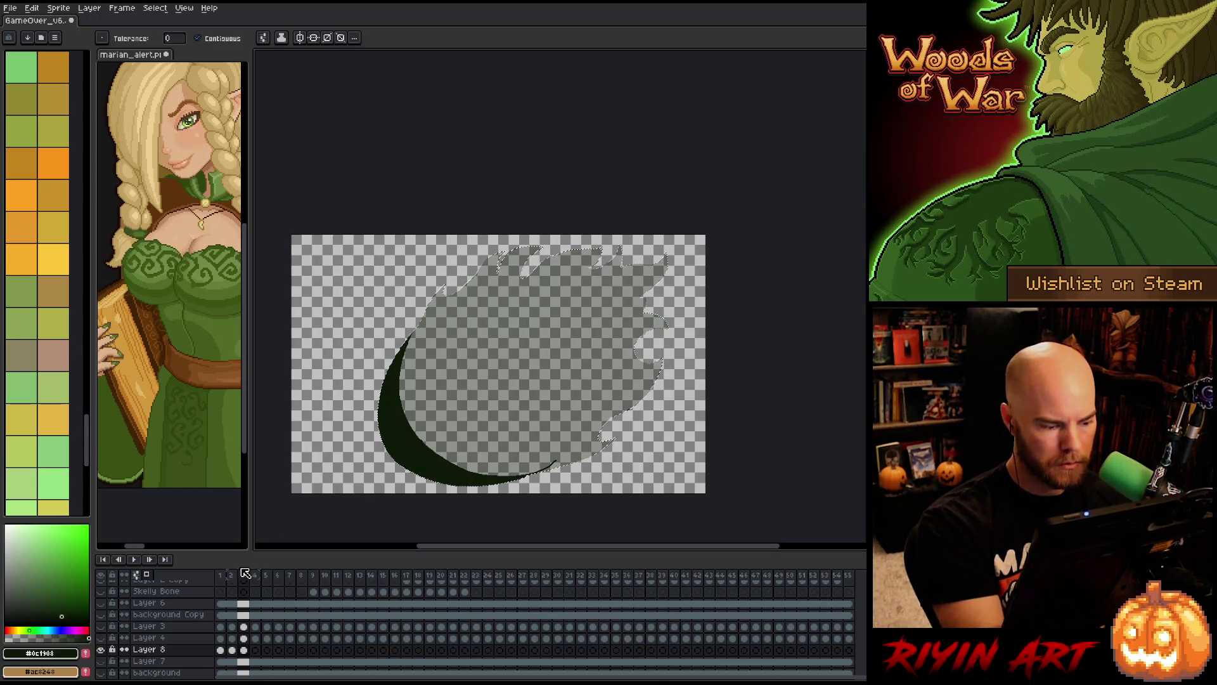
pyautogui.hotkey('ctrl', 'd')
# - Outline the flame's lower-right side and top from the crescent tip, redrawing one curve smoother
pyautogui.press('b')
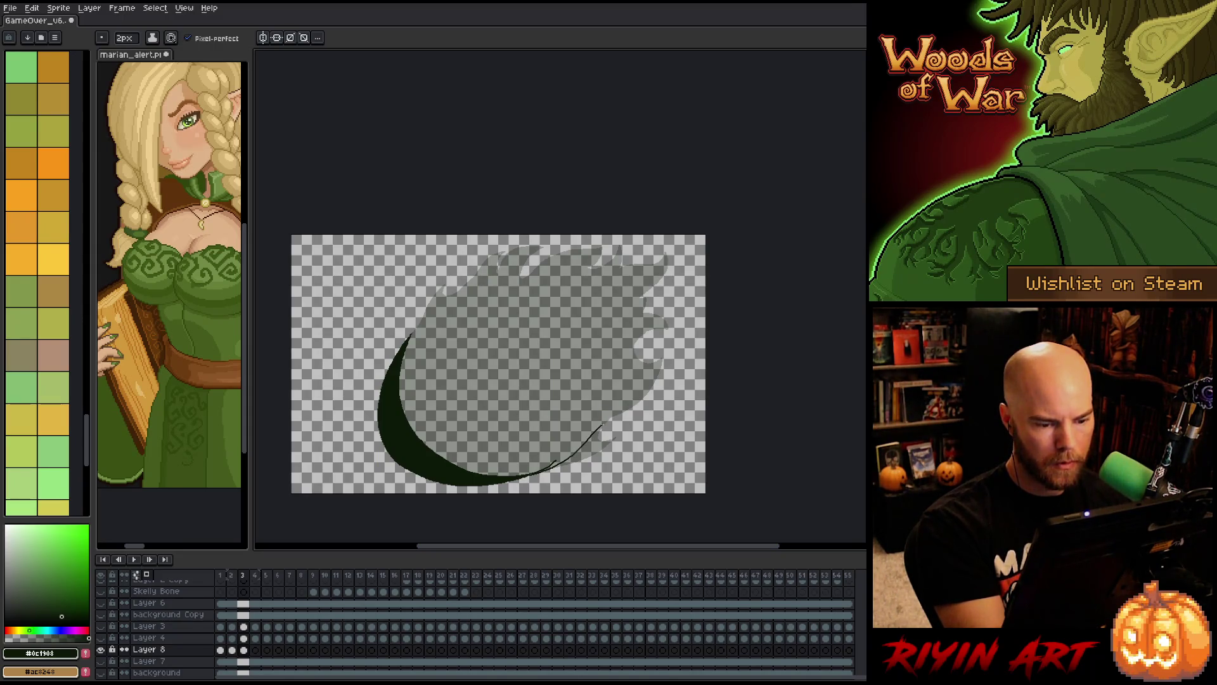
pyautogui.moveTo(605, 436); pyautogui.dragTo(643, 413)
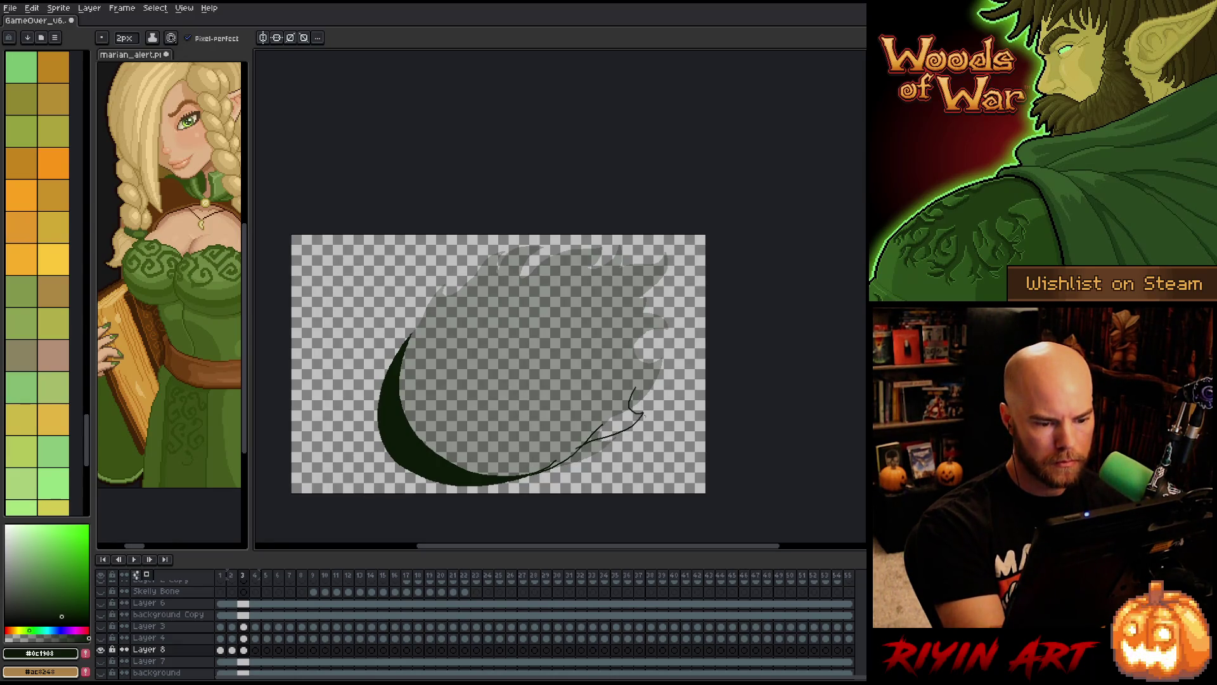
pyautogui.moveTo(634, 388); pyautogui.dragTo(676, 357)
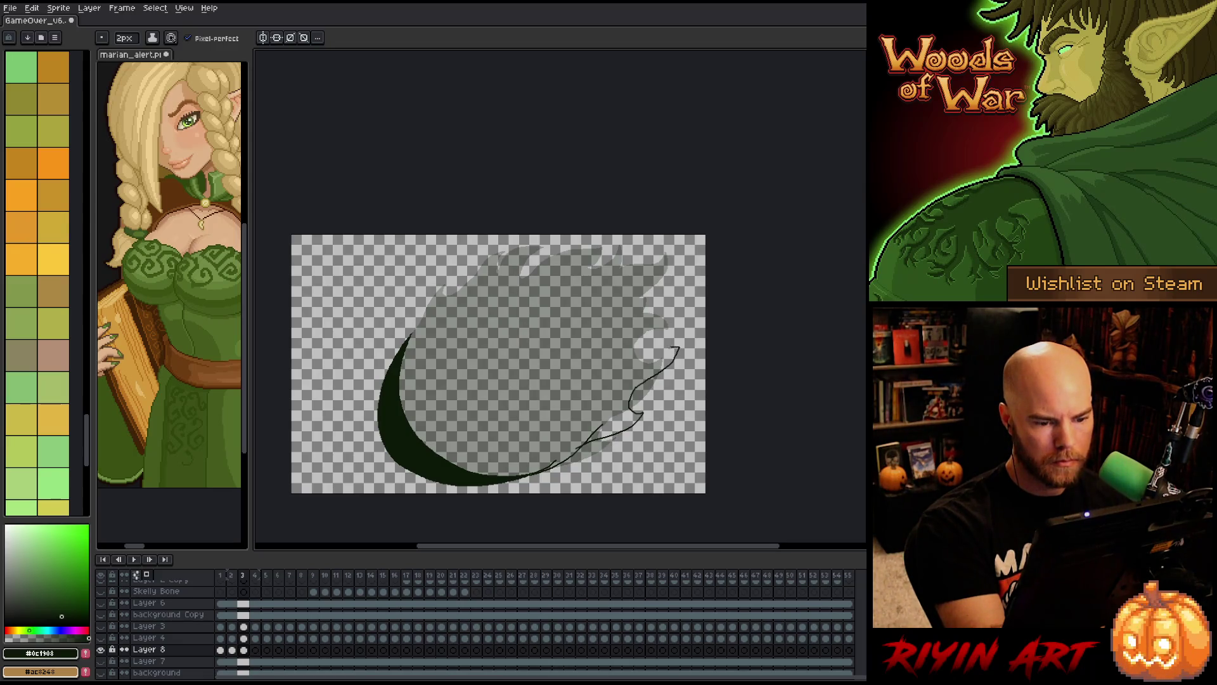
pyautogui.hotkey('ctrl', 'z')
pyautogui.moveTo(636, 387)
pyautogui.mouseDown()
pyautogui.moveTo(663, 363)
pyautogui.moveTo(625, 338)
pyautogui.moveTo(674, 314)
pyautogui.moveTo(648, 310)
pyautogui.moveTo(650, 293)
pyautogui.moveTo(679, 251)
pyautogui.moveTo(648, 246)
pyautogui.moveTo(625, 273)
pyautogui.moveTo(610, 263)
pyautogui.mouseUp()
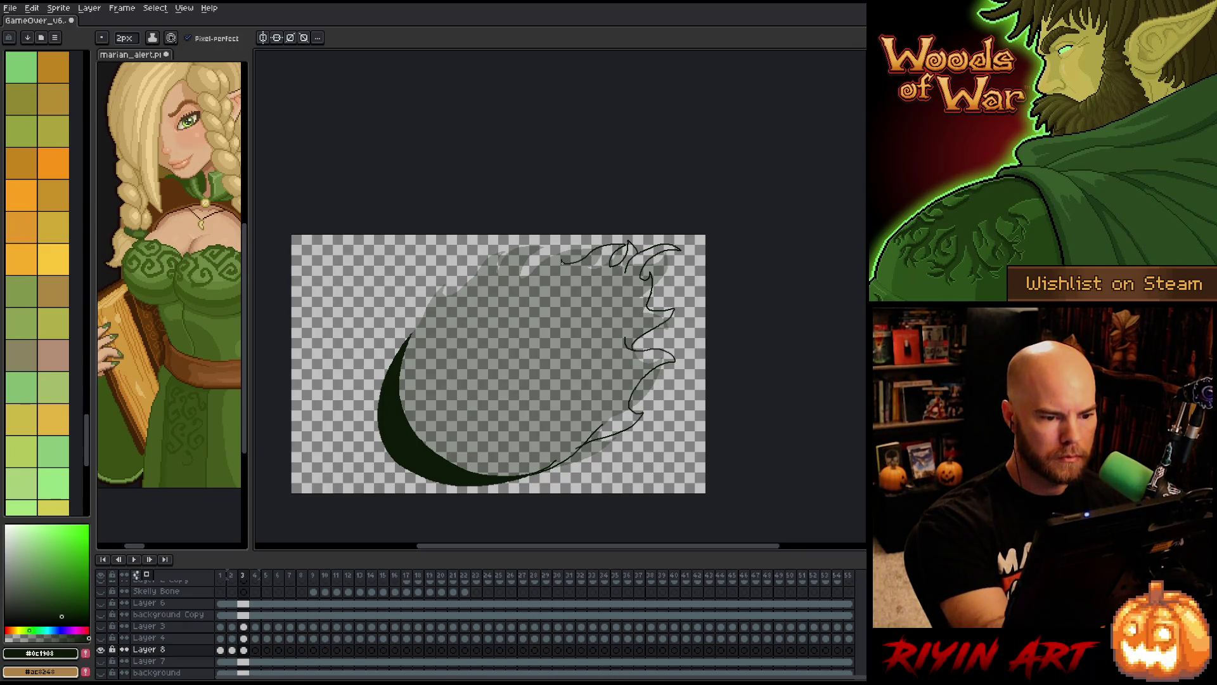
pyautogui.moveTo(561, 241)
pyautogui.mouseDown()
pyautogui.moveTo(487, 289)
pyautogui.moveTo(465, 287)
pyautogui.moveTo(486, 285)
pyautogui.mouseUp()
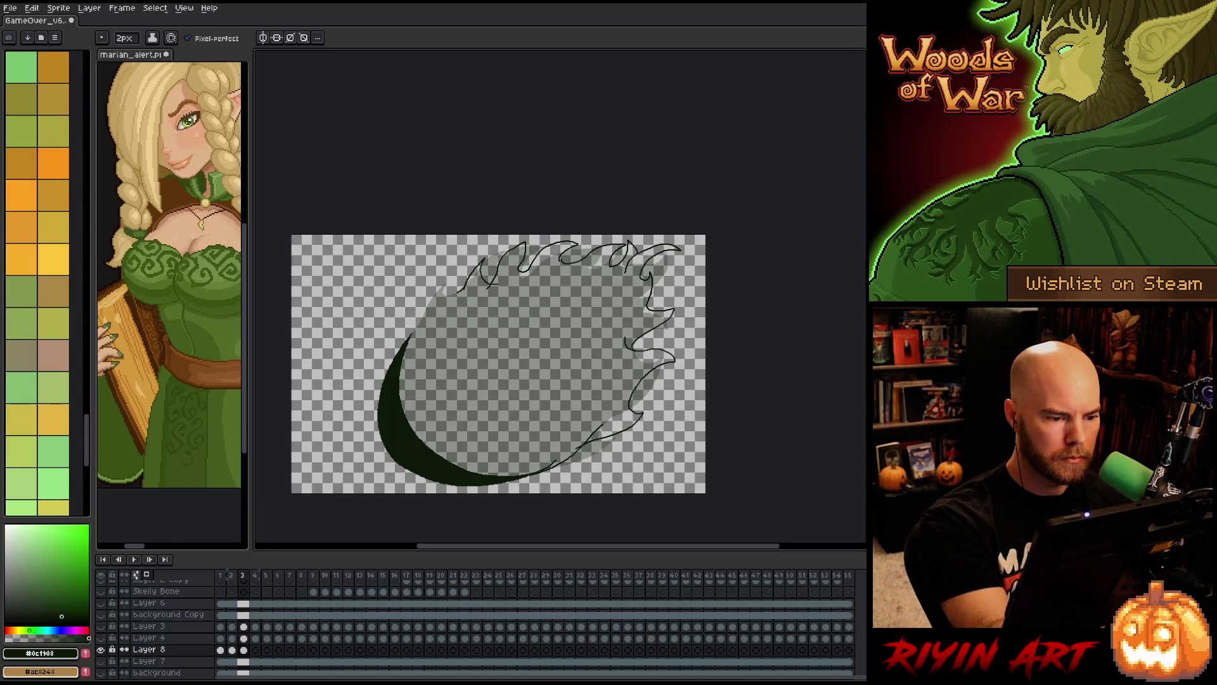
# - Fill the closed flame outline dark green, undoing a fill that flooded the whole canvas
pyautogui.press('g')
pyautogui.click(557, 318)
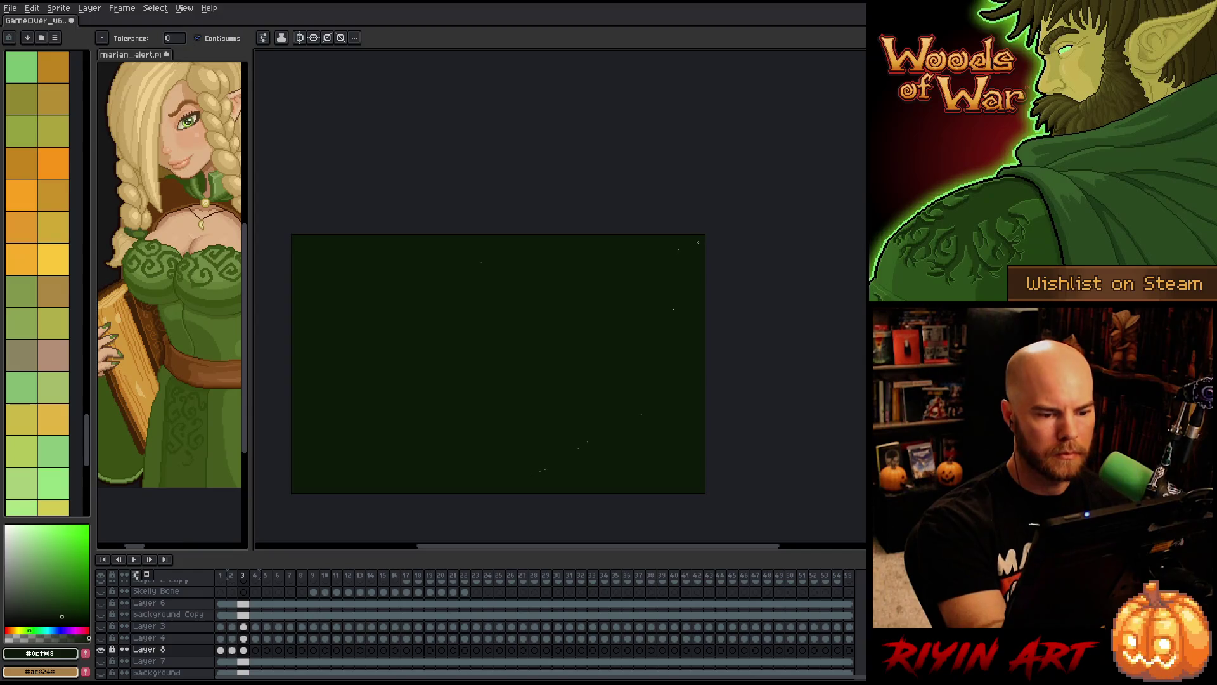
pyautogui.hotkey('ctrl', 'z')
pyautogui.press('b')
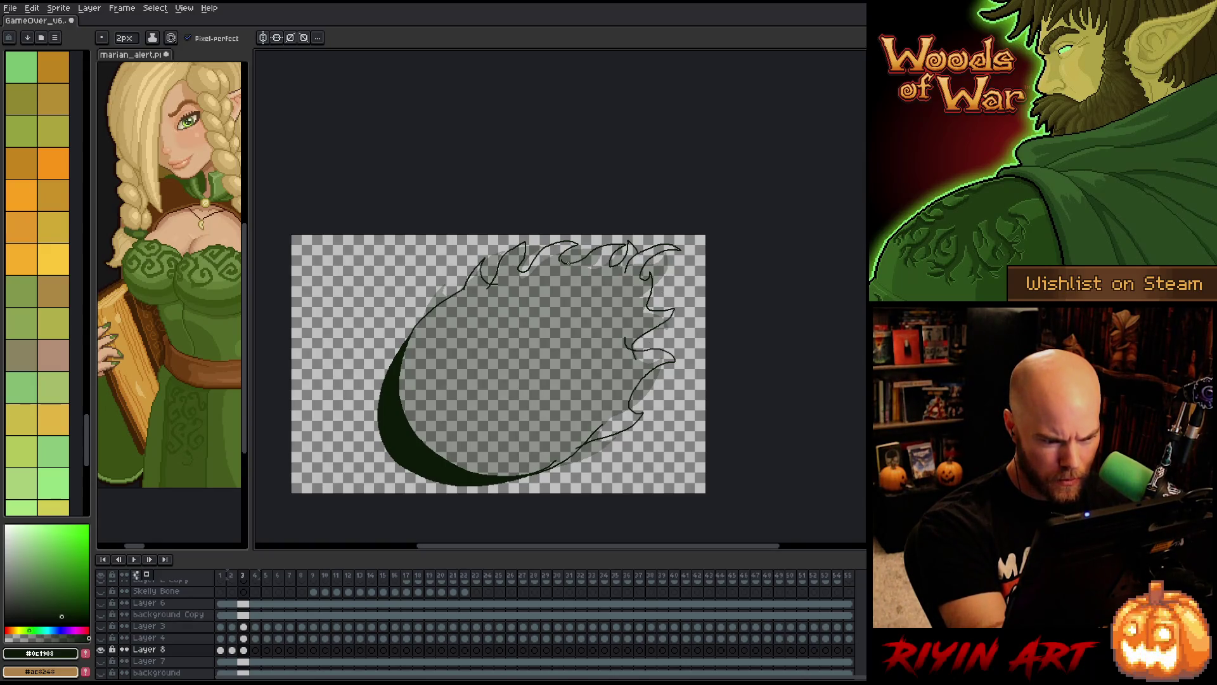
pyautogui.press('g')
pyautogui.click(539, 355)
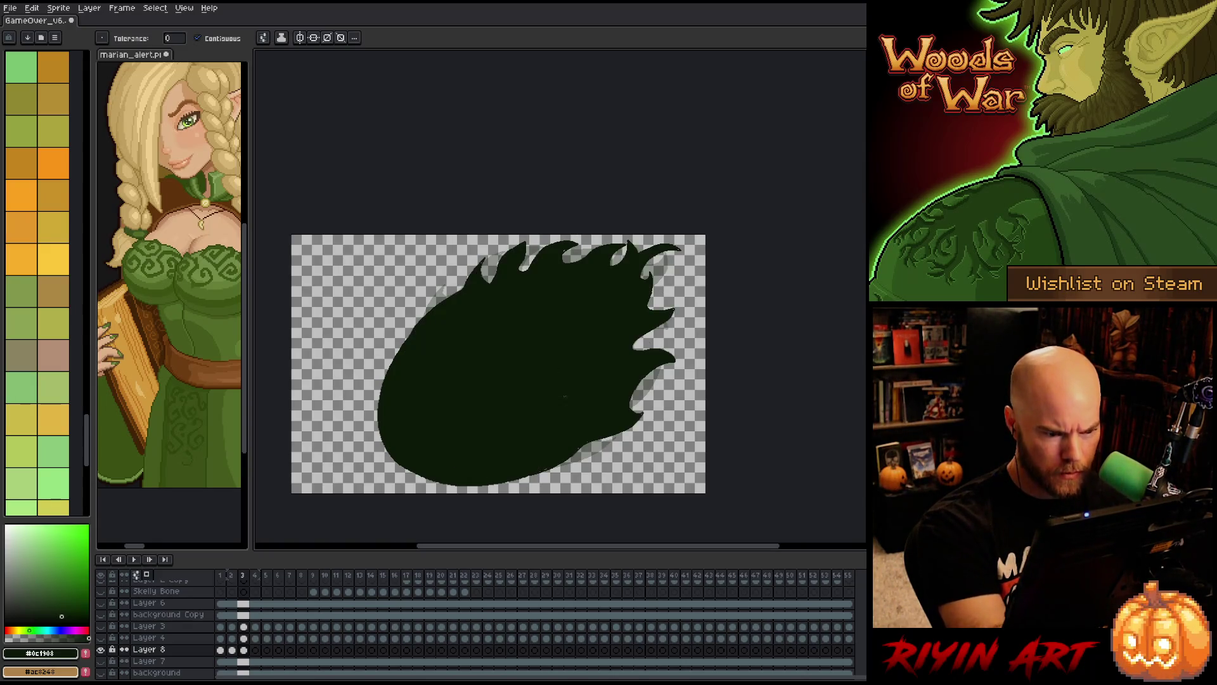
pyautogui.press('b')
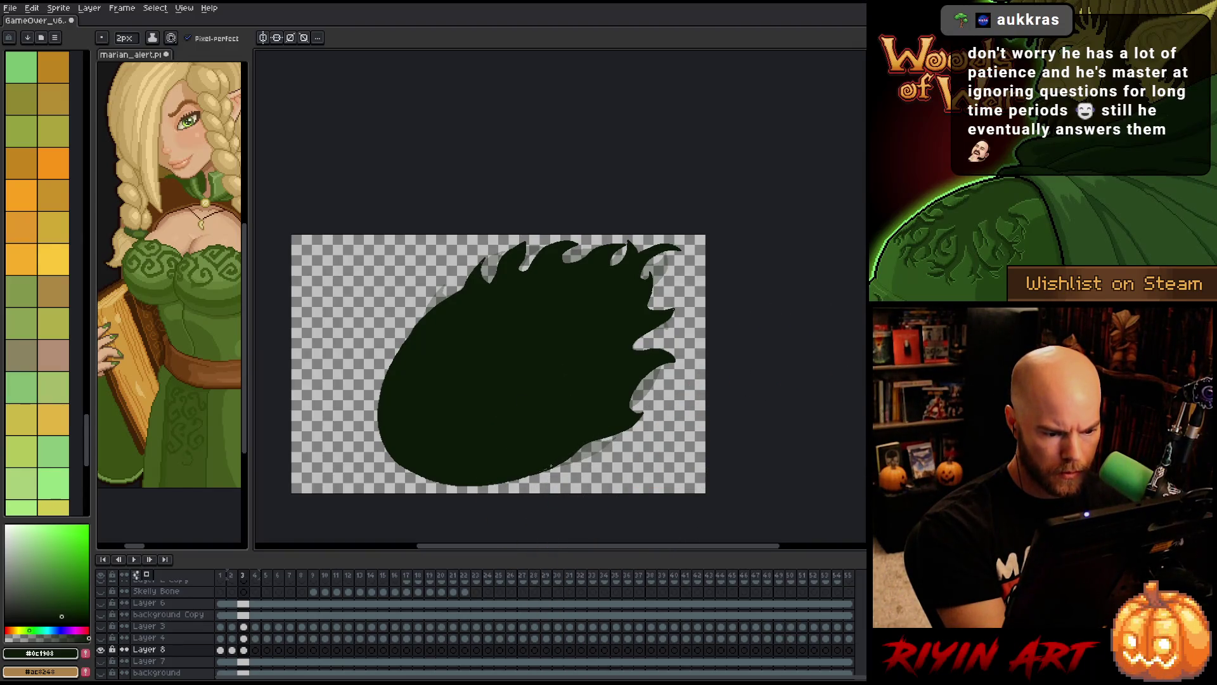
# - Check the frame 3 flame shape with Magic Wand, then advance to frame 4
pyautogui.press('w')
pyautogui.click(498, 362)
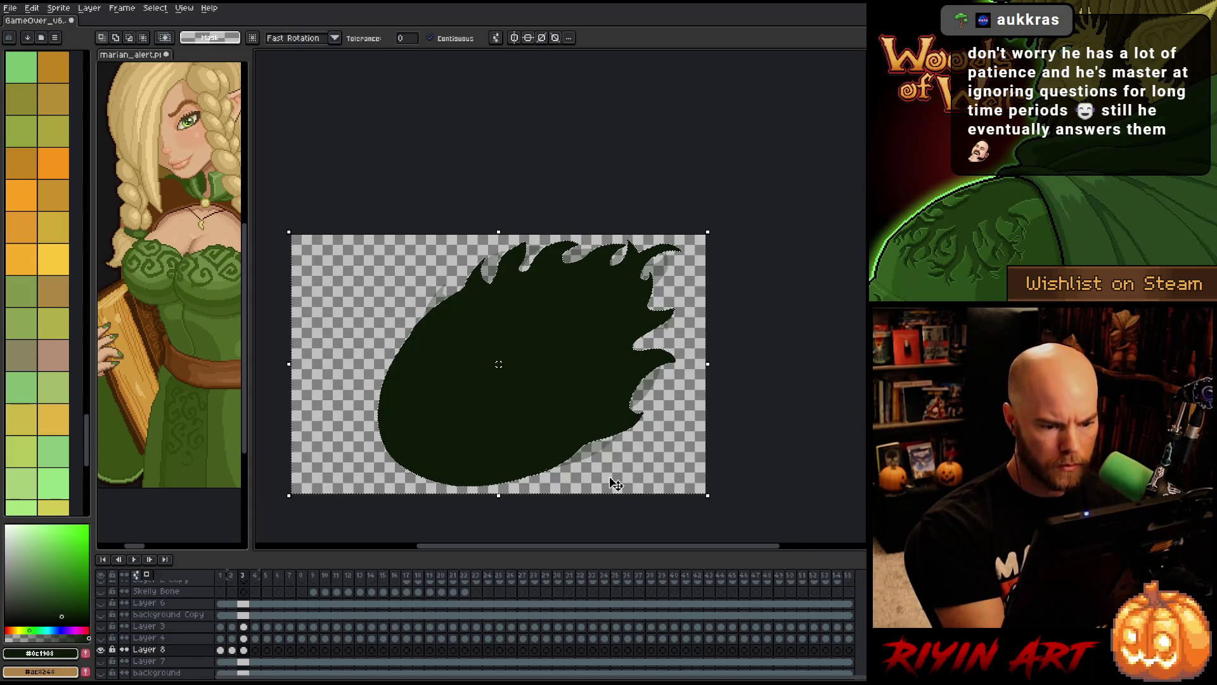
pyautogui.hotkey('ctrl', 'd')
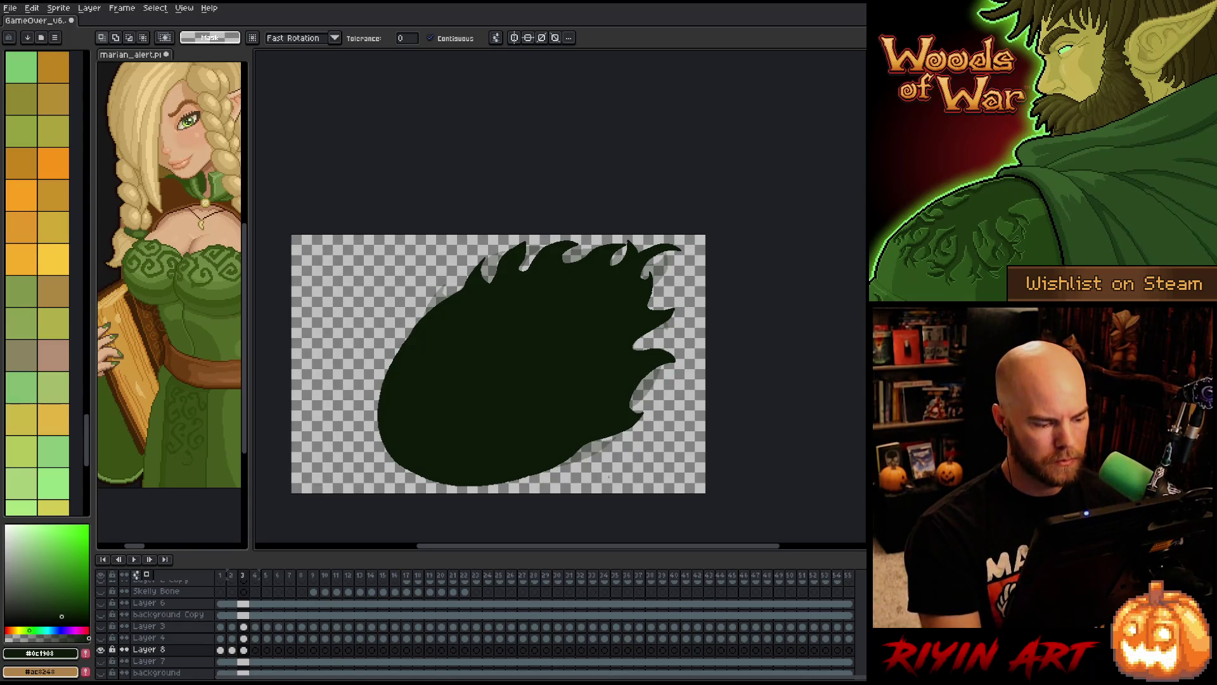
pyautogui.press('Right')
pyautogui.press('Left')
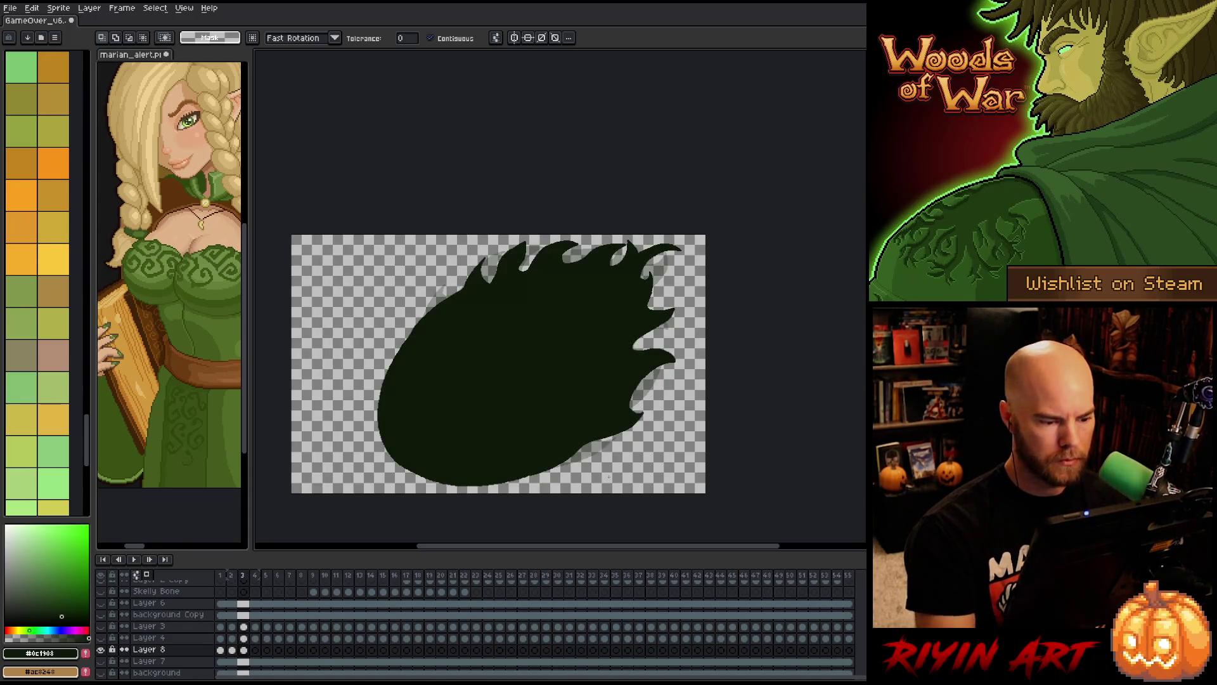
pyautogui.click(466, 480)
pyautogui.press('Right')
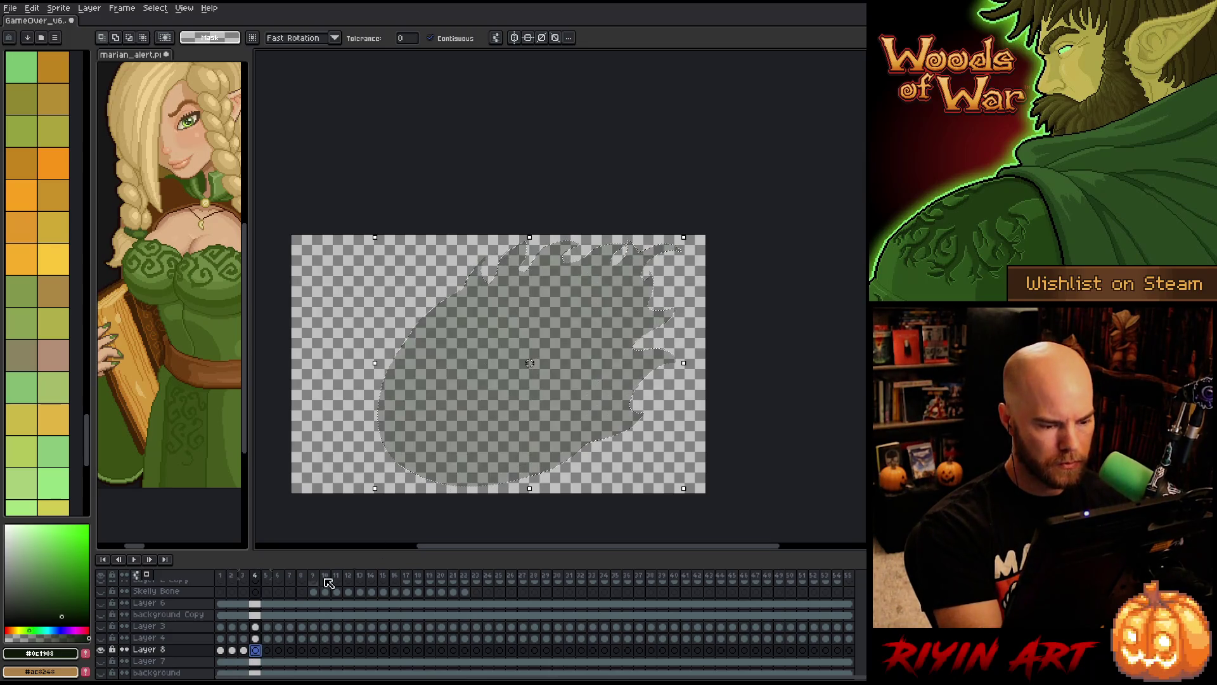
# - Draw frame 4's crescent inner curve and fill it dark green
pyautogui.press('b')
pyautogui.moveTo(436, 308)
pyautogui.mouseDown()
pyautogui.moveTo(415, 353)
pyautogui.moveTo(506, 484)
pyautogui.mouseUp()
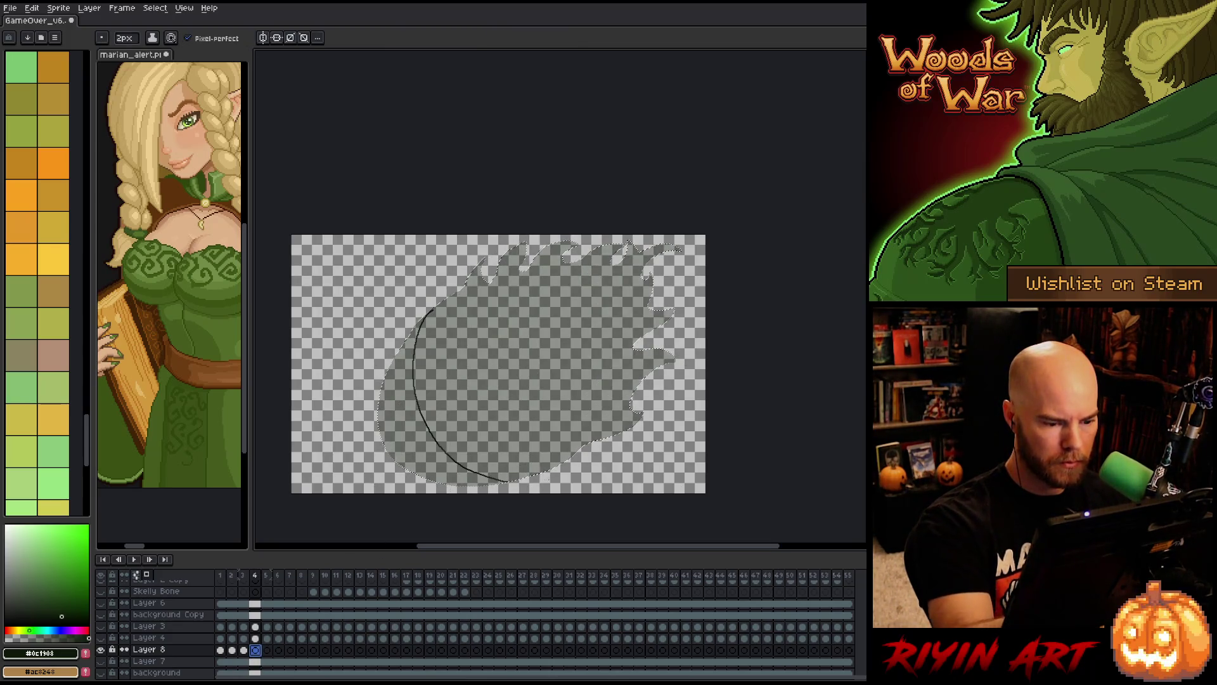
pyautogui.press('g')
pyautogui.click(396, 406)
pyautogui.hotkey('ctrl', 'd')
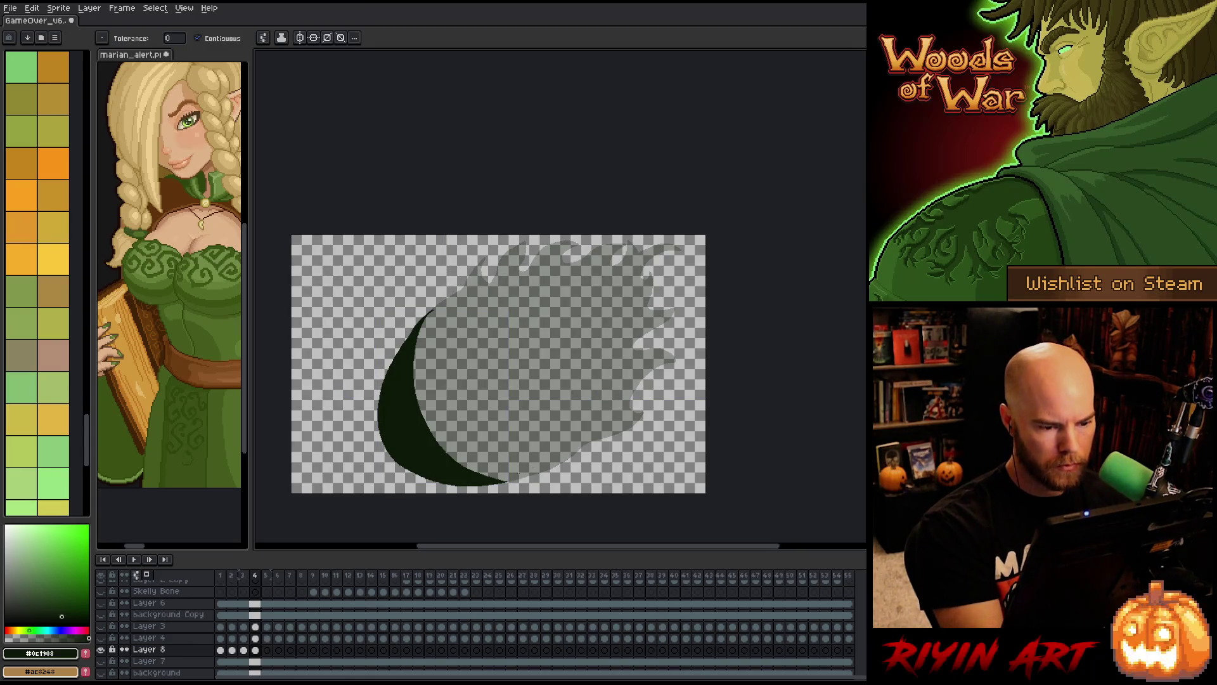
pyautogui.press('b')
# - Outline the flame from the crescent tip with tongues along the top and right, closing the gap
pyautogui.moveTo(509, 482)
pyautogui.mouseDown()
pyautogui.moveTo(581, 451)
pyautogui.moveTo(647, 393)
pyautogui.moveTo(644, 366)
pyautogui.moveTo(685, 343)
pyautogui.moveTo(627, 361)
pyautogui.moveTo(683, 266)
pyautogui.moveTo(646, 262)
pyautogui.moveTo(650, 276)
pyautogui.mouseUp()
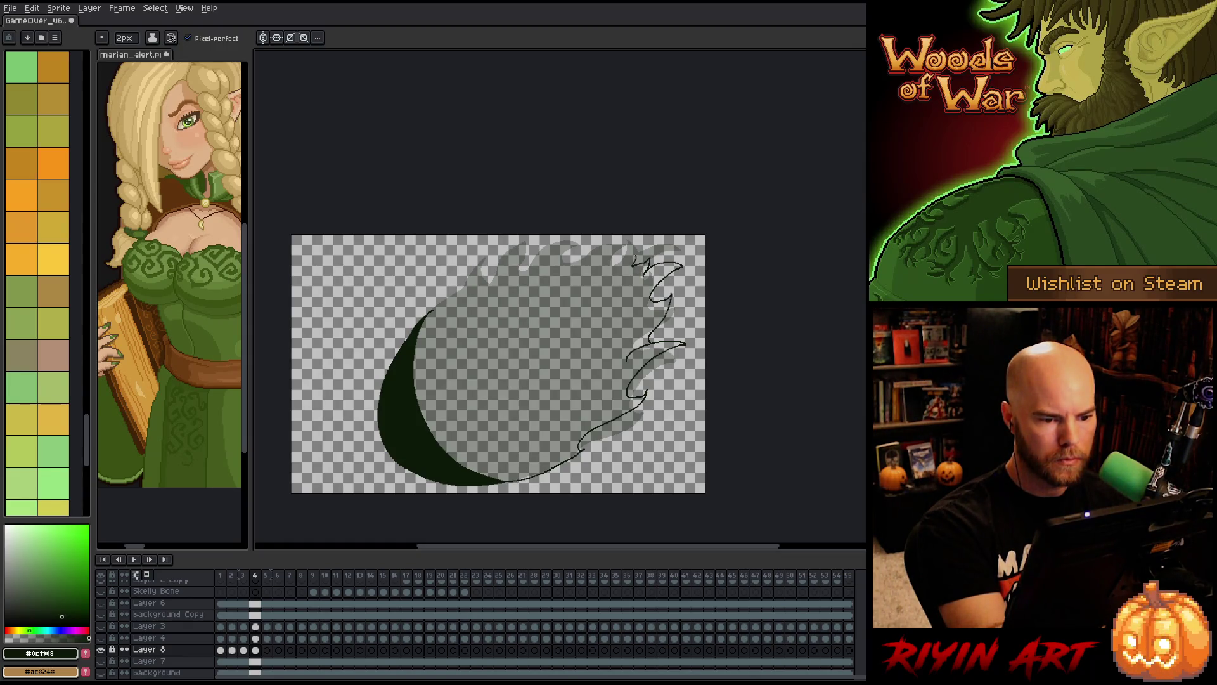
pyautogui.moveTo(639, 241); pyautogui.dragTo(609, 251)
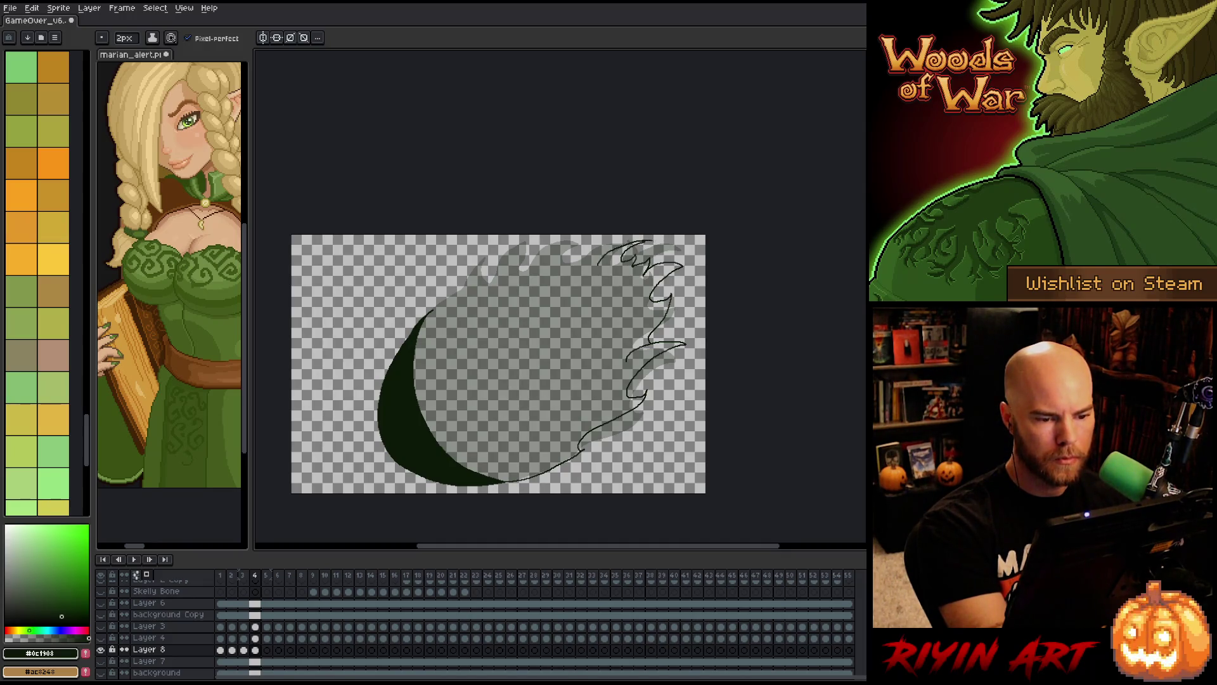
pyautogui.moveTo(657, 244); pyautogui.dragTo(635, 298)
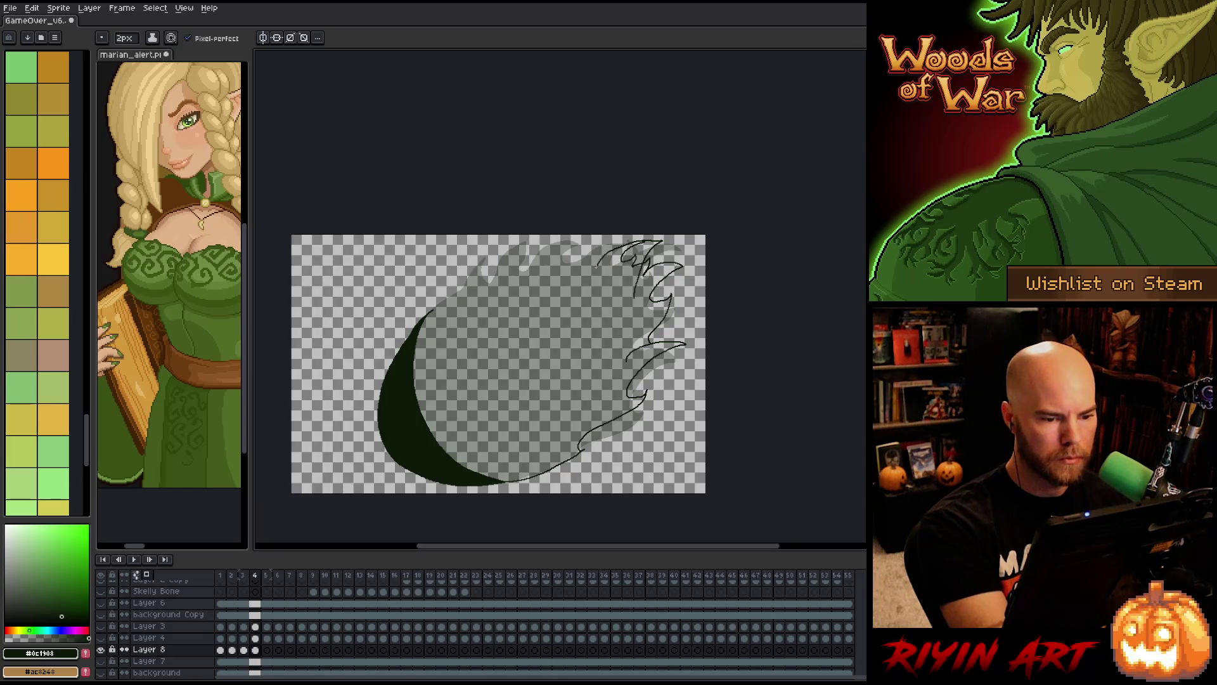
pyautogui.moveTo(586, 245); pyautogui.dragTo(564, 267)
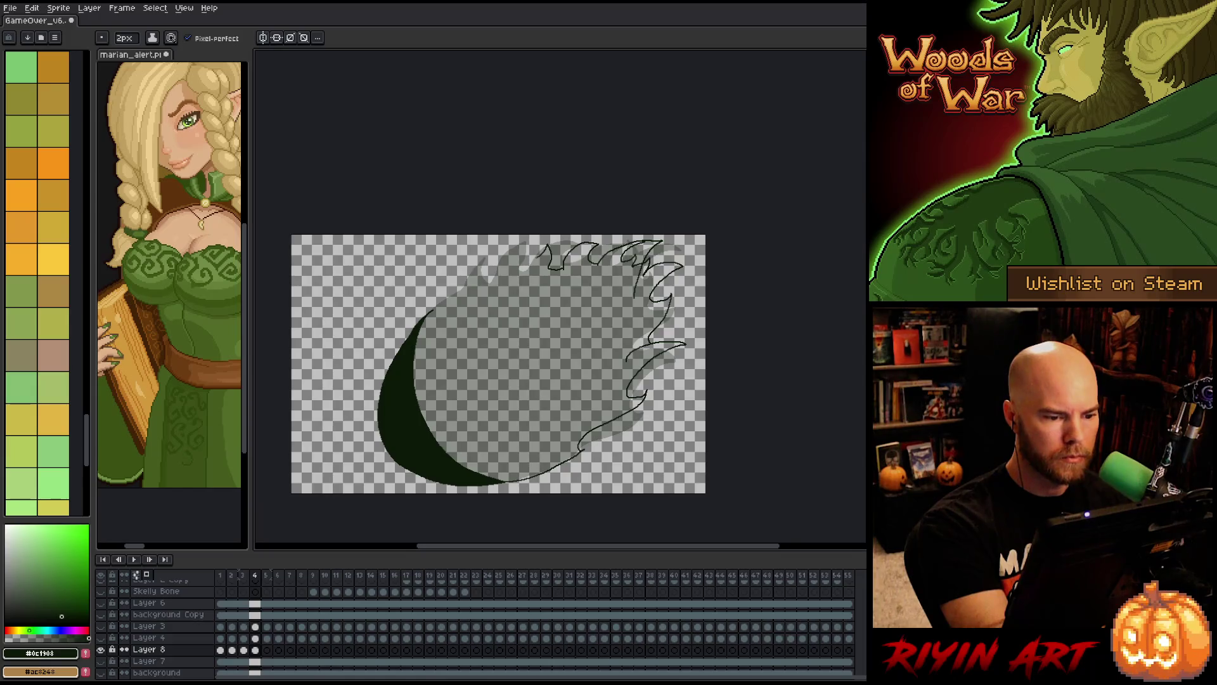
pyautogui.moveTo(518, 272)
pyautogui.mouseDown()
pyautogui.moveTo(508, 248)
pyautogui.moveTo(486, 289)
pyautogui.moveTo(451, 286)
pyautogui.mouseUp()
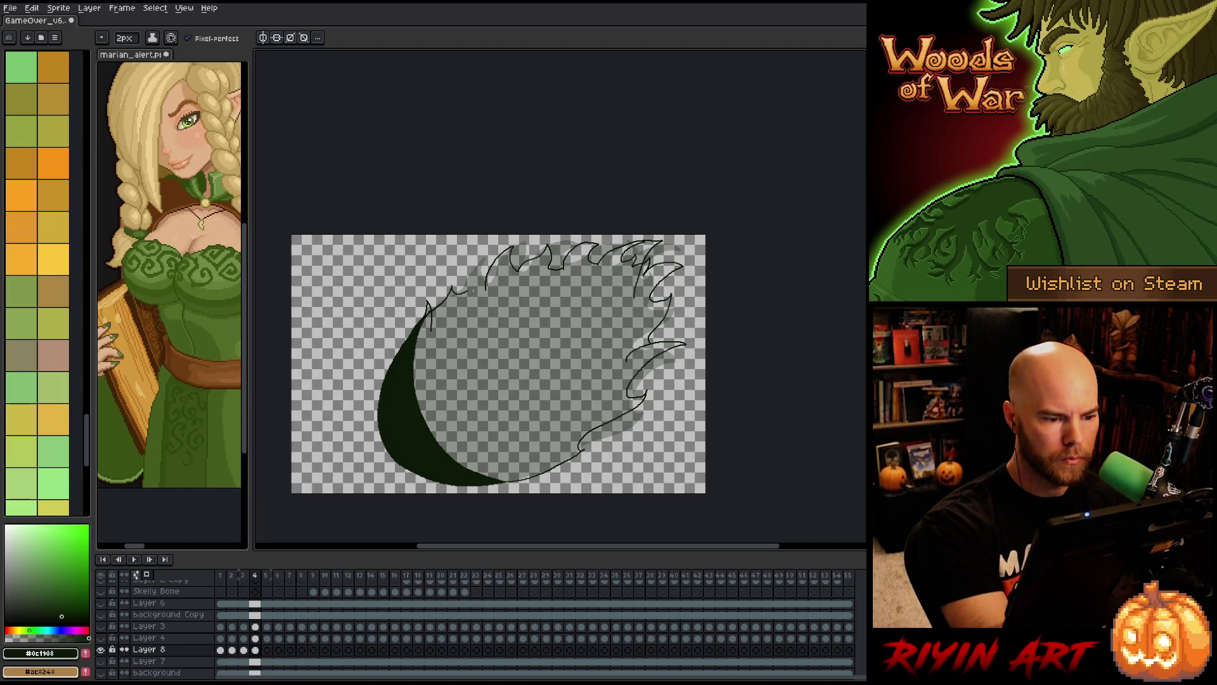
pyautogui.moveTo(473, 290); pyautogui.dragTo(486, 288)
# - Fill the flame and its top-right sliver dark green, and verify the shape with Magic Wand
pyautogui.press('g')
pyautogui.click(636, 251)
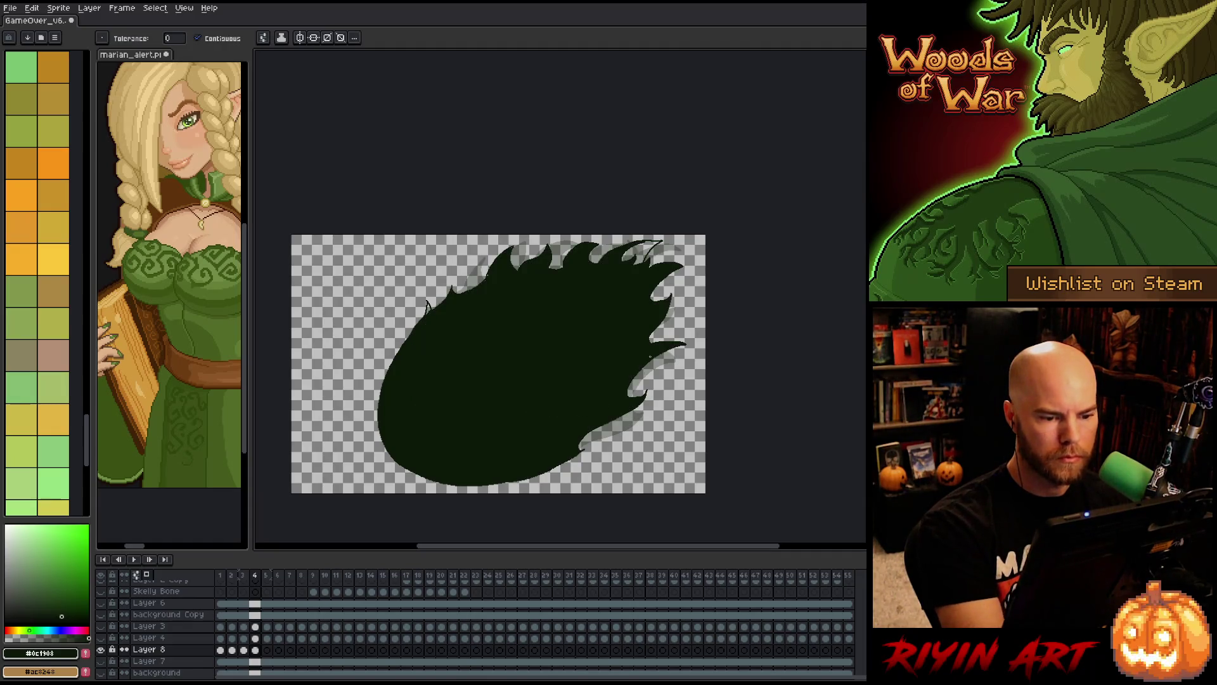
pyautogui.click(639, 248)
pyautogui.press('b')
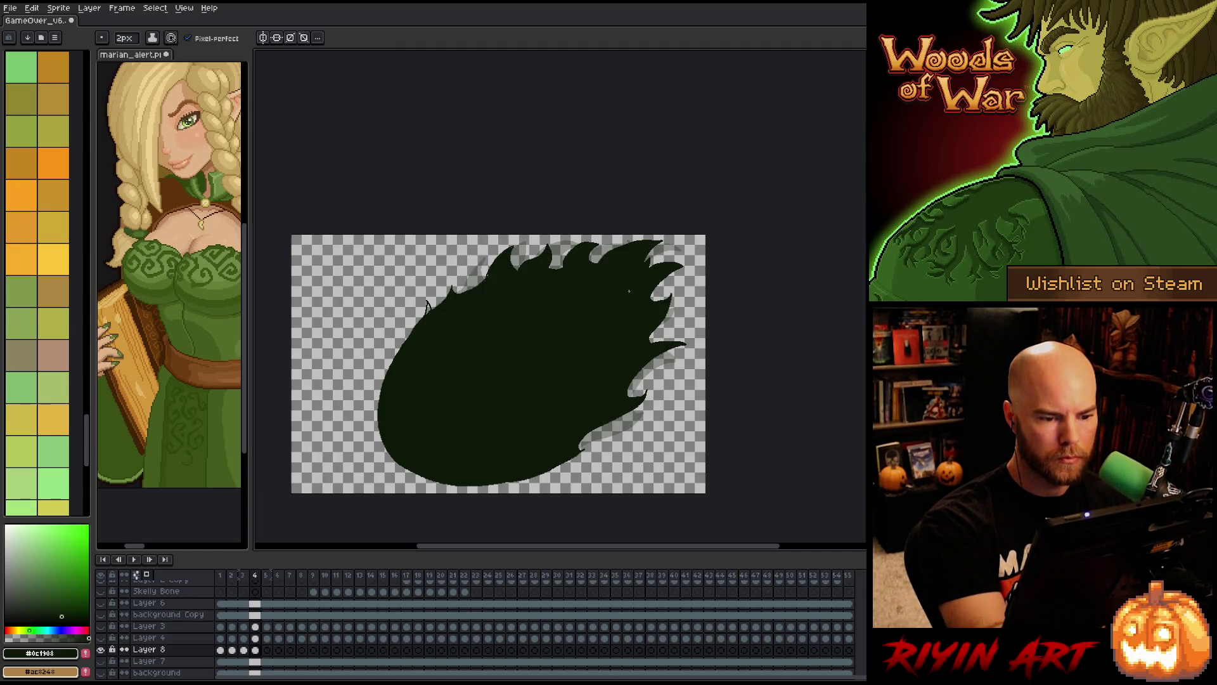
pyautogui.press('w')
pyautogui.click(629, 290)
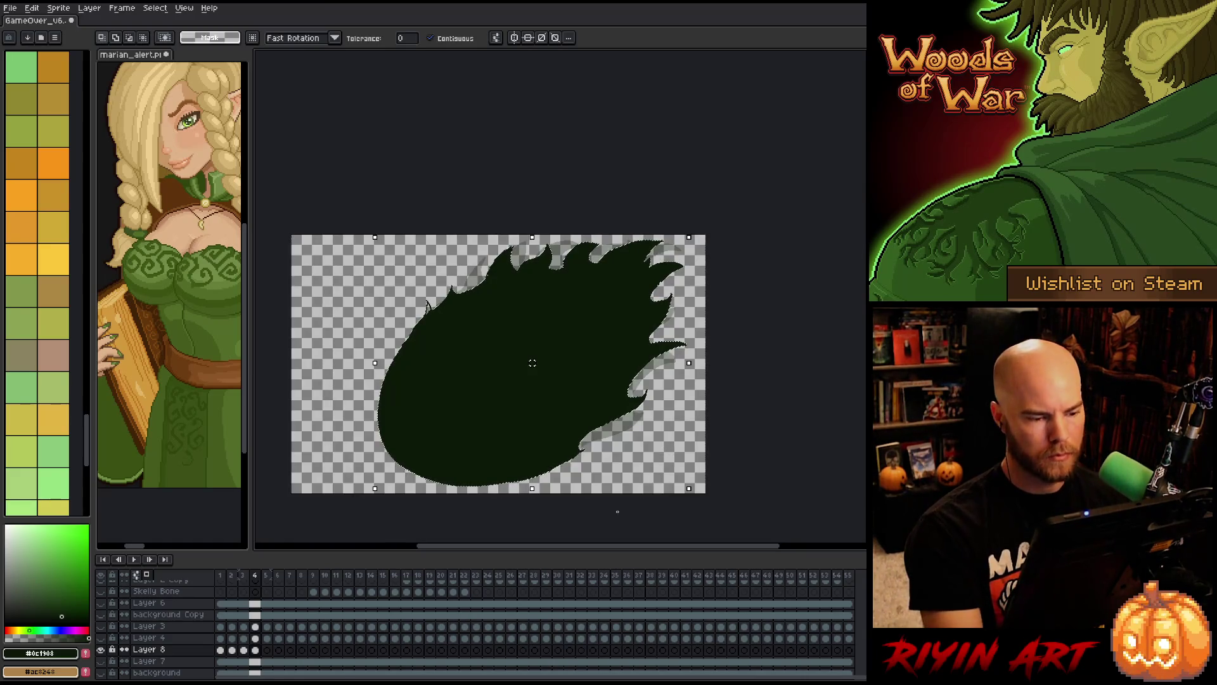
pyautogui.hotkey('ctrl', 'd')
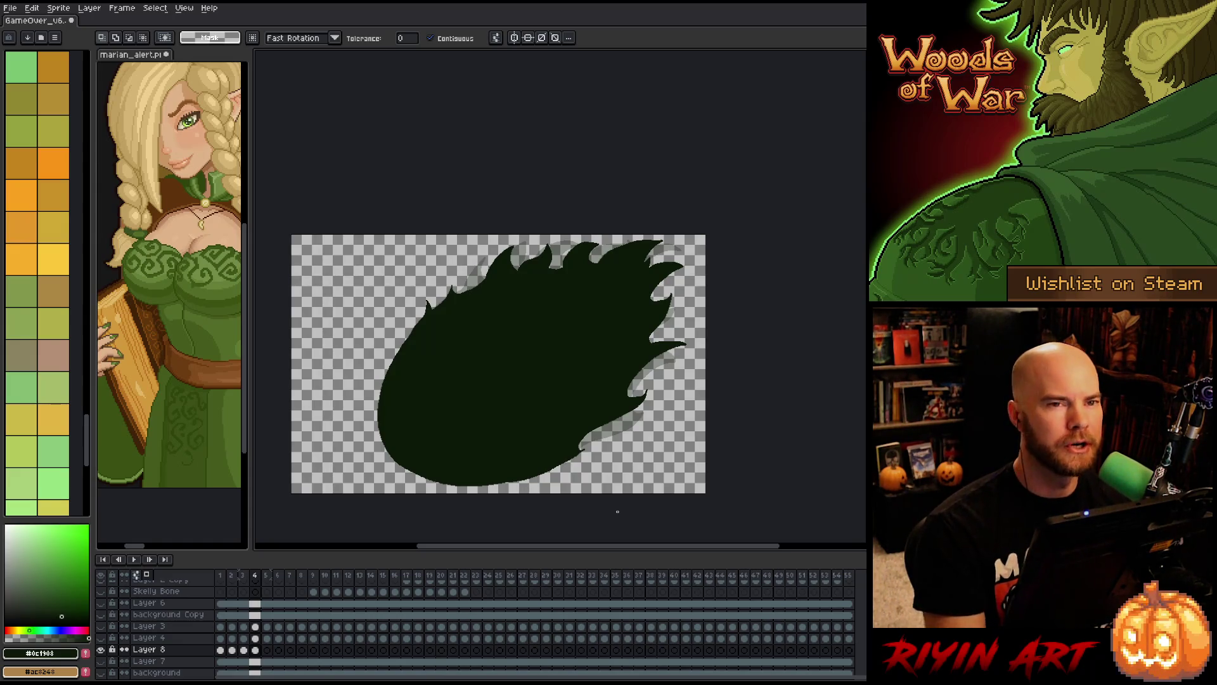
pyautogui.press('Right')
pyautogui.press('Right')
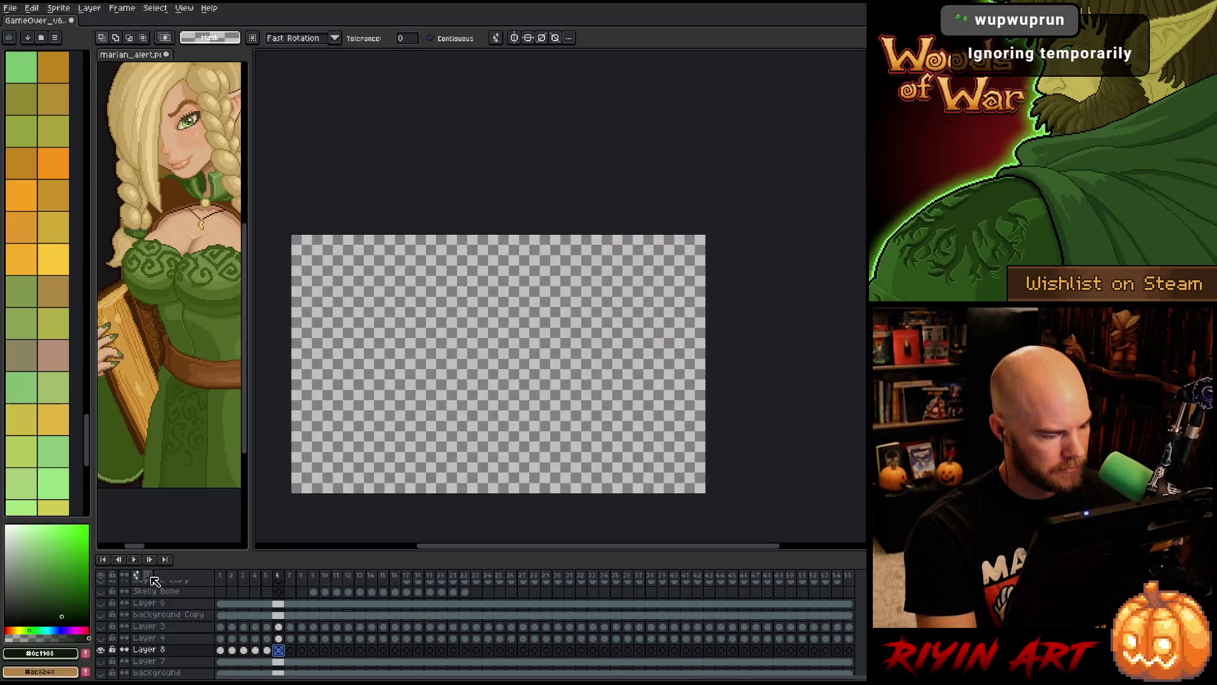
# - Select Layer 8 frames 1–5 and add a new tag over them with the default name
pyautogui.moveTo(267, 650); pyautogui.dragTo(220, 650)
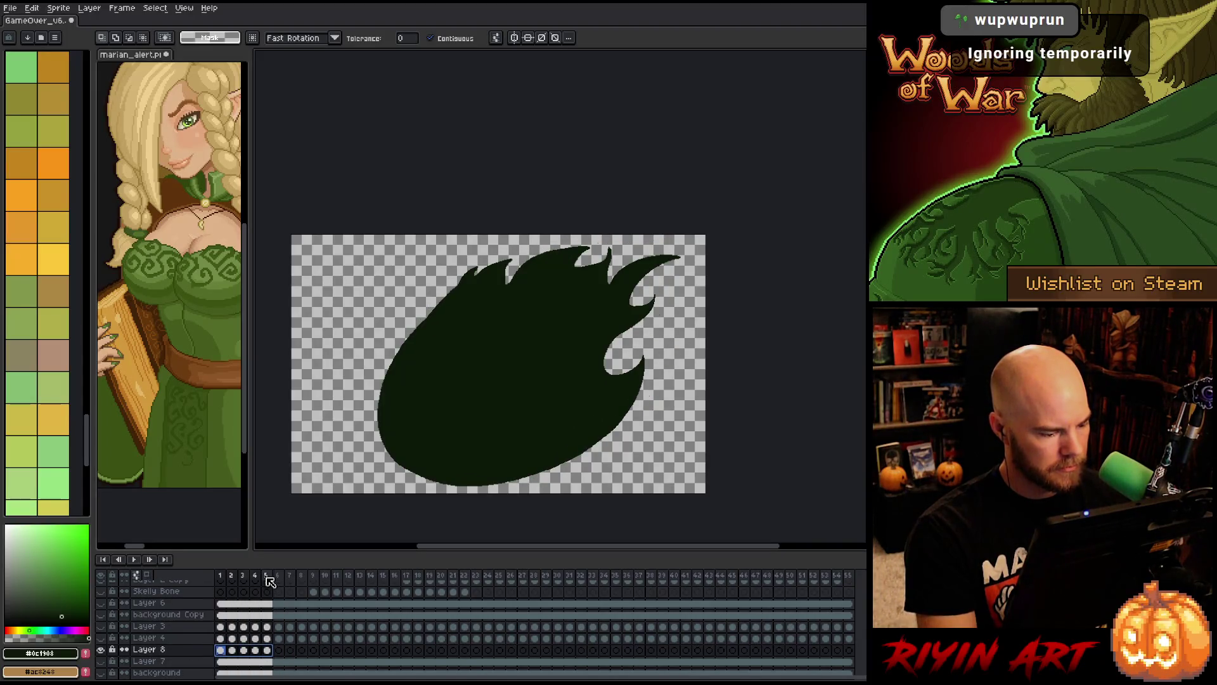
pyautogui.rightClick(241, 578)
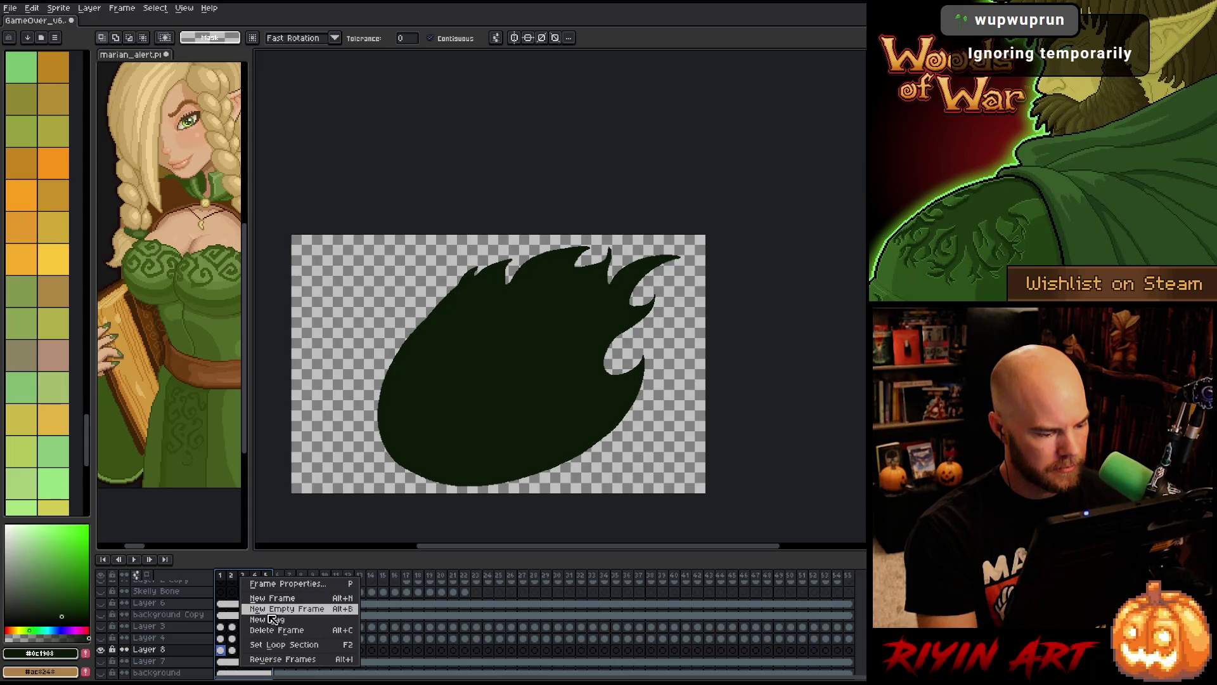
pyautogui.click(273, 619)
pyautogui.click(622, 403)
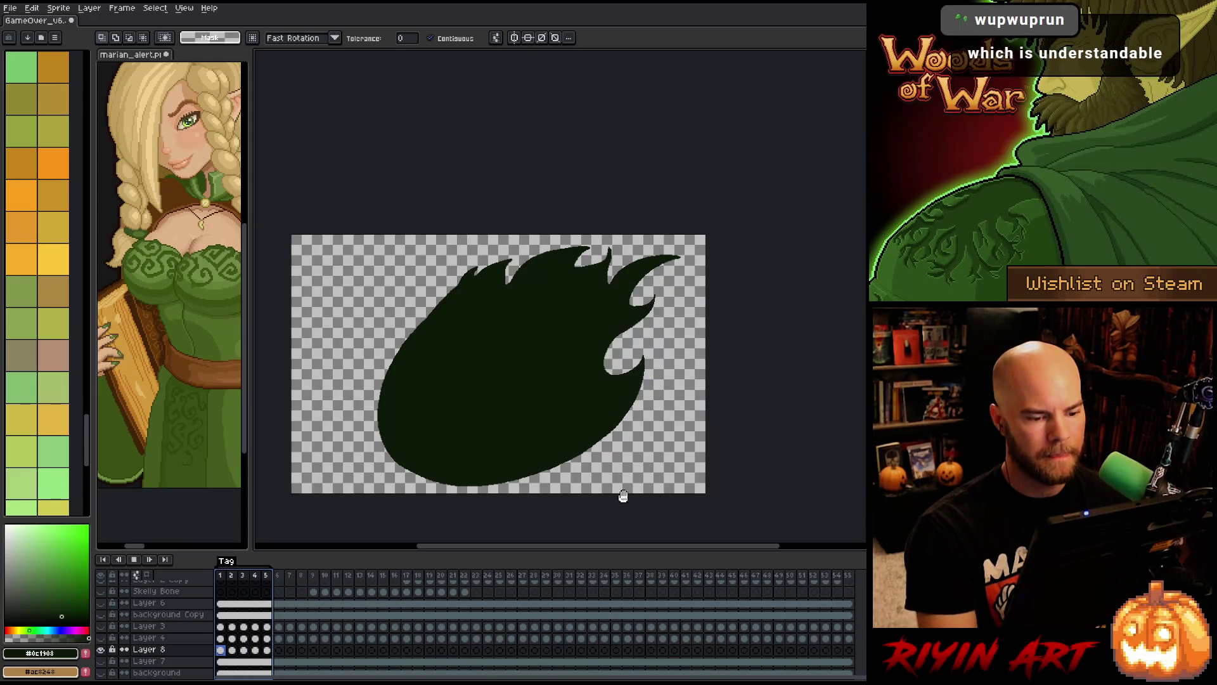
pyautogui.press('Escape')
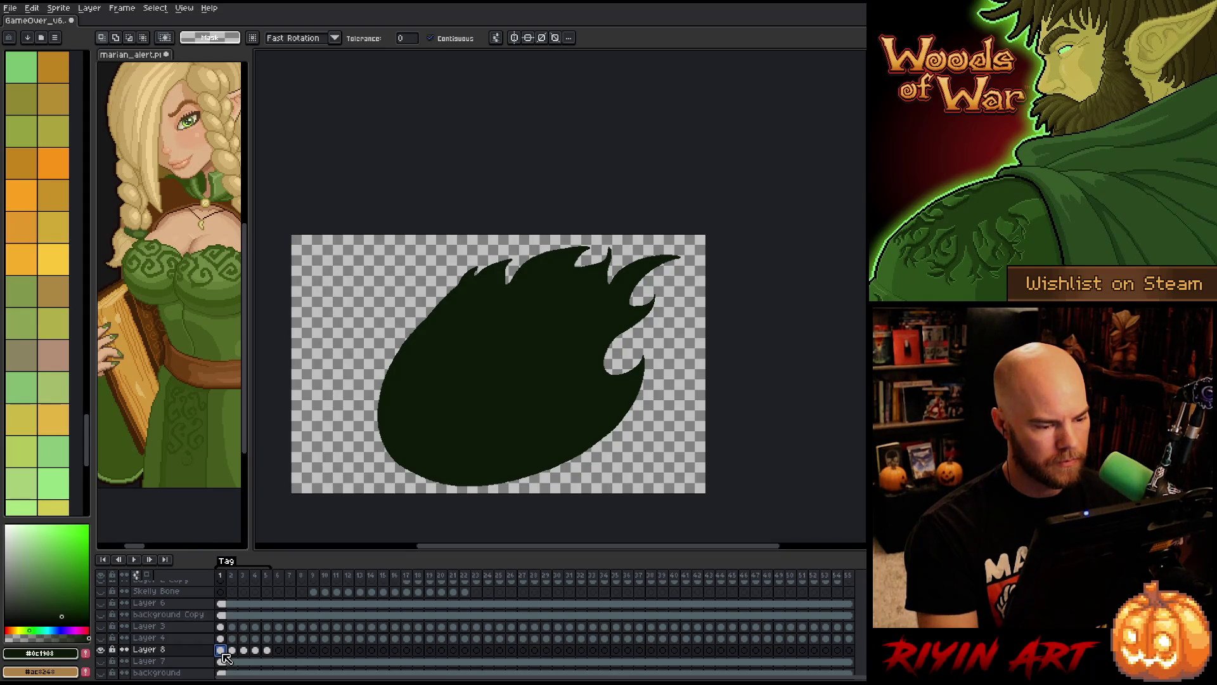
# - Lasso the flame's lower-left side and delete it across frames 1–5
pyautogui.press('q')
pyautogui.moveTo(409, 306)
pyautogui.mouseDown()
pyautogui.moveTo(443, 420)
pyautogui.moveTo(444, 489)
pyautogui.moveTo(374, 280)
pyautogui.mouseUp()
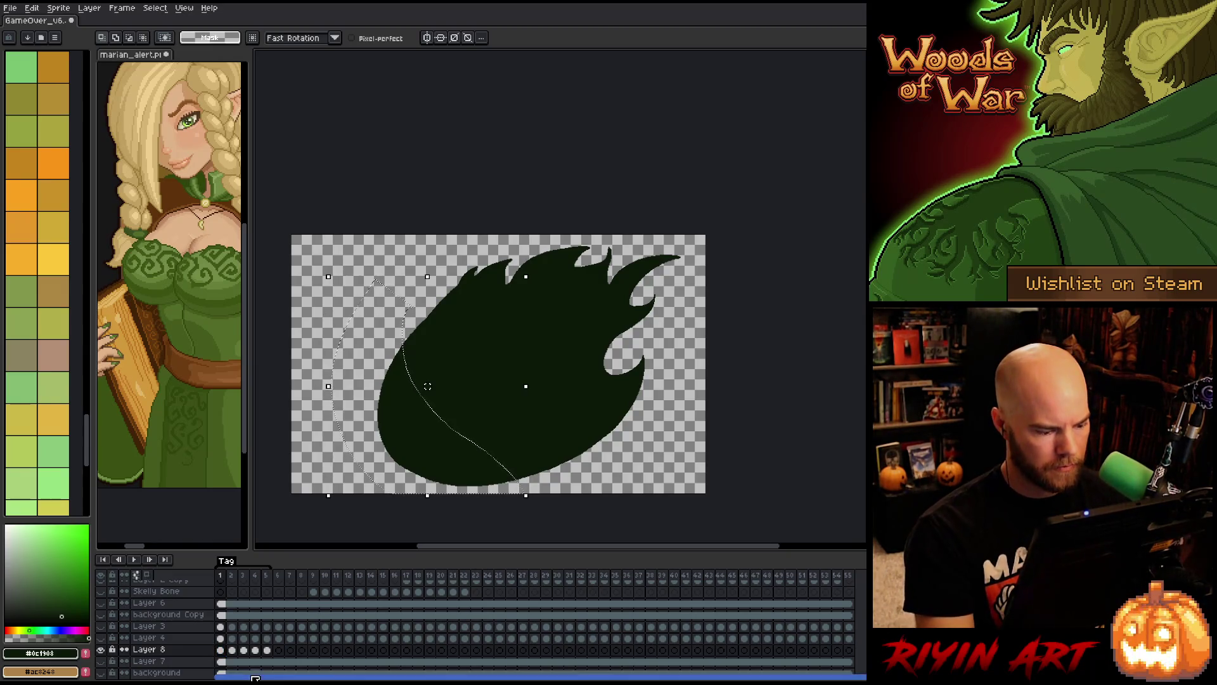
pyautogui.moveTo(267, 672); pyautogui.dragTo(220, 603)
pyautogui.press('Delete')
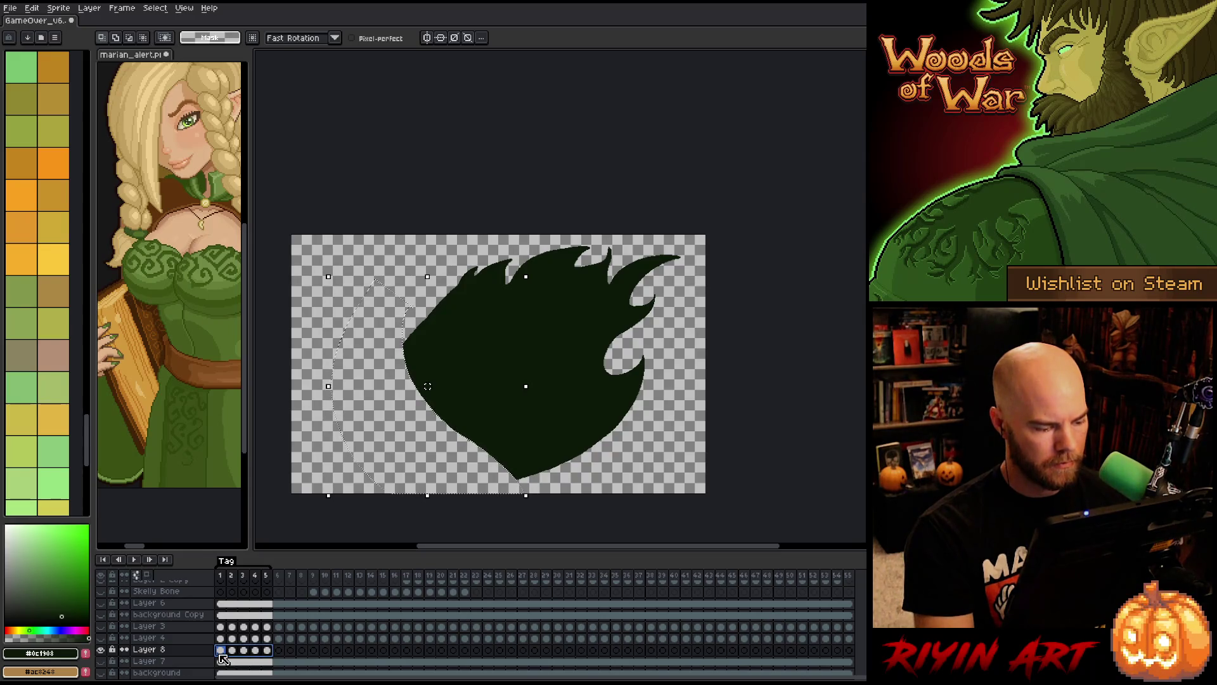
# - Redraw and fill frame 1's left curve dark green, then rework frame 2
pyautogui.click(221, 653)
pyautogui.press('b')
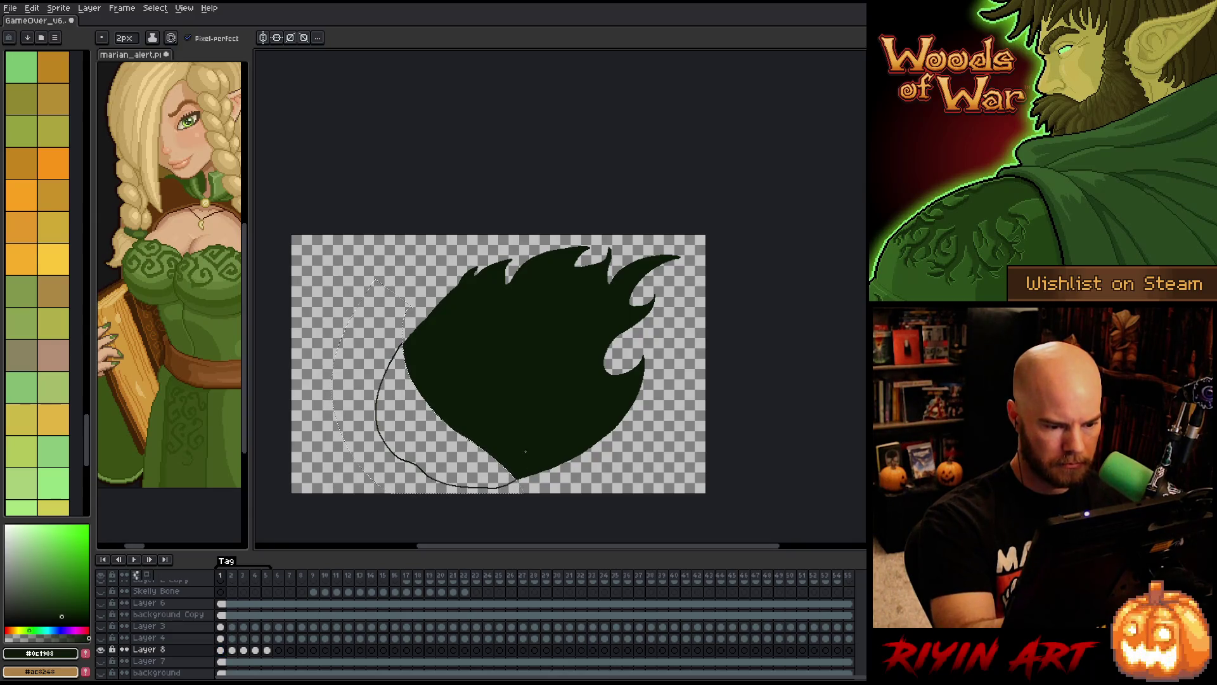
pyautogui.press('g')
pyautogui.click(390, 406)
pyautogui.click(232, 649)
pyautogui.press('b')
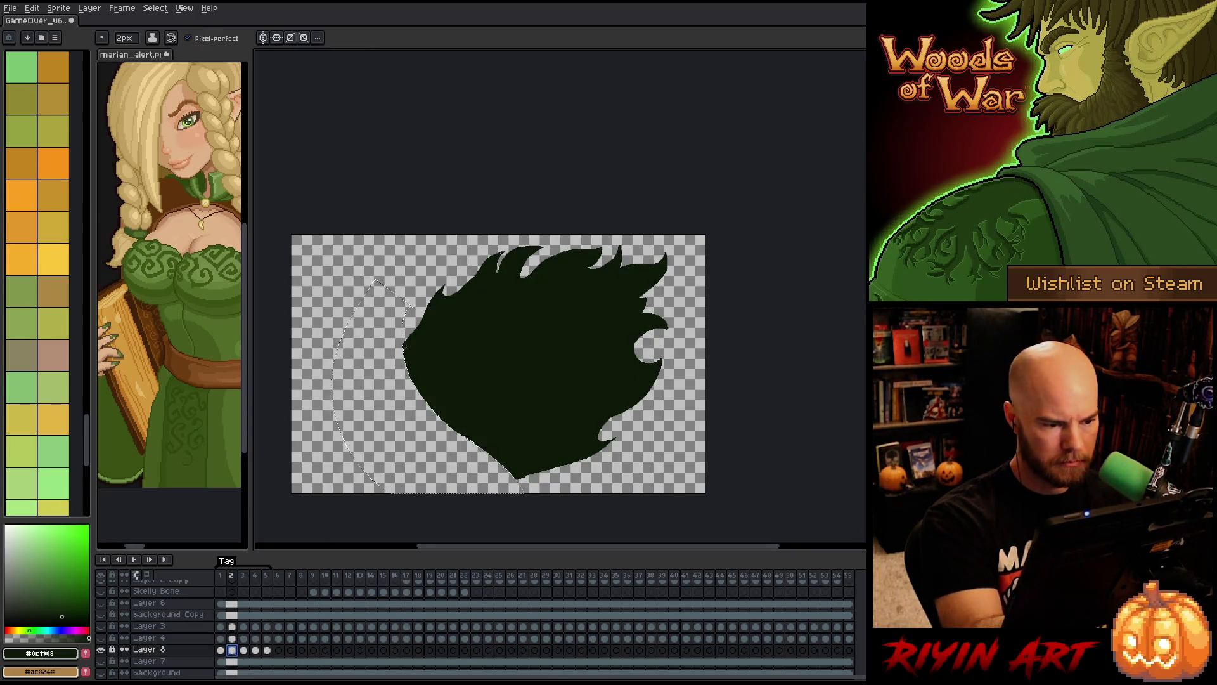
pyautogui.hotkey('ctrl', 'z')
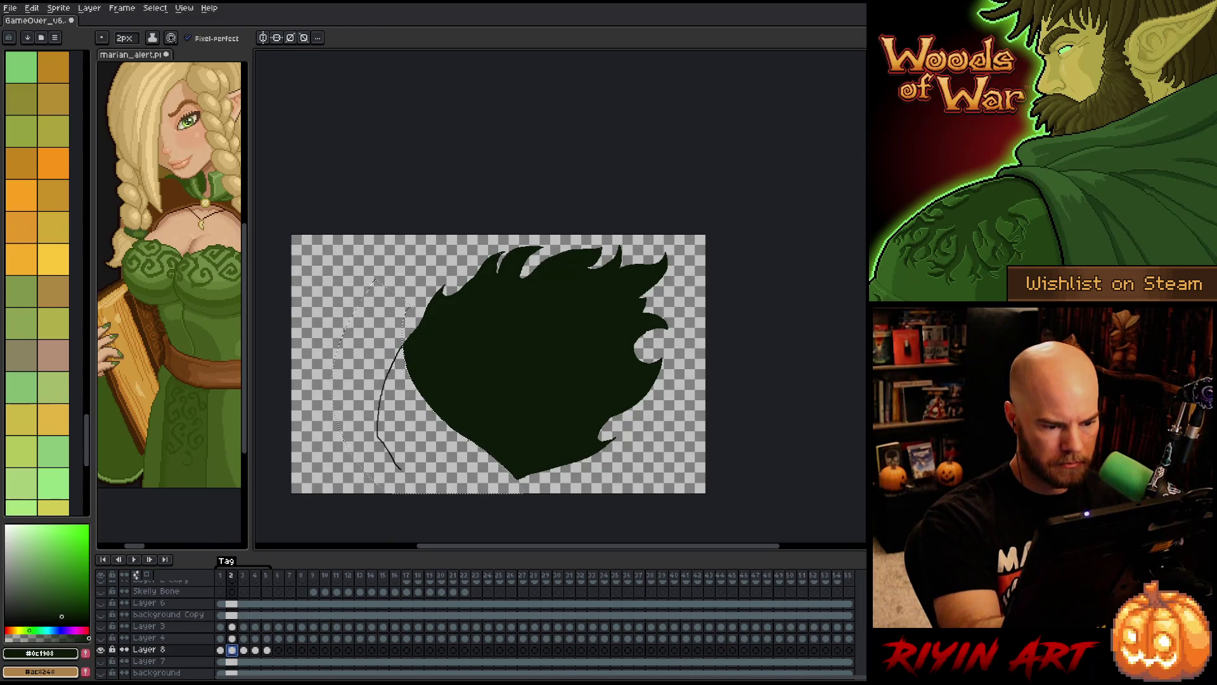
# - Preview the loop and fill the redrawn left side on frame 3
pyautogui.press('Return')
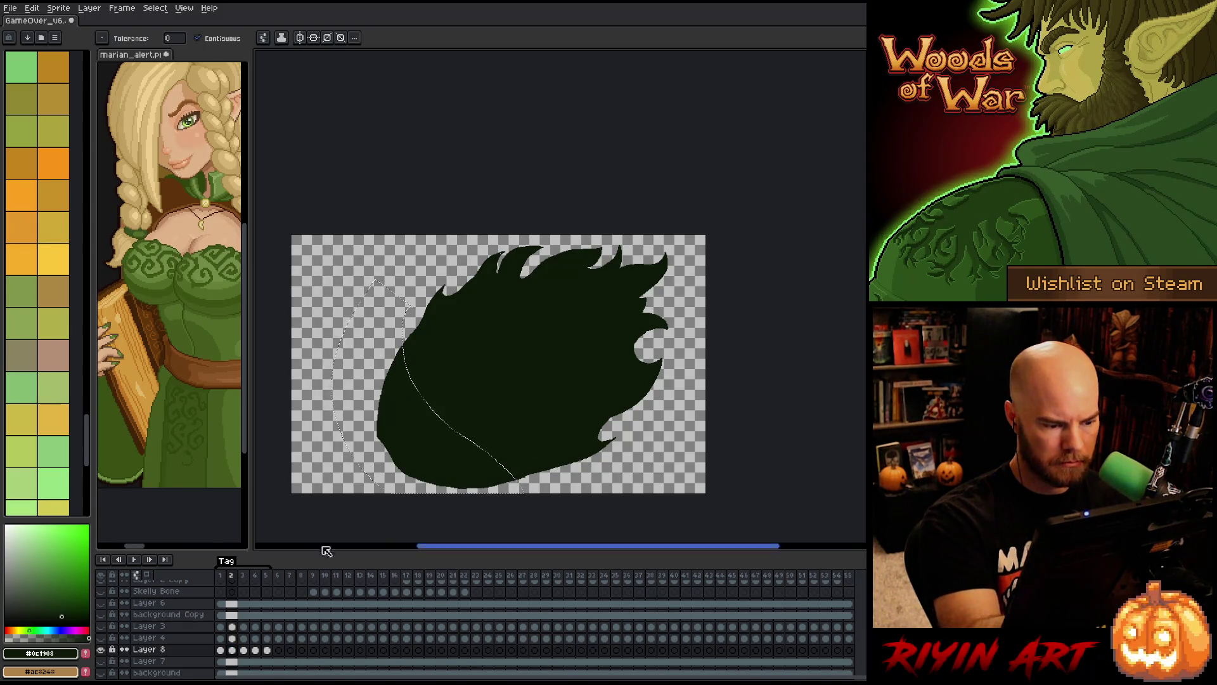
pyautogui.press('Return')
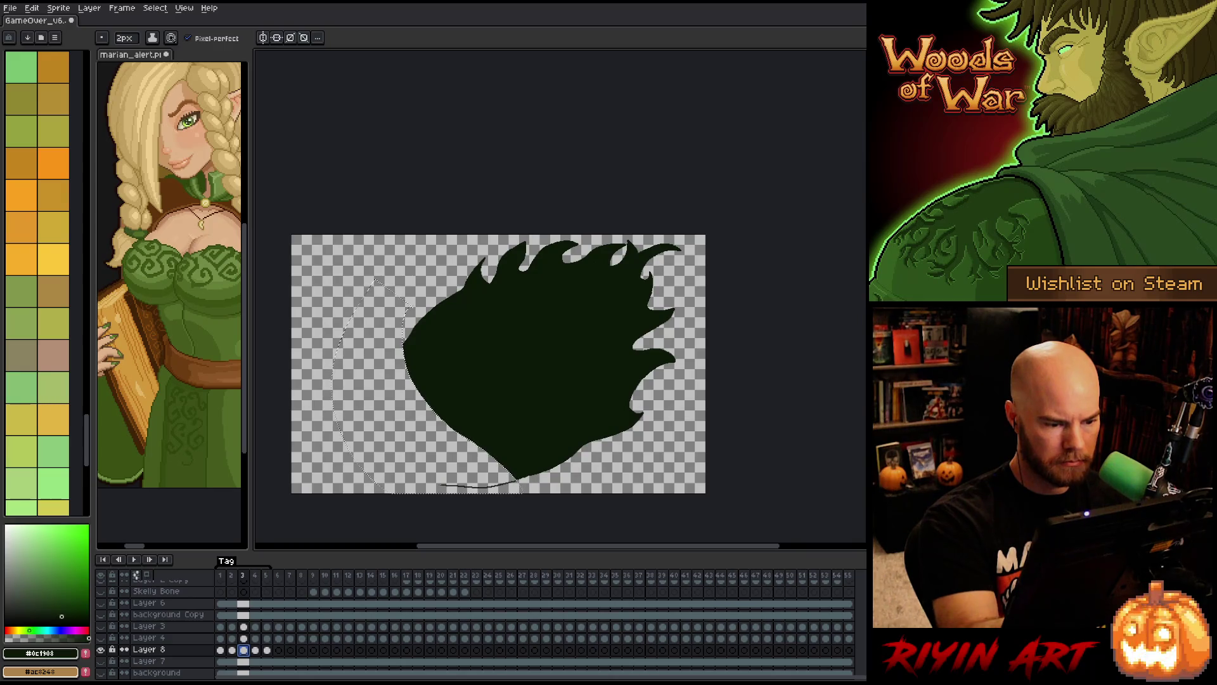
pyautogui.press('g')
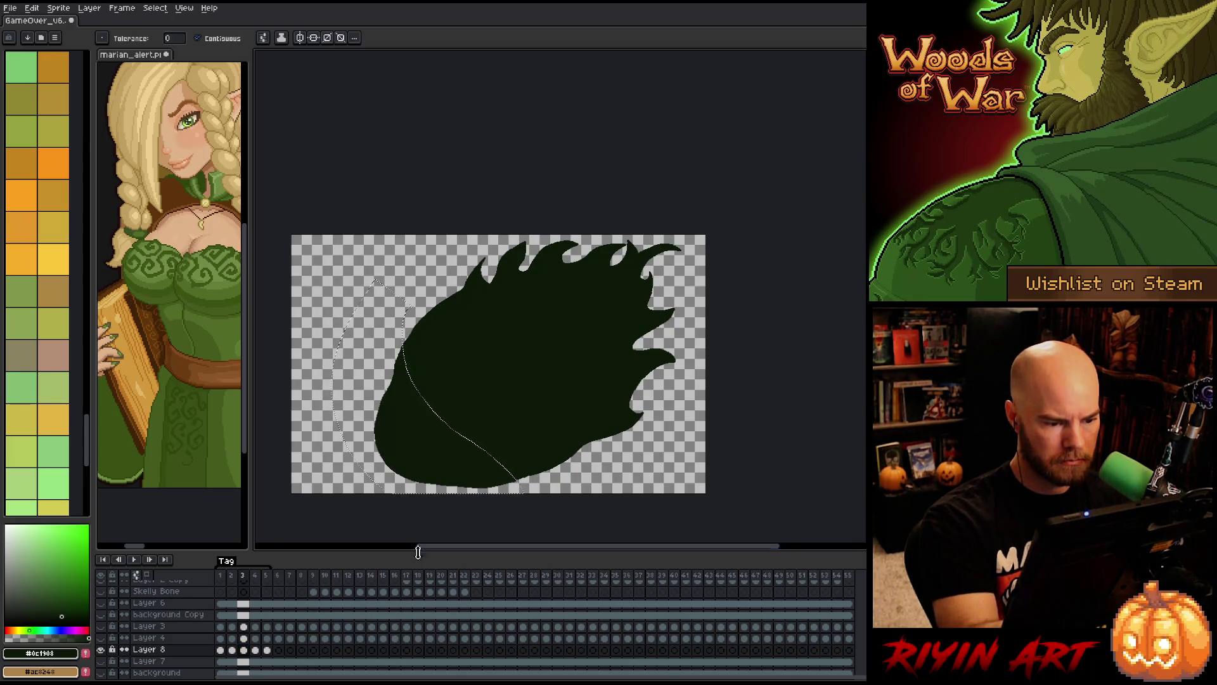
pyautogui.click(255, 650)
pyautogui.press('b')
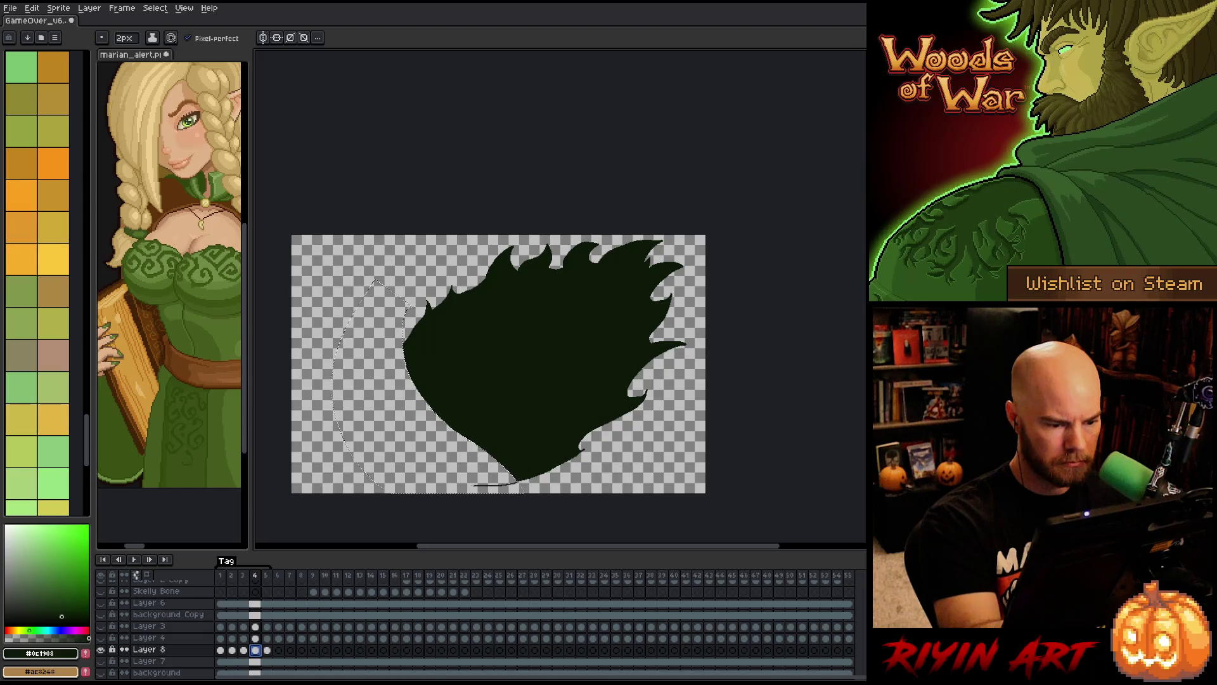
pyautogui.press('Return')
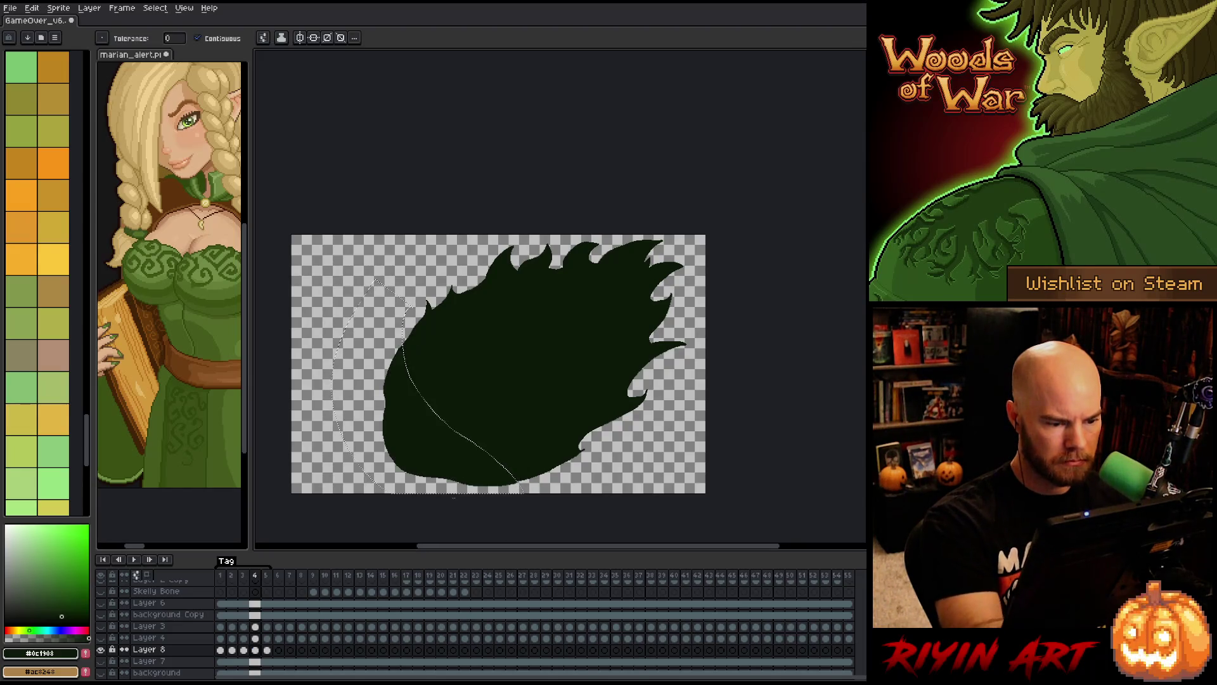
pyautogui.press('Return')
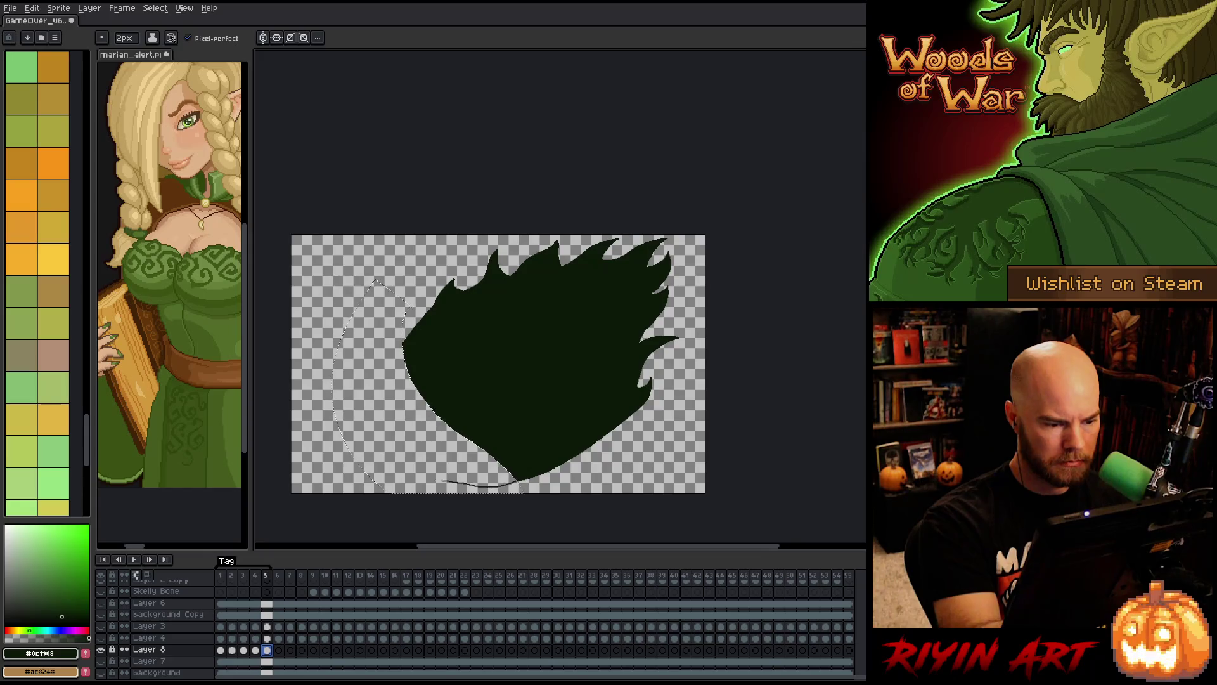
# - Fill frame 5's redrawn left side, play the full loop, and return to frame 1
pyautogui.press('g')
pyautogui.click(405, 431)
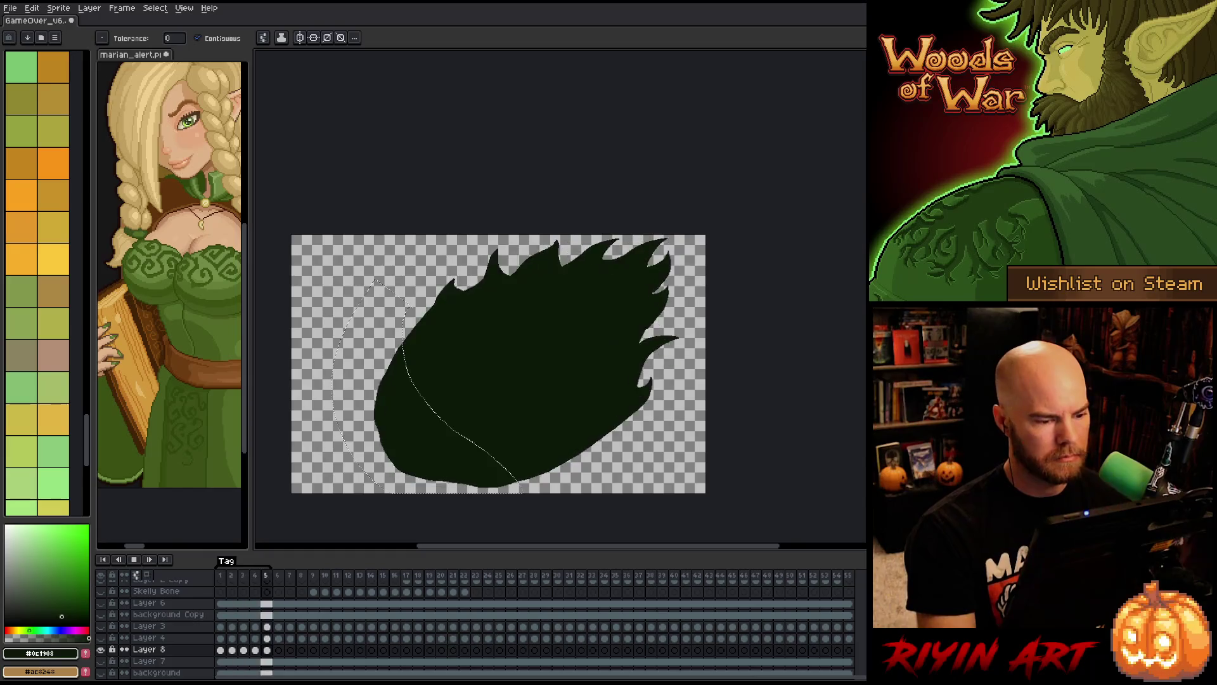
pyautogui.press('Return')
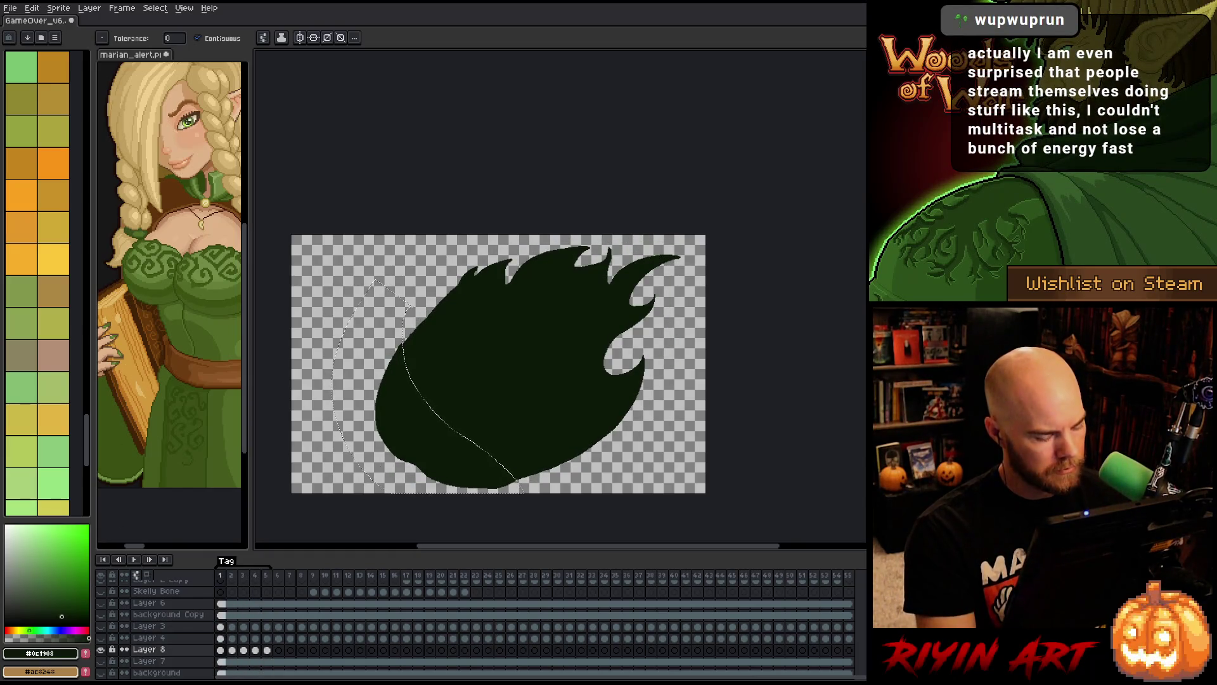
pyautogui.press('Return')
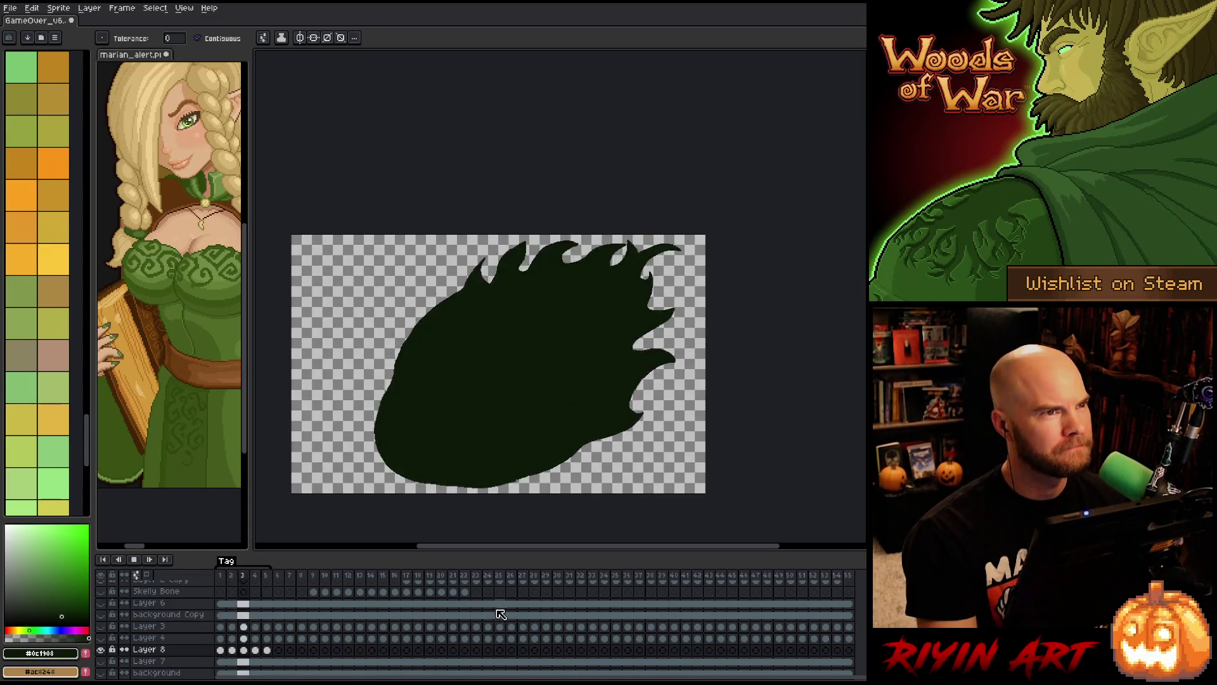
pyautogui.press('Return')
pyautogui.press('Home')
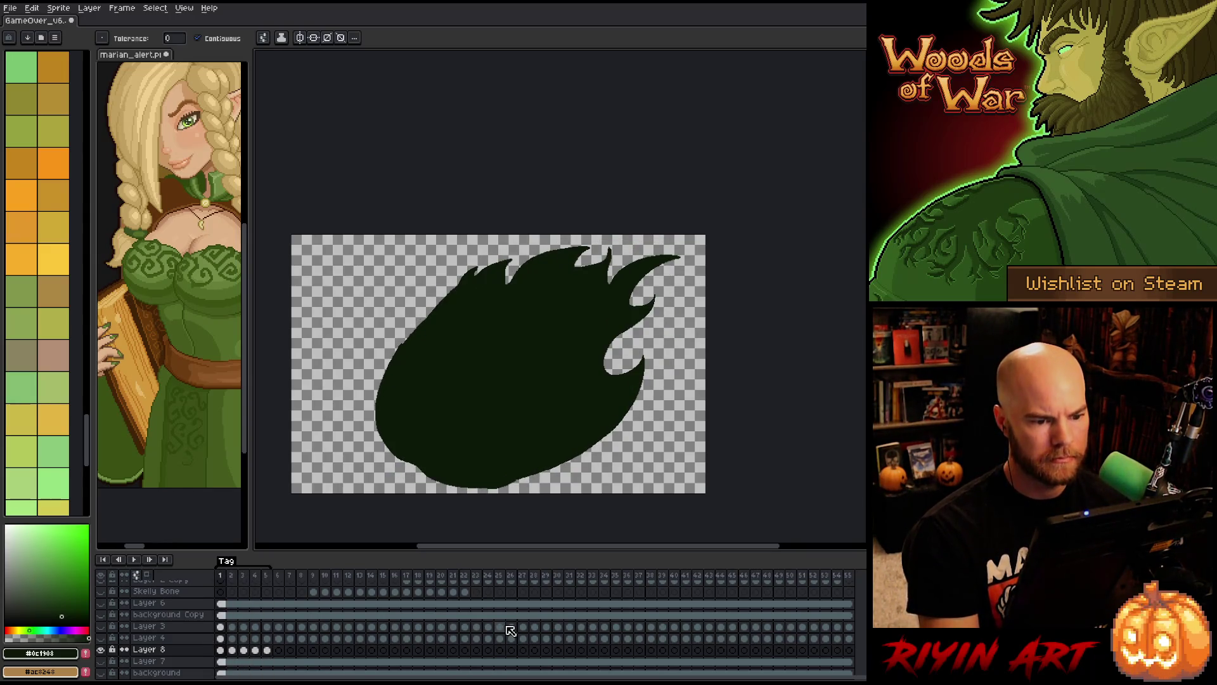
pyautogui.press('b')
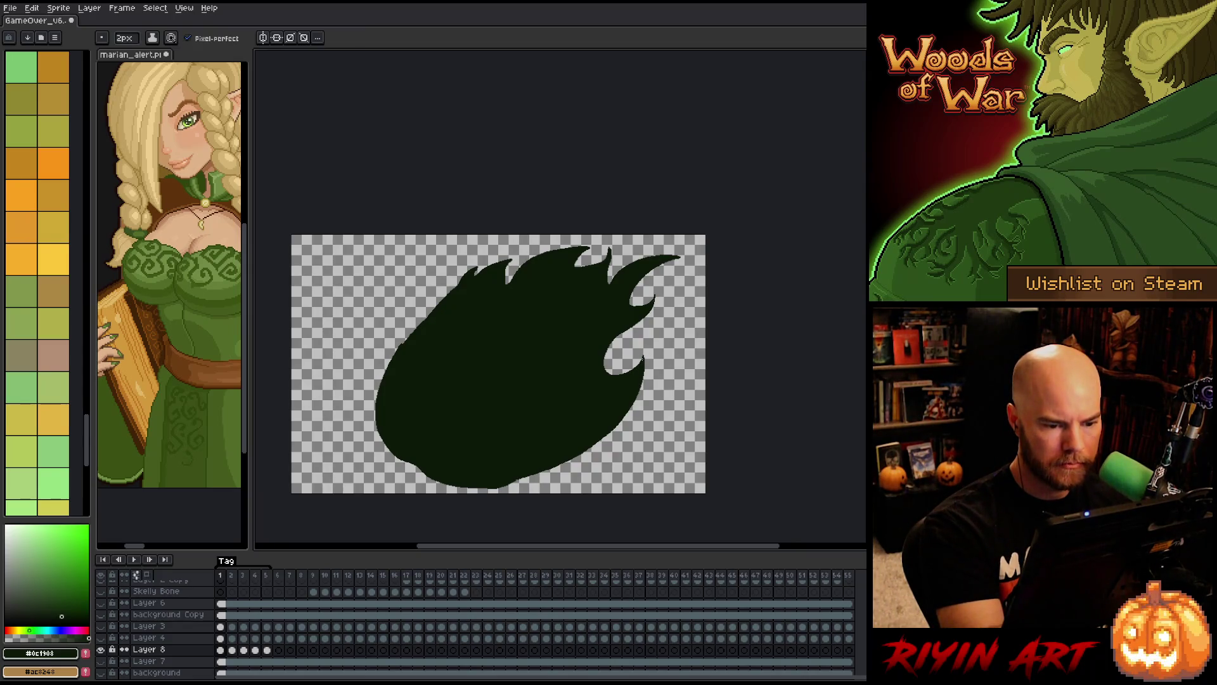
# - Fill the notch on the flame's right side, play the loop, and save the file
pyautogui.moveTo(622, 345); pyautogui.dragTo(637, 363)
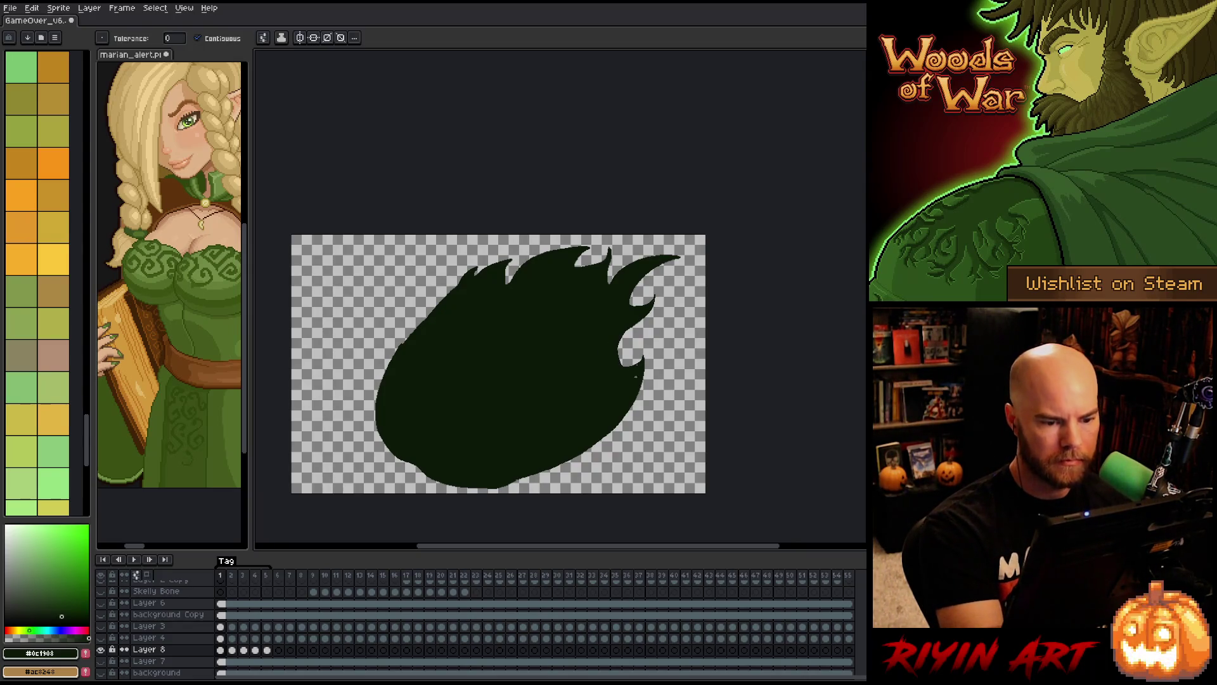
pyautogui.press('m')
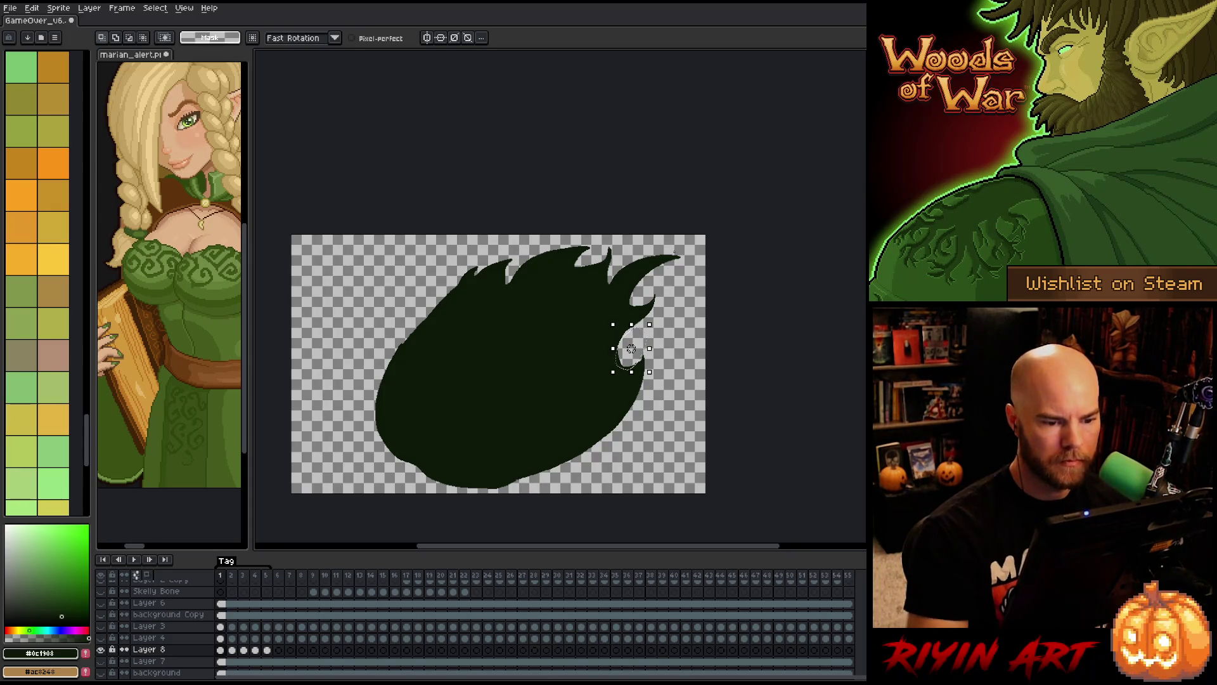
pyautogui.hotkey('ctrl', 'd')
pyautogui.press('Return')
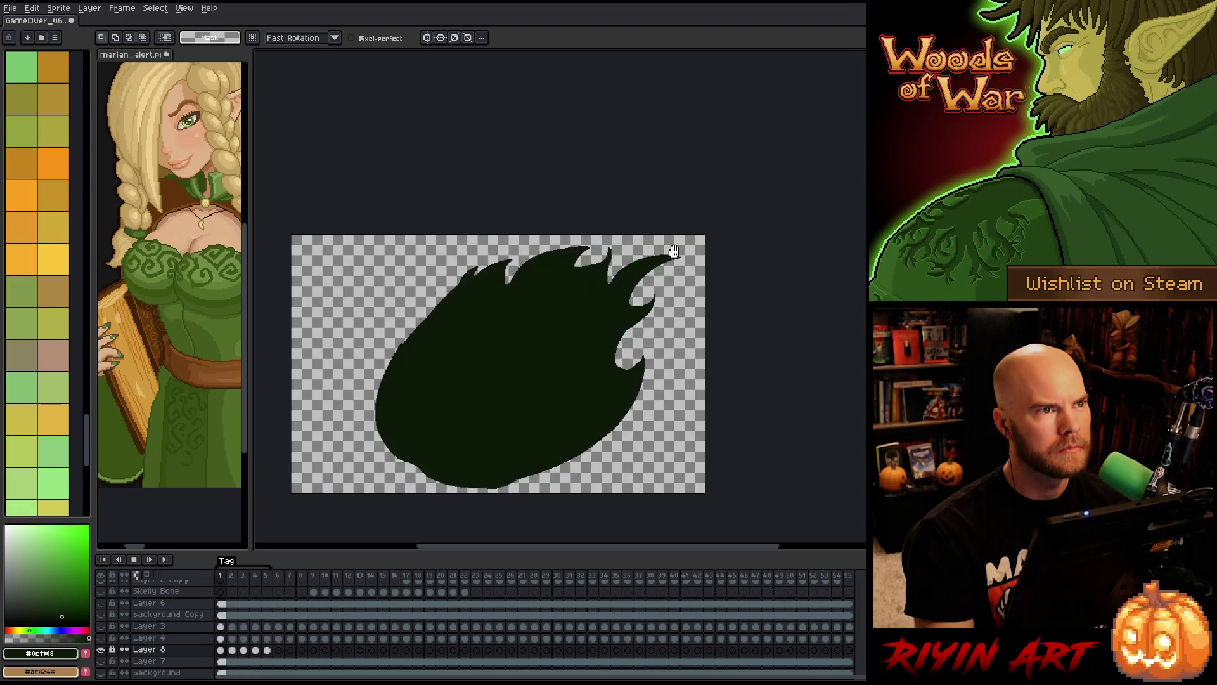
pyautogui.hotkey('ctrl', 's')
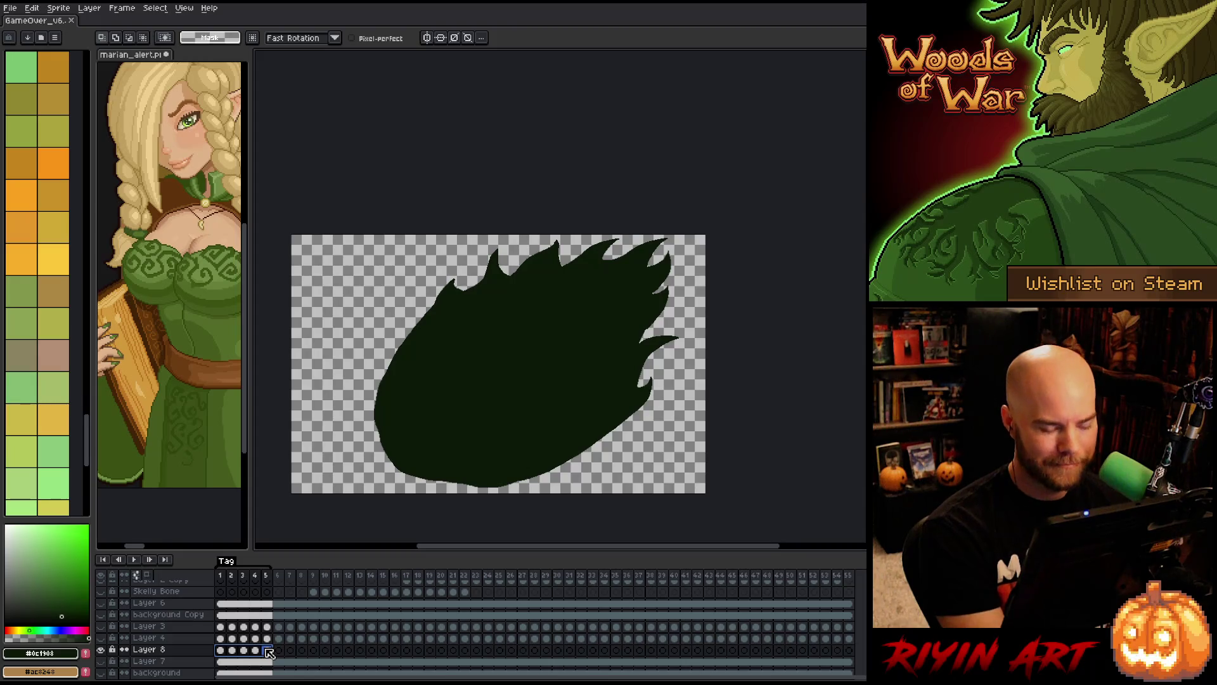
# - Copy frames 1–5 to 6–10, then paste the loop at frames 11, 21 and 41
pyautogui.moveTo(269, 653); pyautogui.dragTo(314, 660)
pyautogui.press('Return')
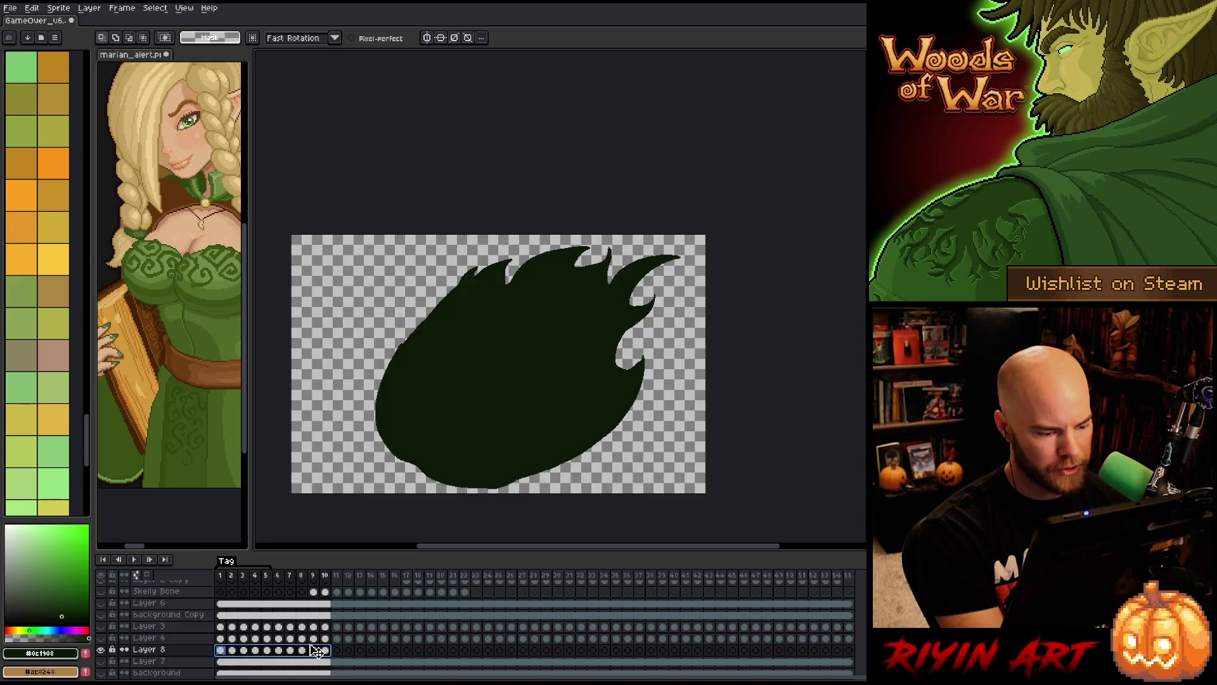
pyautogui.click(336, 650)
pyautogui.hotkey('ctrl', 'v')
pyautogui.moveTo(447, 653); pyautogui.dragTo(220, 650)
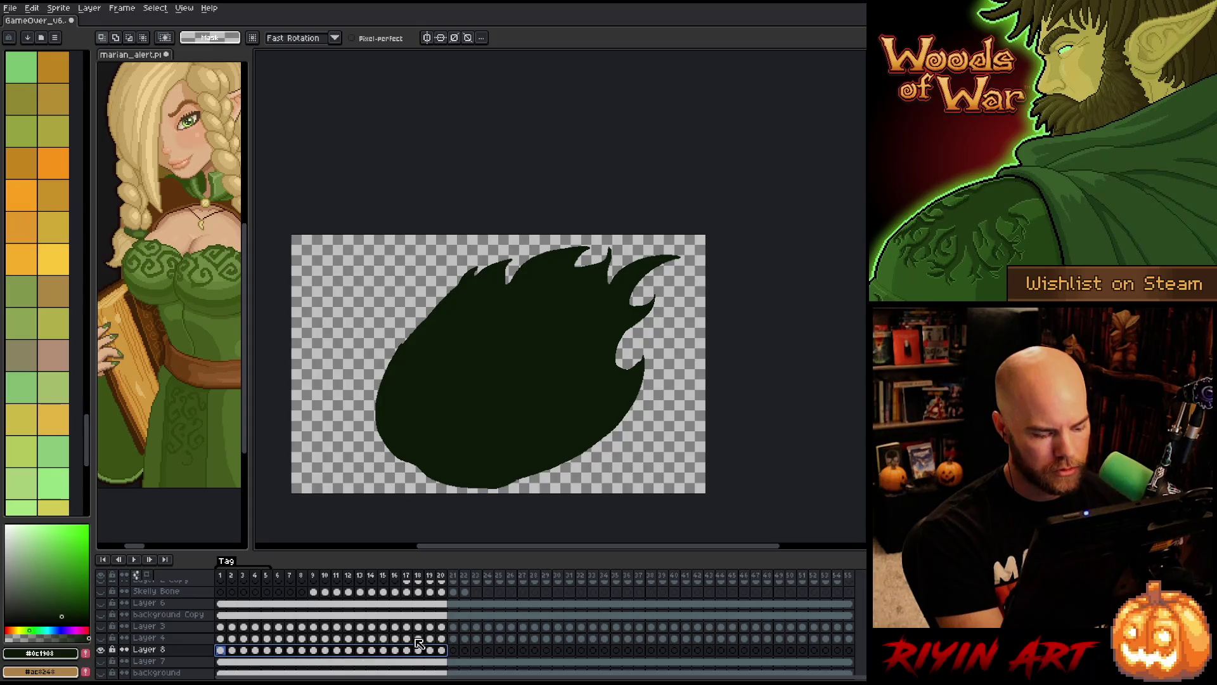
pyautogui.click(453, 650)
pyautogui.hotkey('ctrl', 'v')
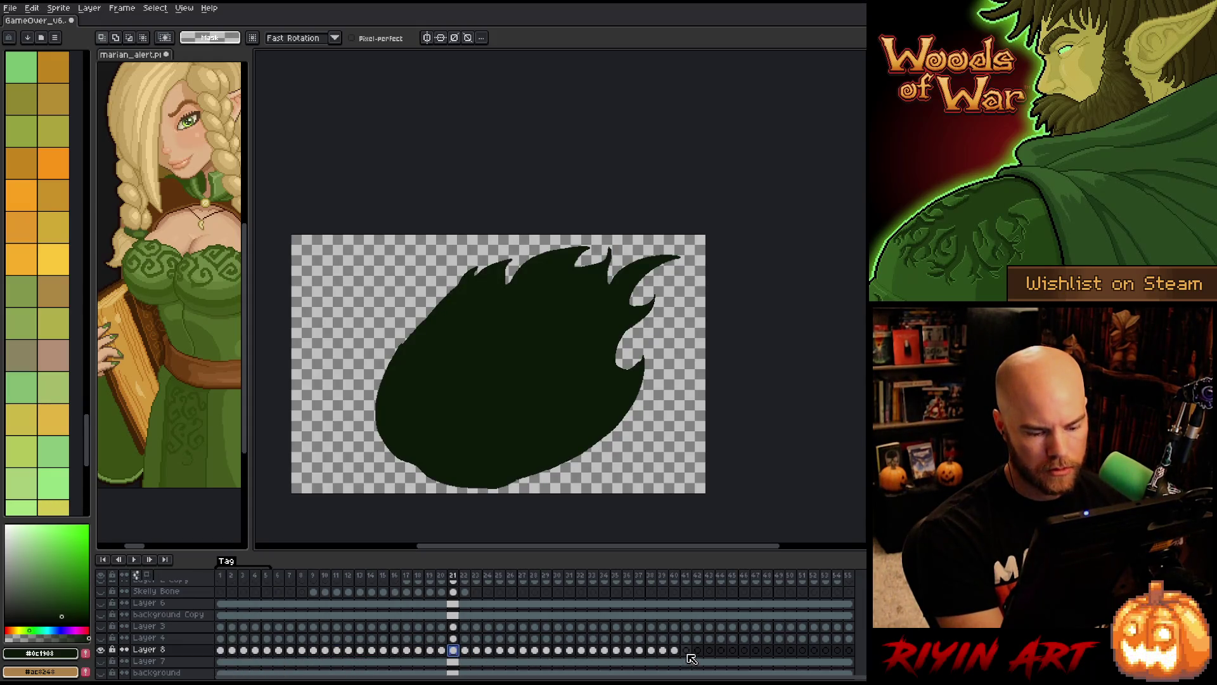
pyautogui.click(686, 650)
pyautogui.hotkey('ctrl', 'v')
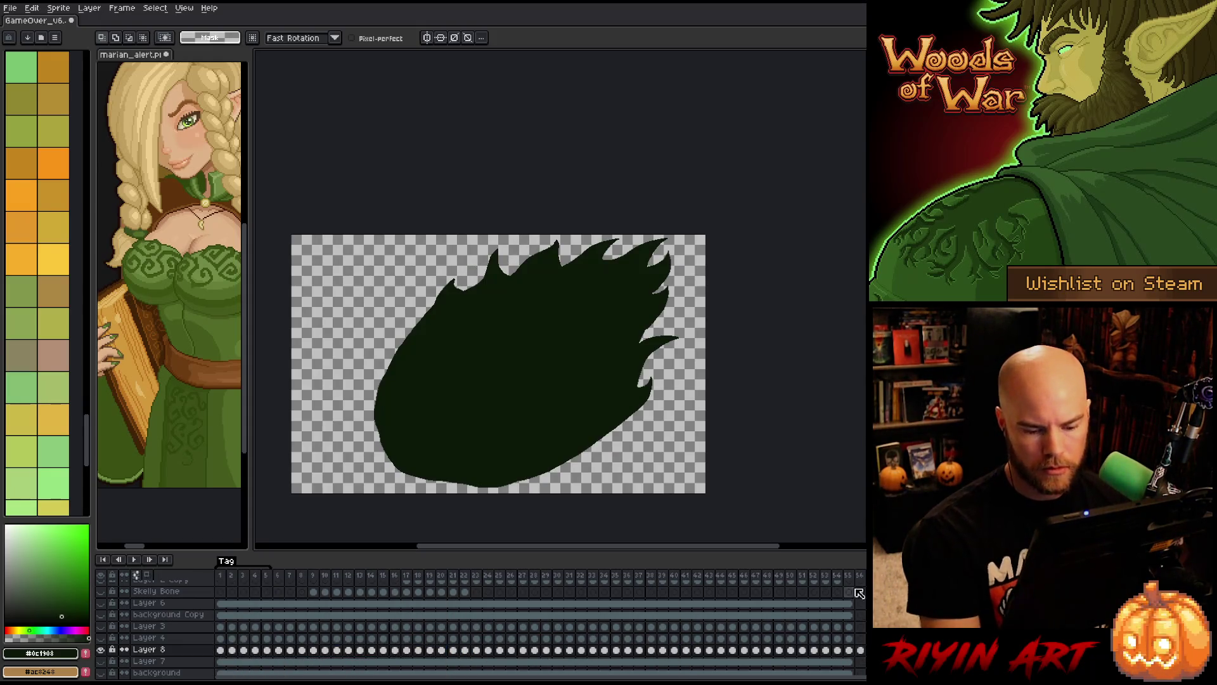
pyautogui.click(864, 581)
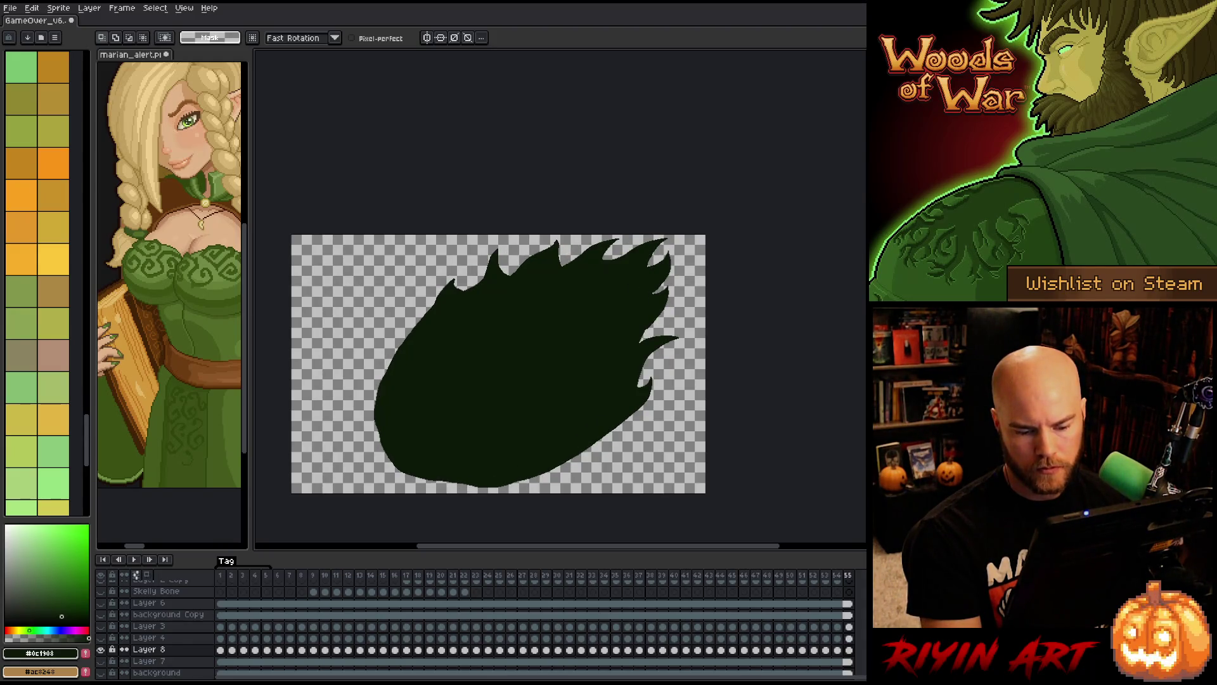
pyautogui.click(221, 650)
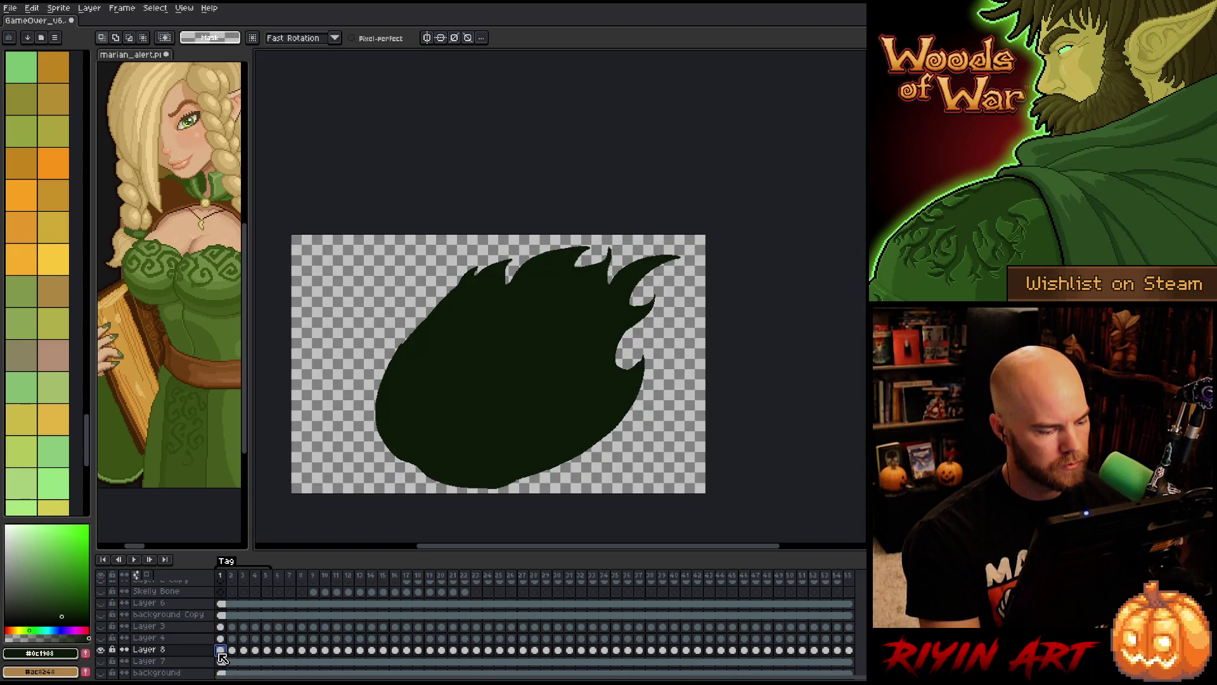
# - Delete the frames 1–5 tag, play and stop the animation, and show Layer 7's black background
pyautogui.rightClick(225, 561)
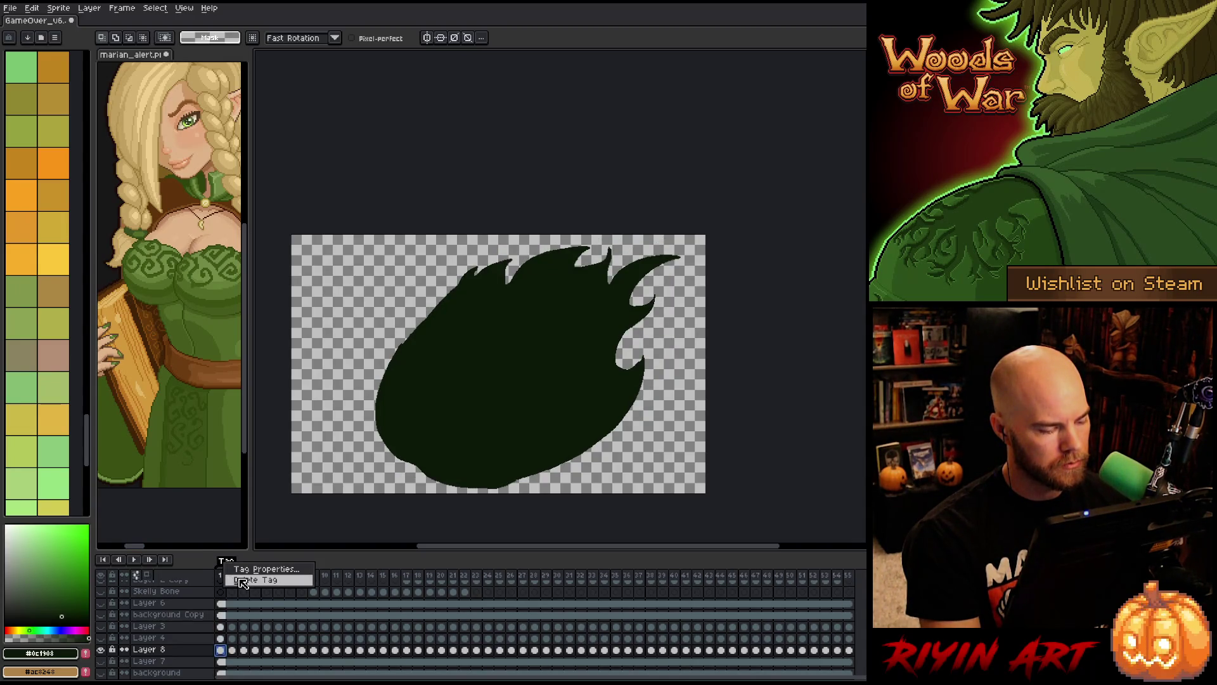
pyautogui.click(243, 581)
pyautogui.press('space')
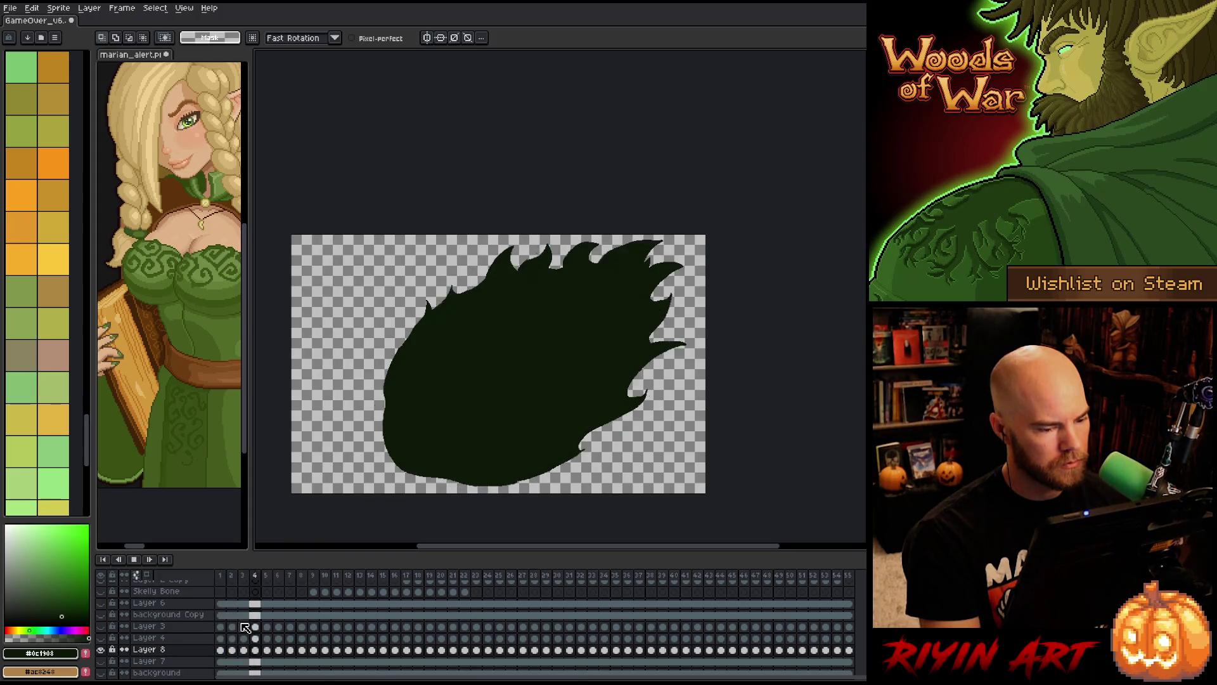
pyautogui.press('space')
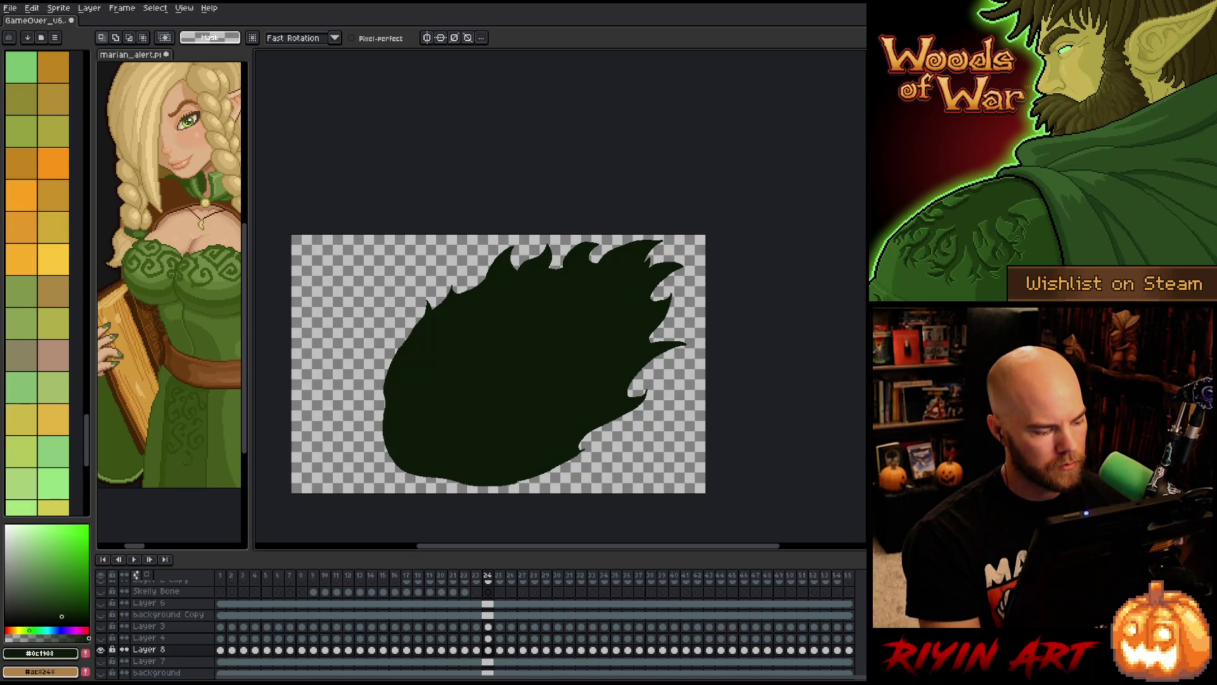
pyautogui.click(101, 661)
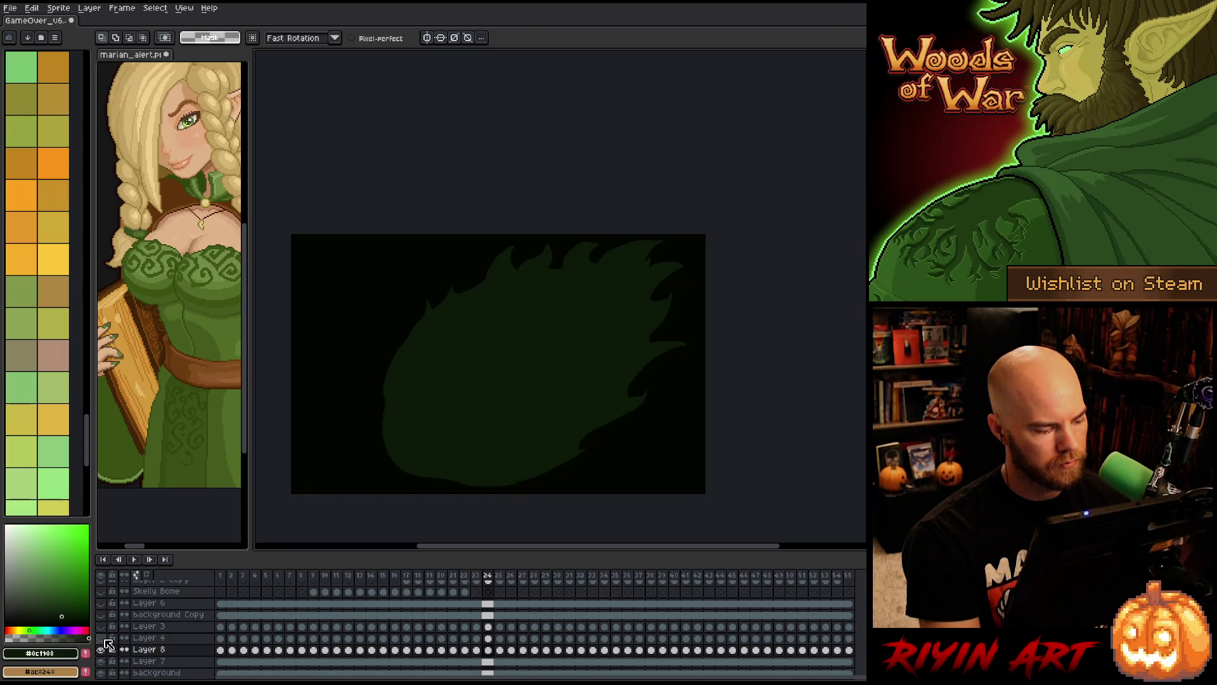
# - Toggle glow layers to compare, then pick the brighter green #13320d for the pencil
pyautogui.click(101, 638)
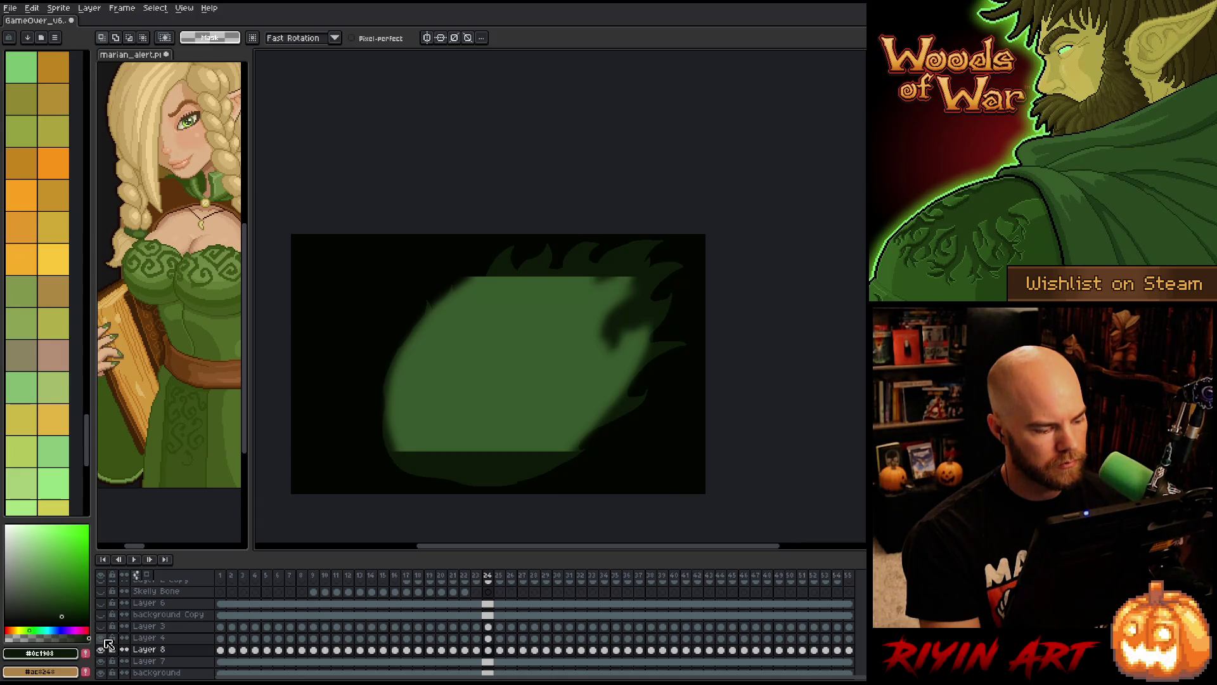
pyautogui.click(105, 639)
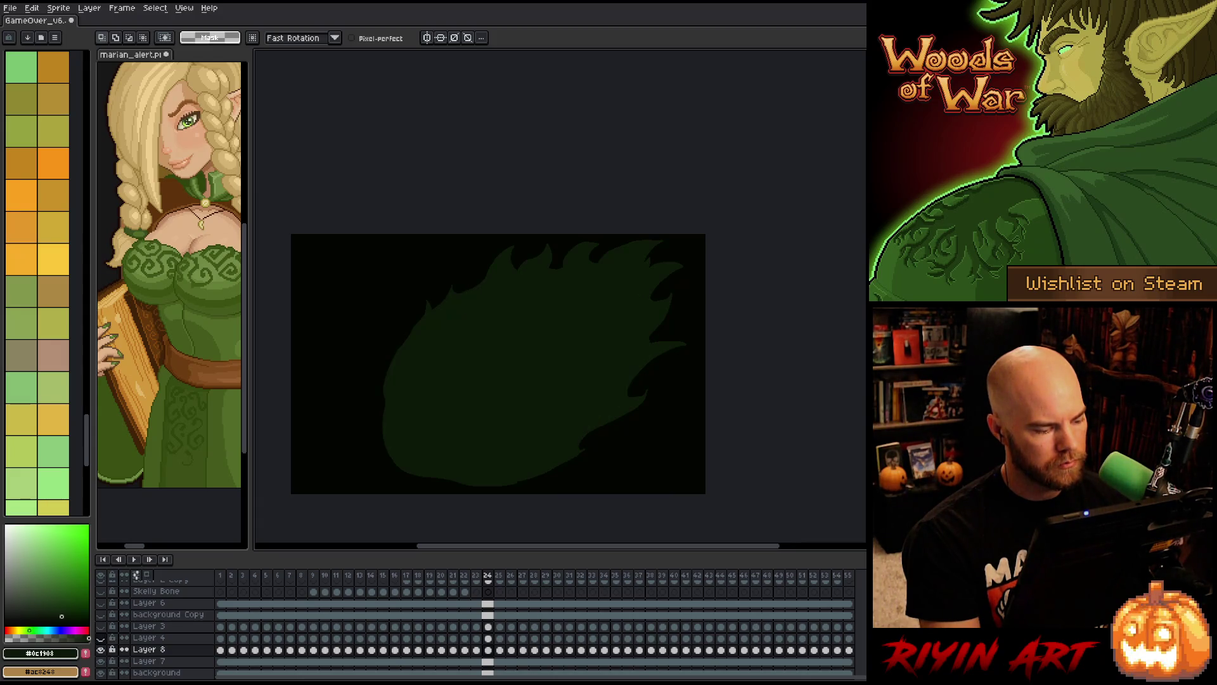
pyautogui.click(101, 638)
pyautogui.click(102, 638)
pyautogui.click(101, 627)
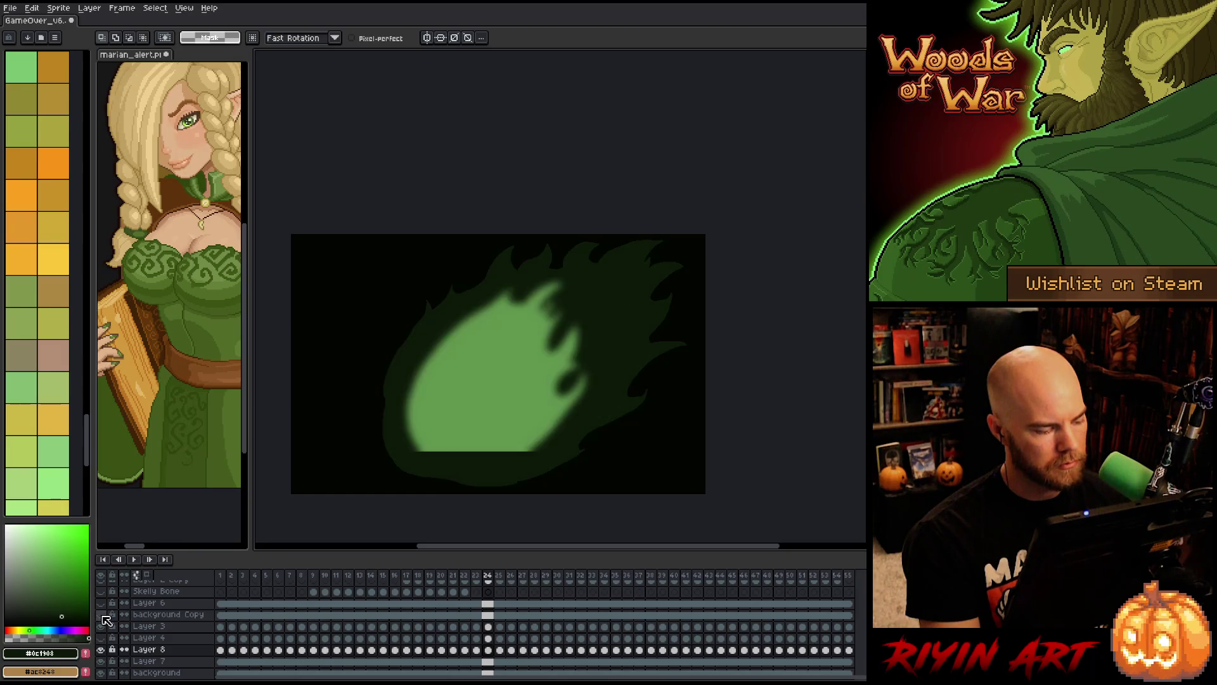
pyautogui.click(103, 614)
pyautogui.press('b')
pyautogui.keyDown('alt'); pyautogui.click(500, 375); pyautogui.keyUp('alt')
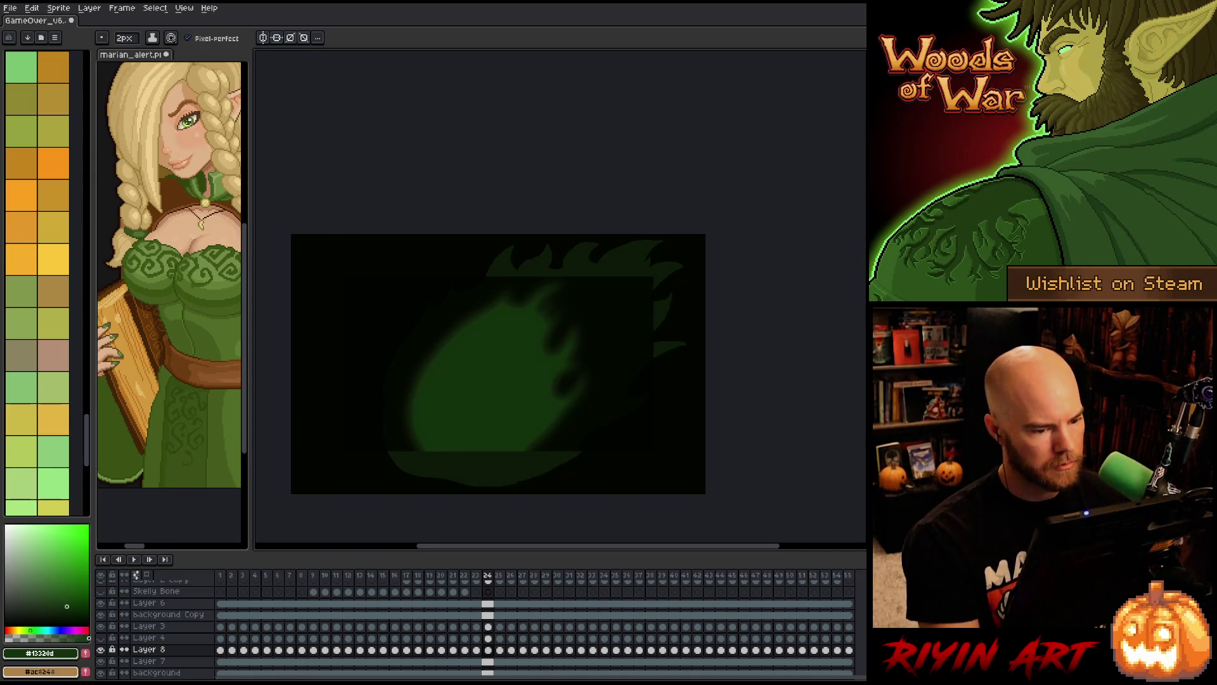
# - Toggle Layer 8, Layer 3 and the background Copy layer, then preview the glow animation
pyautogui.click(104, 650)
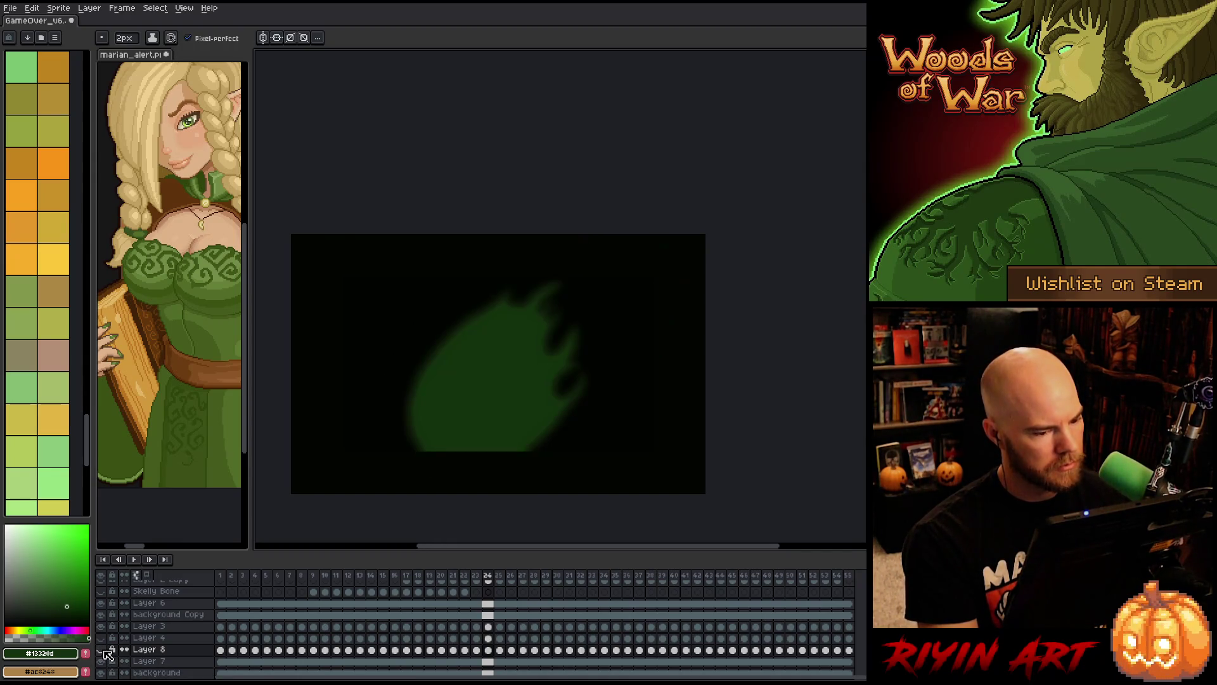
pyautogui.click(104, 650)
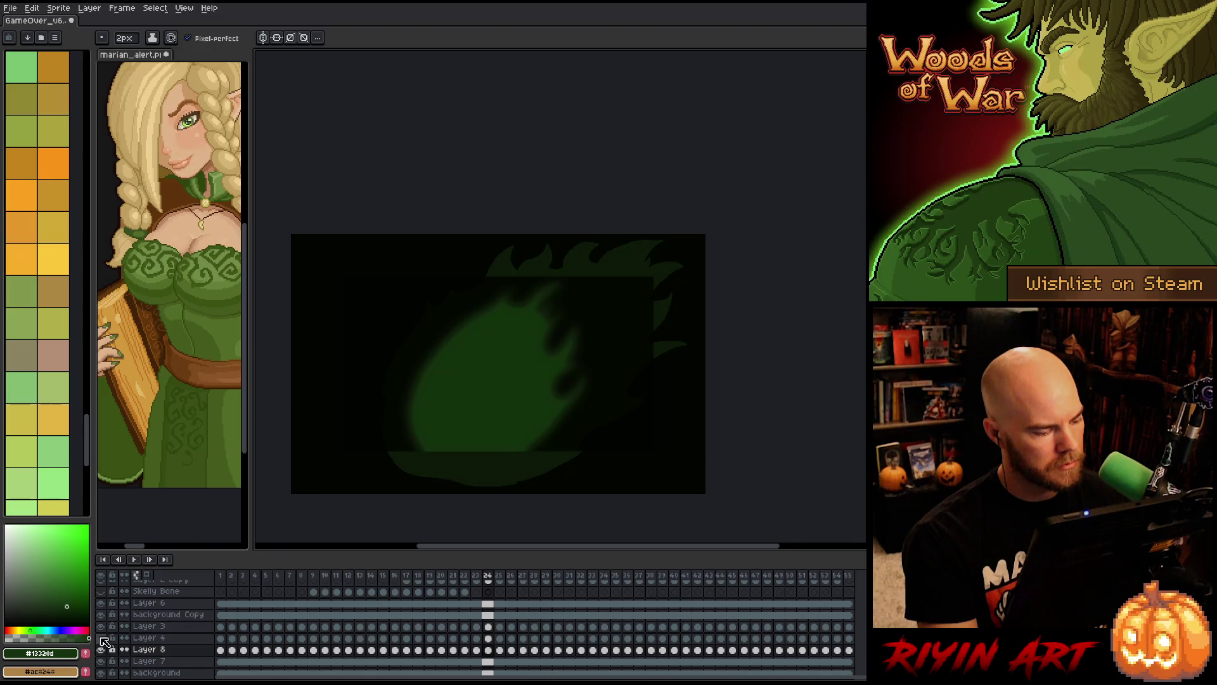
pyautogui.click(105, 628)
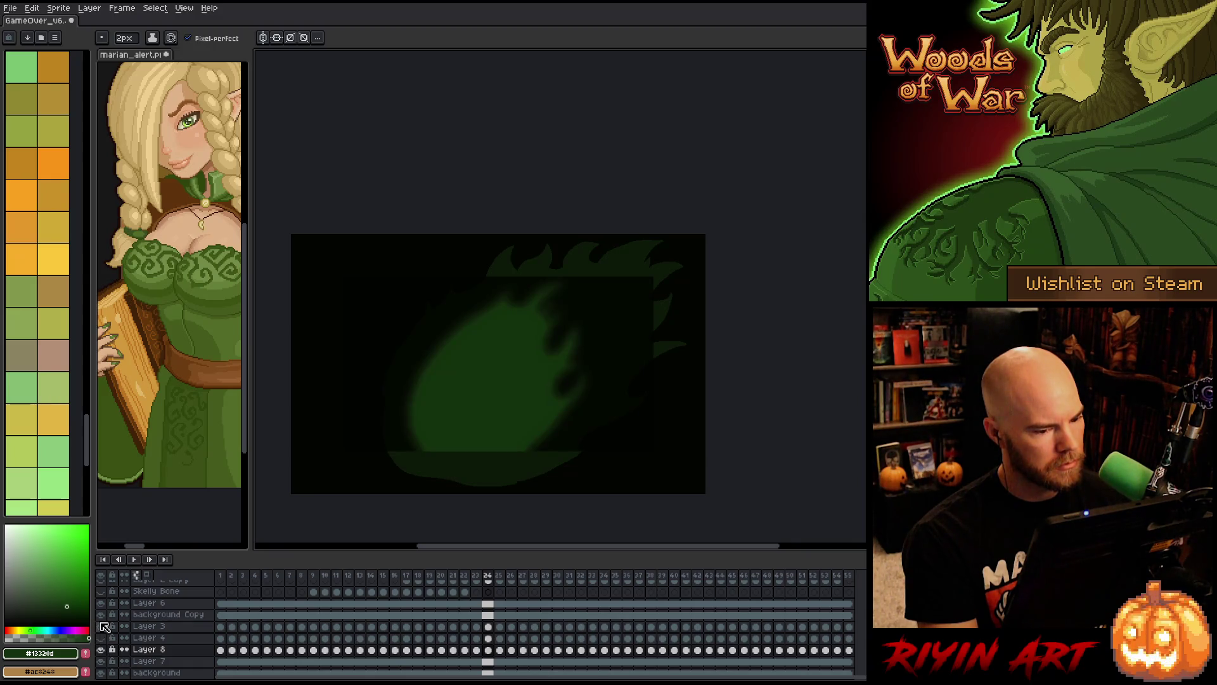
pyautogui.click(100, 615)
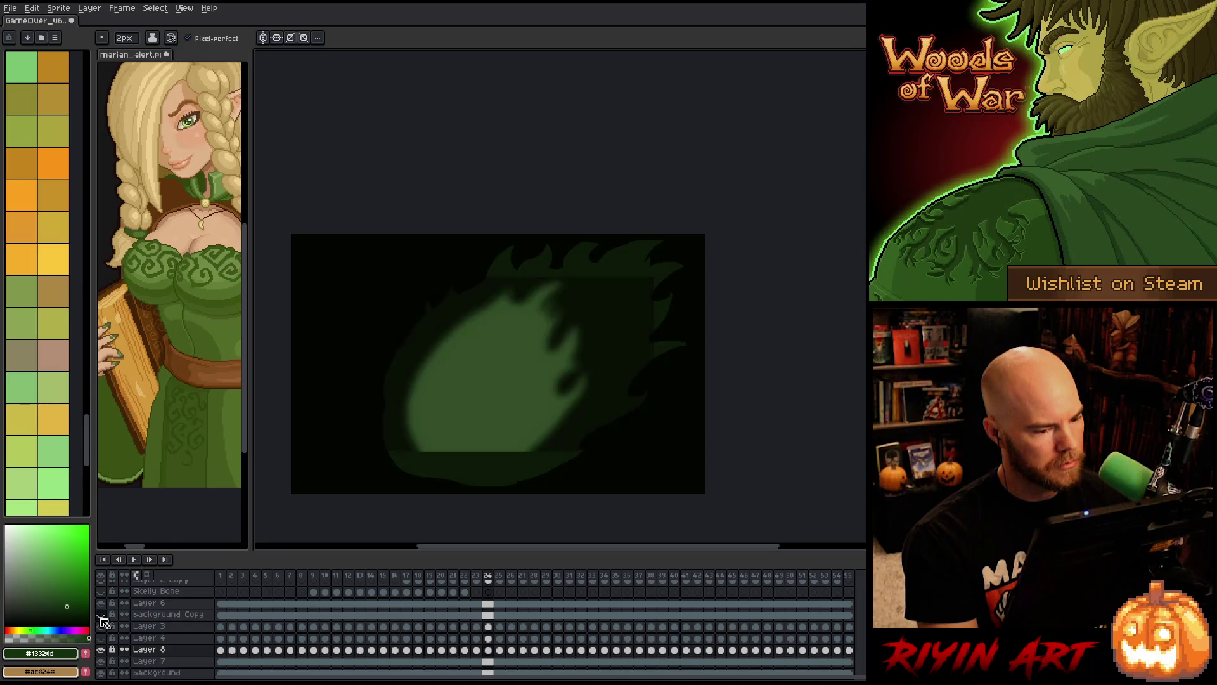
pyautogui.press('Return')
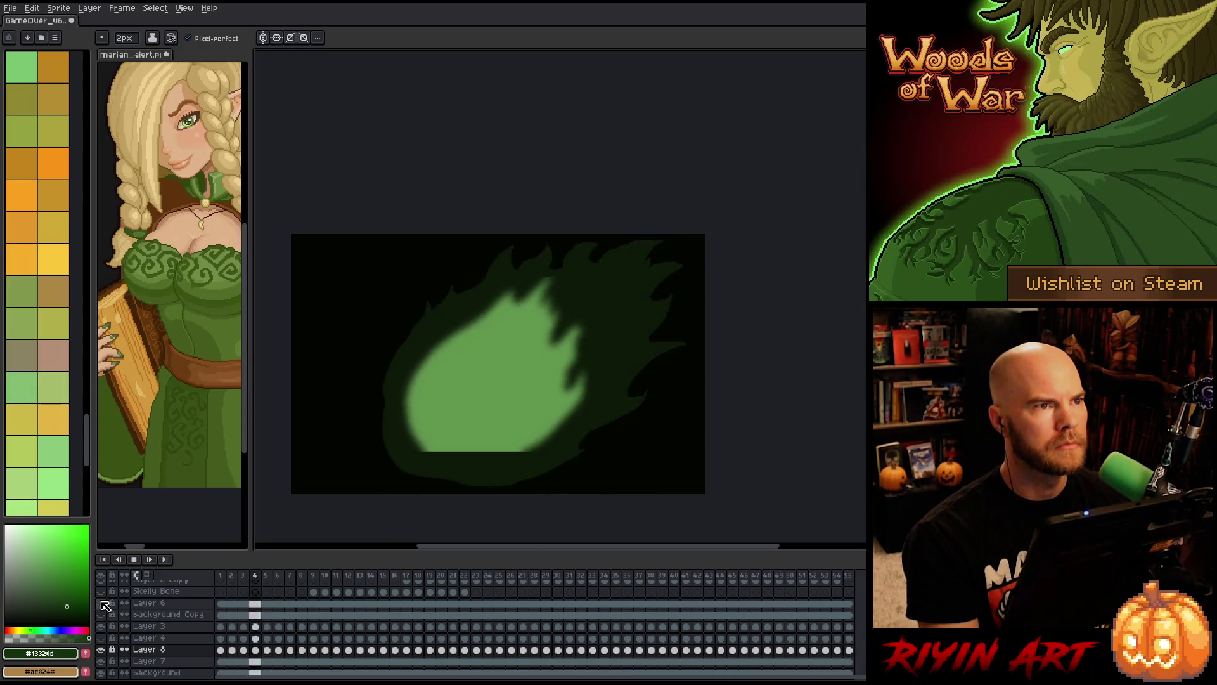
pyautogui.press('Return')
# - Hide Skelly Bone, Layer 4 and the glow layers so only the silhouette shows; select Layer 8
pyautogui.click(100, 615)
pyautogui.click(100, 602)
pyautogui.click(100, 591)
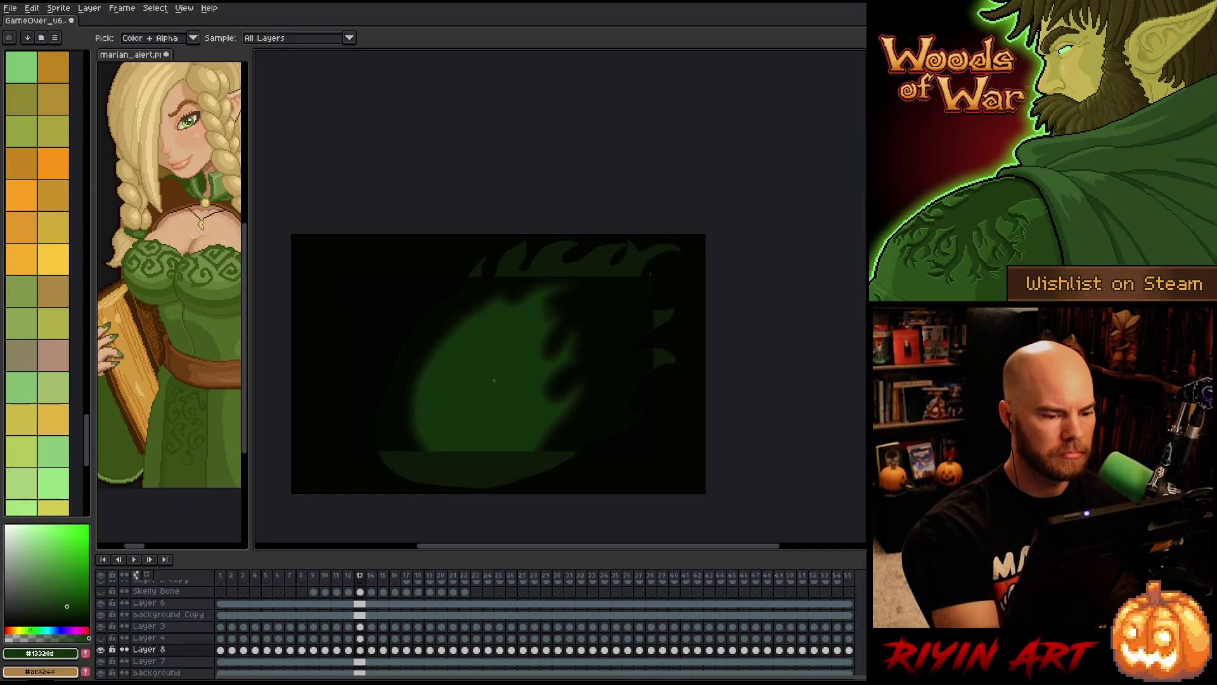
pyautogui.click(100, 637)
pyautogui.click(101, 615)
pyautogui.click(102, 626)
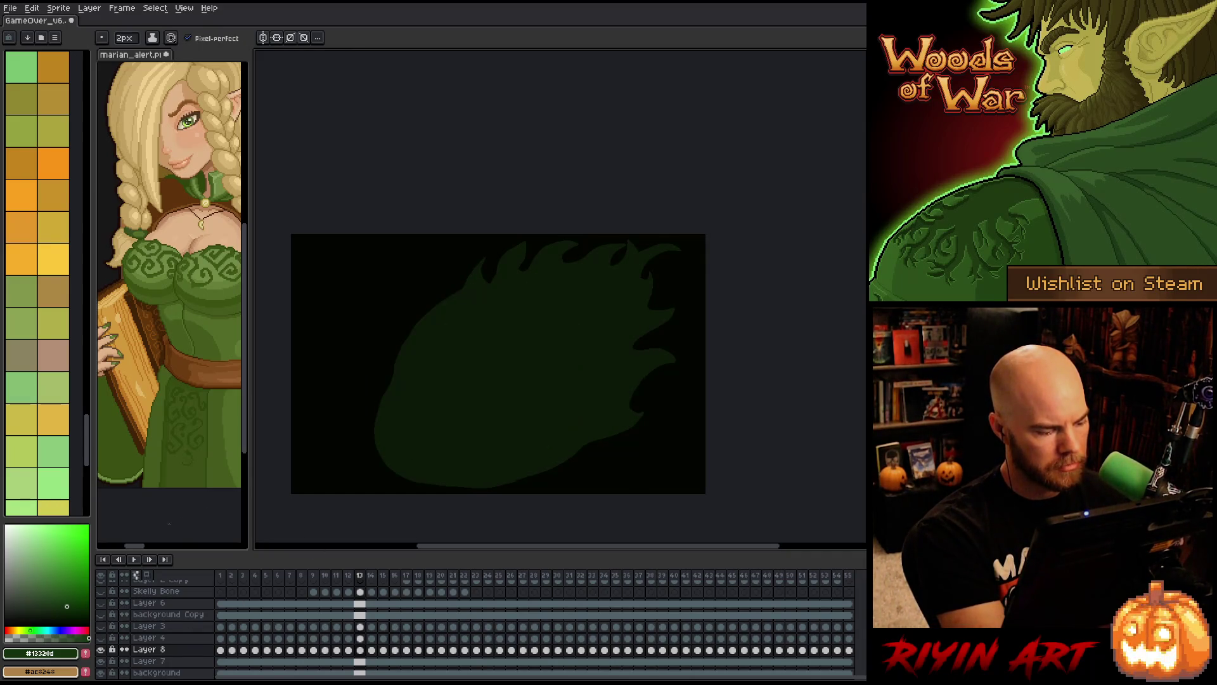
pyautogui.click(181, 654)
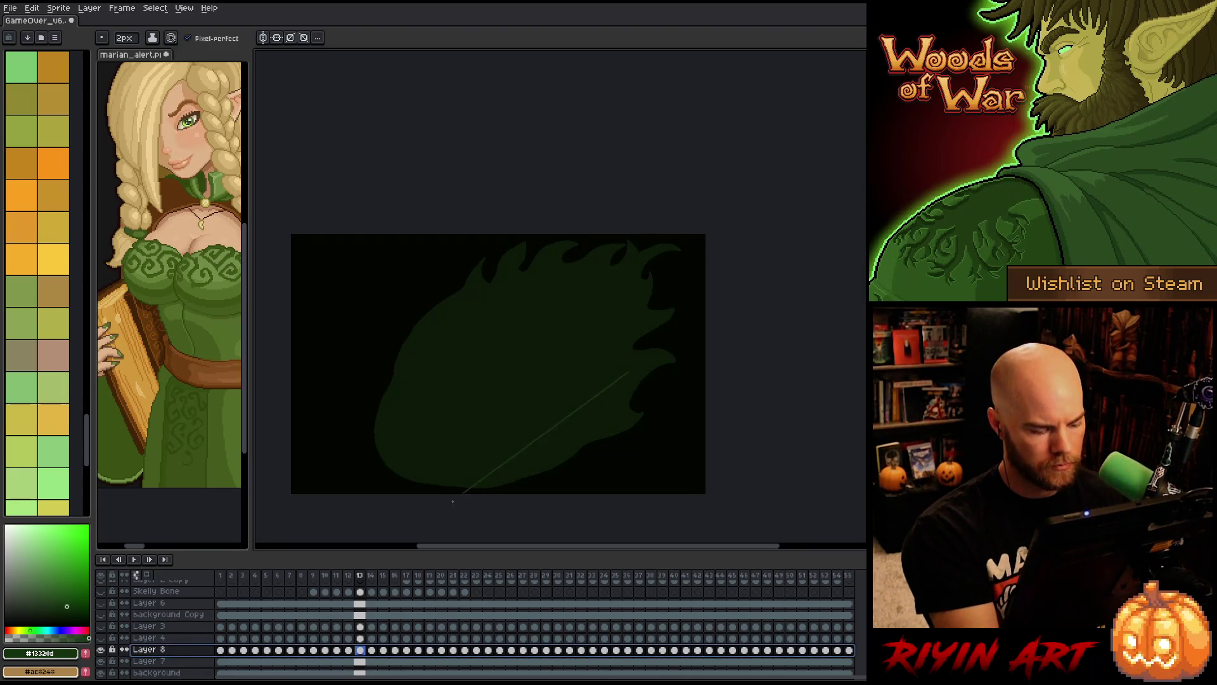
pyautogui.hotkey('shift', 'n')
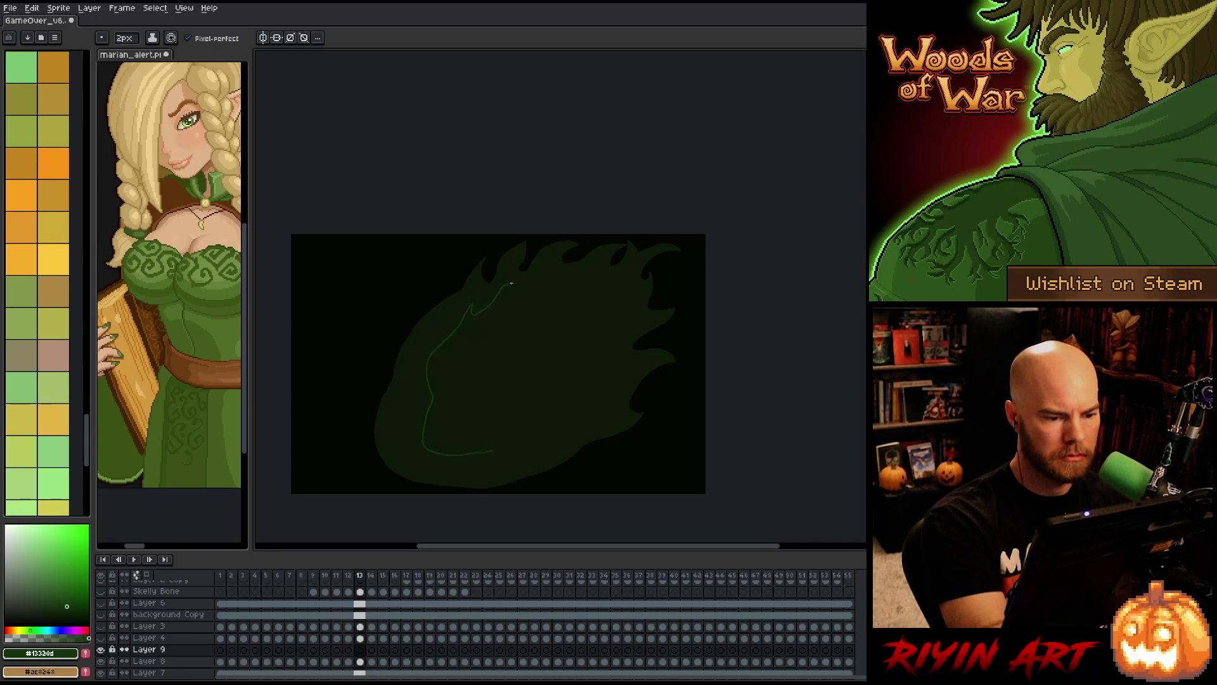
pyautogui.moveTo(537, 287)
pyautogui.mouseDown()
pyautogui.moveTo(554, 285)
pyautogui.moveTo(574, 321)
pyautogui.mouseUp()
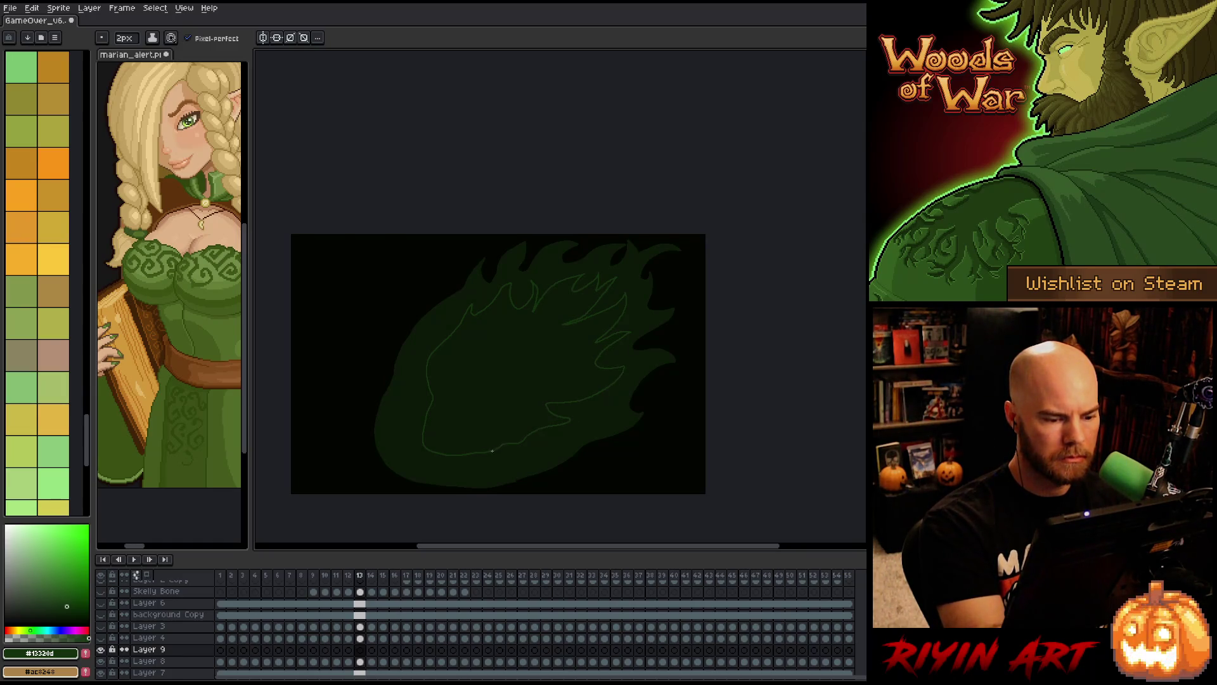
pyautogui.press('g')
pyautogui.click(534, 440)
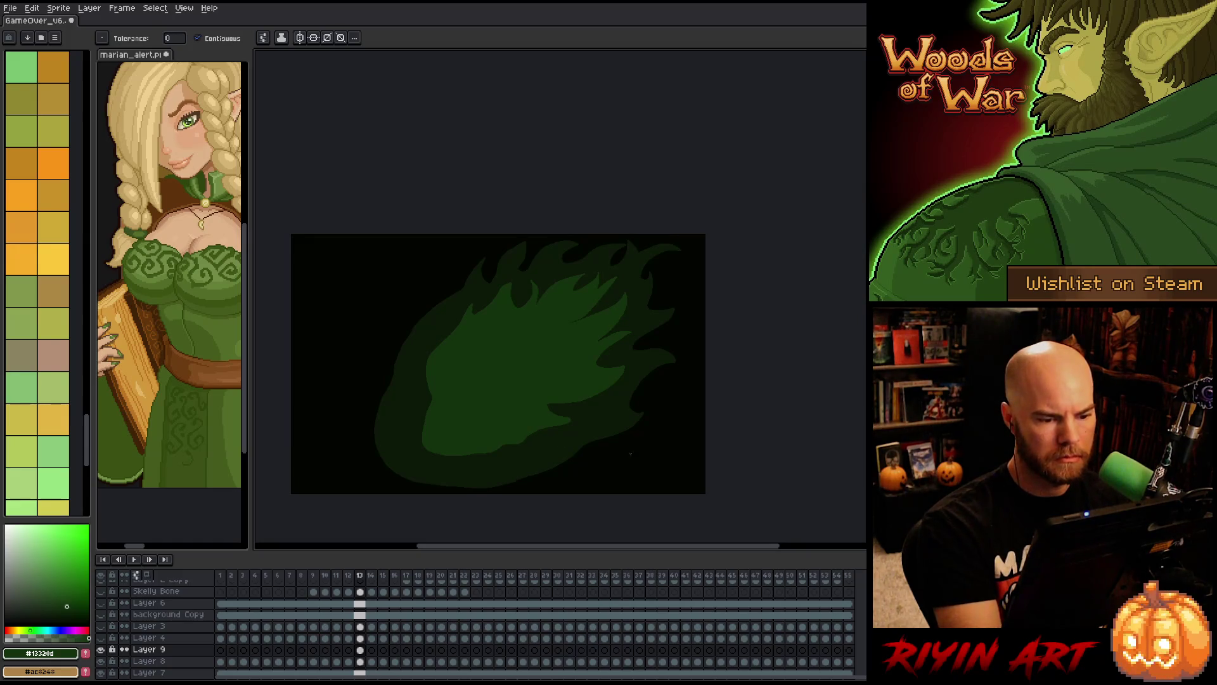
pyautogui.press('b')
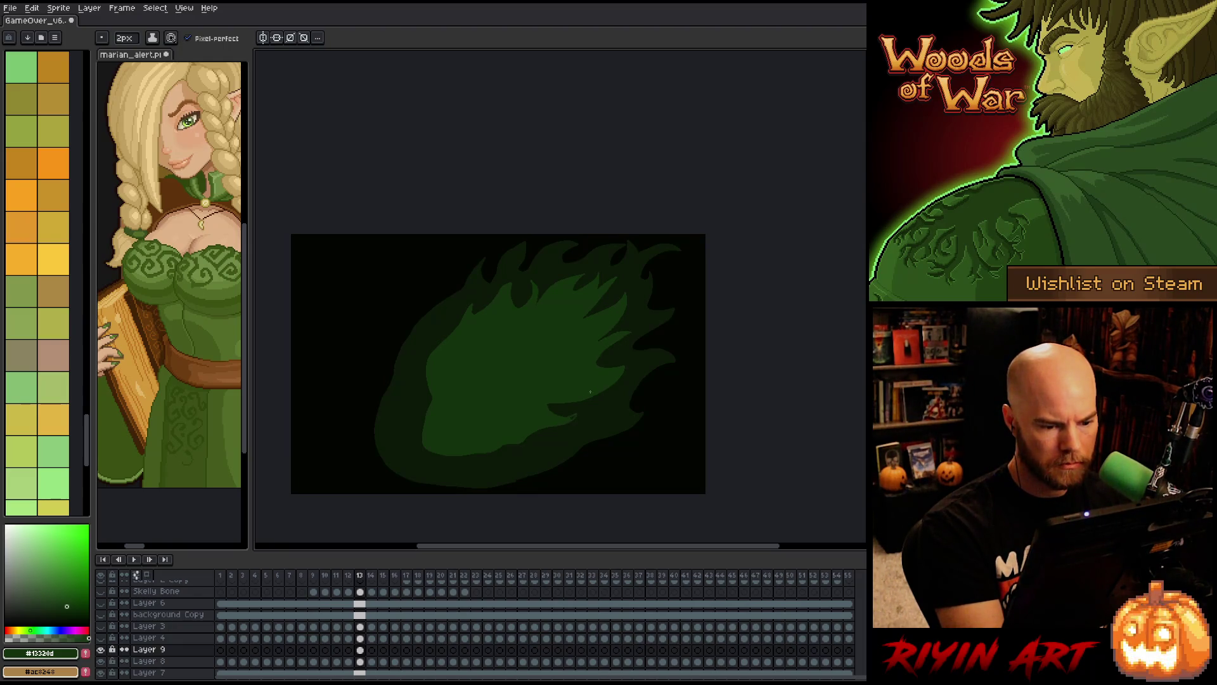
pyautogui.press('g')
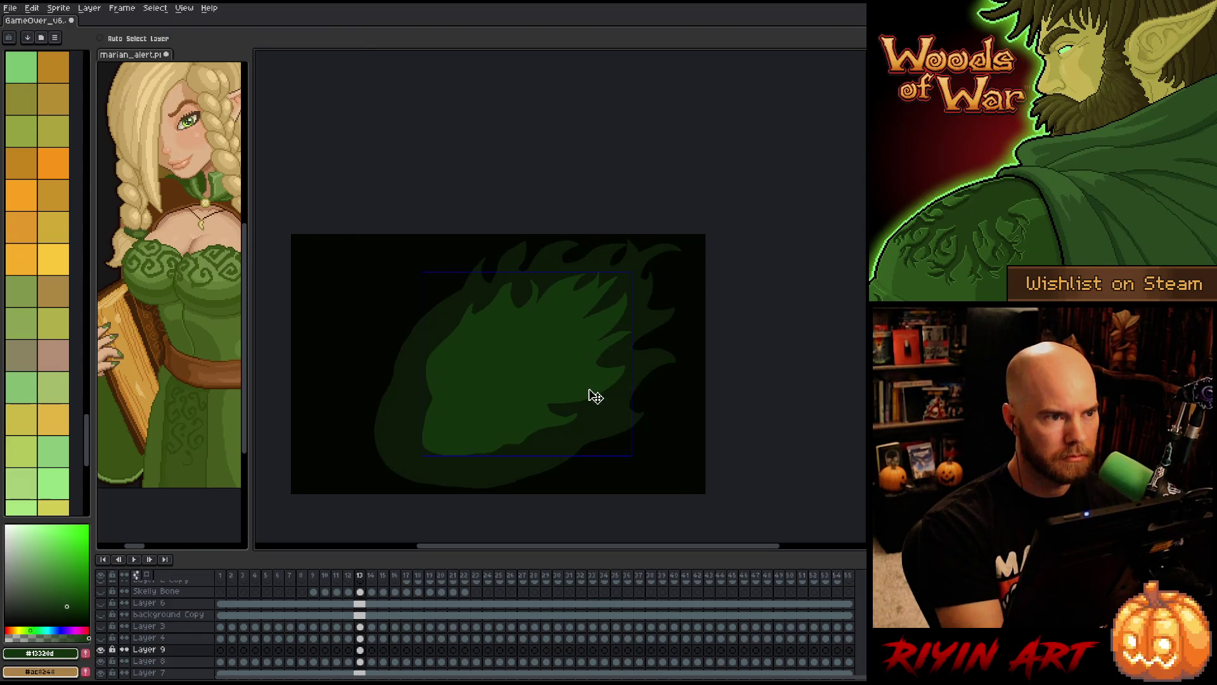
pyautogui.hotkey('ctrl', 's')
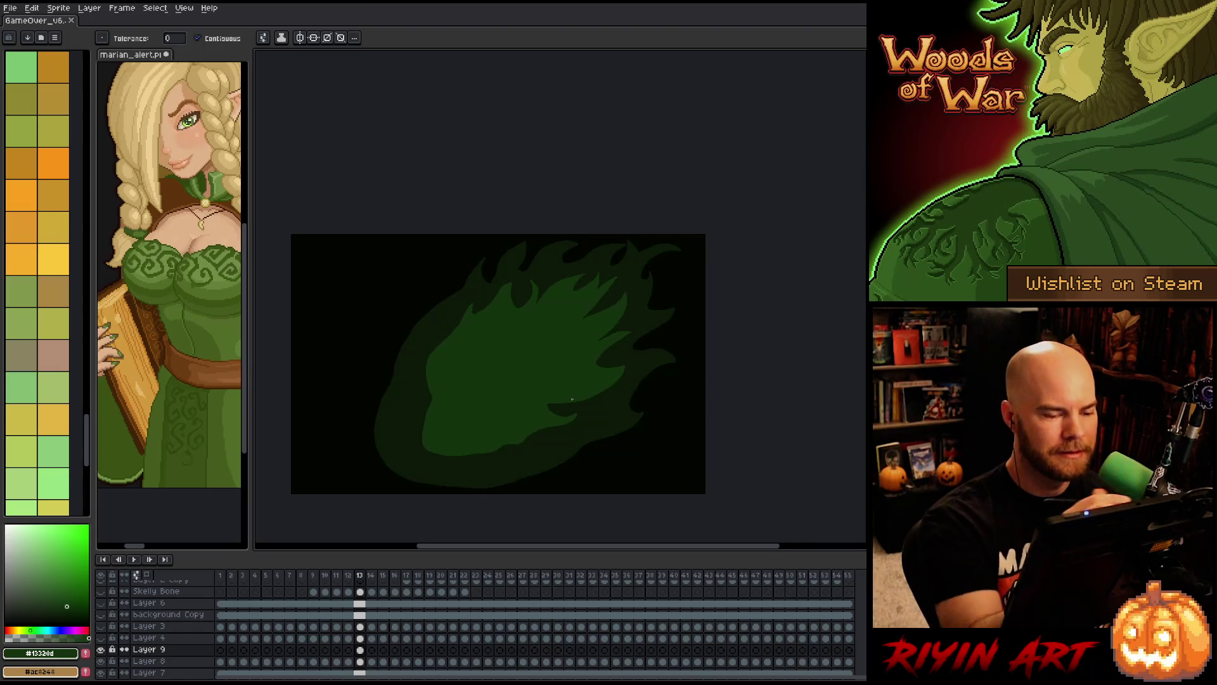
pyautogui.press('b')
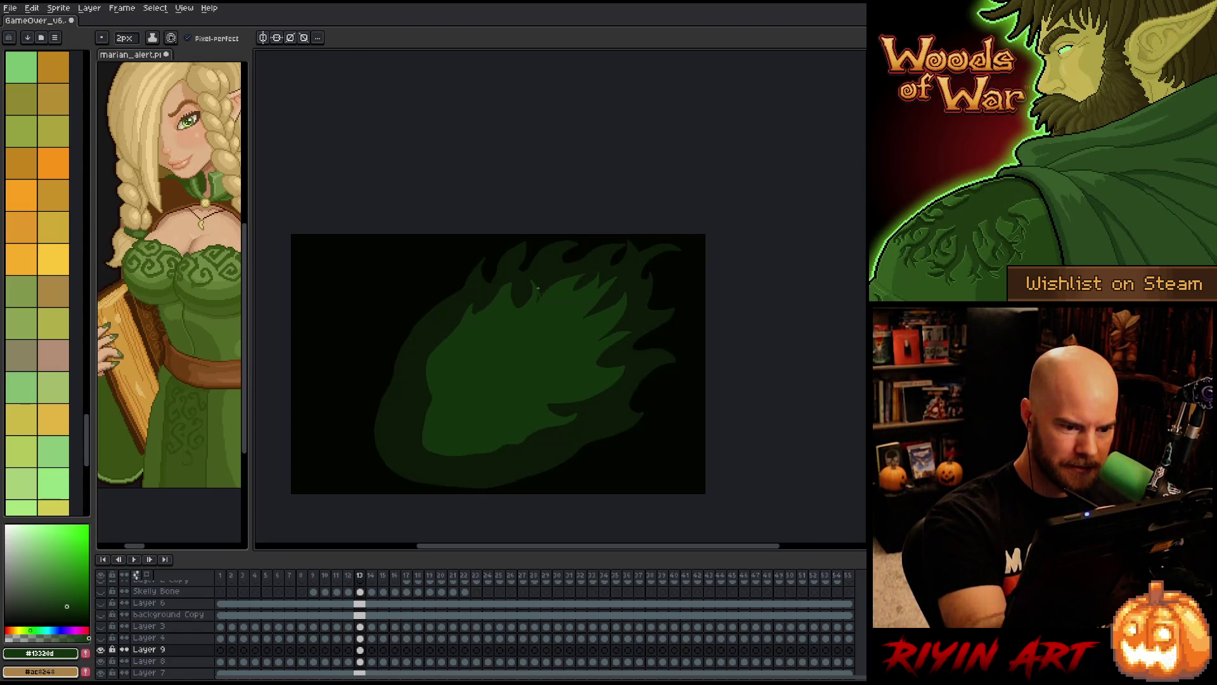
pyautogui.press('g')
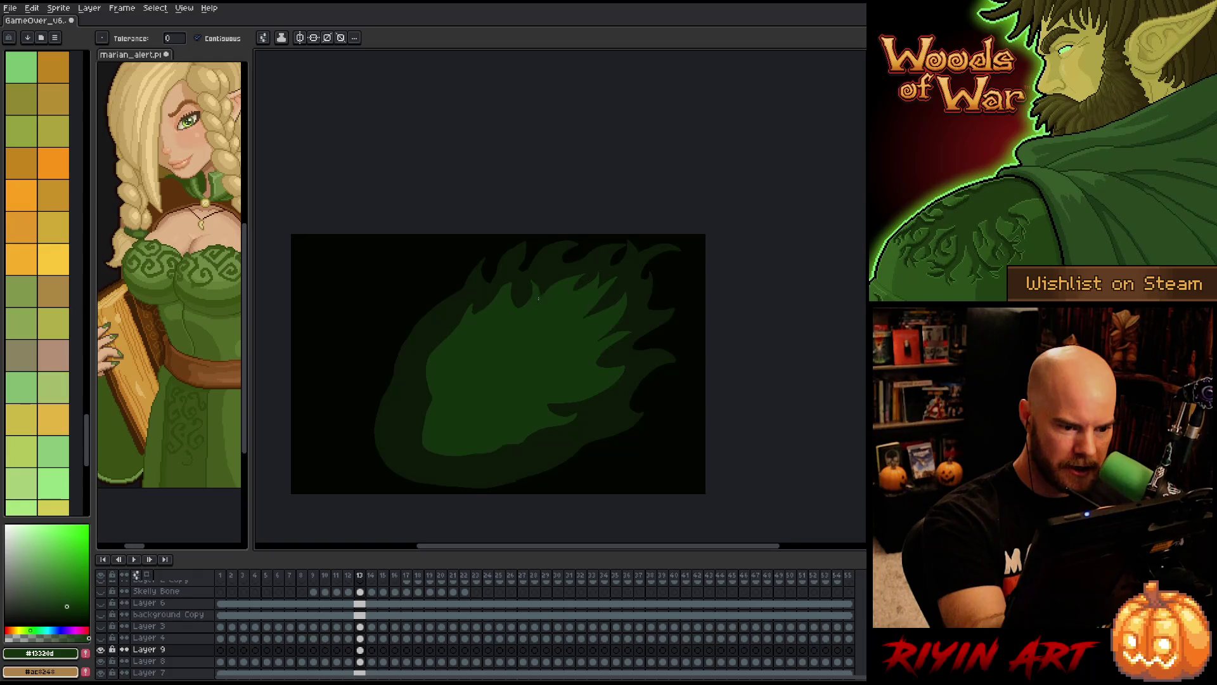
pyautogui.press('b')
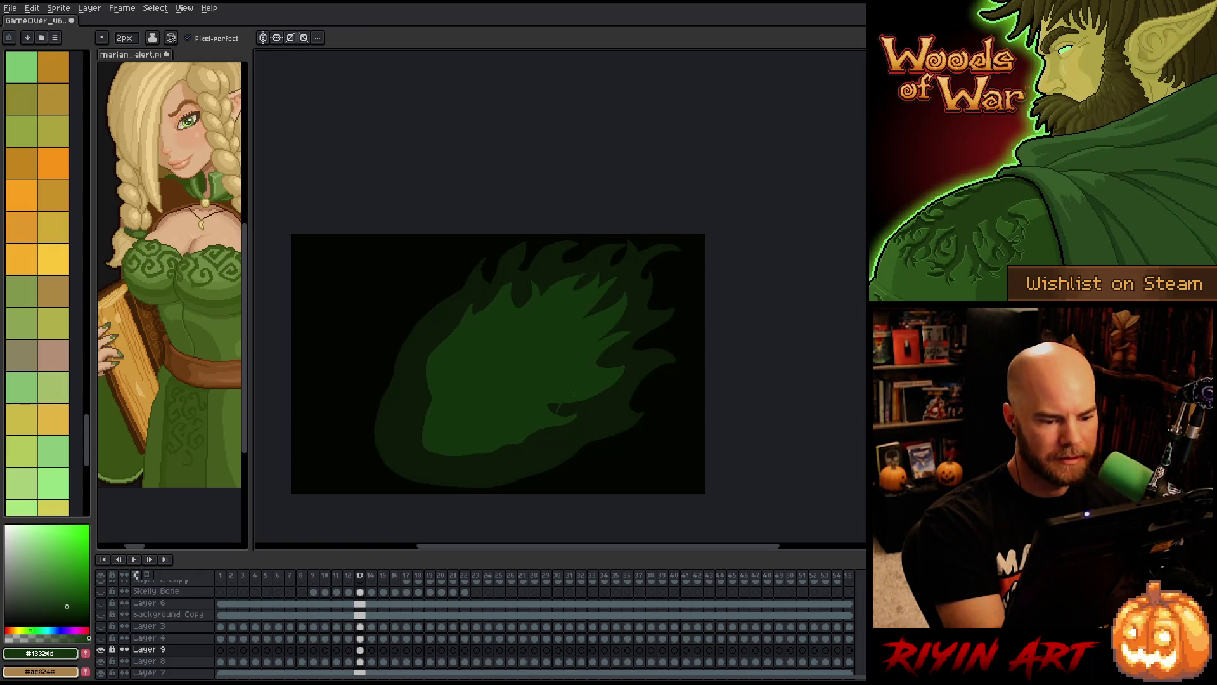
pyautogui.press('g')
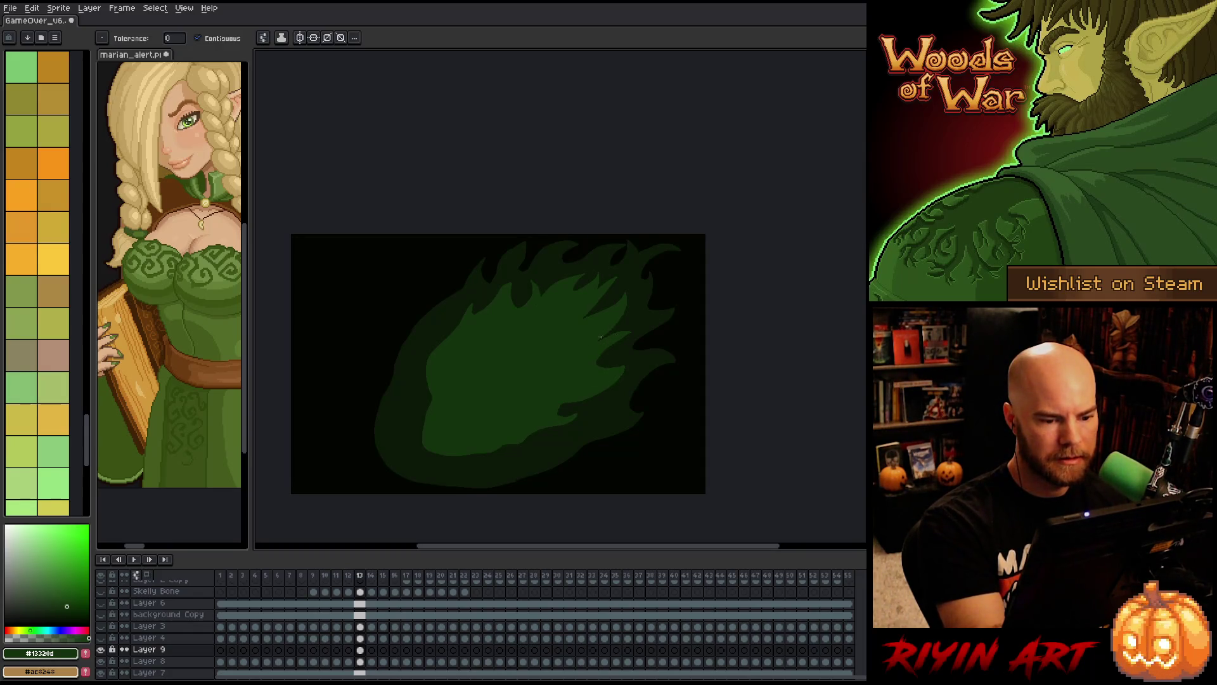
pyautogui.press('b')
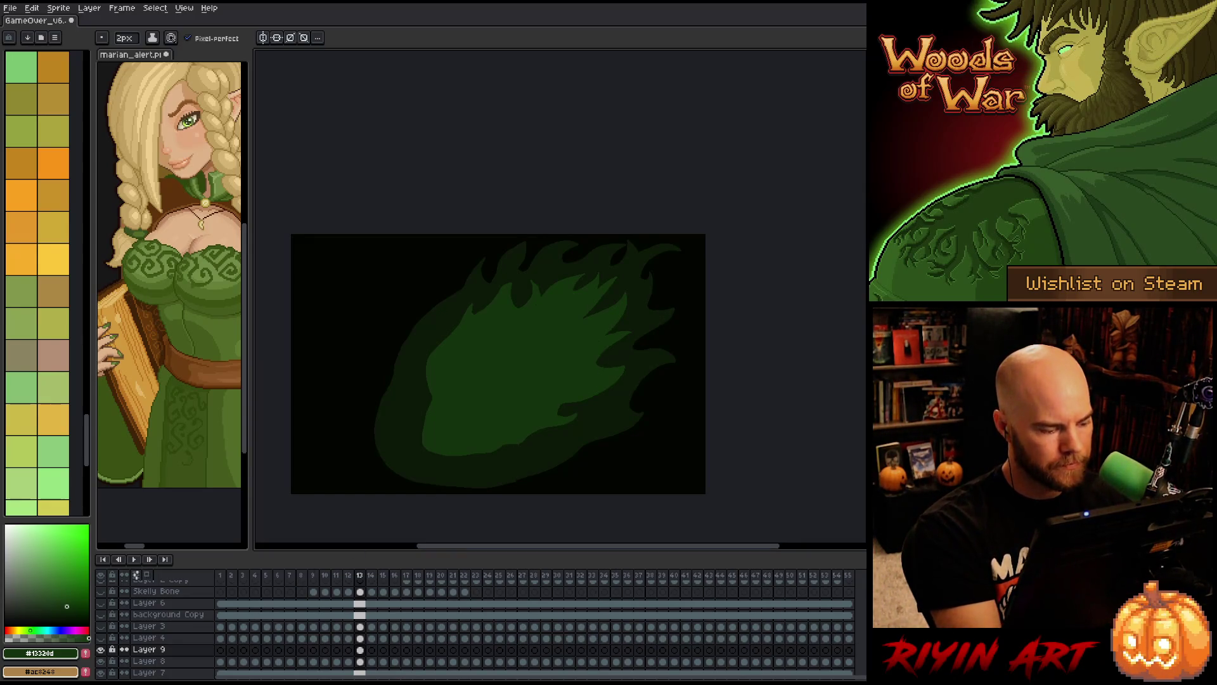
pyautogui.click(360, 650)
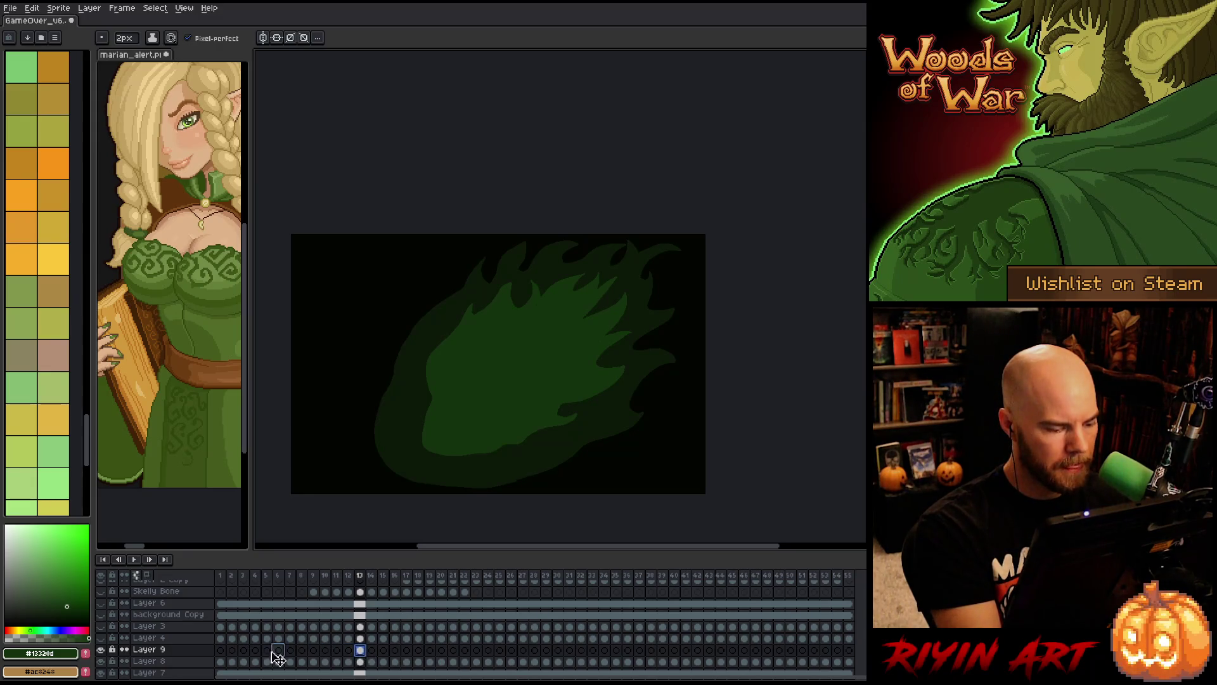
# - Show only the flame layer on frame 1 and check its shape with Magic Wand
pyautogui.click(221, 651)
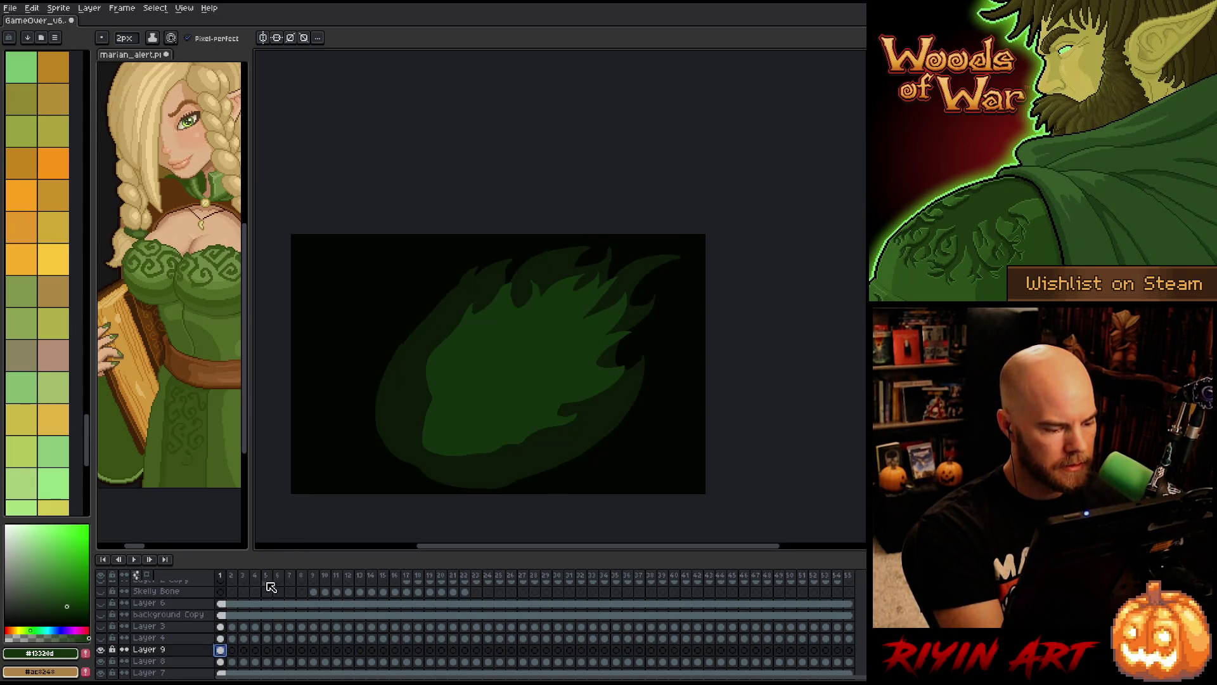
pyautogui.keyDown('alt'); pyautogui.click(101, 650); pyautogui.keyUp('alt')
pyautogui.click(536, 311)
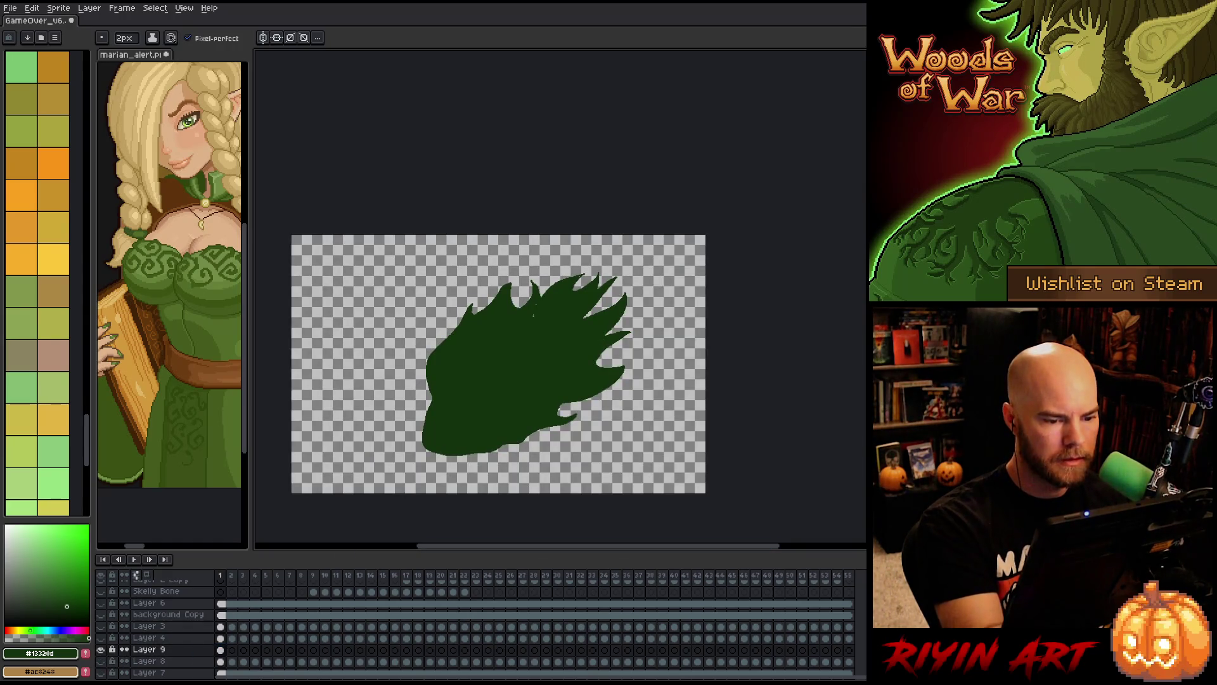
pyautogui.press('w')
pyautogui.click(535, 312)
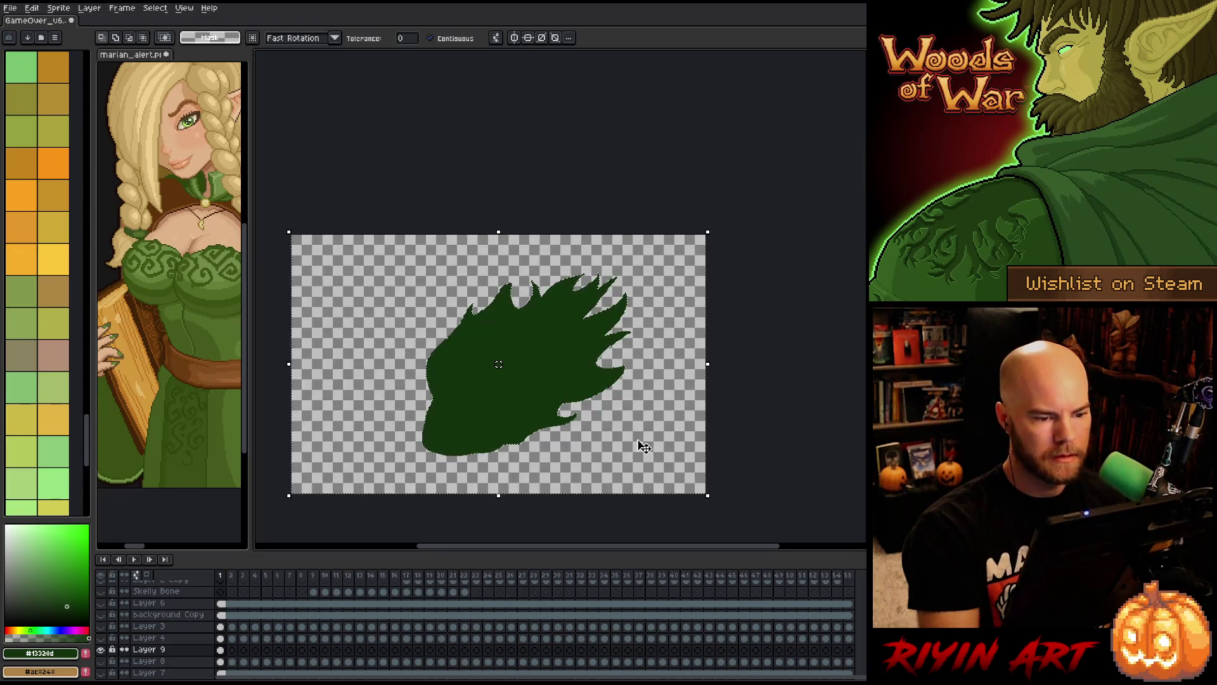
pyautogui.hotkey('ctrl', 'd')
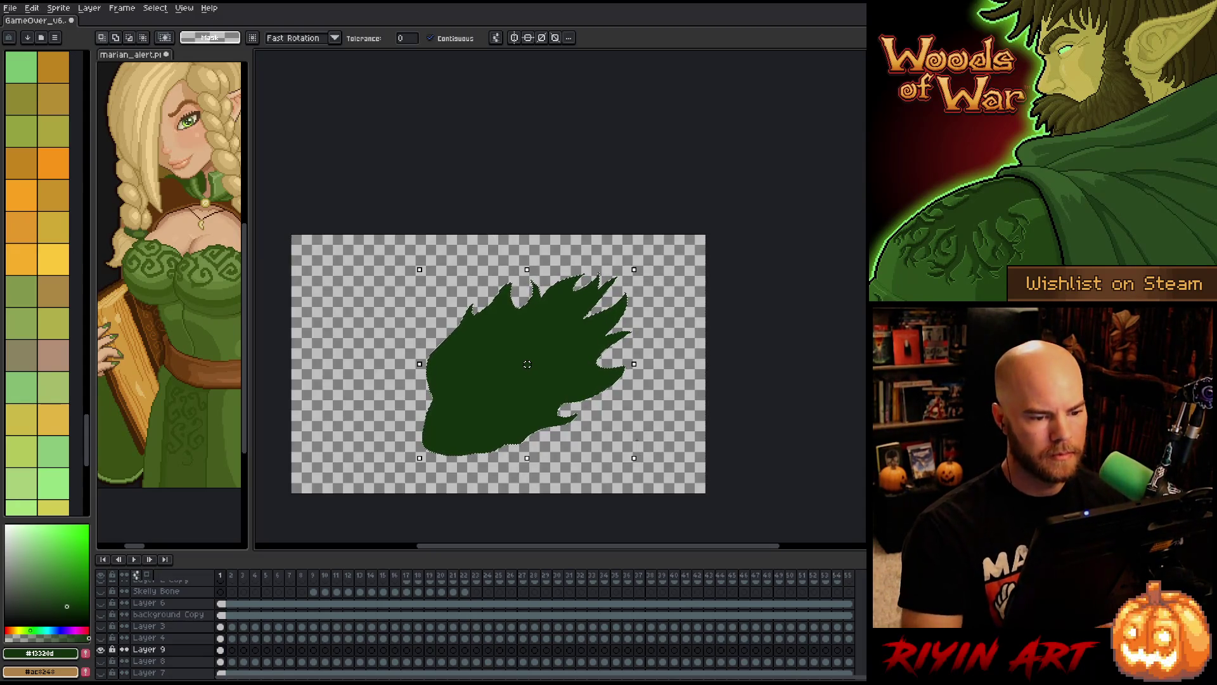
# - On empty frame 2, turn on onion skin and start the new flame's left edge
pyautogui.click(232, 649)
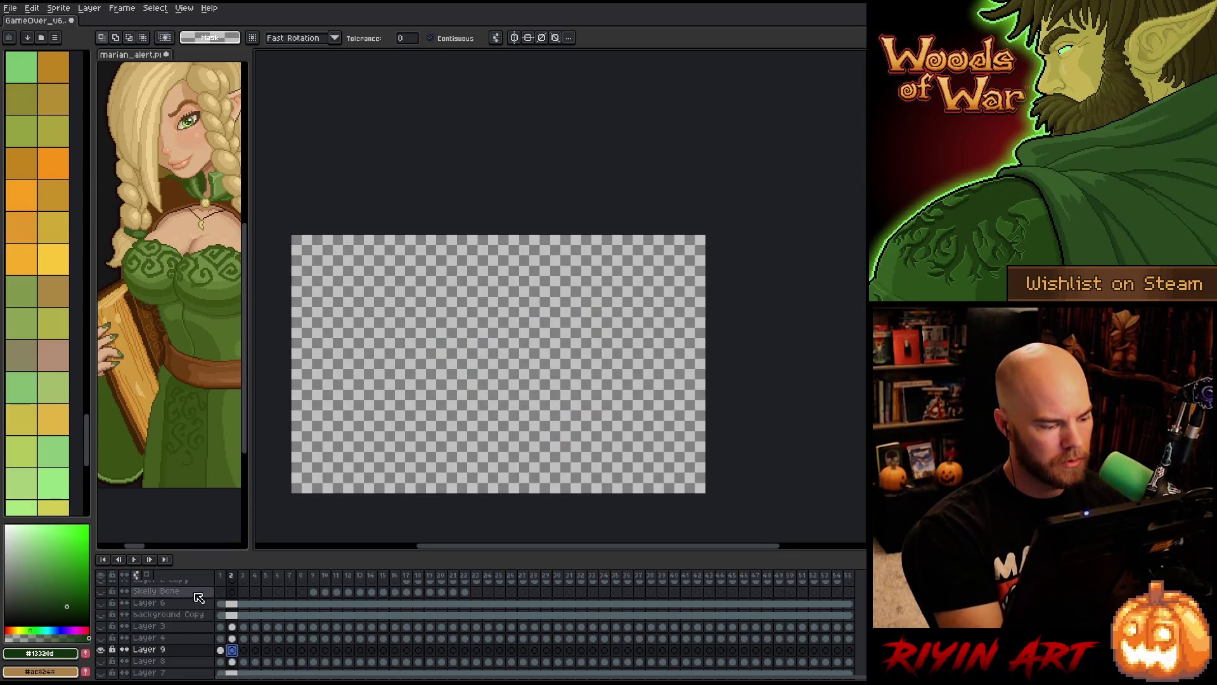
pyautogui.click(135, 575)
pyautogui.click(135, 575)
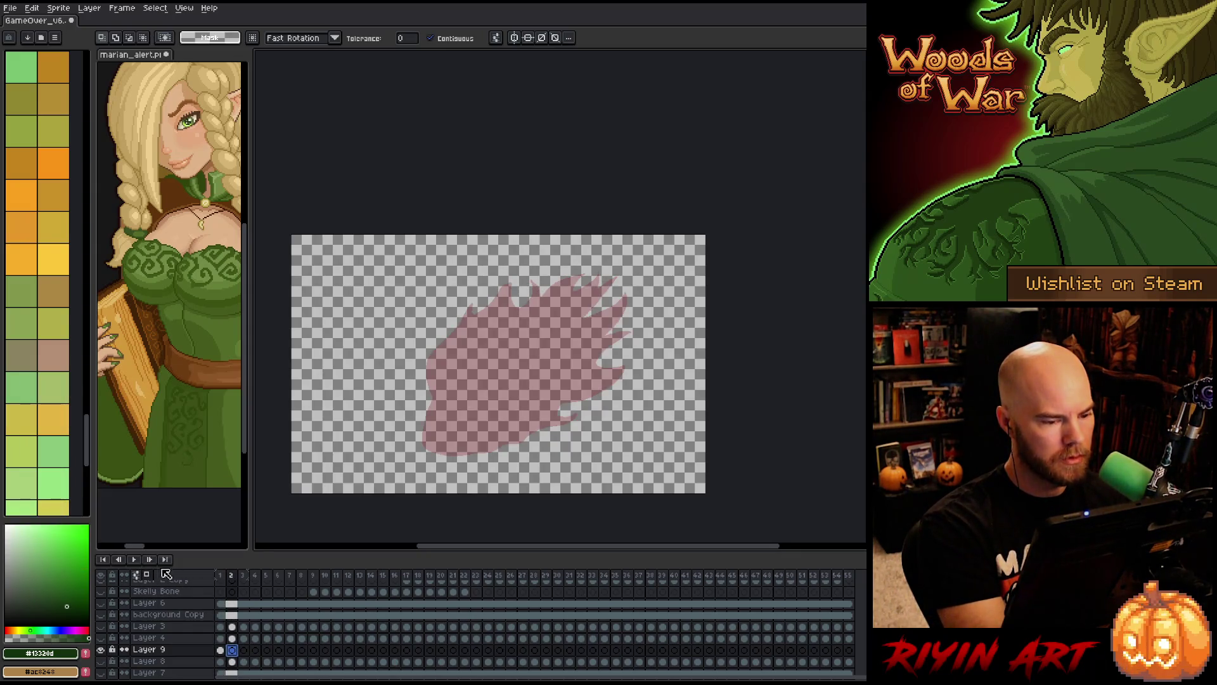
pyautogui.press('b')
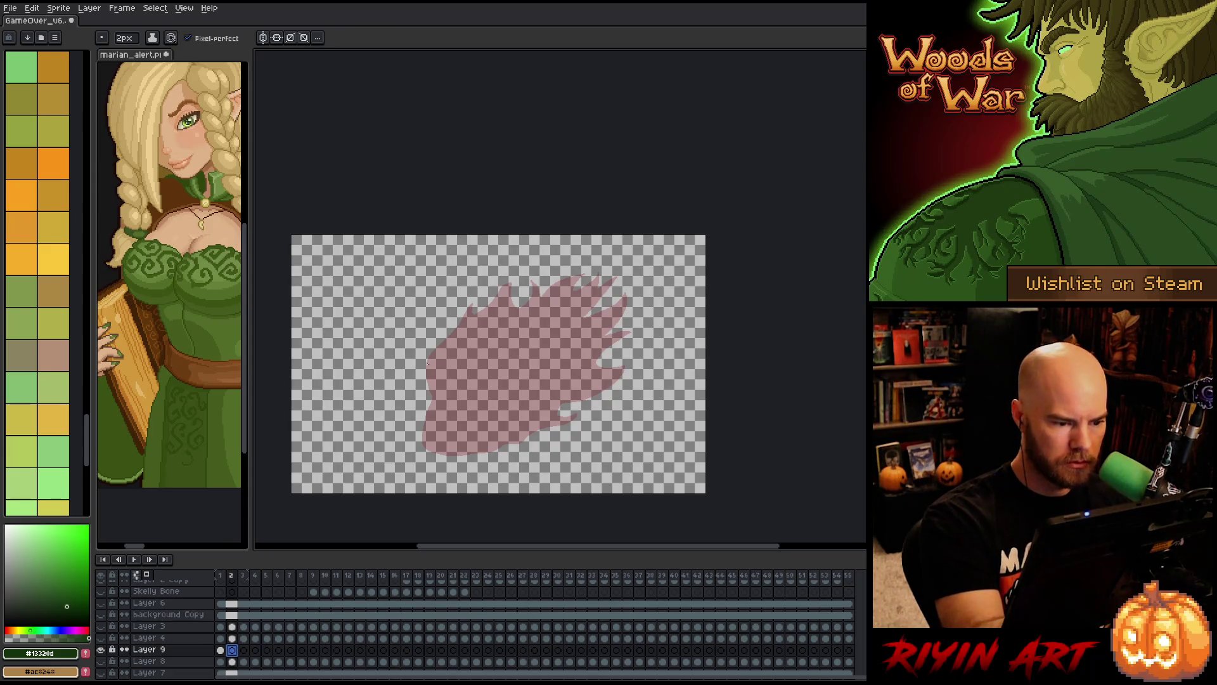
pyautogui.moveTo(430, 357)
pyautogui.mouseDown()
pyautogui.moveTo(424, 413)
pyautogui.moveTo(465, 457)
pyautogui.moveTo(498, 448)
pyautogui.moveTo(593, 404)
pyautogui.moveTo(646, 327)
pyautogui.moveTo(589, 284)
pyautogui.mouseUp()
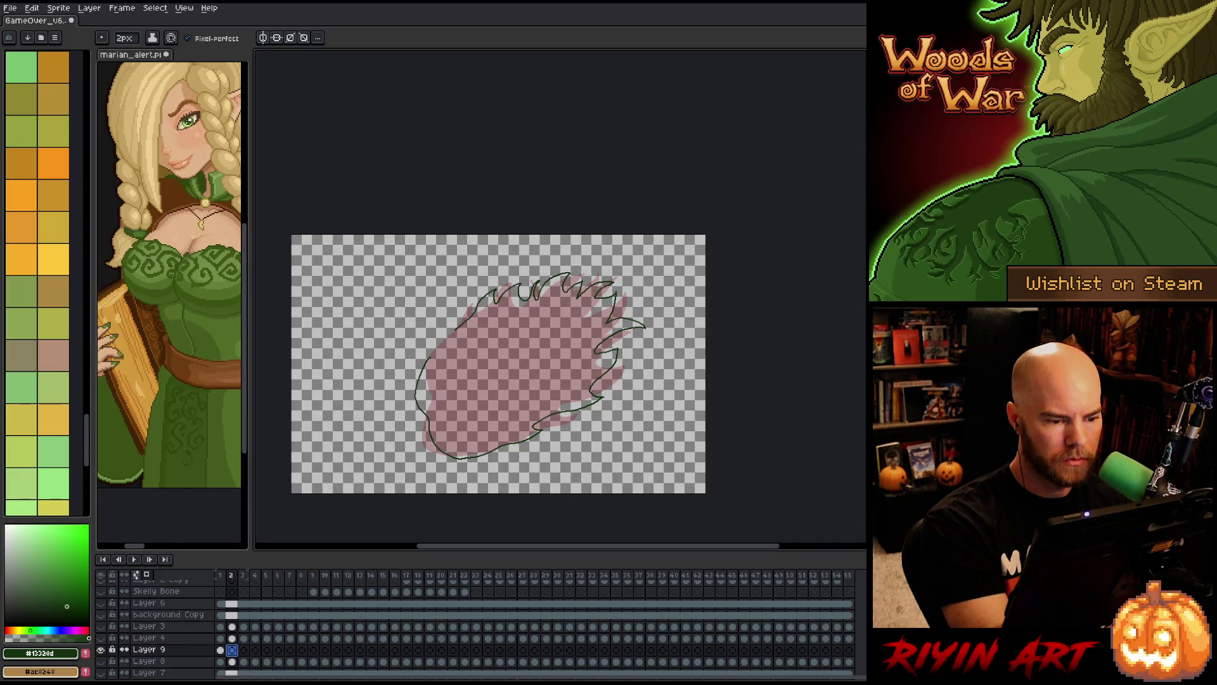
# - Fill frame 2's flame and its top gap dark green, check it with Magic Wand, go to frame 3
pyautogui.press('Escape')
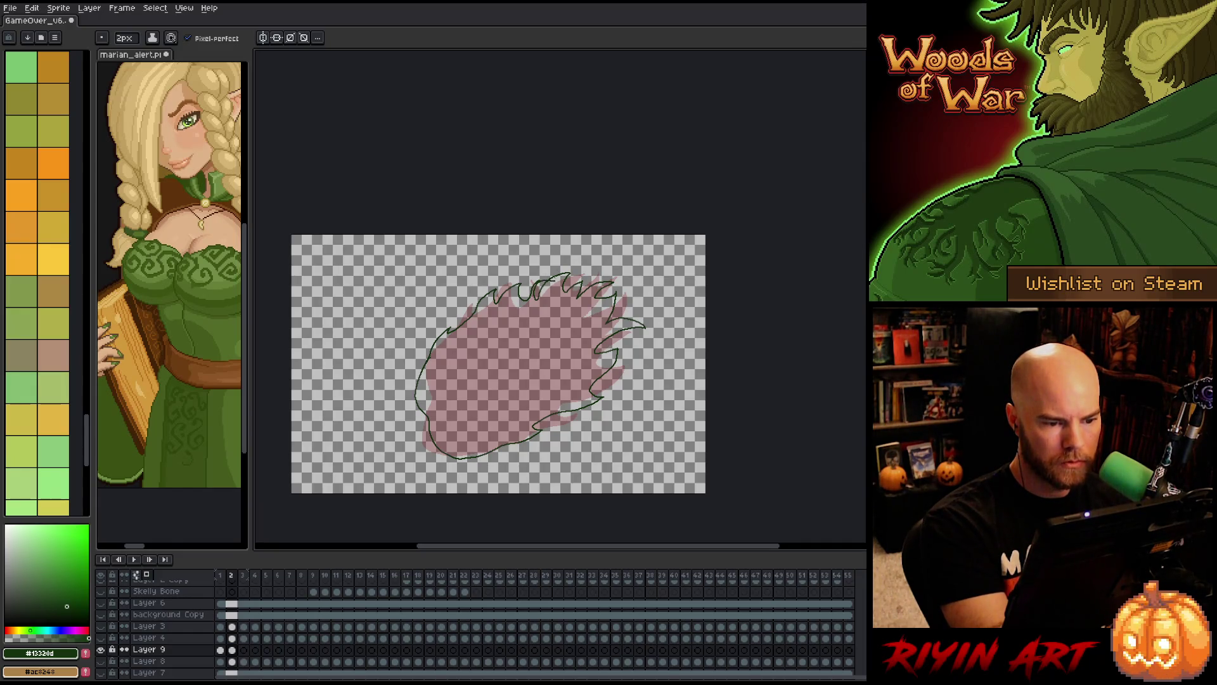
pyautogui.press('g')
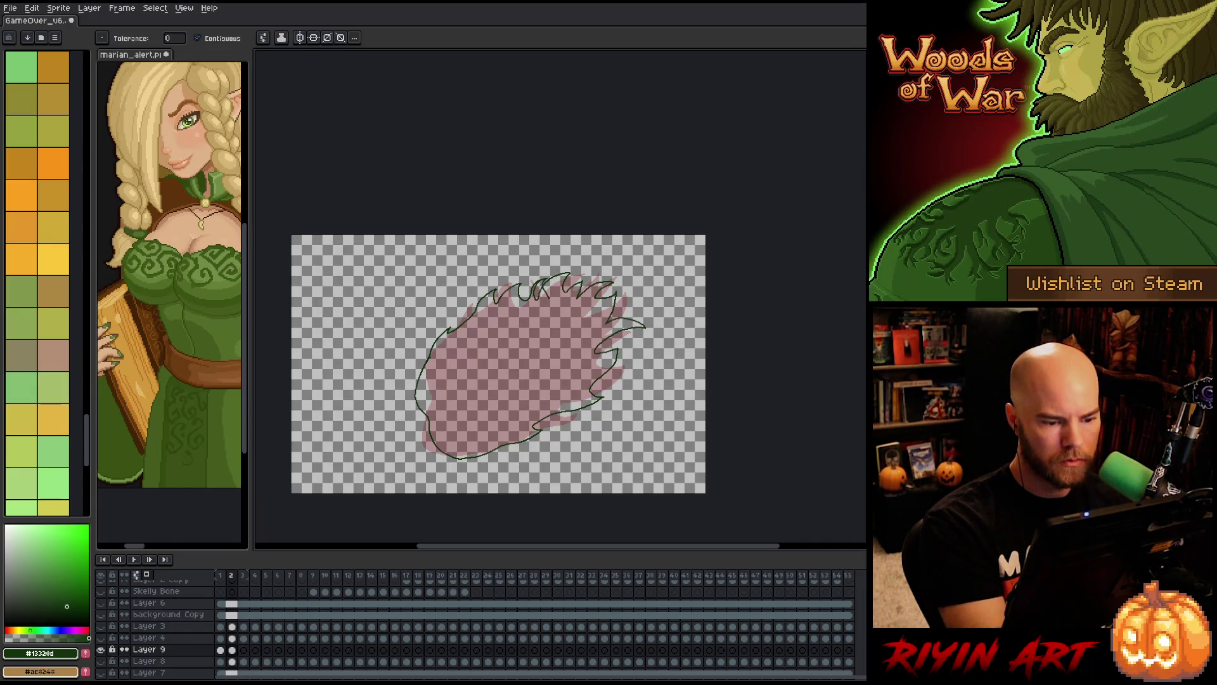
pyautogui.click(566, 335)
pyautogui.click(539, 290)
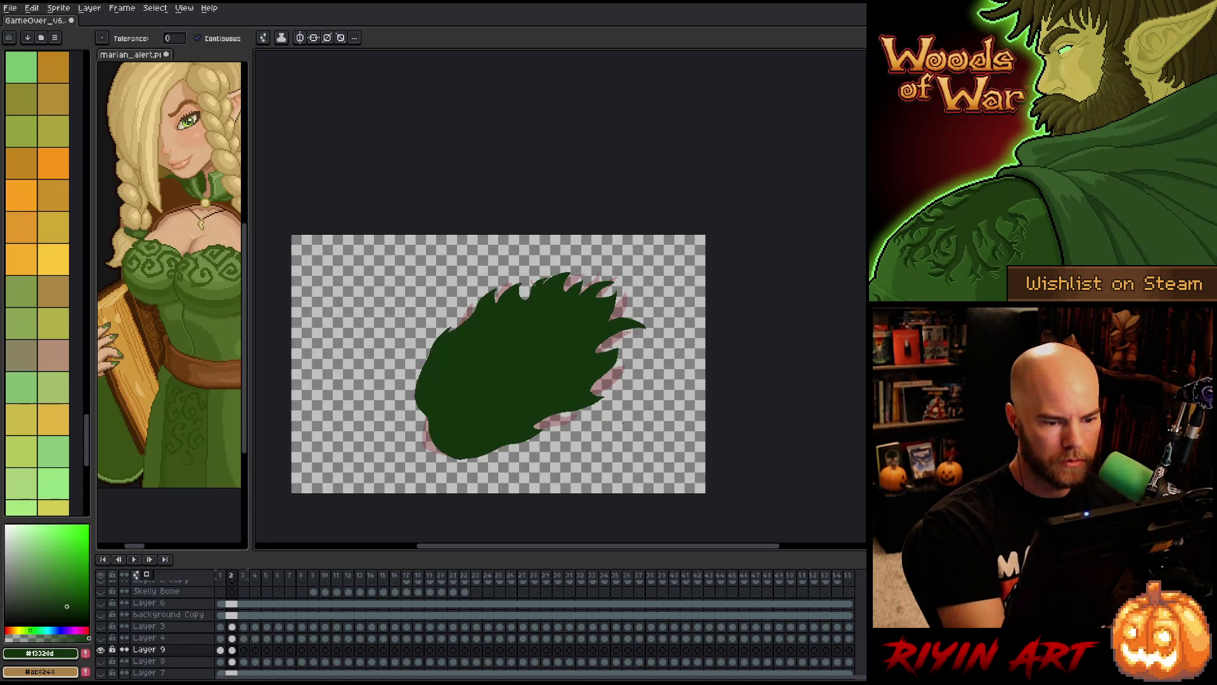
pyautogui.press('w')
pyautogui.click(539, 290)
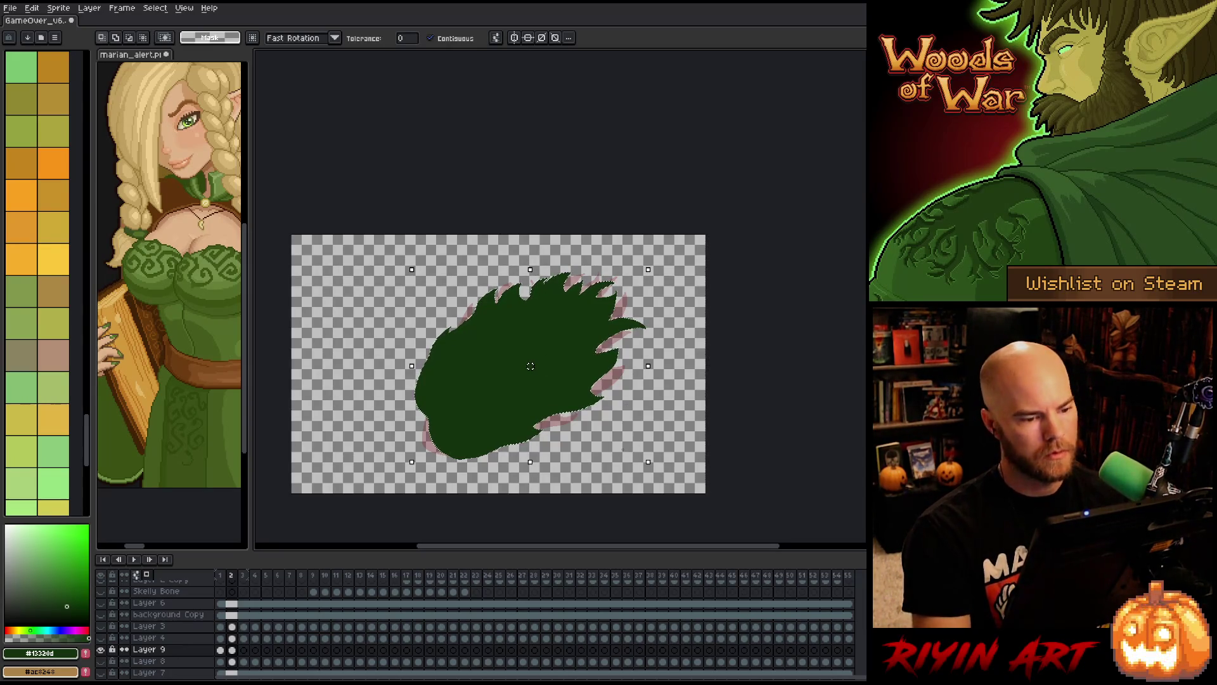
pyautogui.click(244, 650)
pyautogui.hotkey('ctrl', 'd')
# - Pencil the frame 3 flame outline over the onion skin, adding new spikes along the top
pyautogui.press('b')
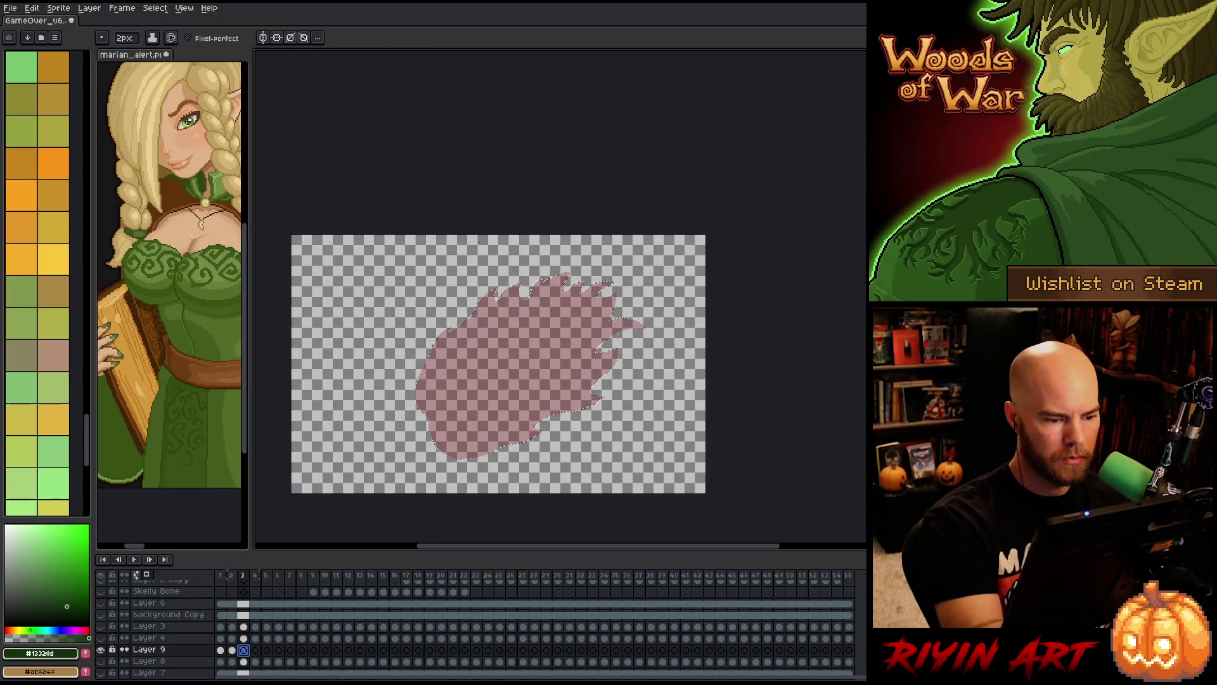
pyautogui.moveTo(433, 355)
pyautogui.mouseDown()
pyautogui.moveTo(418, 430)
pyautogui.moveTo(461, 457)
pyautogui.moveTo(496, 449)
pyautogui.mouseUp()
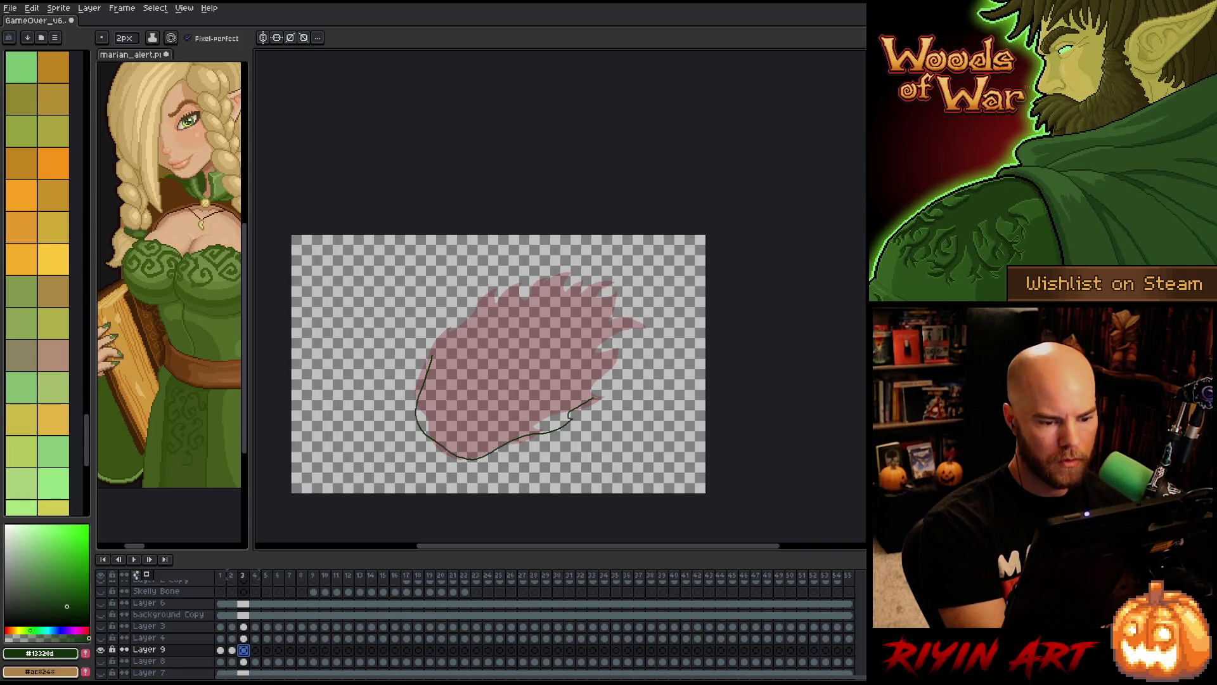
pyautogui.moveTo(612, 376)
pyautogui.mouseDown()
pyautogui.moveTo(629, 353)
pyautogui.moveTo(609, 348)
pyautogui.moveTo(623, 283)
pyautogui.mouseUp()
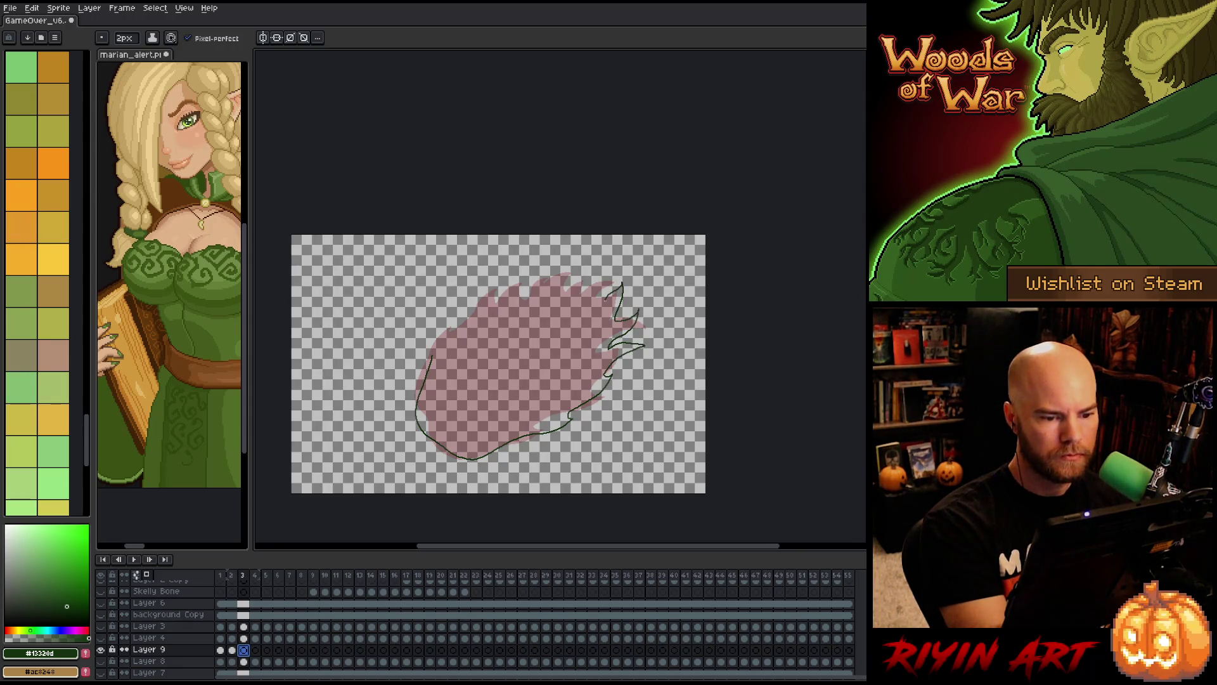
pyautogui.moveTo(572, 274); pyautogui.dragTo(562, 289)
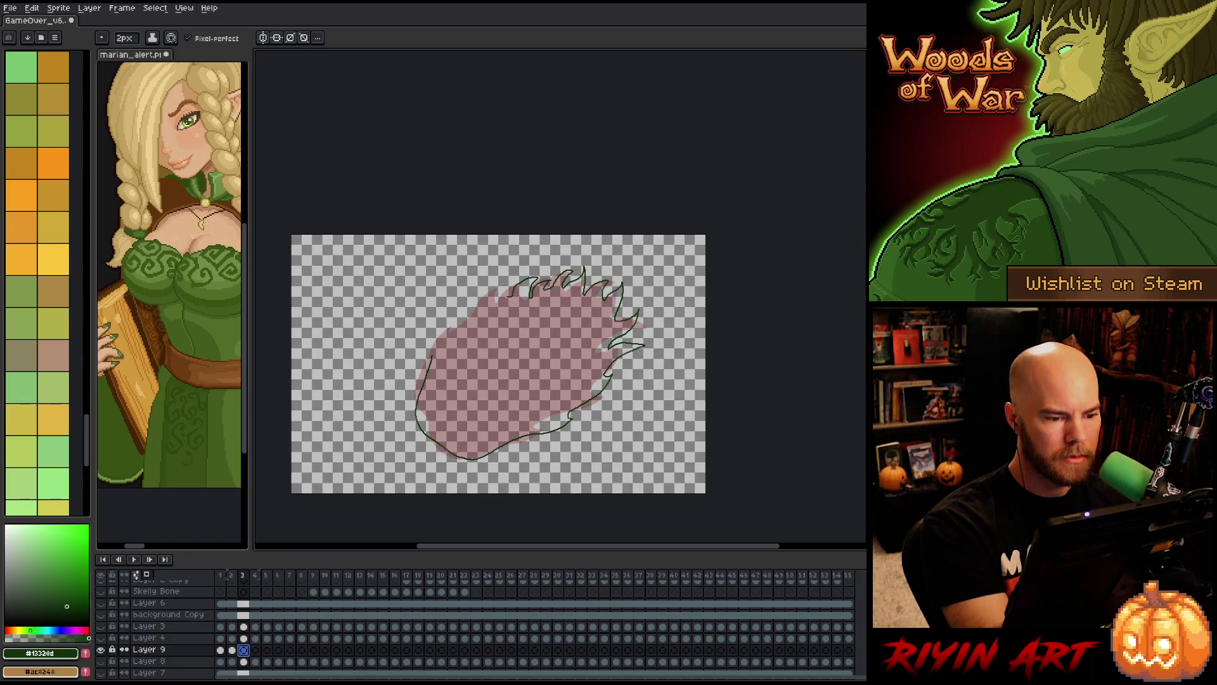
pyautogui.moveTo(467, 309); pyautogui.dragTo(447, 317)
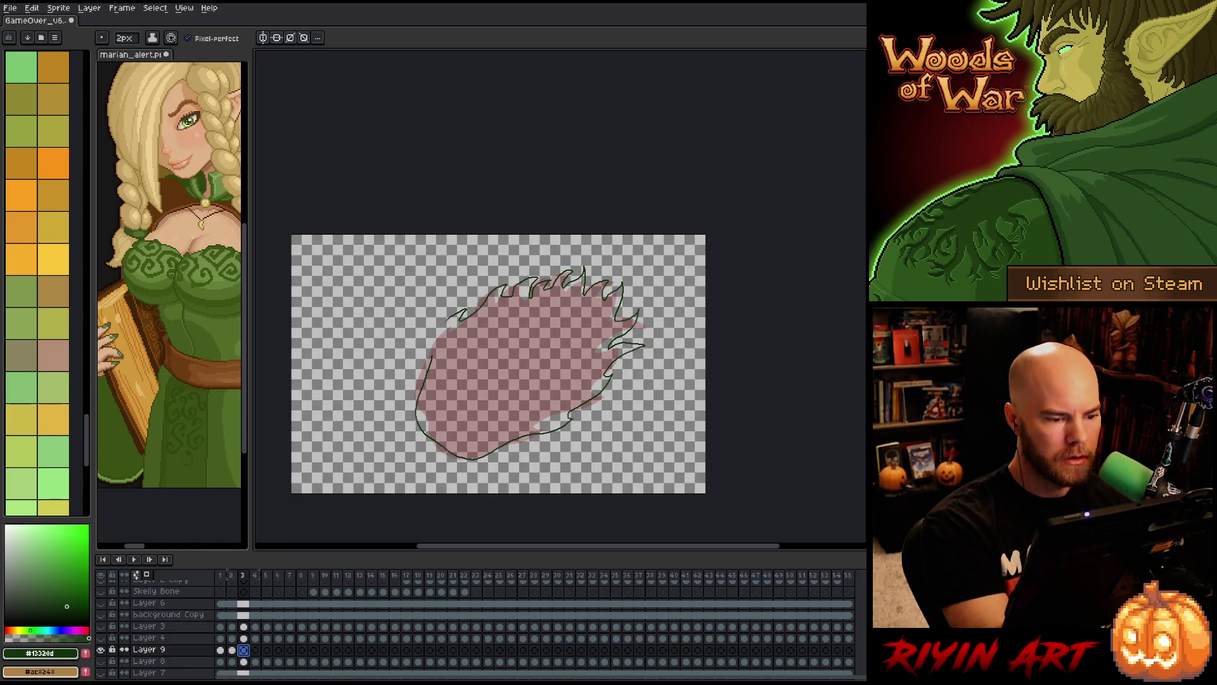
# - Fill the outlined flame solid dark green, select and deselect it, then go to empty frame 4
pyautogui.press('g')
pyautogui.click(520, 368)
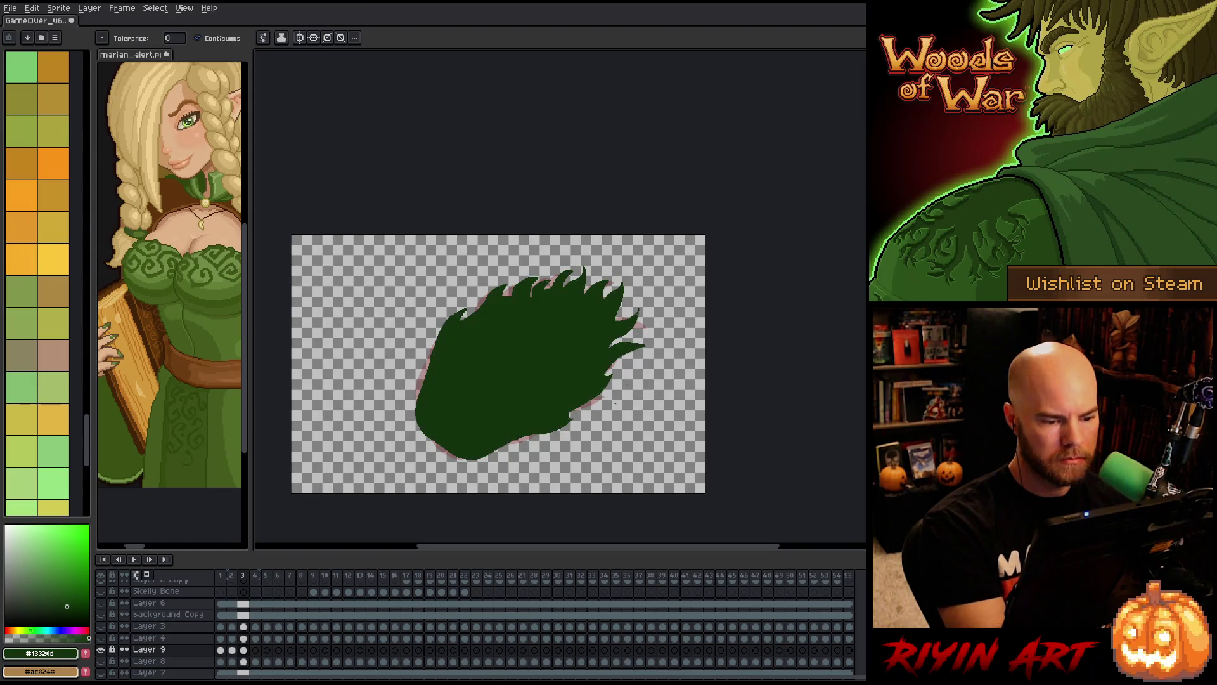
pyautogui.press('w')
pyautogui.click(520, 368)
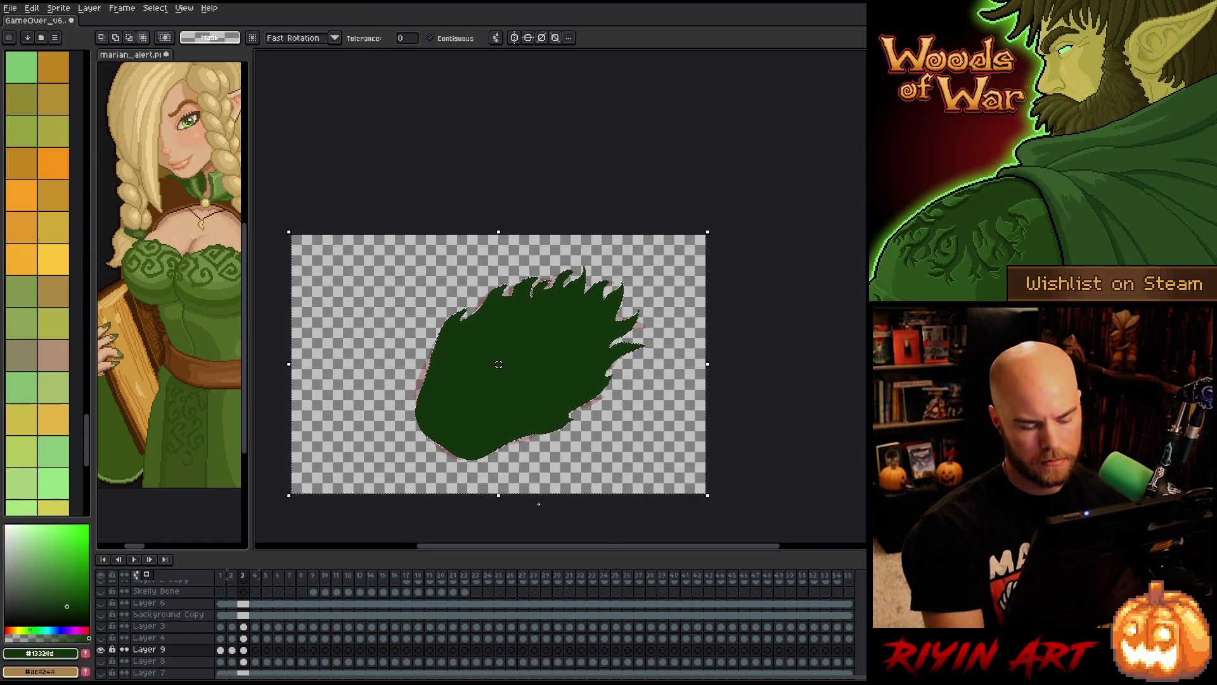
pyautogui.press('b')
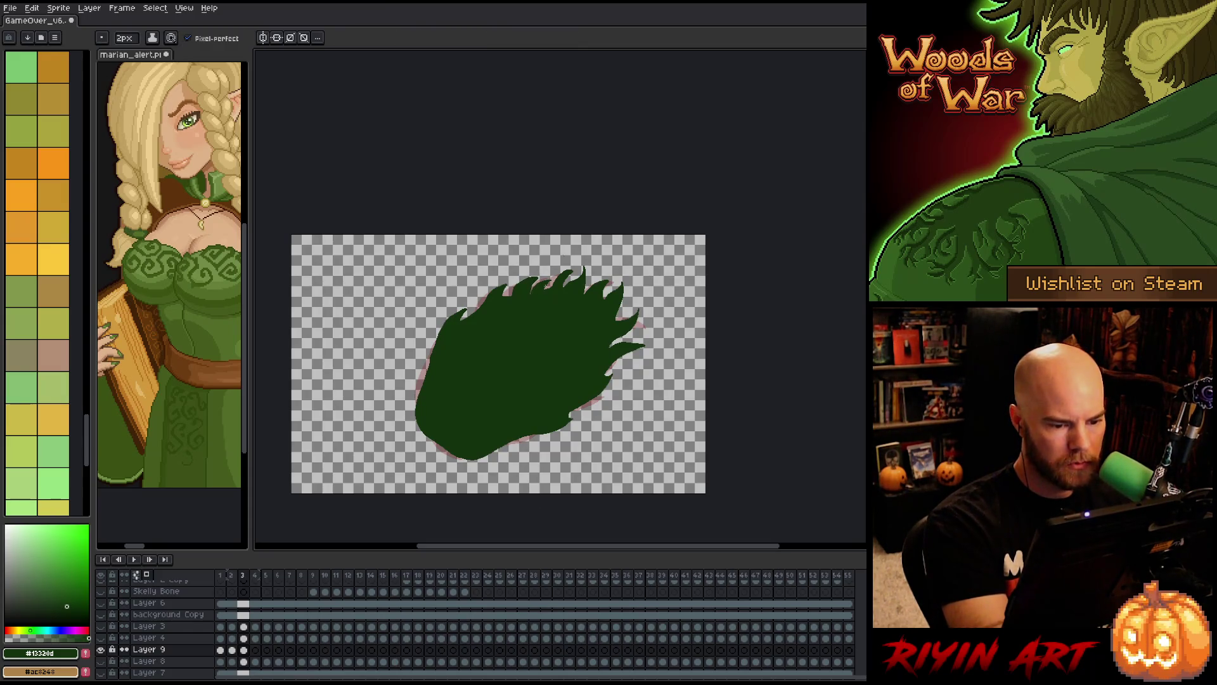
pyautogui.click(255, 649)
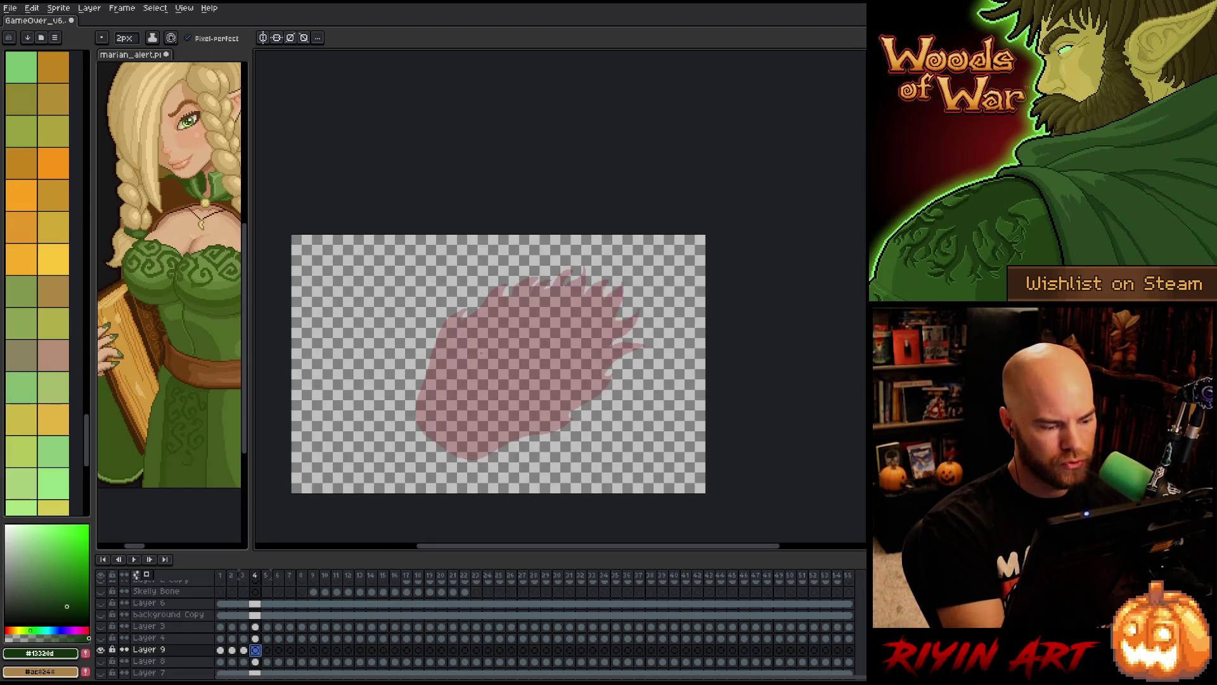
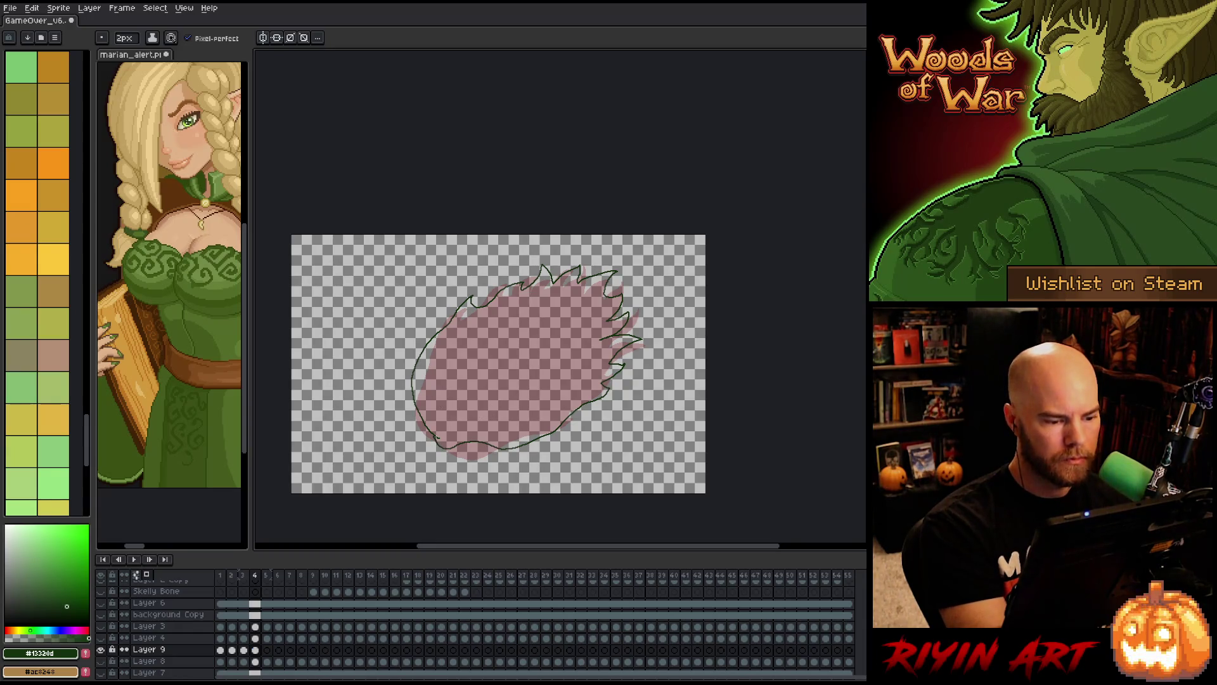
# - Fill frame 4's flame outline solid dark green with the Paint Bucket
pyautogui.press('g')
pyautogui.click(502, 390)
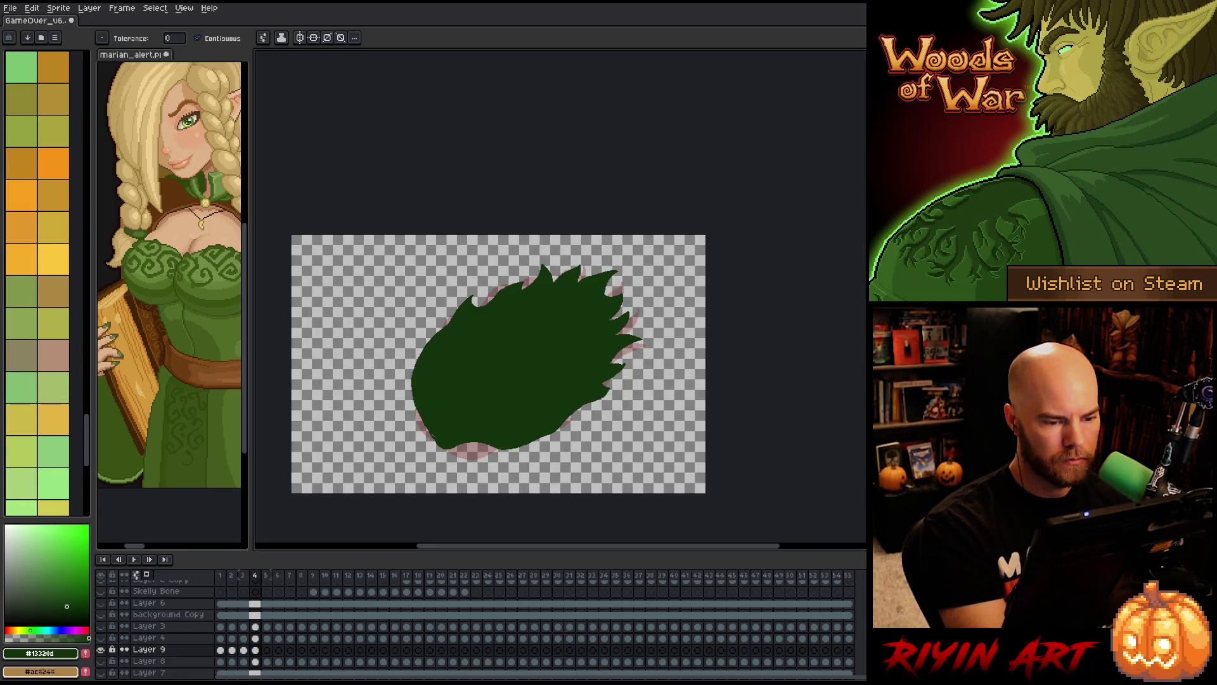
pyautogui.press('w')
pyautogui.click(556, 448)
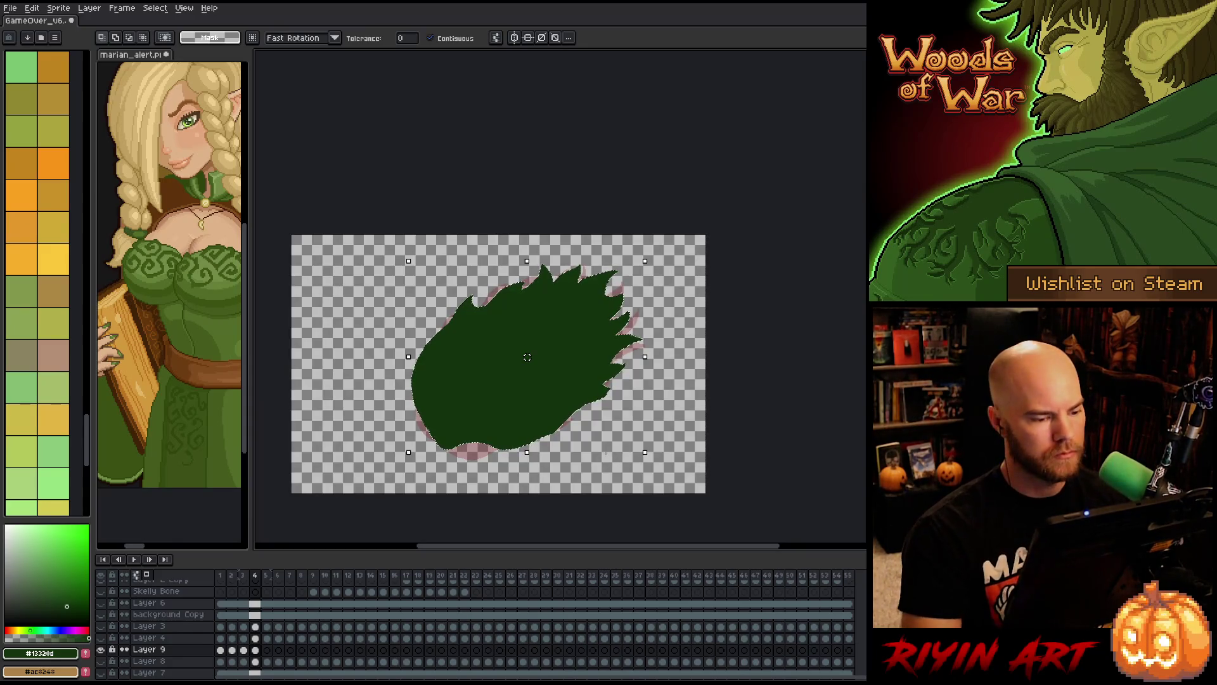
# - On frame 5, trace a flame outline with the 2px Pencil, fill it dark green, and deselect
pyautogui.click(267, 649)
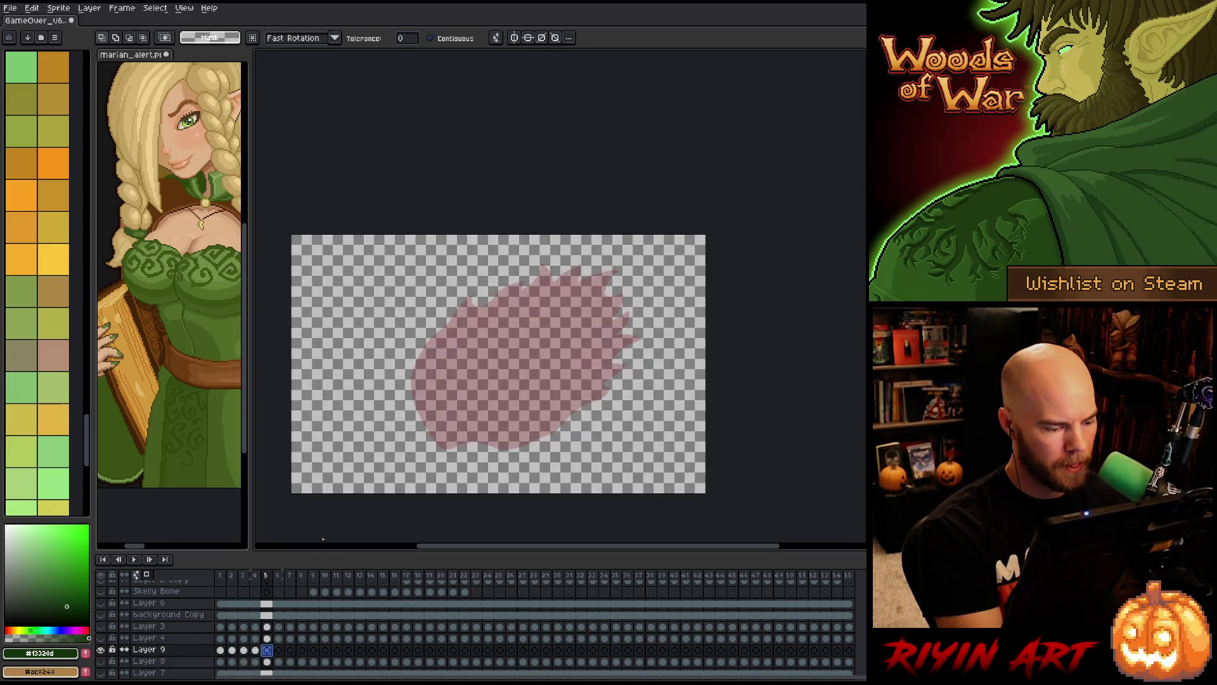
pyautogui.press('b')
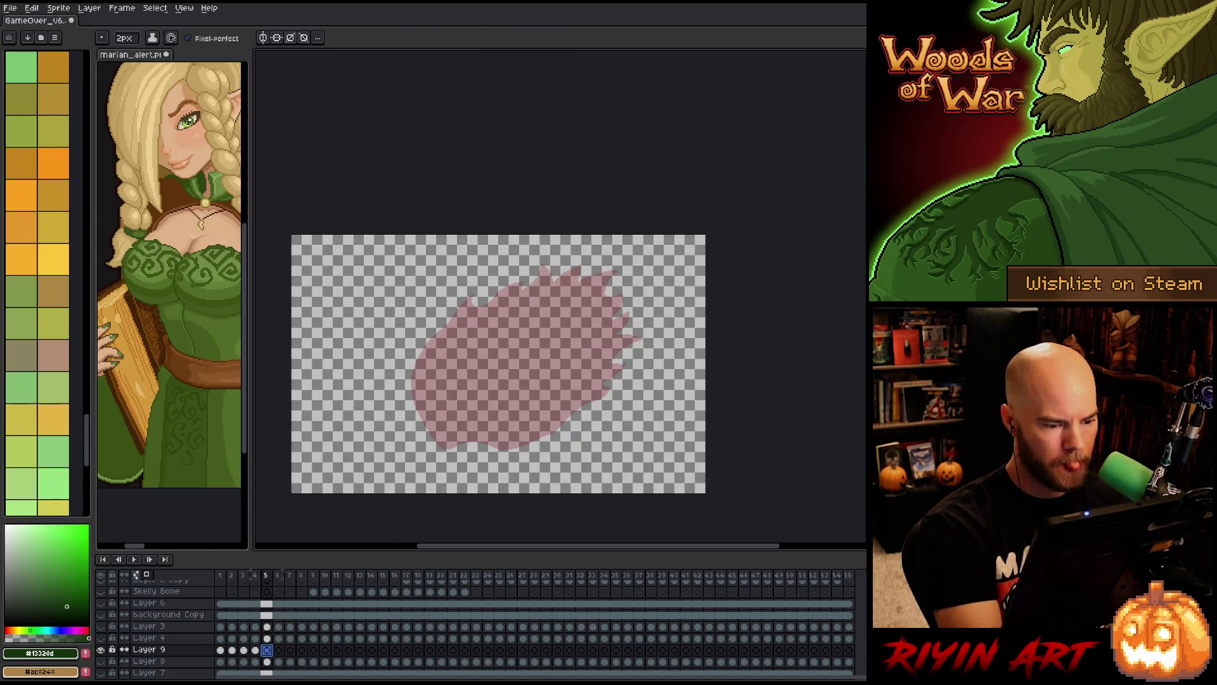
pyautogui.moveTo(418, 388)
pyautogui.mouseDown()
pyautogui.moveTo(452, 439)
pyautogui.moveTo(524, 444)
pyautogui.mouseUp()
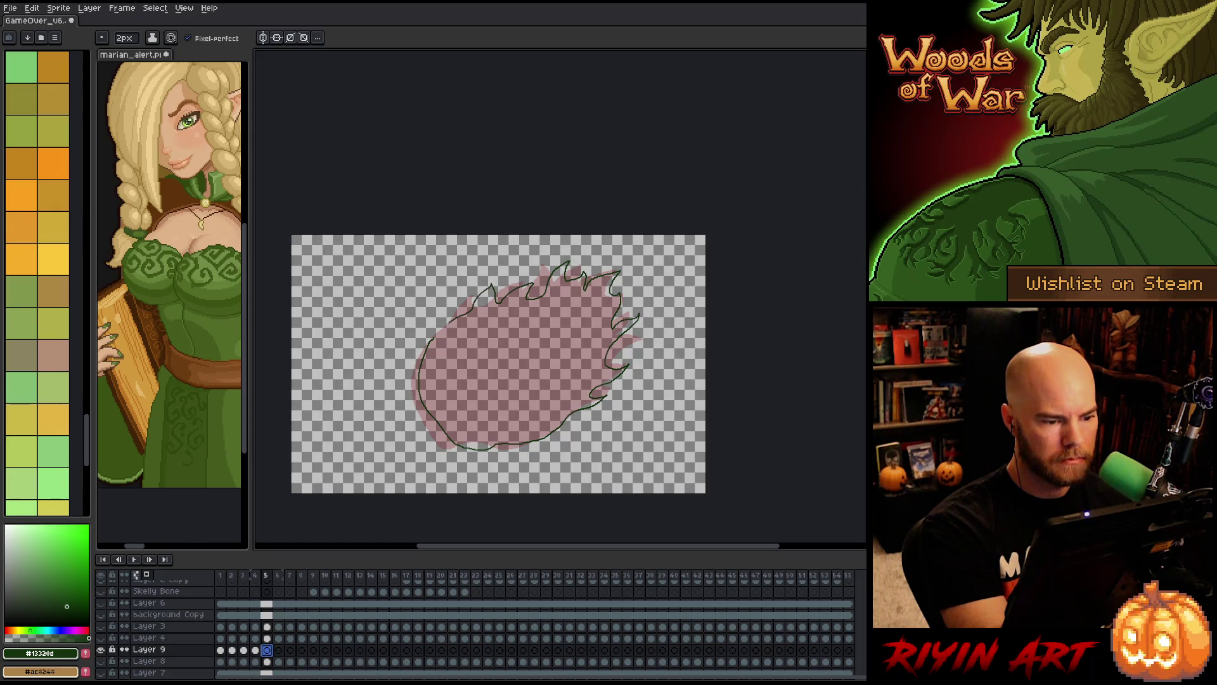
pyautogui.press('g')
pyautogui.click(507, 355)
pyautogui.press('w')
pyautogui.click(355, 286)
pyautogui.hotkey('ctrl', 'd')
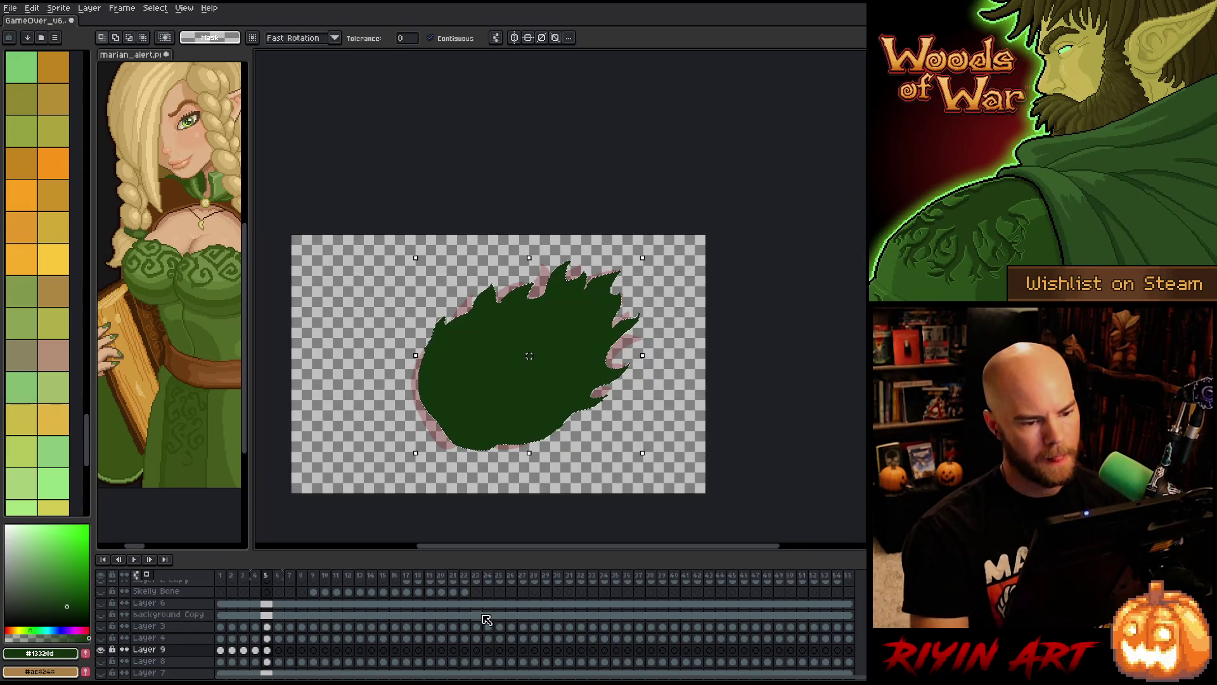
pyautogui.click(279, 650)
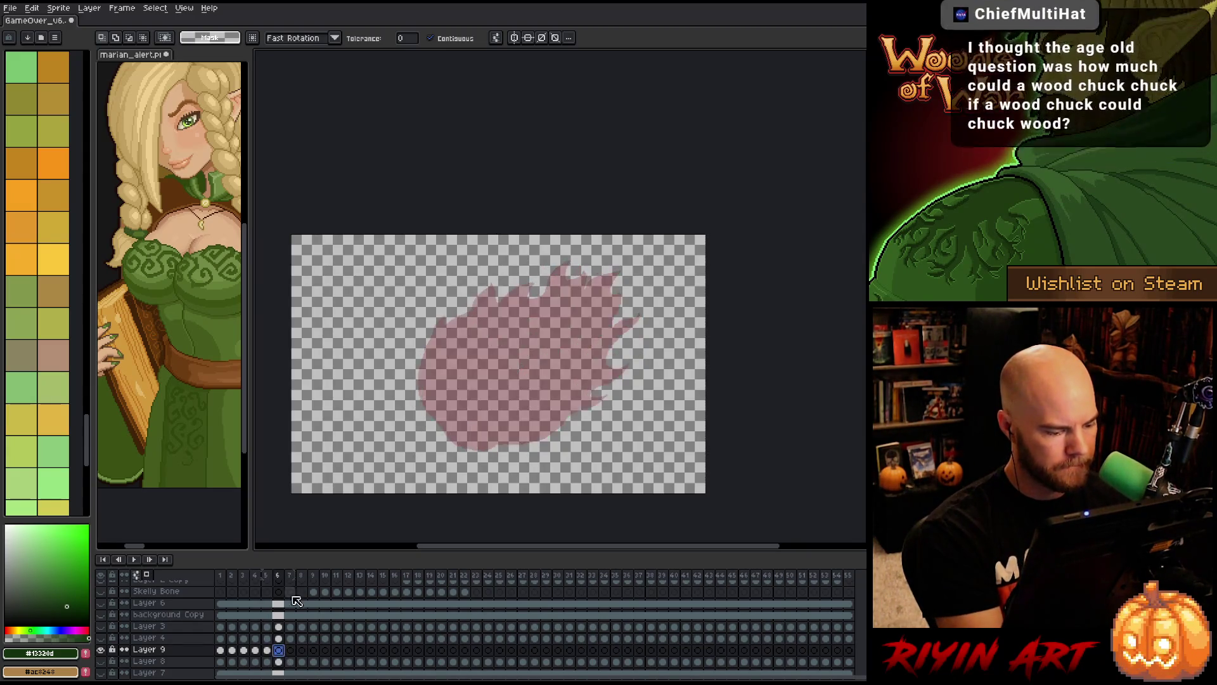
# - Copy frame 1's flame cel into empty frame 7
pyautogui.click(220, 650)
pyautogui.hotkey('ctrl', 'c')
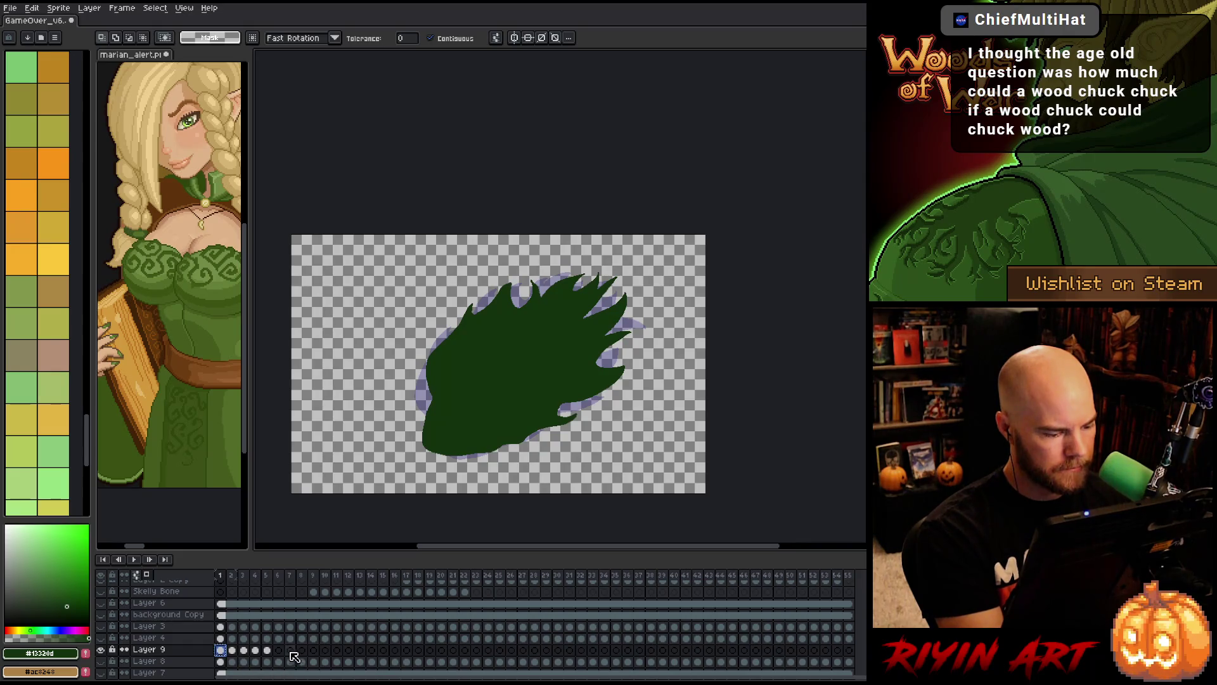
pyautogui.click(290, 649)
pyautogui.hotkey('ctrl', 'v')
# - Draw frame 6's flame outline with the Pencil, including a tip at the top
pyautogui.click(279, 650)
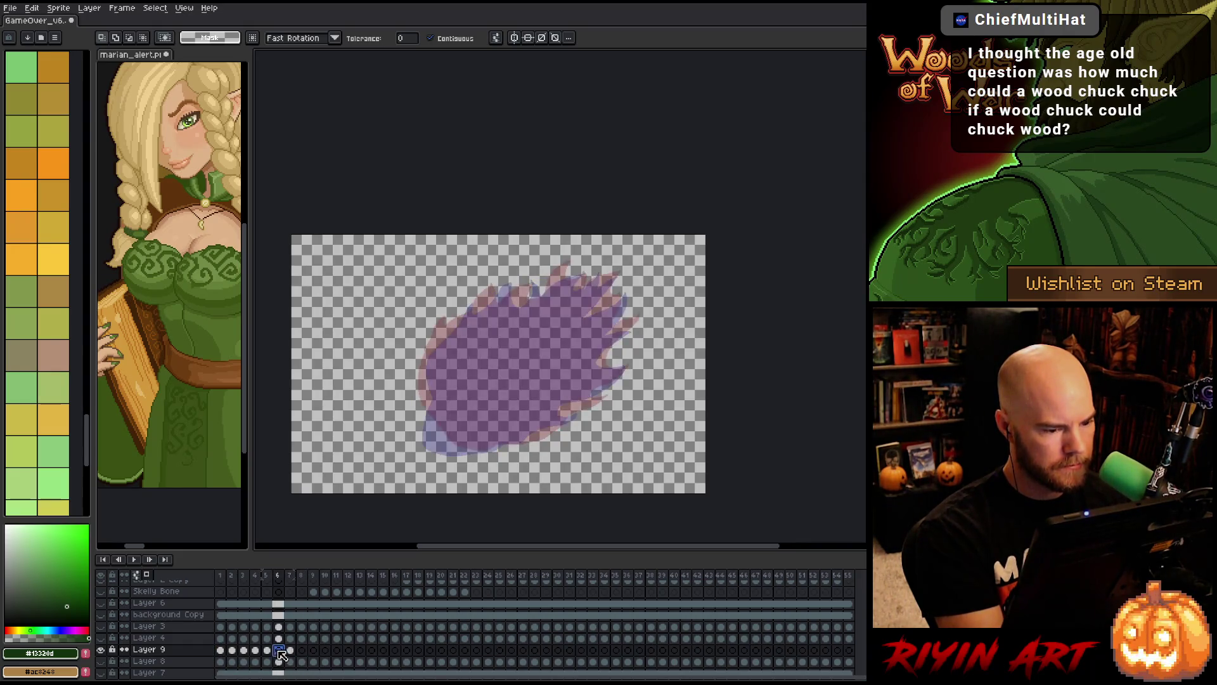
pyautogui.press('b')
pyautogui.moveTo(469, 451)
pyautogui.mouseDown()
pyautogui.moveTo(432, 444)
pyautogui.moveTo(425, 383)
pyautogui.mouseUp()
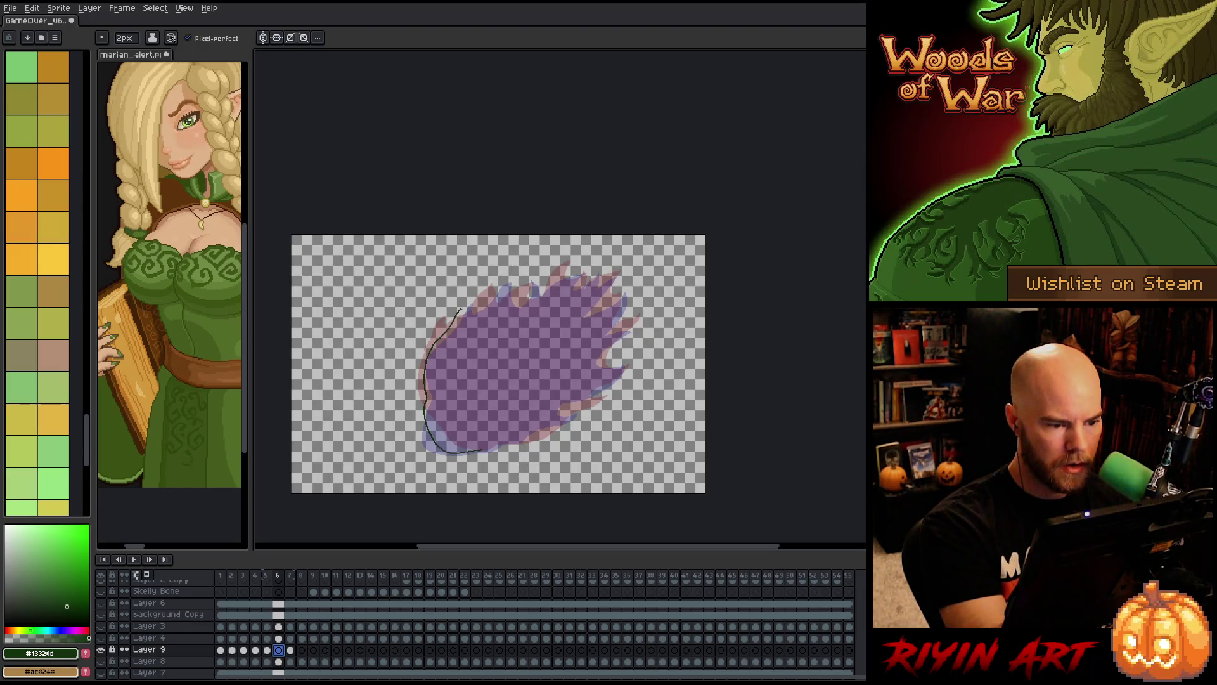
pyautogui.moveTo(461, 310); pyautogui.dragTo(485, 301)
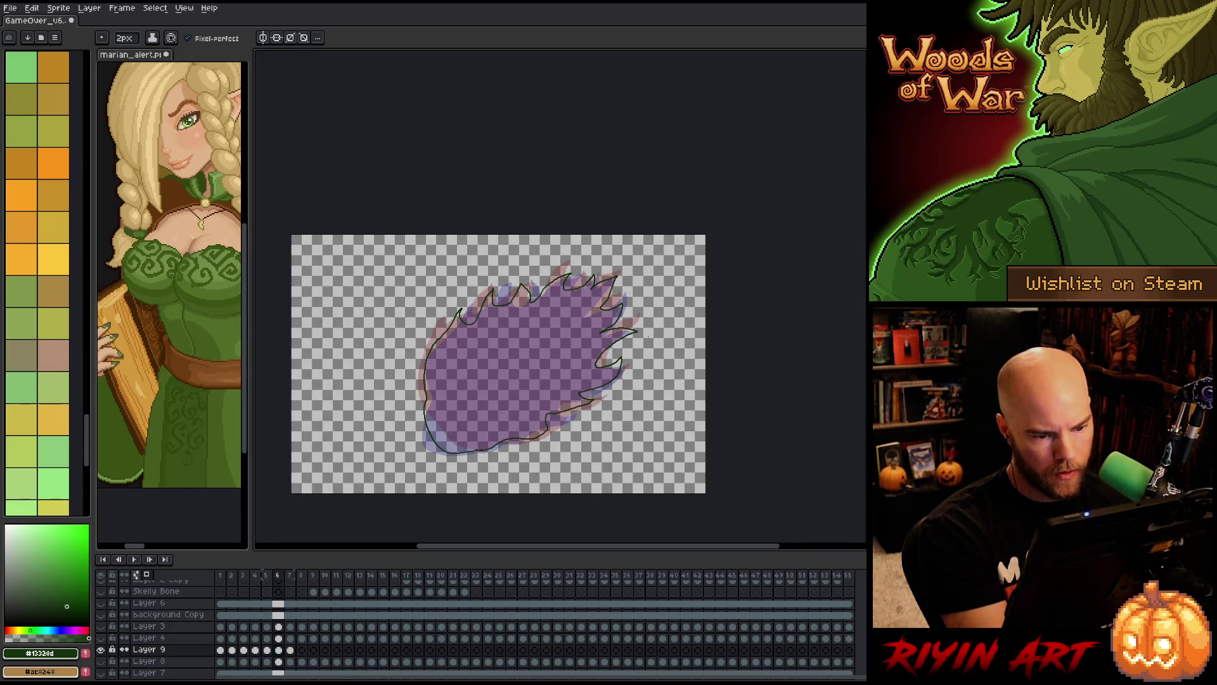
# - Lasso-select and delete the stray bit of outline on the right
pyautogui.press('m')
pyautogui.moveTo(654, 335); pyautogui.dragTo(665, 315)
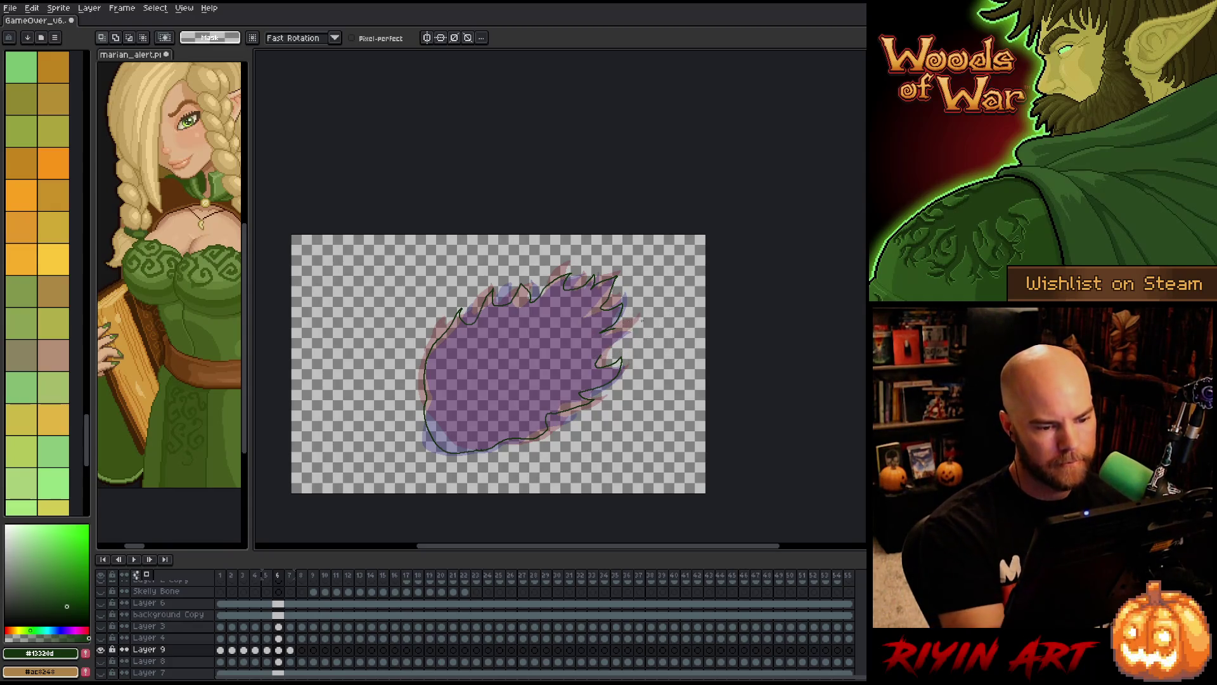
pyautogui.press('Delete')
pyautogui.hotkey('ctrl', 'd')
pyautogui.press('b')
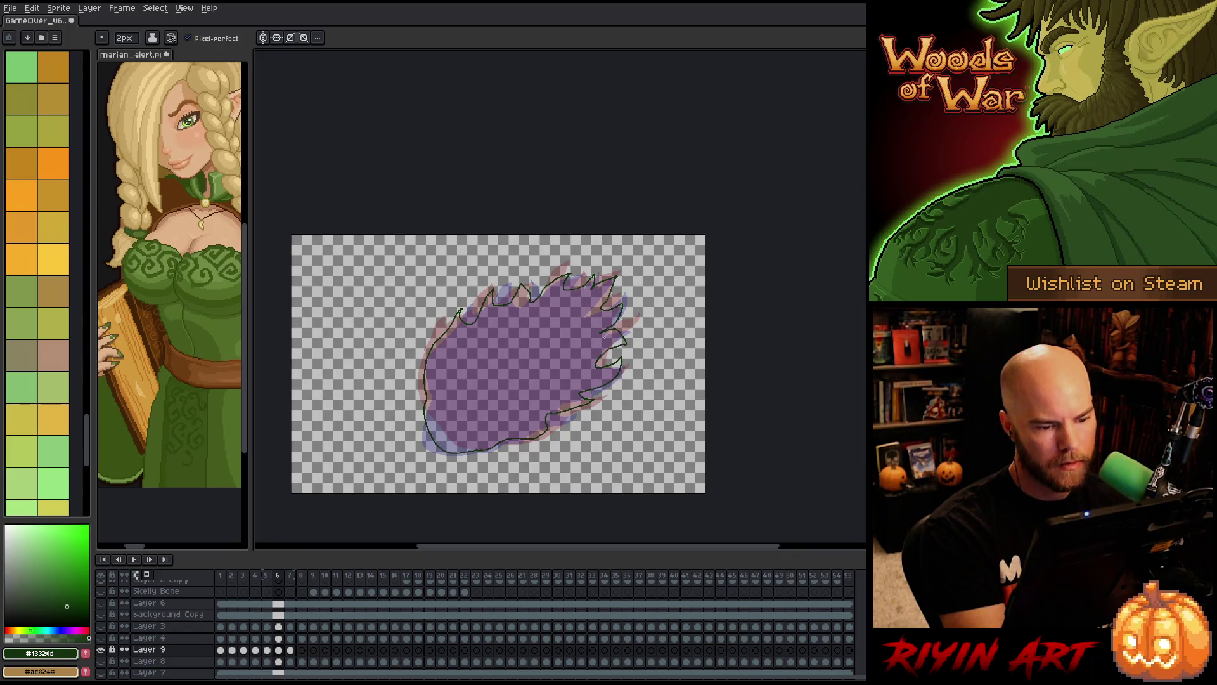
# - Bucket-fill frame 6's outline dark green, then delete frame 7's pasted flame cel
pyautogui.press('g')
pyautogui.click(543, 422)
pyautogui.press('w')
pyautogui.click(544, 422)
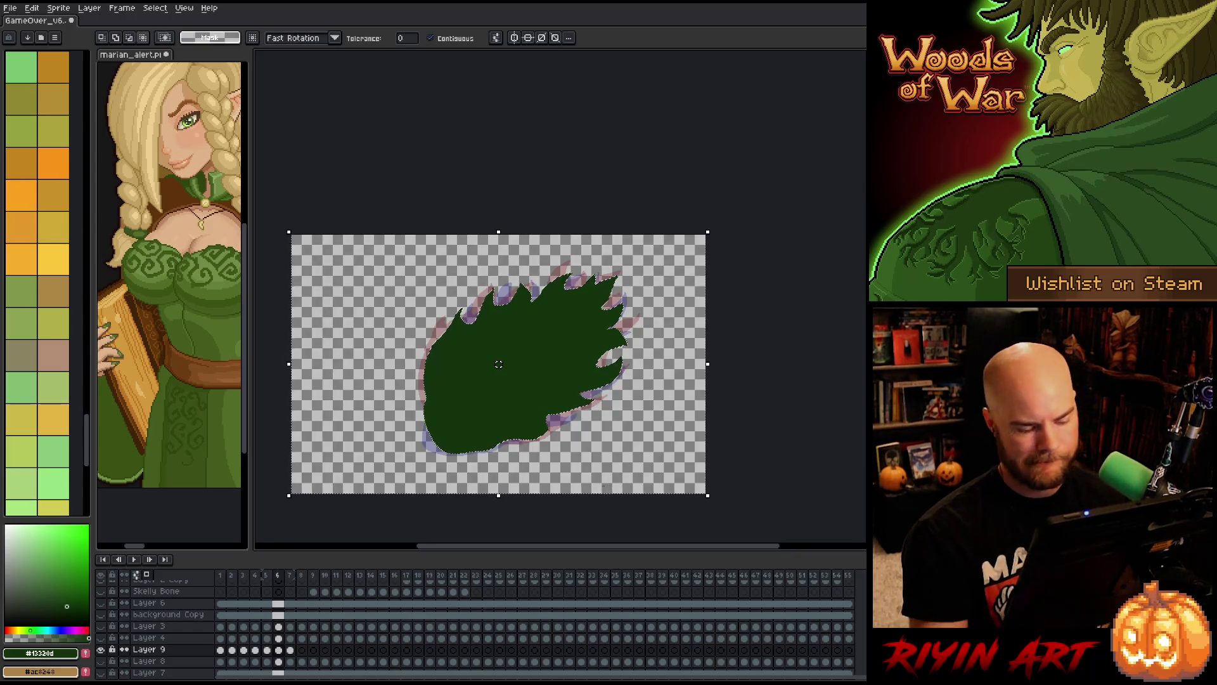
pyautogui.hotkey('ctrl', 'd')
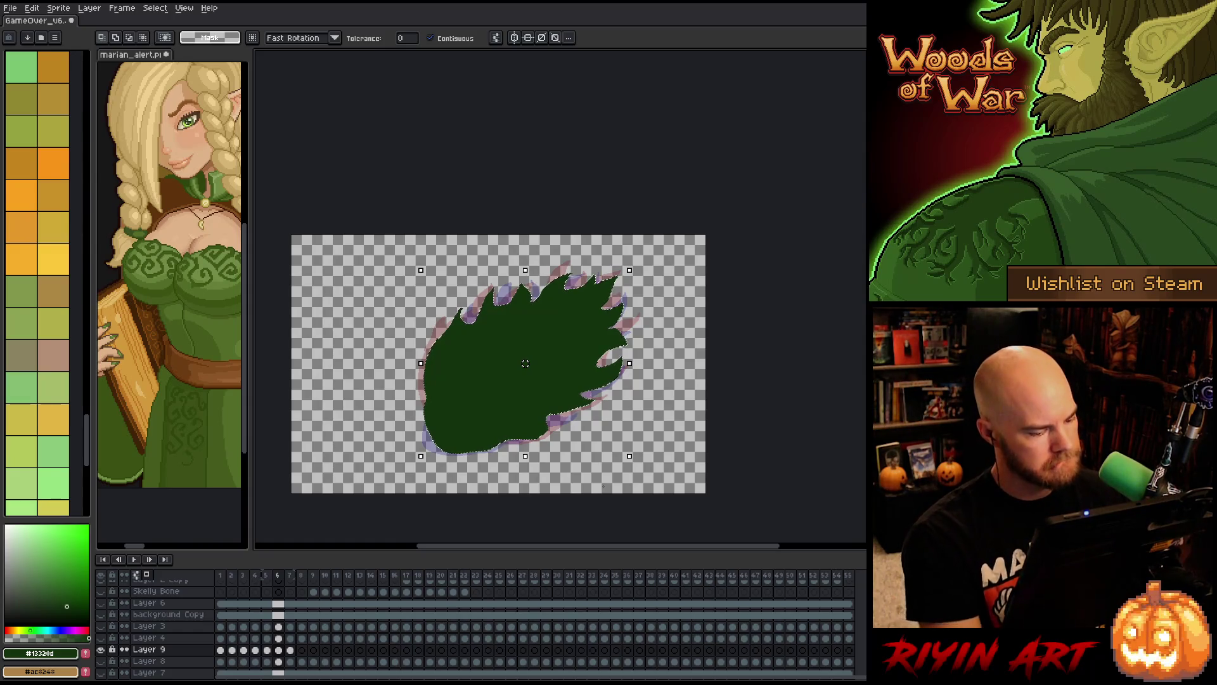
pyautogui.click(292, 650)
pyautogui.press('Delete')
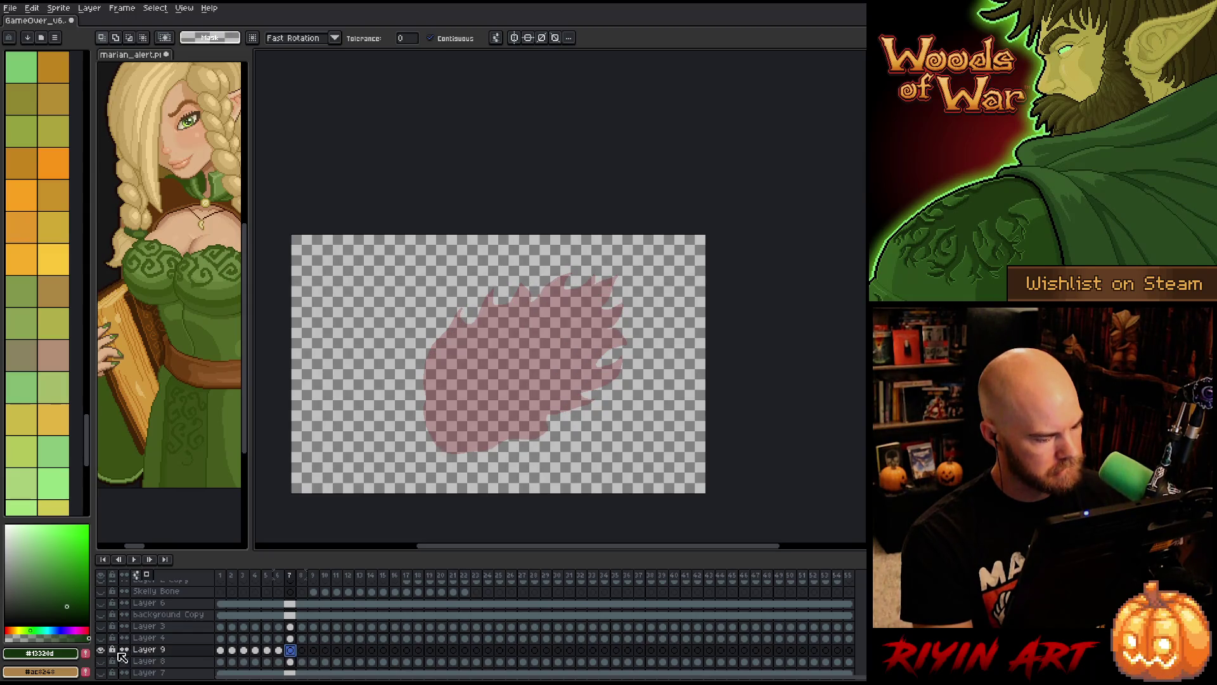
# - Show the full layered flame artwork and play the animation from frame 6
pyautogui.click(104, 651)
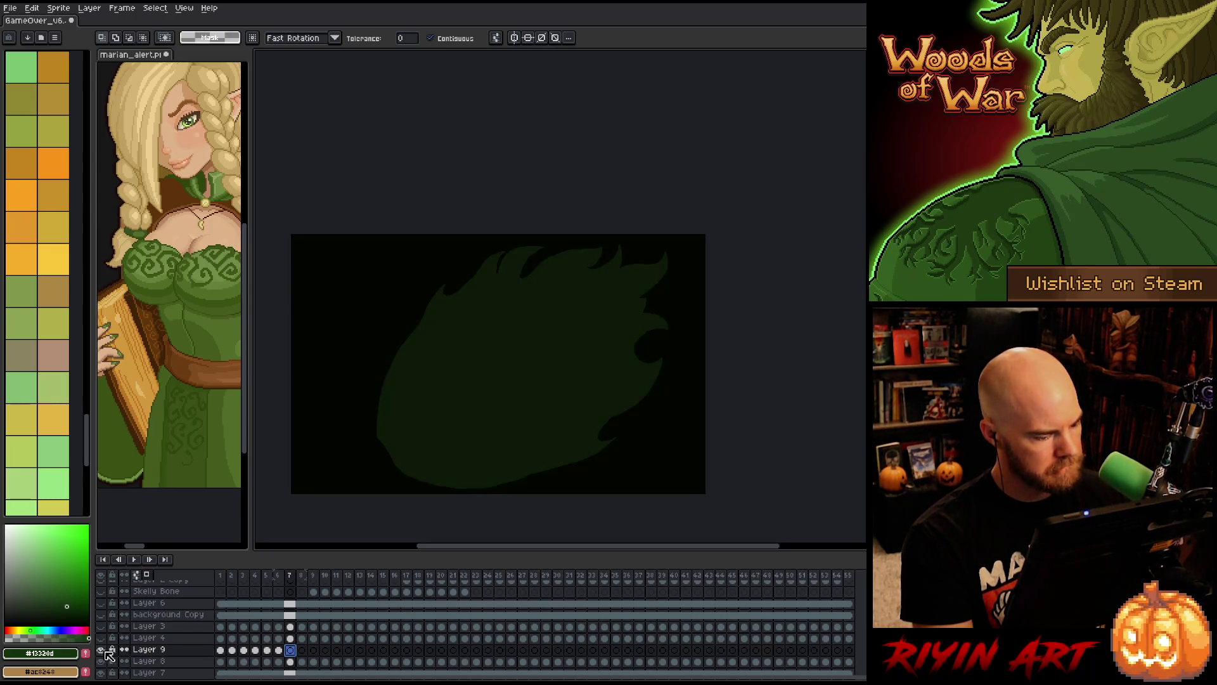
pyautogui.click(278, 650)
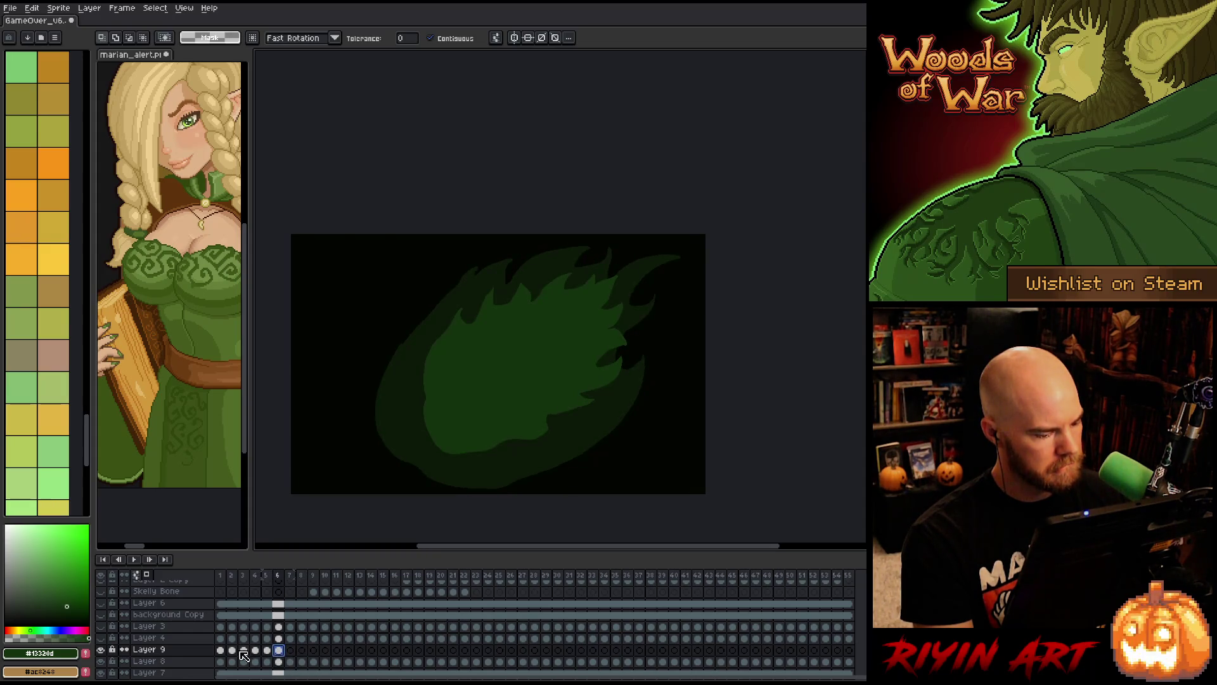
pyautogui.press('Return')
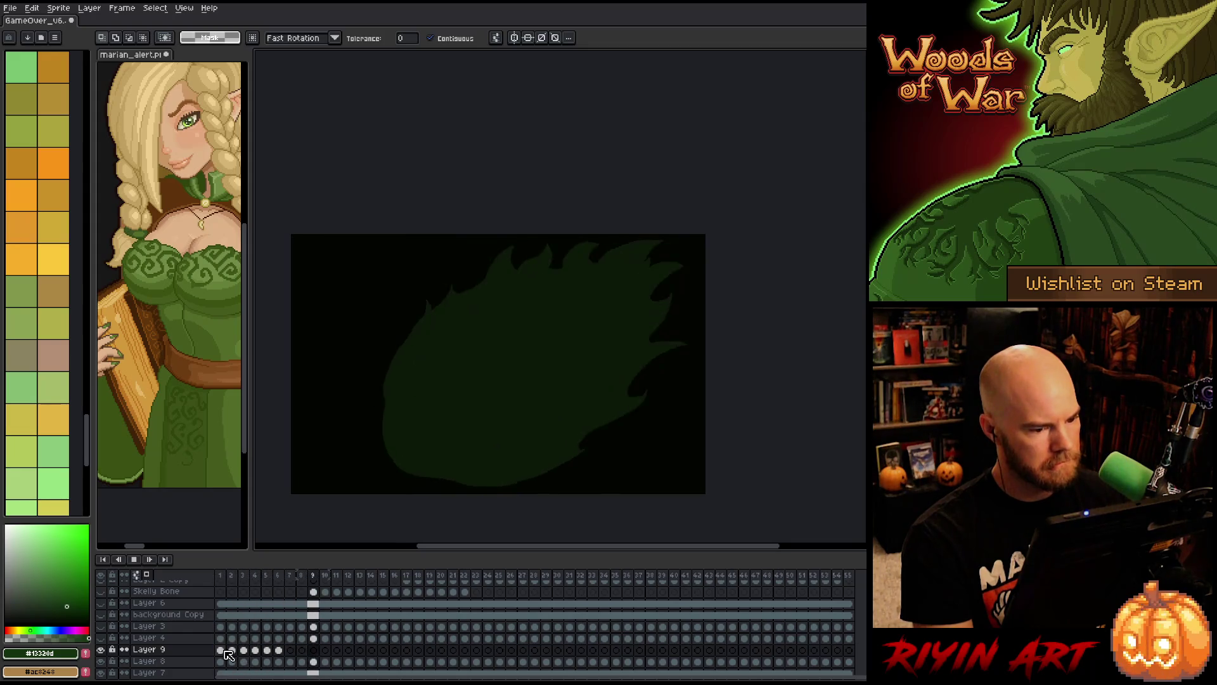
pyautogui.press('Return')
# - Tag frames 1–6, play the tagged loop, delete the tag, and select Layer 9's frames 1–6
pyautogui.moveTo(220, 575); pyautogui.dragTo(281, 580)
pyautogui.rightClick(282, 580)
pyautogui.click(304, 609)
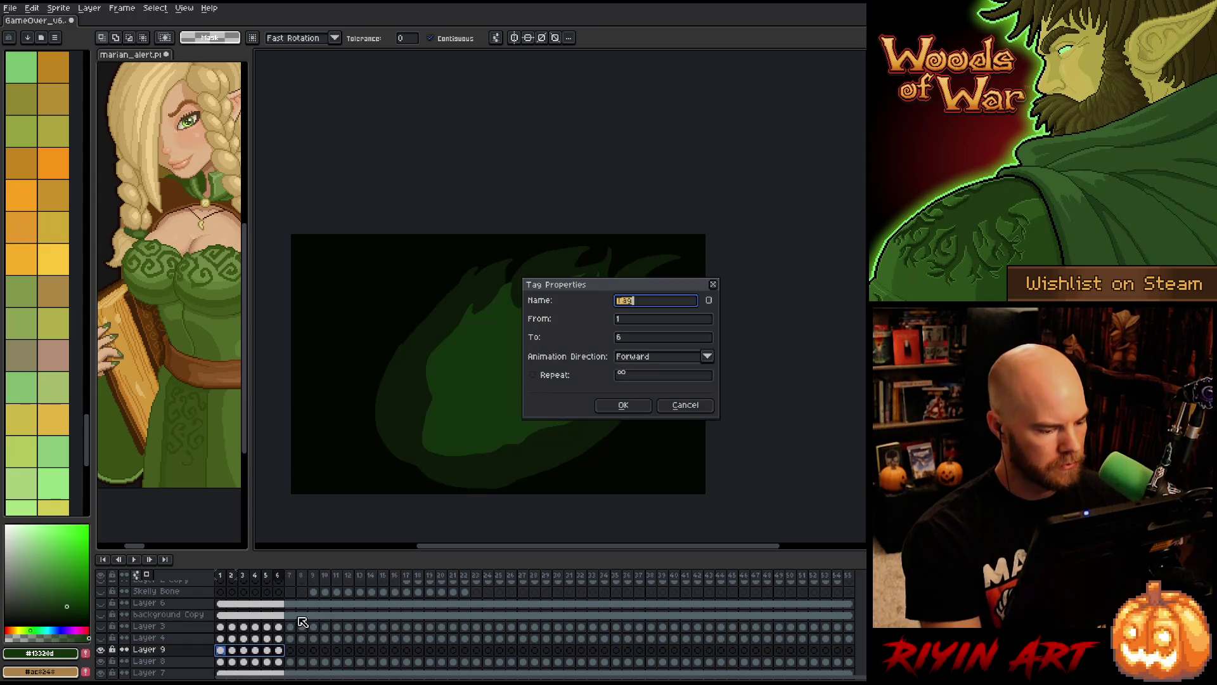
pyautogui.click(623, 405)
pyautogui.press('Return')
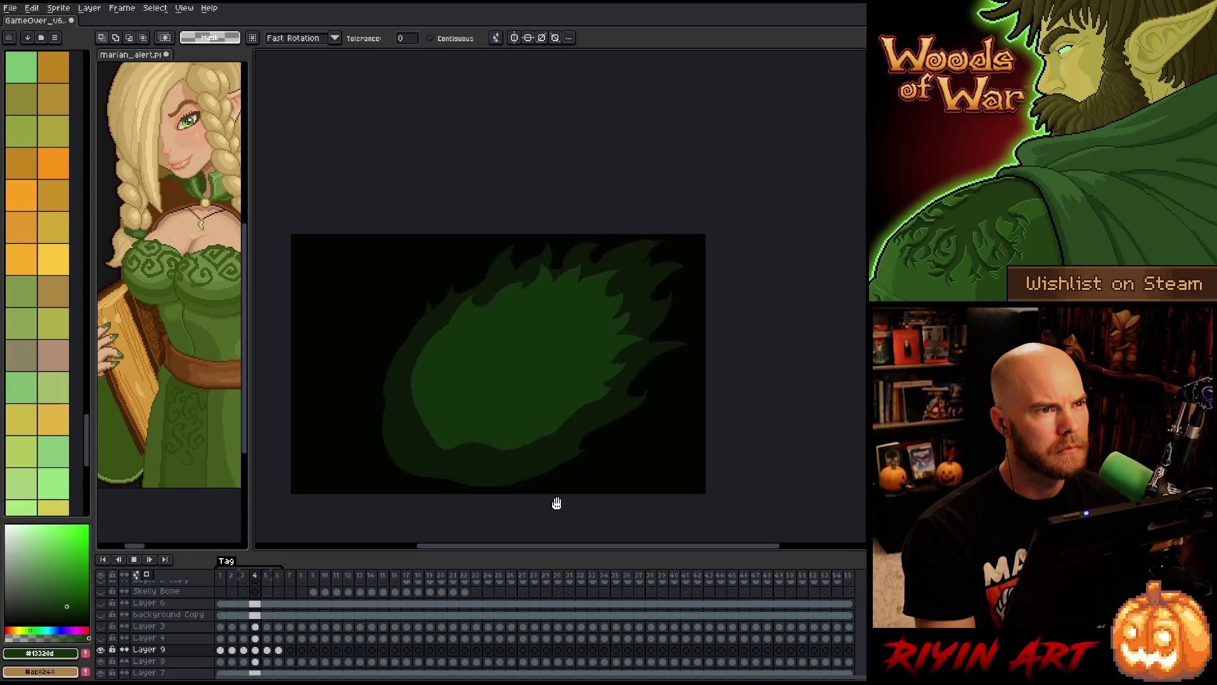
pyautogui.press('Return')
pyautogui.rightClick(227, 562)
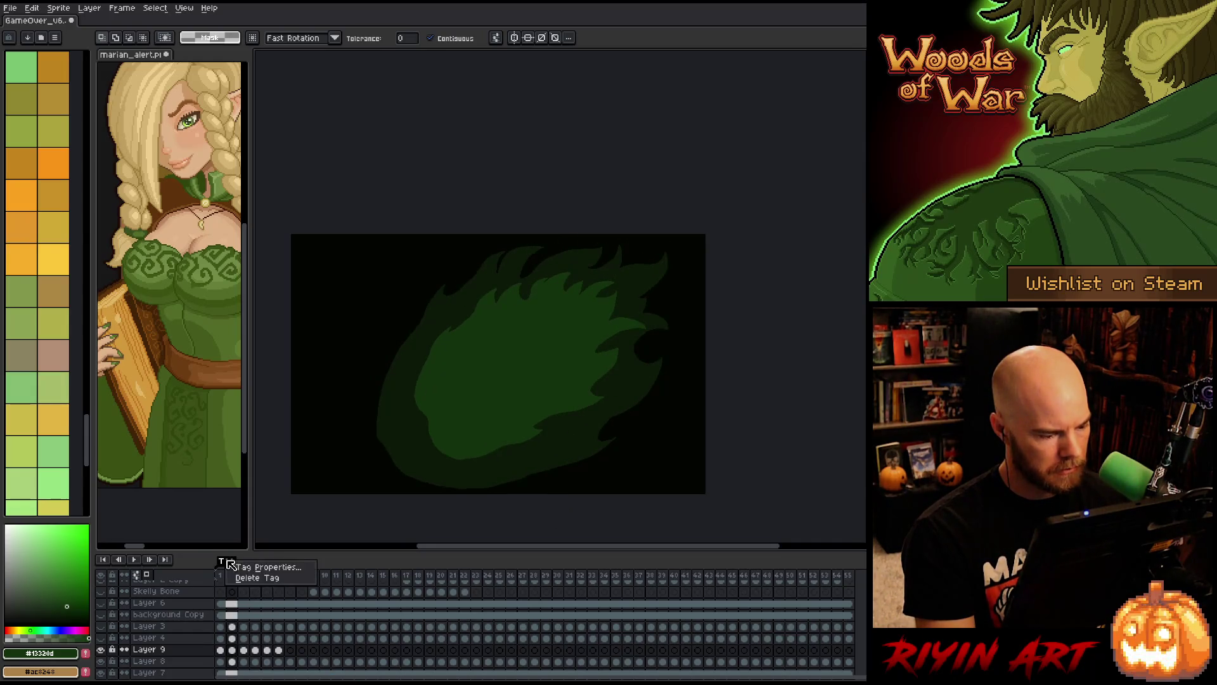
pyautogui.click(243, 577)
pyautogui.moveTo(279, 649); pyautogui.dragTo(192, 653)
# - Paste Layer 9's six flame cels repeatedly from frame 7 onward to reach frame 56
pyautogui.hotkey('ctrl', 'c')
pyautogui.click(290, 649)
pyautogui.hotkey('ctrl', 'v')
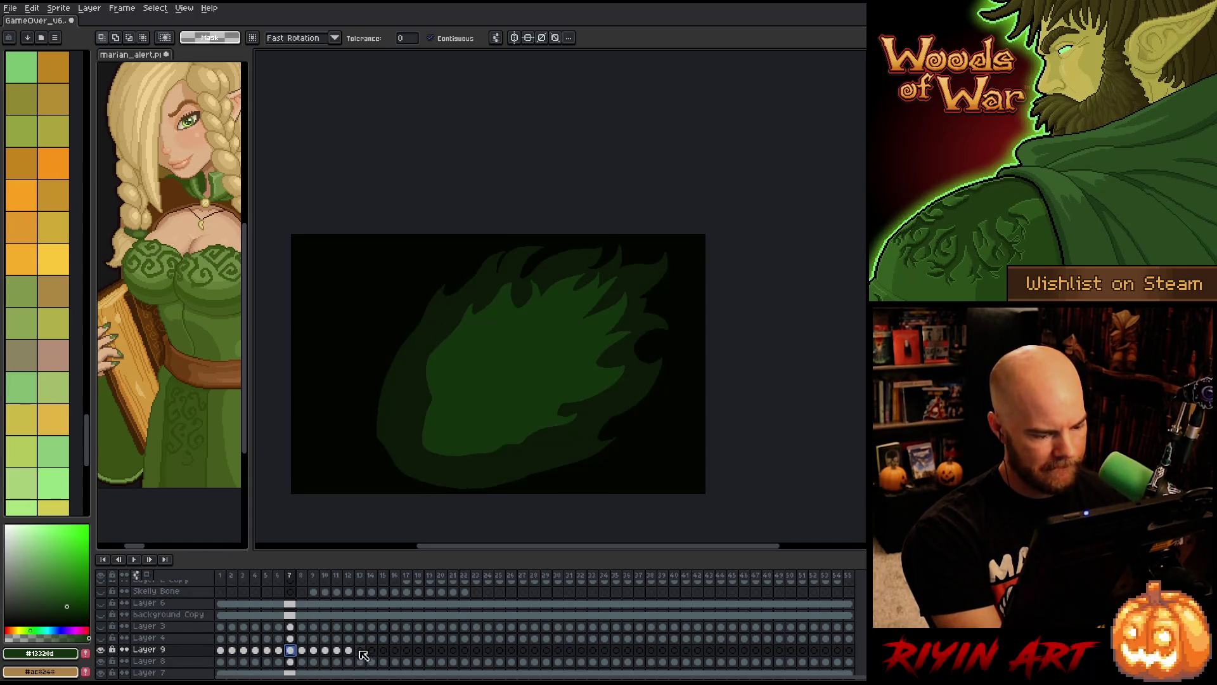
pyautogui.click(360, 649)
pyautogui.hotkey('ctrl', 'v')
pyautogui.click(429, 650)
pyautogui.hotkey('ctrl', 'v')
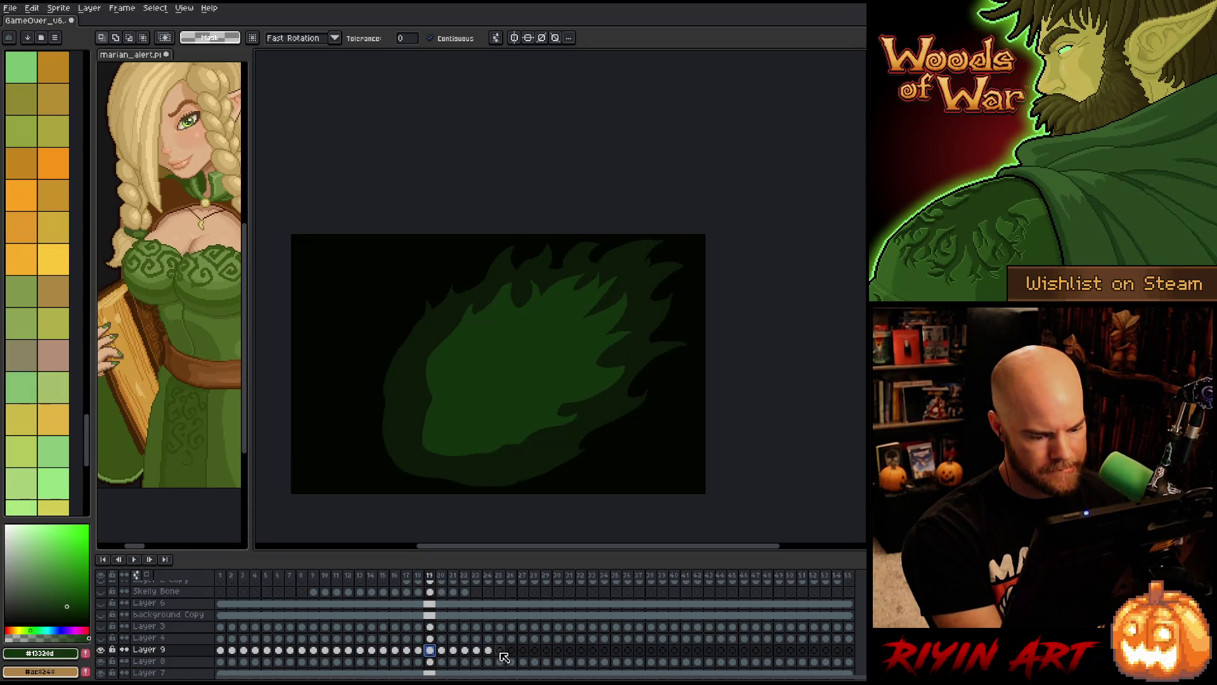
pyautogui.click(500, 650)
pyautogui.hotkey('ctrl', 'v')
pyautogui.click(570, 650)
pyautogui.hotkey('ctrl', 'v')
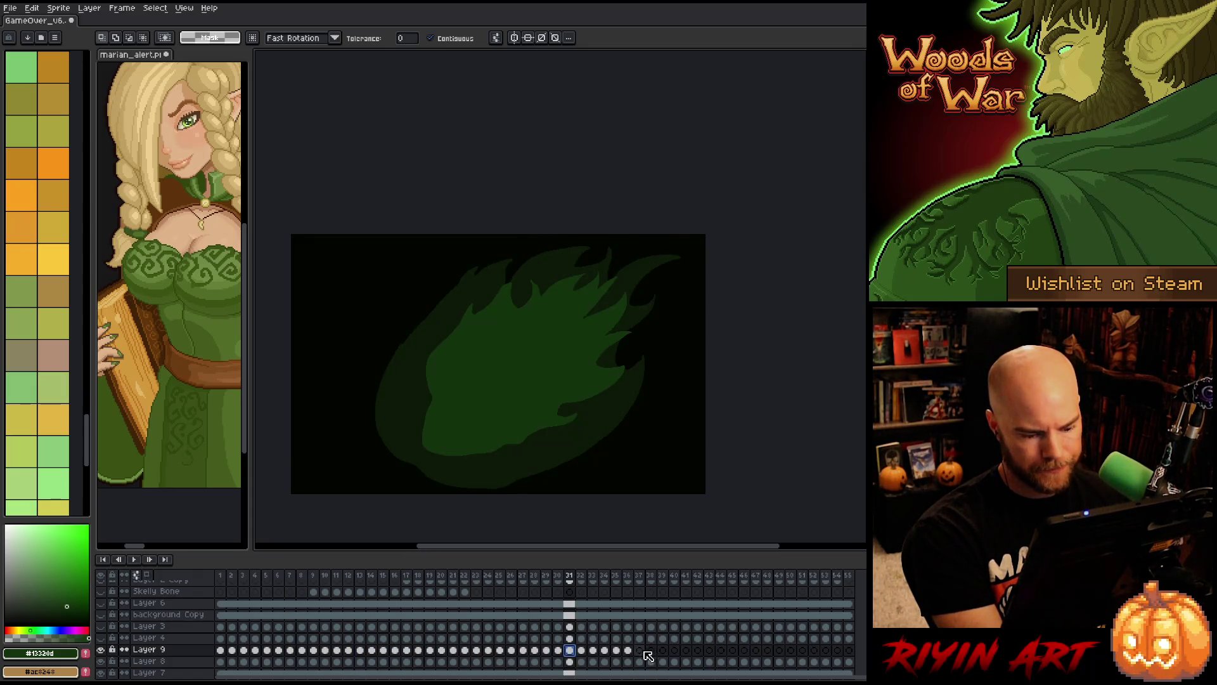
pyautogui.click(639, 650)
pyautogui.hotkey('ctrl', 'v')
pyautogui.click(709, 650)
pyautogui.hotkey('ctrl', 'v')
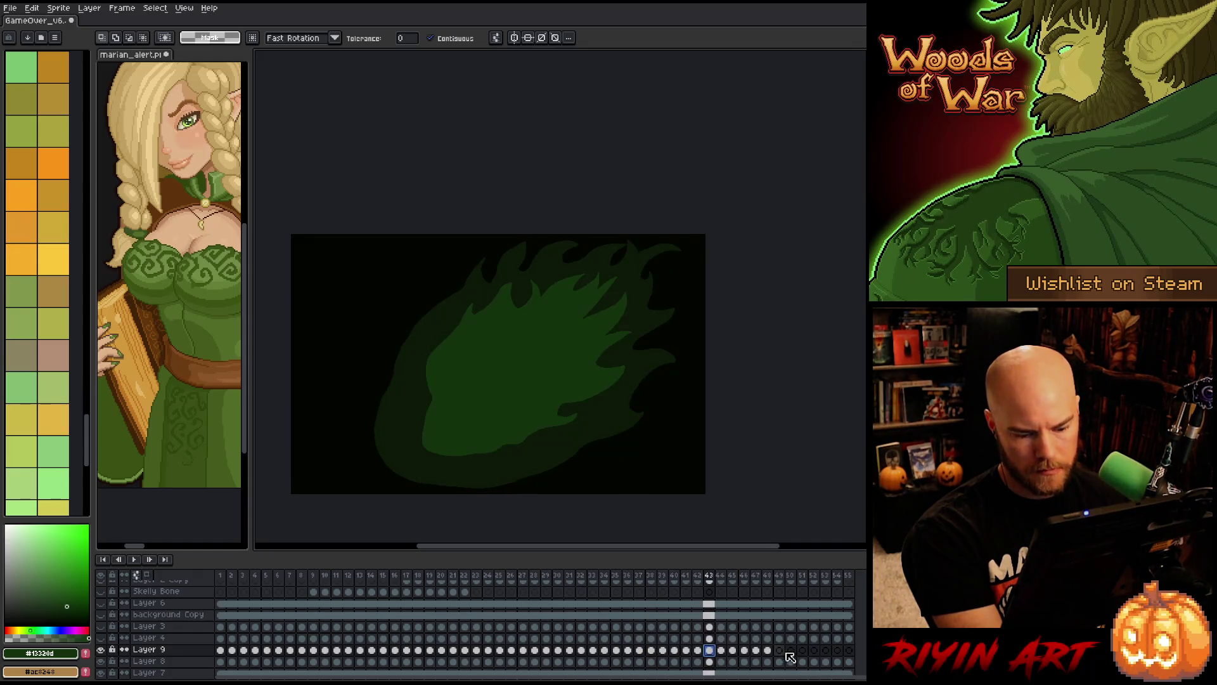
pyautogui.click(779, 650)
pyautogui.hotkey('ctrl', 'v')
pyautogui.click(848, 650)
pyautogui.hotkey('ctrl', 'v')
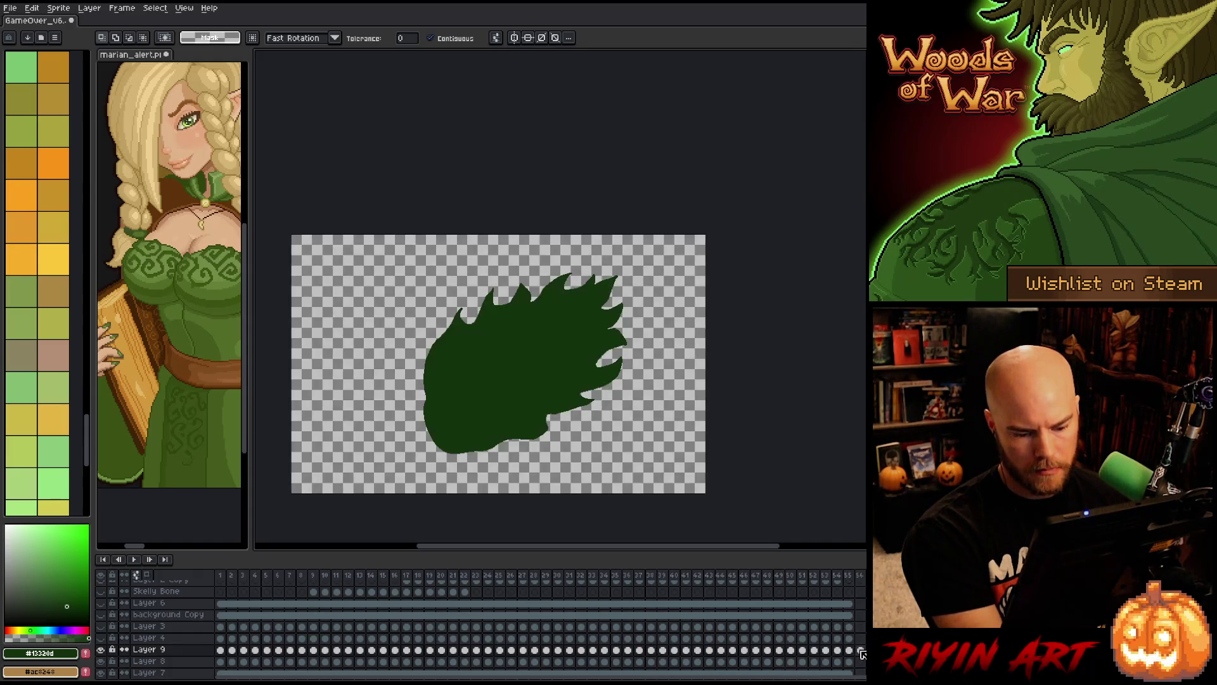
# - Play the full flame animation from frame 56 and select Layer 9 cels across frames 1–55
pyautogui.click(866, 606)
pyautogui.click(860, 650)
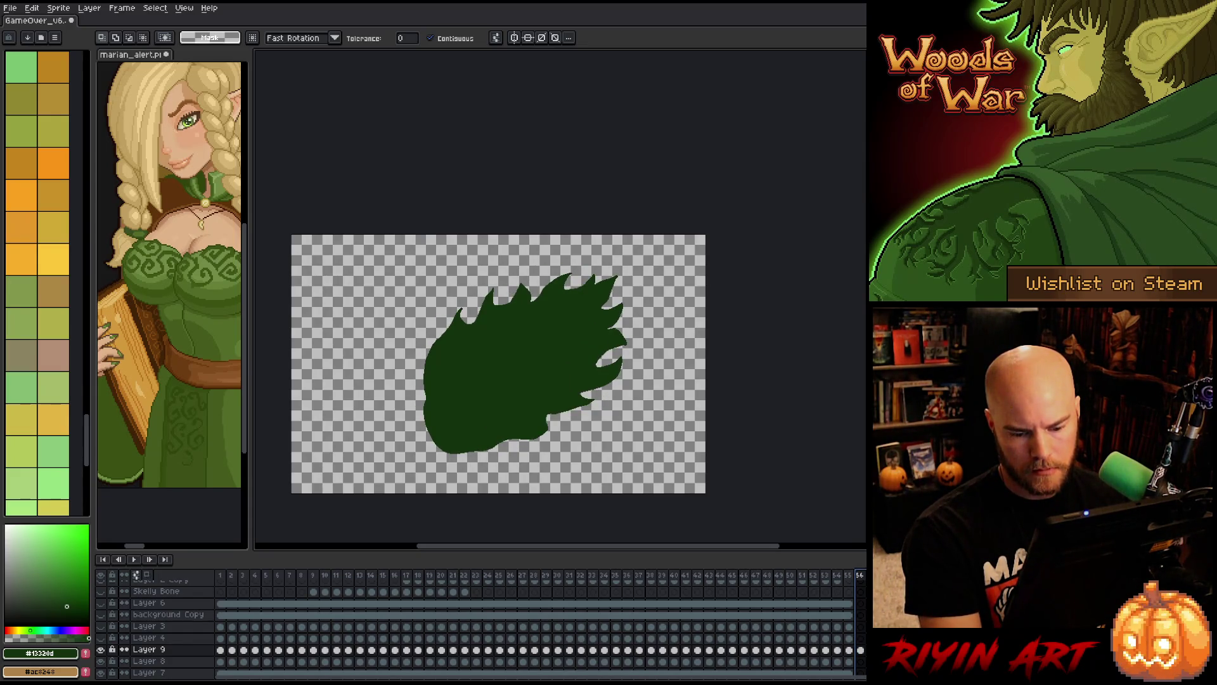
pyautogui.press('Return')
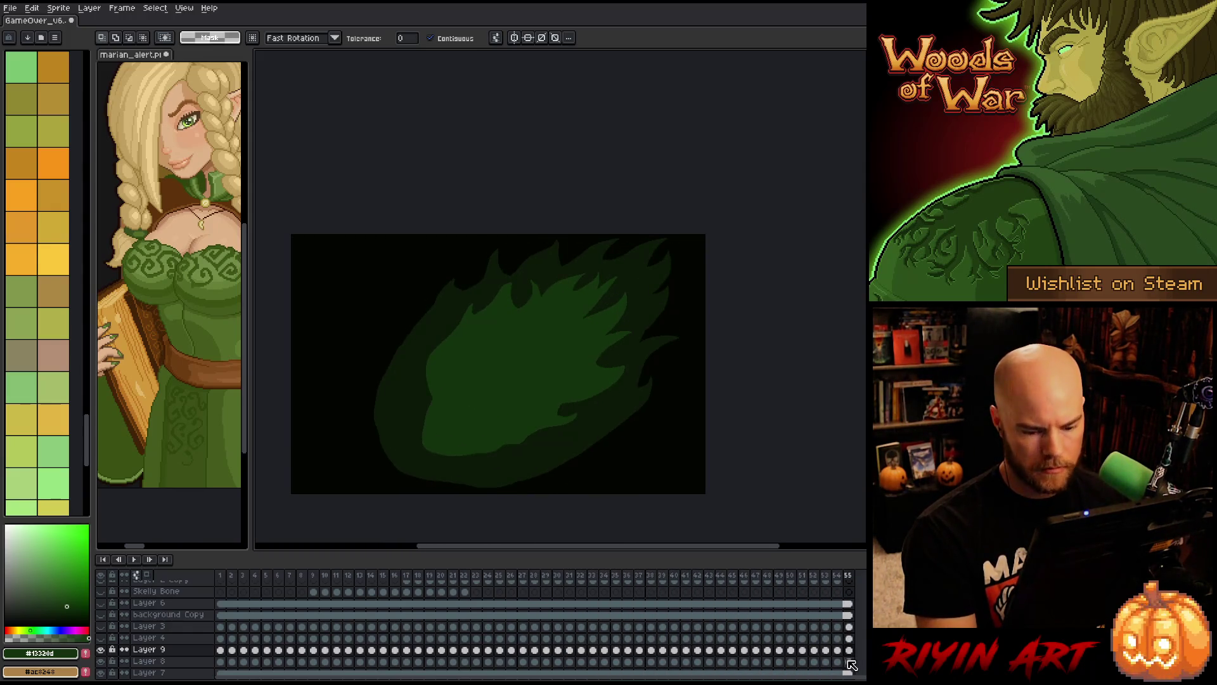
pyautogui.moveTo(850, 650); pyautogui.dragTo(220, 650)
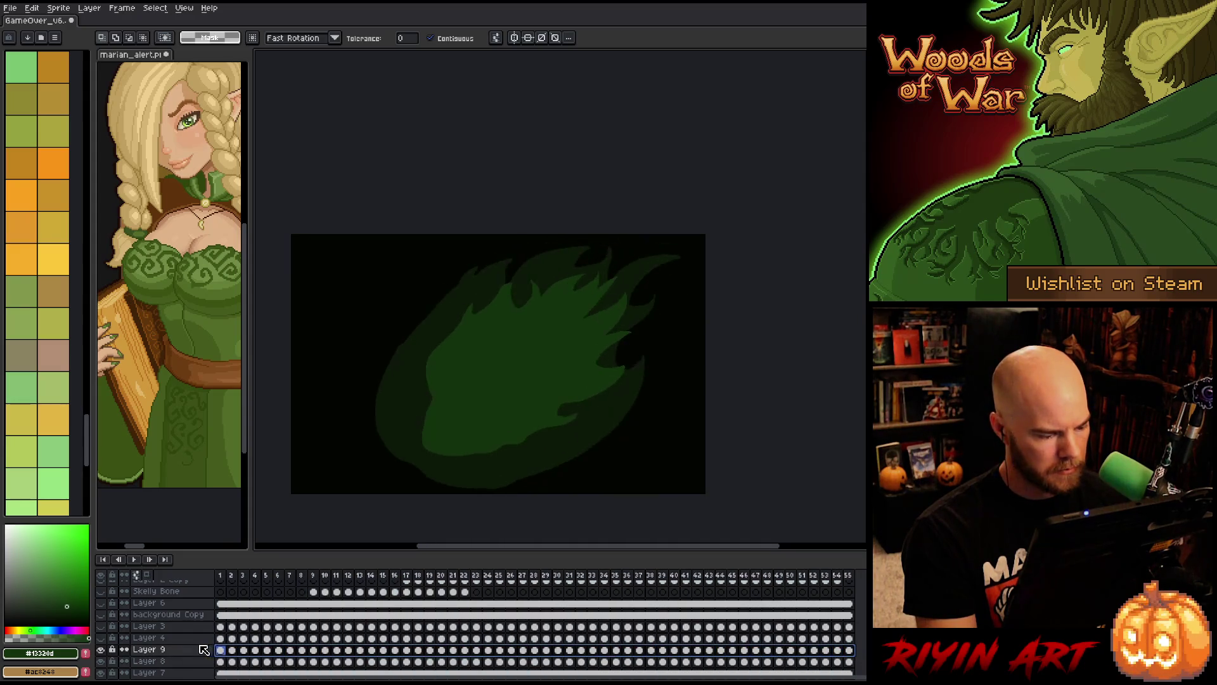
# - With Auto Select Layer off, nudge the inner light flame shape left across Layer 9's cels and preview
pyautogui.press('v')
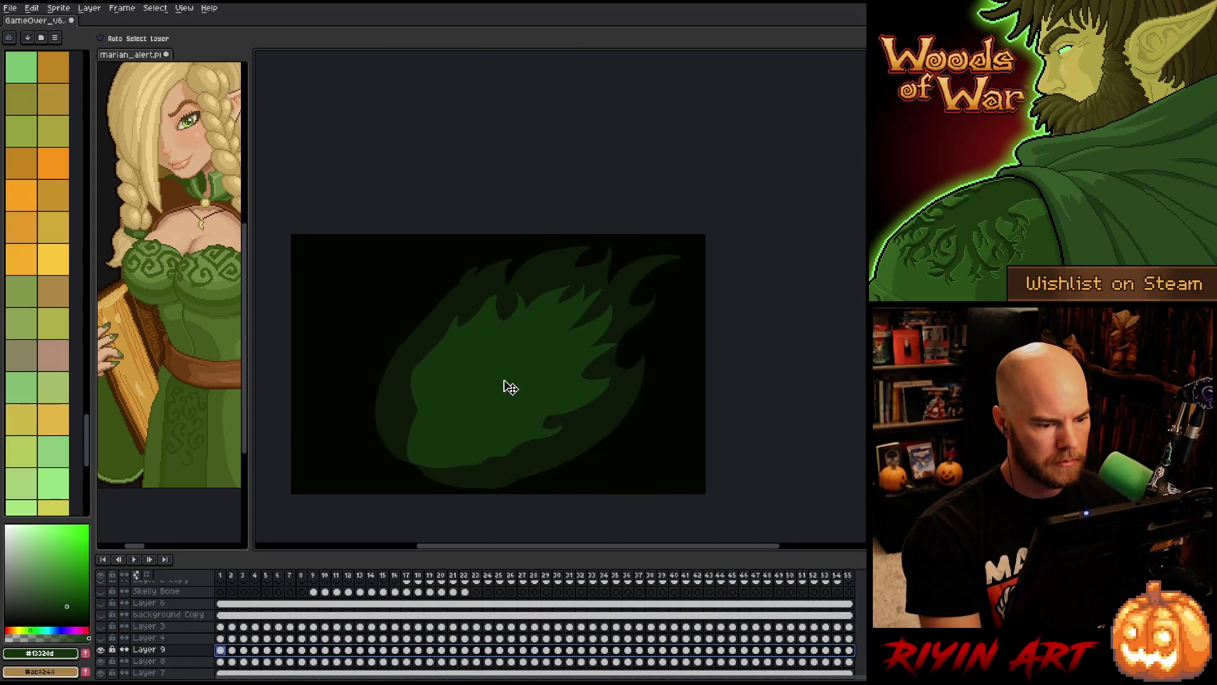
pyautogui.press('Return')
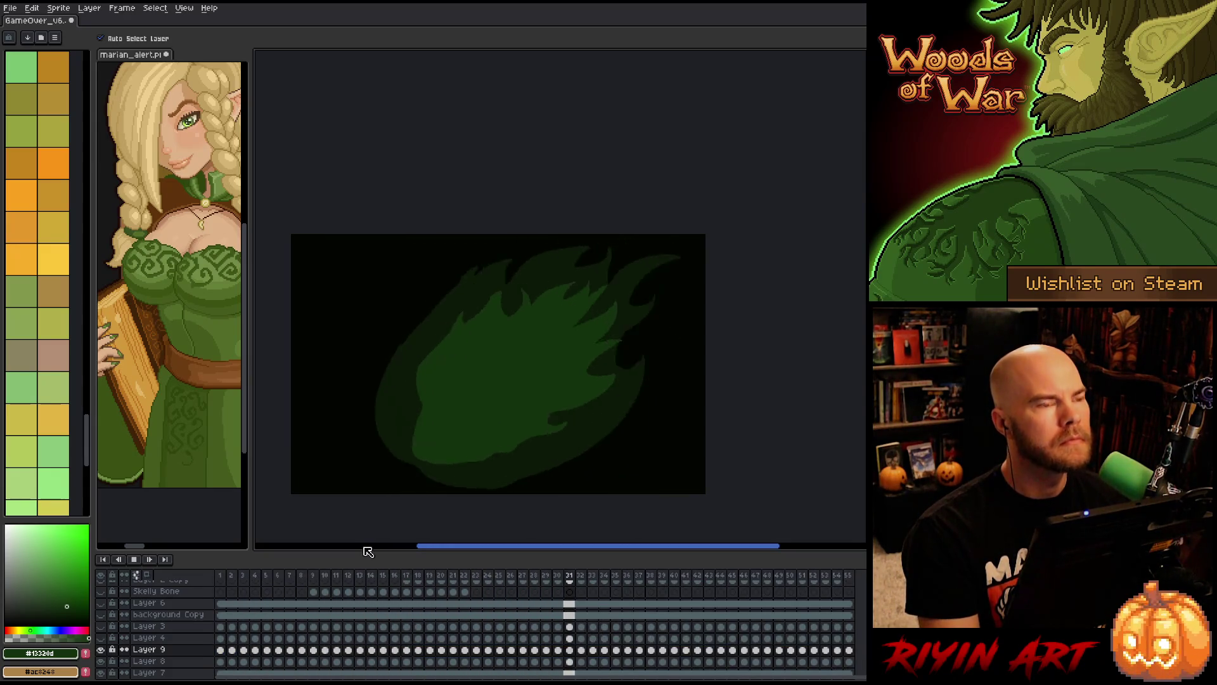
pyautogui.press('Return')
pyautogui.press('Home')
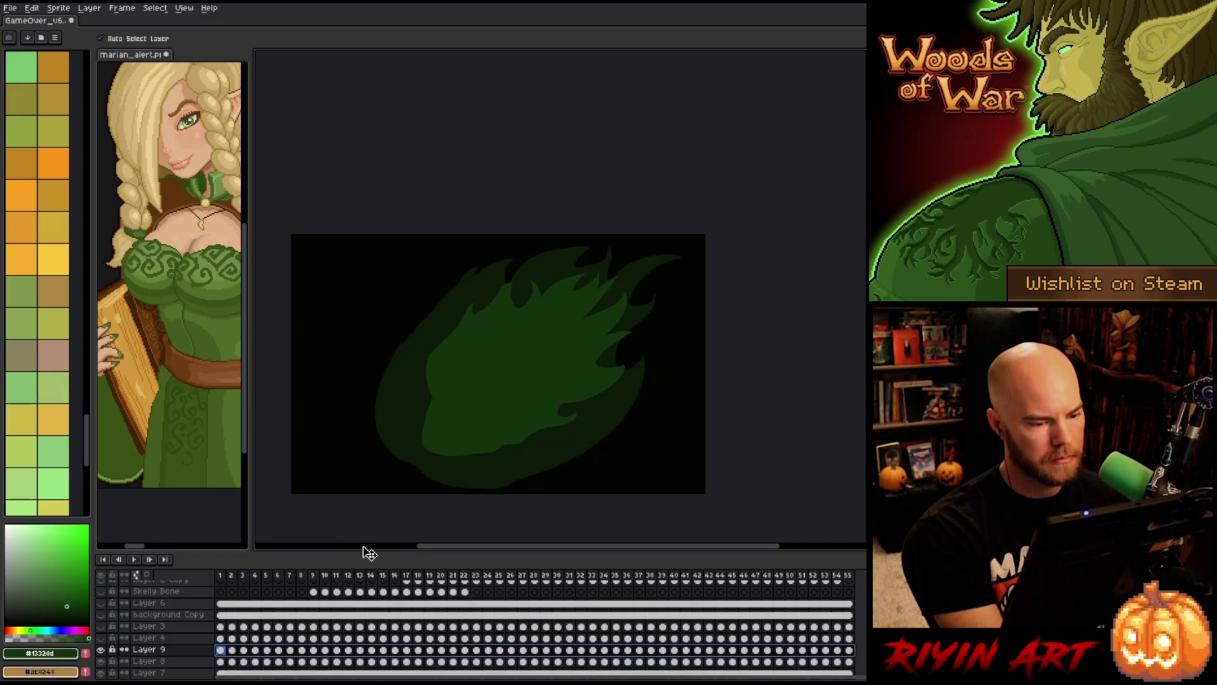
pyautogui.click(137, 38)
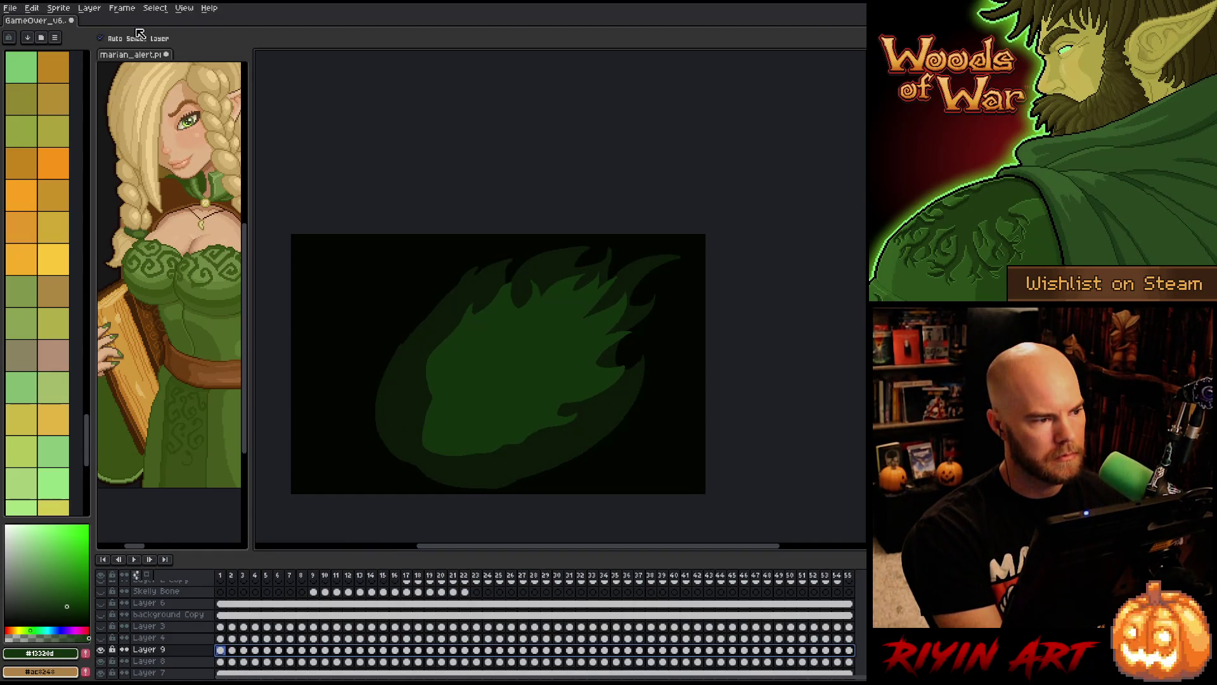
pyautogui.moveTo(516, 378); pyautogui.dragTo(497, 380)
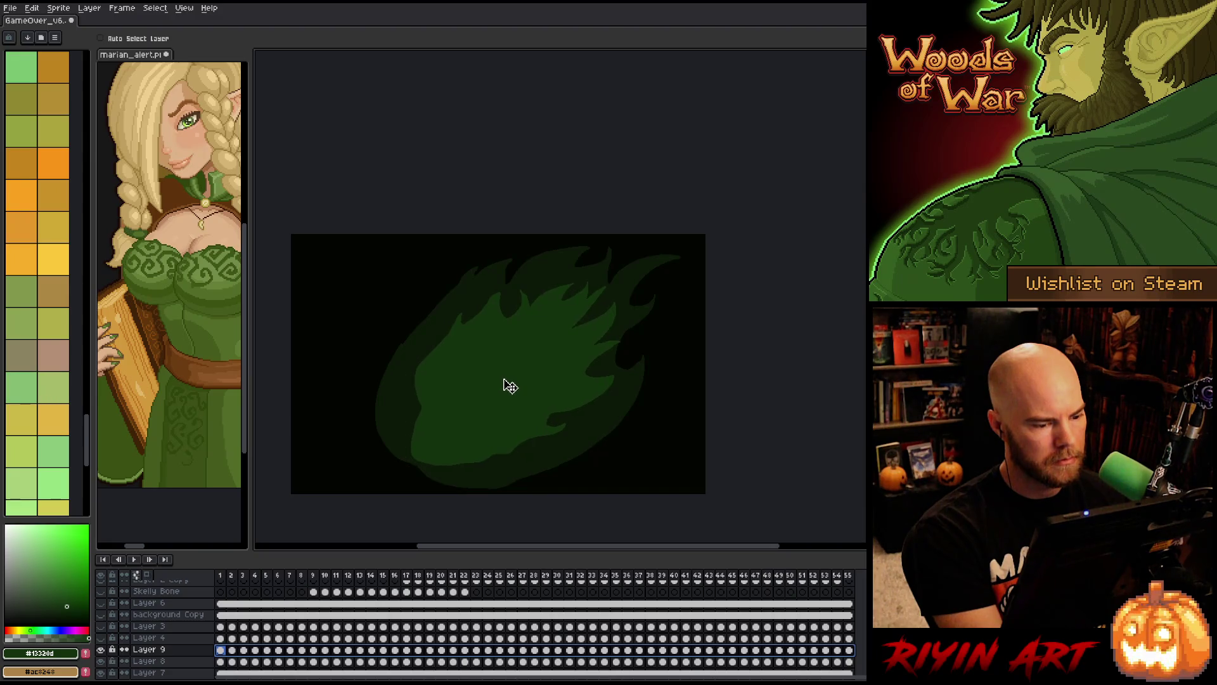
pyautogui.press('Return')
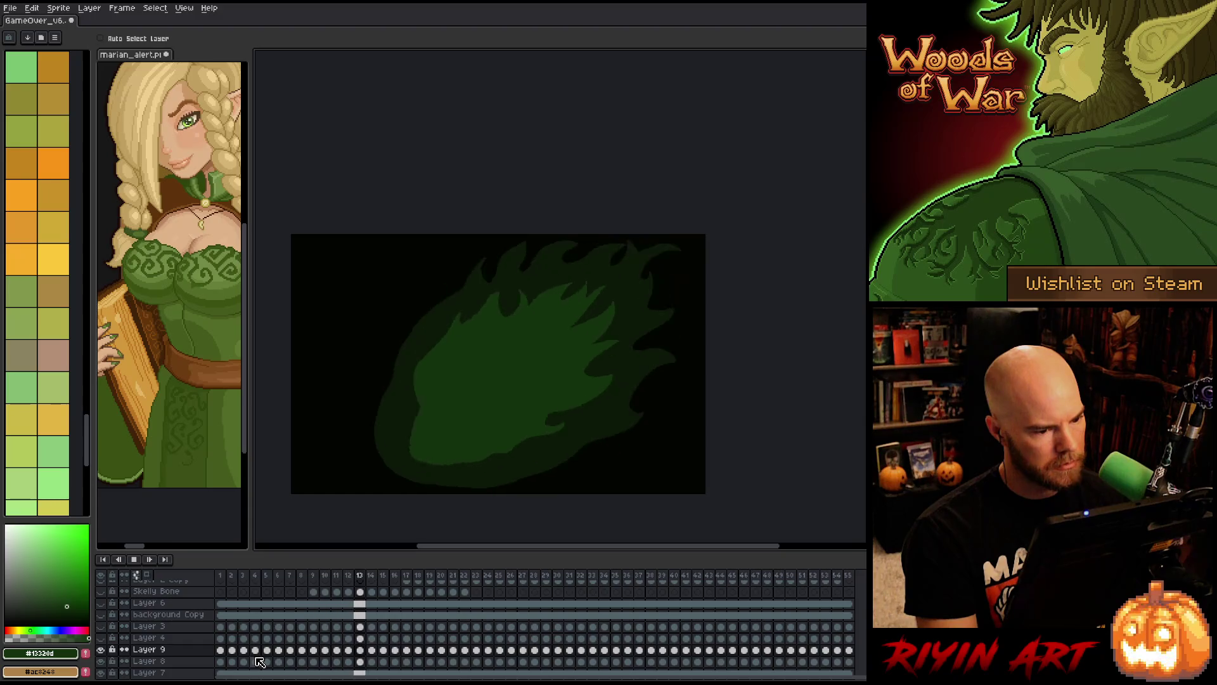
pyautogui.press('Return')
pyautogui.scroll(-2, 171, 661)
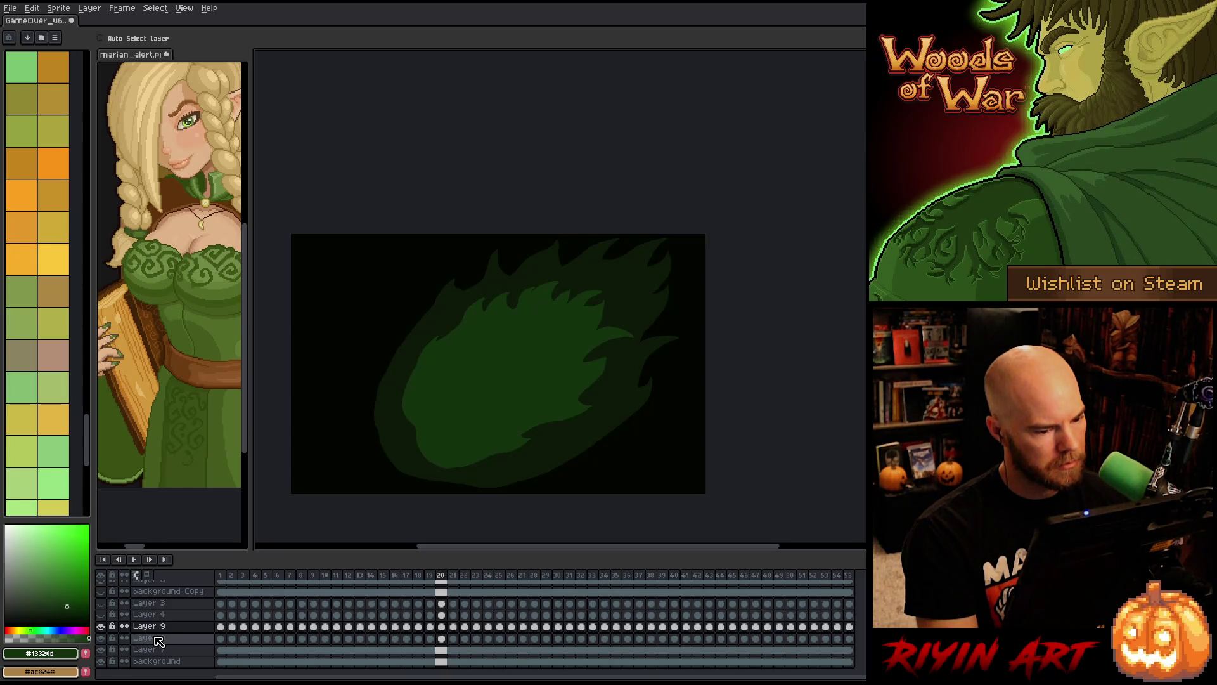
# - Duplicate Layer 8, place the copy beneath it, and apply the 17x17 convolution blur
pyautogui.click(160, 645)
pyautogui.rightClick(160, 645)
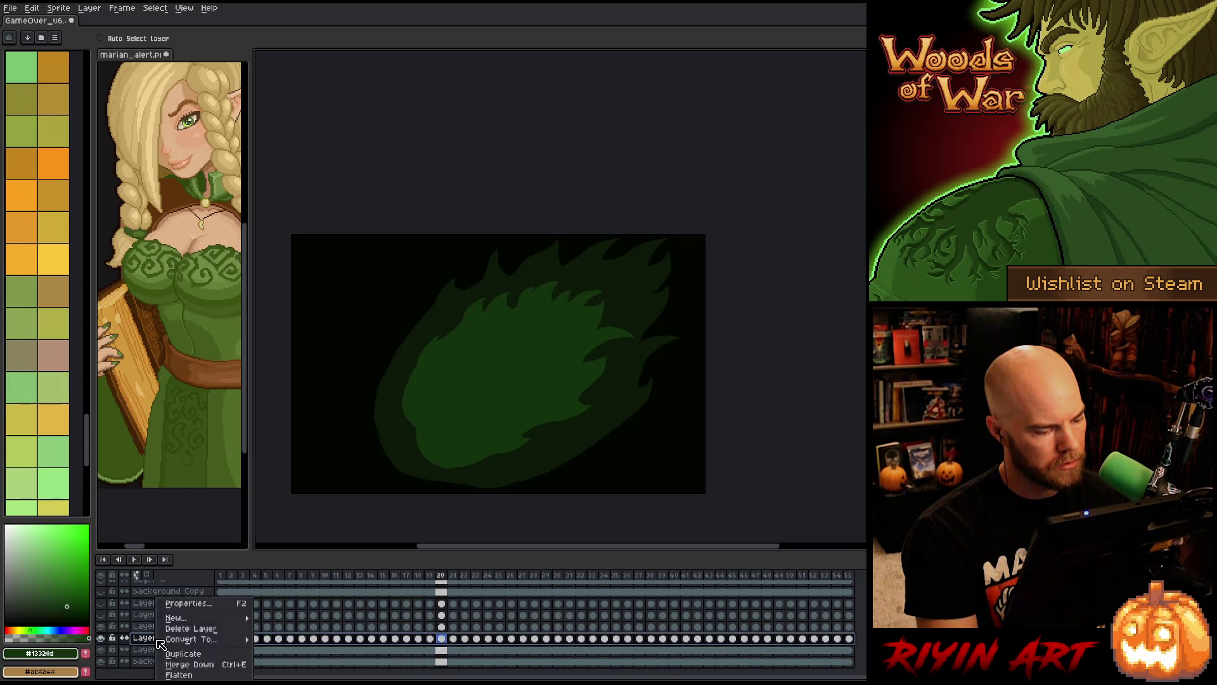
pyautogui.click(177, 659)
pyautogui.moveTo(171, 638); pyautogui.dragTo(181, 655)
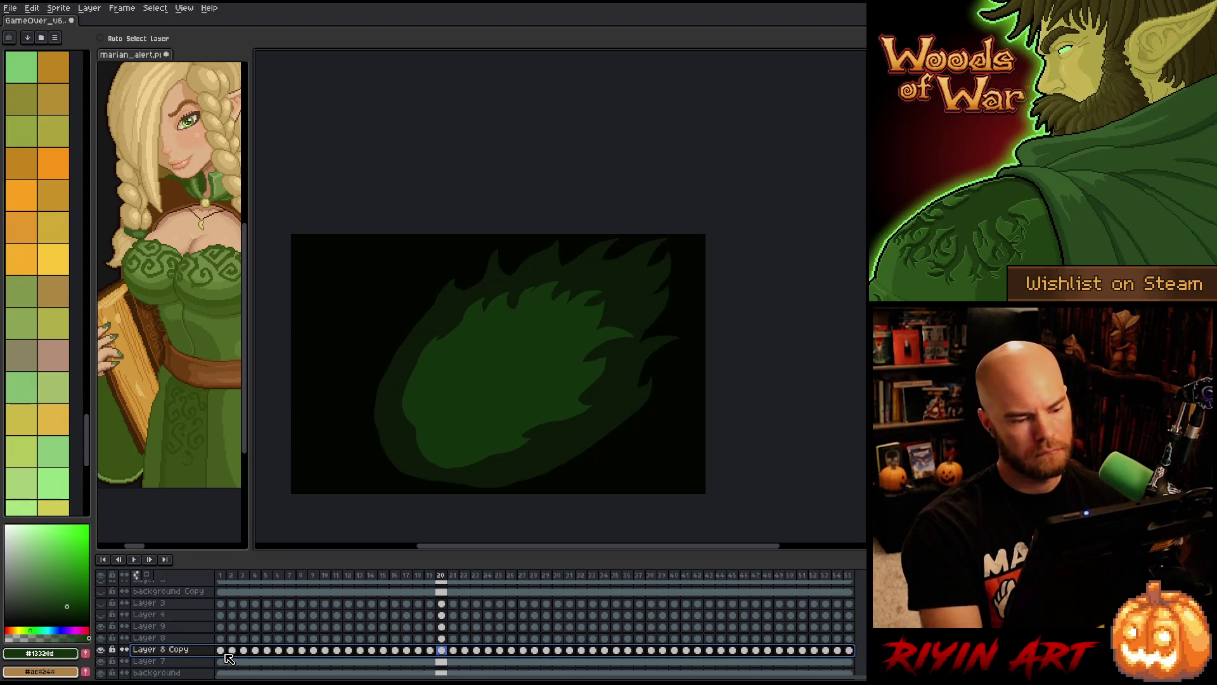
pyautogui.press('F9')
pyautogui.press('Return')
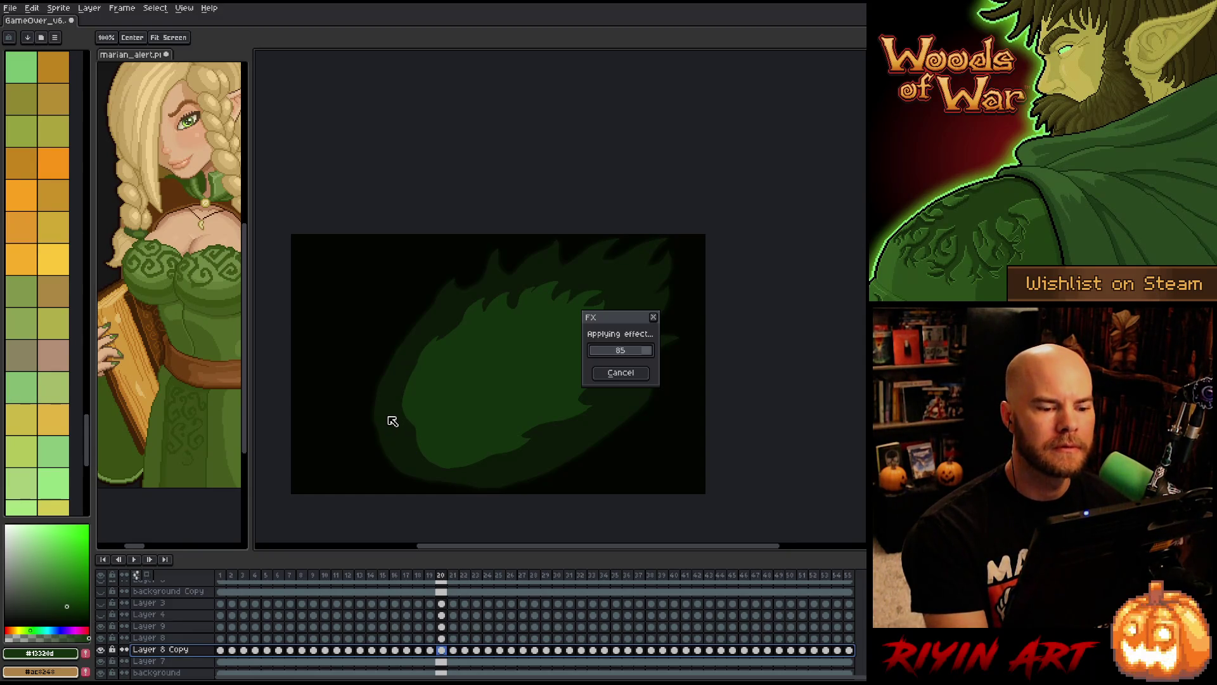
# - Duplicate Layer 9, place the copy beneath it, and apply the 17x17 convolution blur
pyautogui.click(170, 626)
pyautogui.rightClick(170, 626)
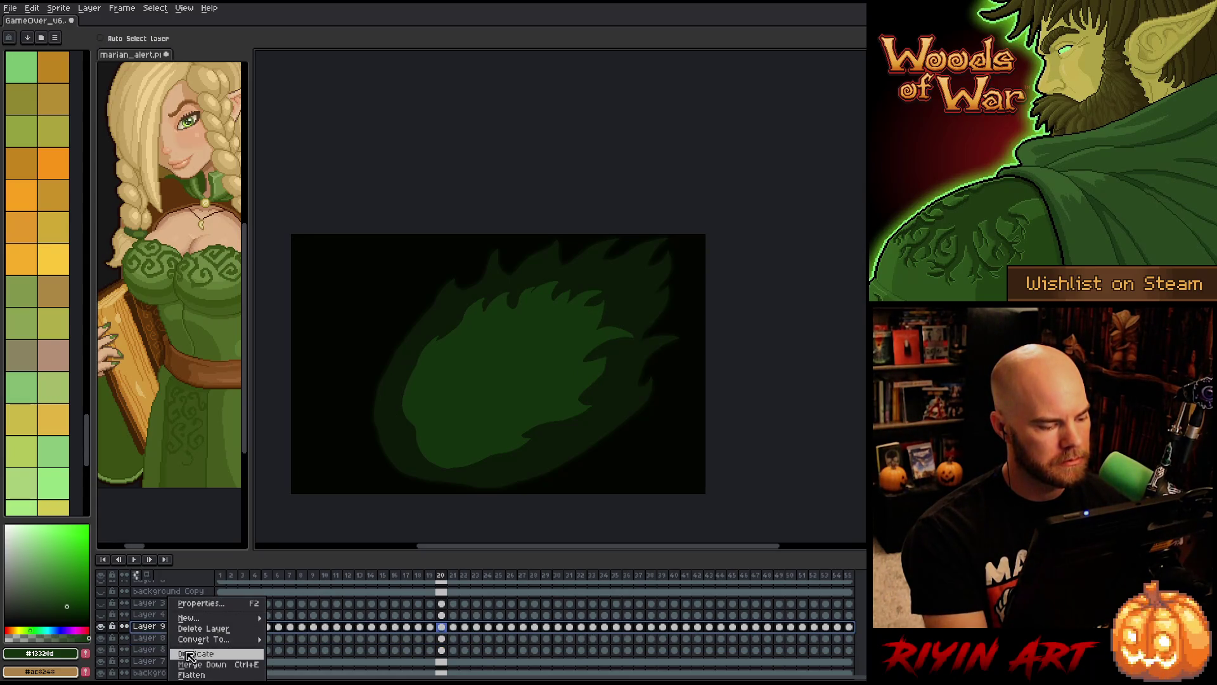
pyautogui.click(182, 653)
pyautogui.moveTo(173, 628); pyautogui.dragTo(178, 645)
pyautogui.press('F9')
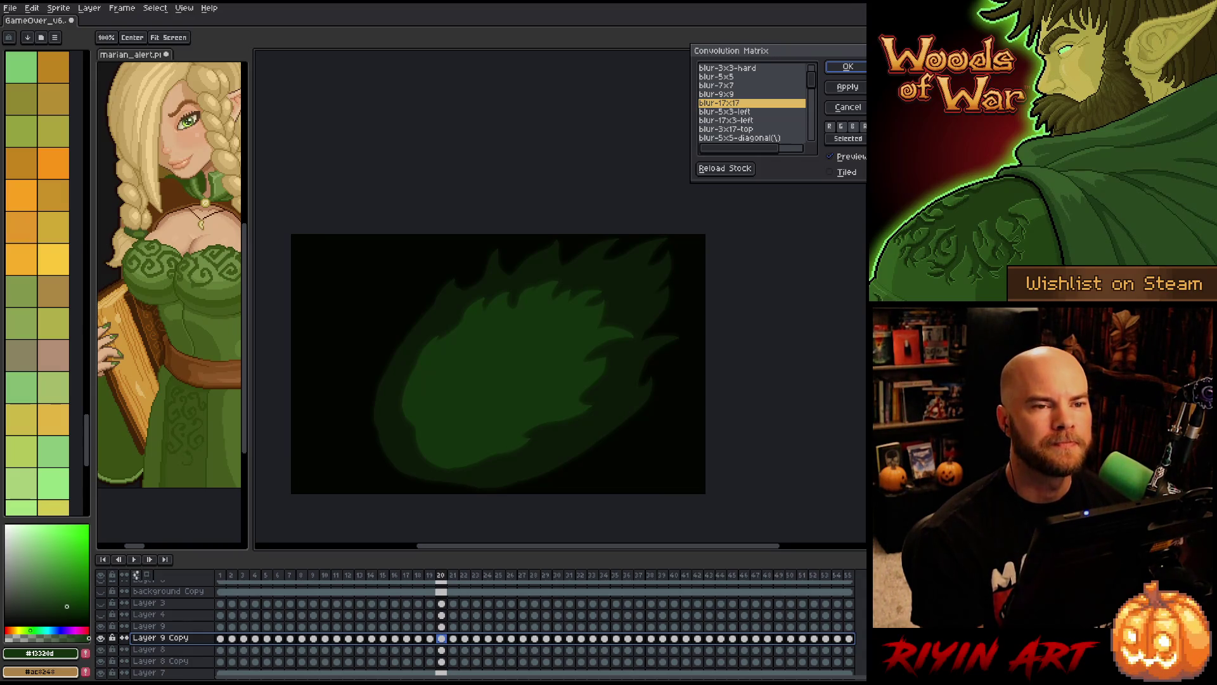
pyautogui.click(832, 68)
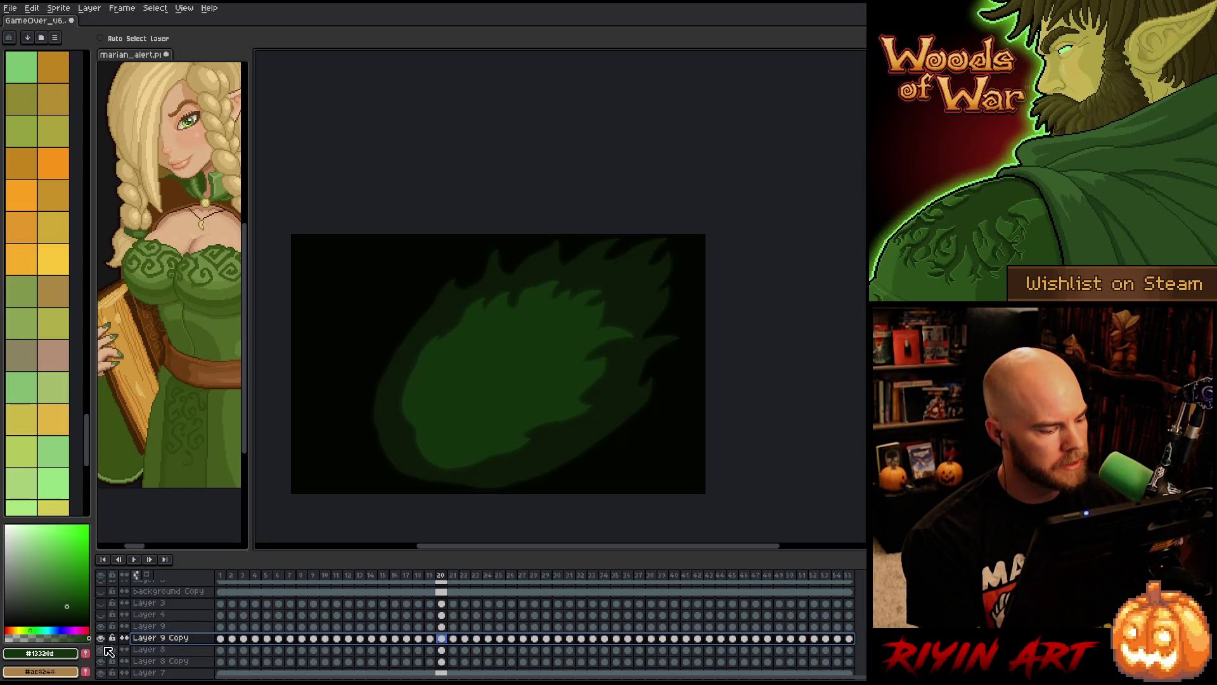
# - Preview the glow, then make Layer 2, Layer 2 Copy and Skelly Bone visible again
pyautogui.press('Return')
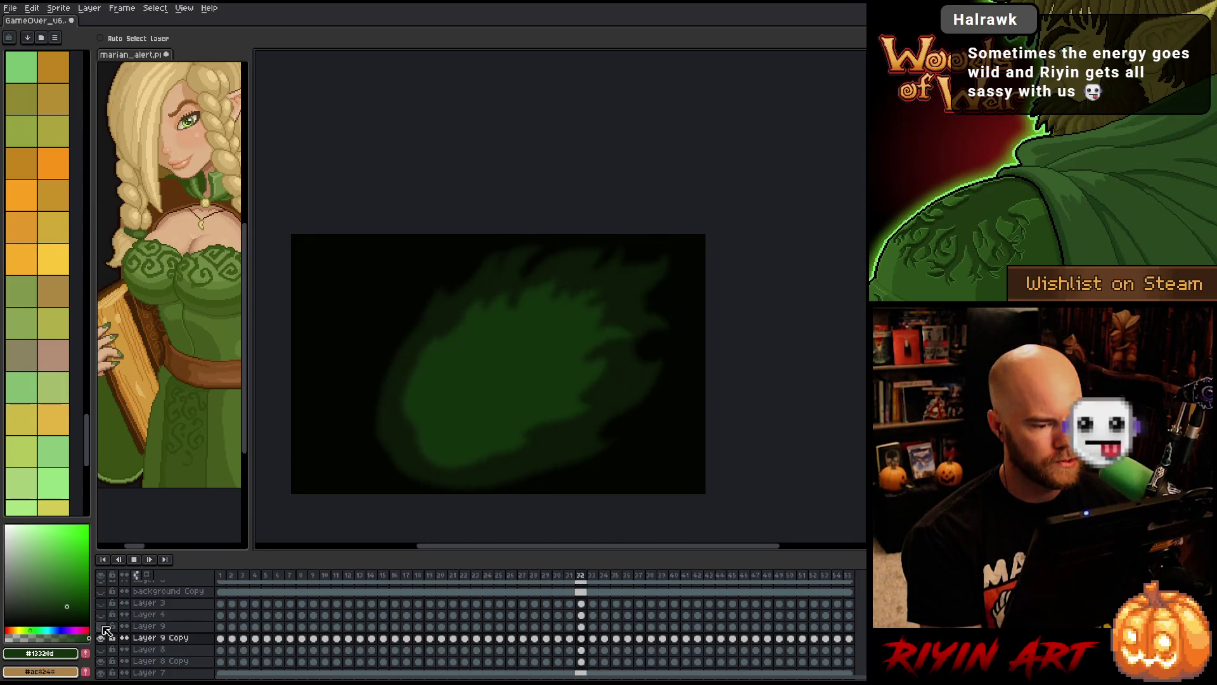
pyautogui.scroll(2, 138, 637)
pyautogui.scroll(3, 138, 637)
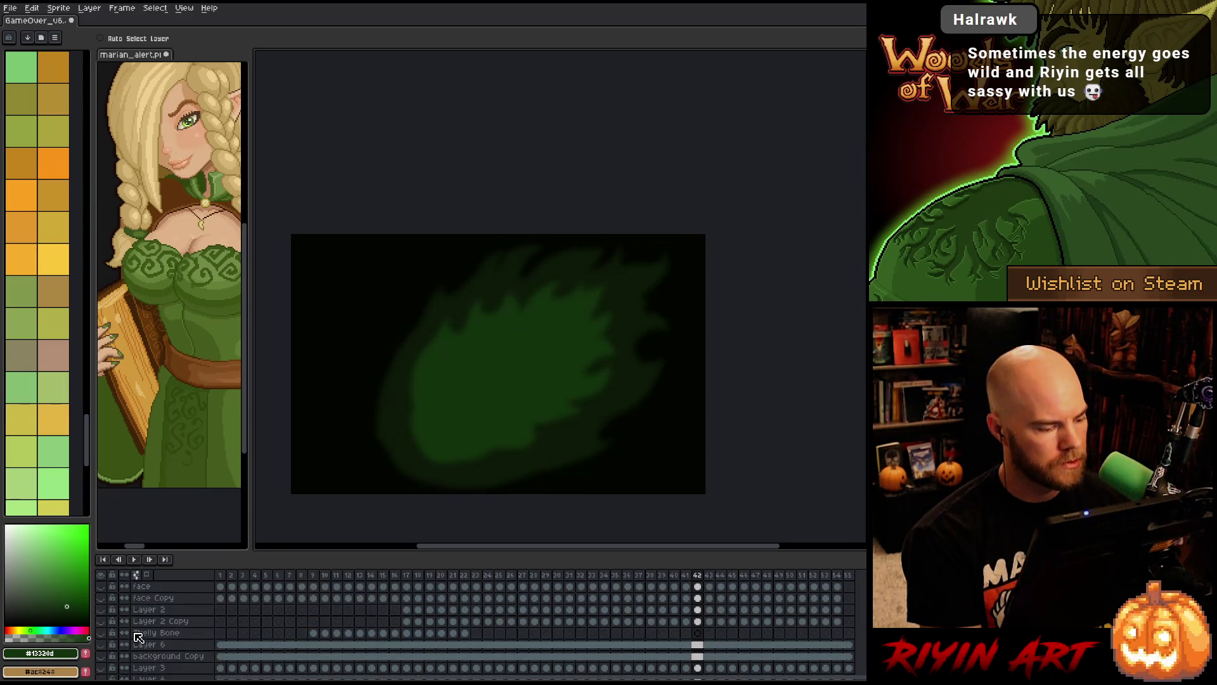
pyautogui.moveTo(102, 593); pyautogui.dragTo(104, 634)
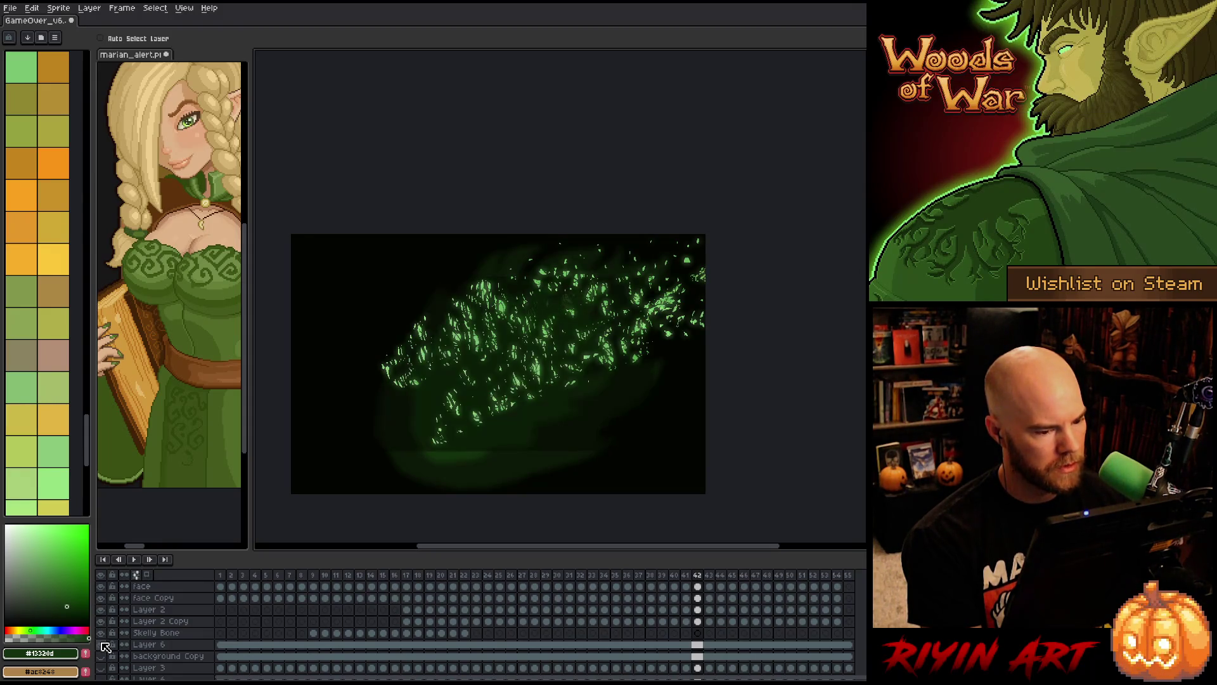
pyautogui.press('Return')
pyautogui.scroll(-2, 127, 634)
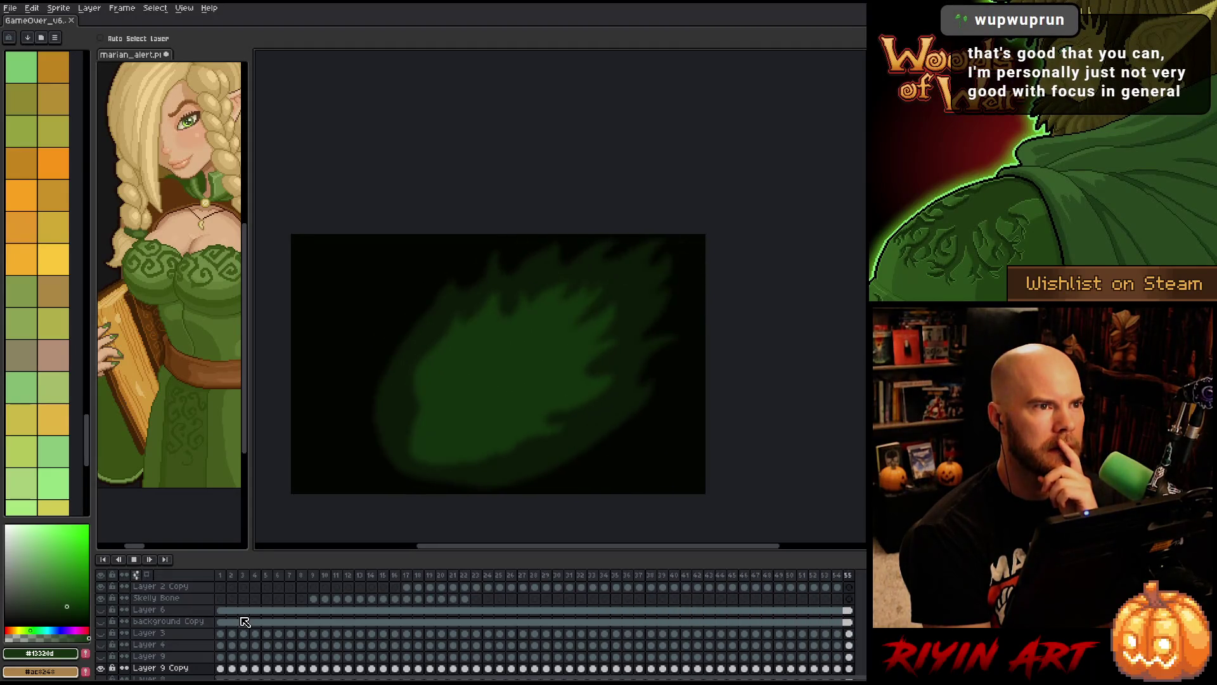
pyautogui.press('Return')
pyautogui.moveTo(767, 584); pyautogui.dragTo(857, 581)
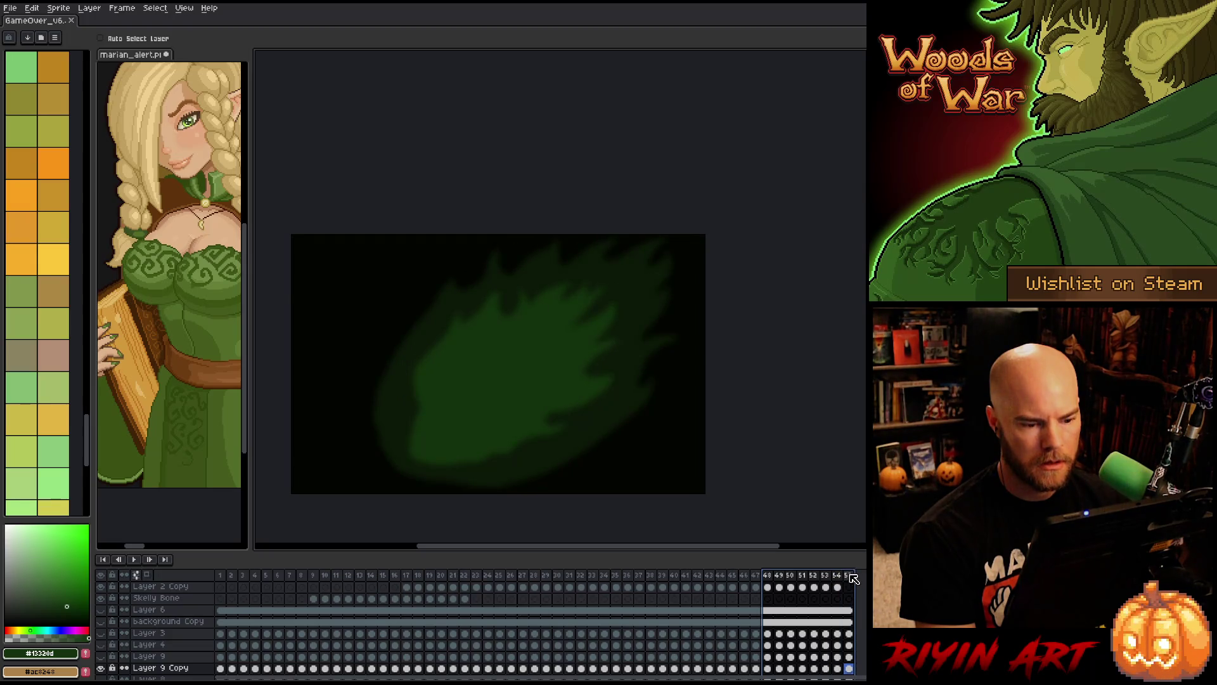
pyautogui.click(804, 582)
pyautogui.press('Return')
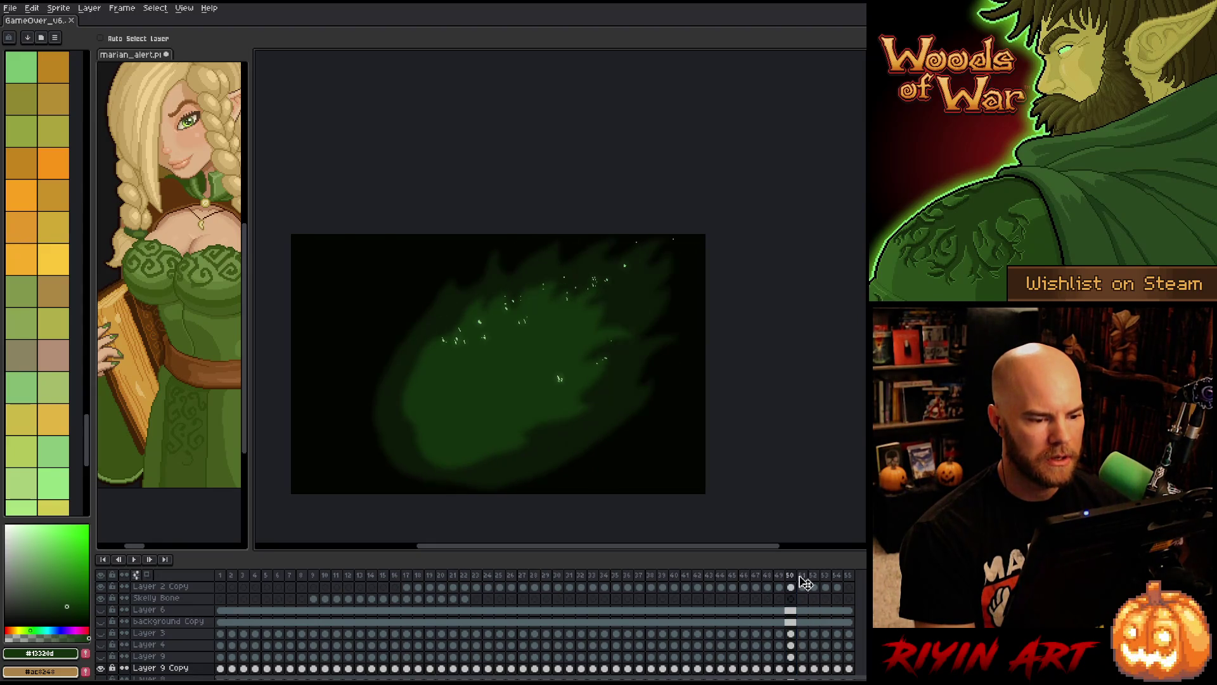
pyautogui.press('Left')
pyautogui.press('Right')
pyautogui.press('Right')
pyautogui.press('Right')
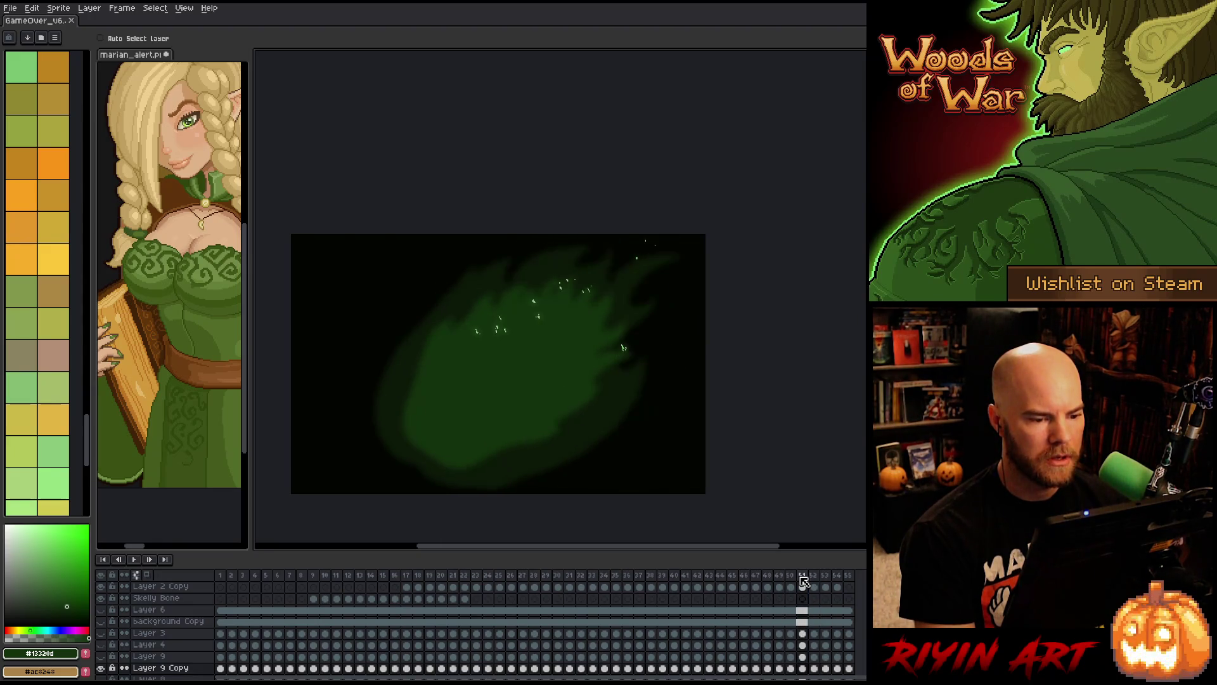
pyautogui.press('Left')
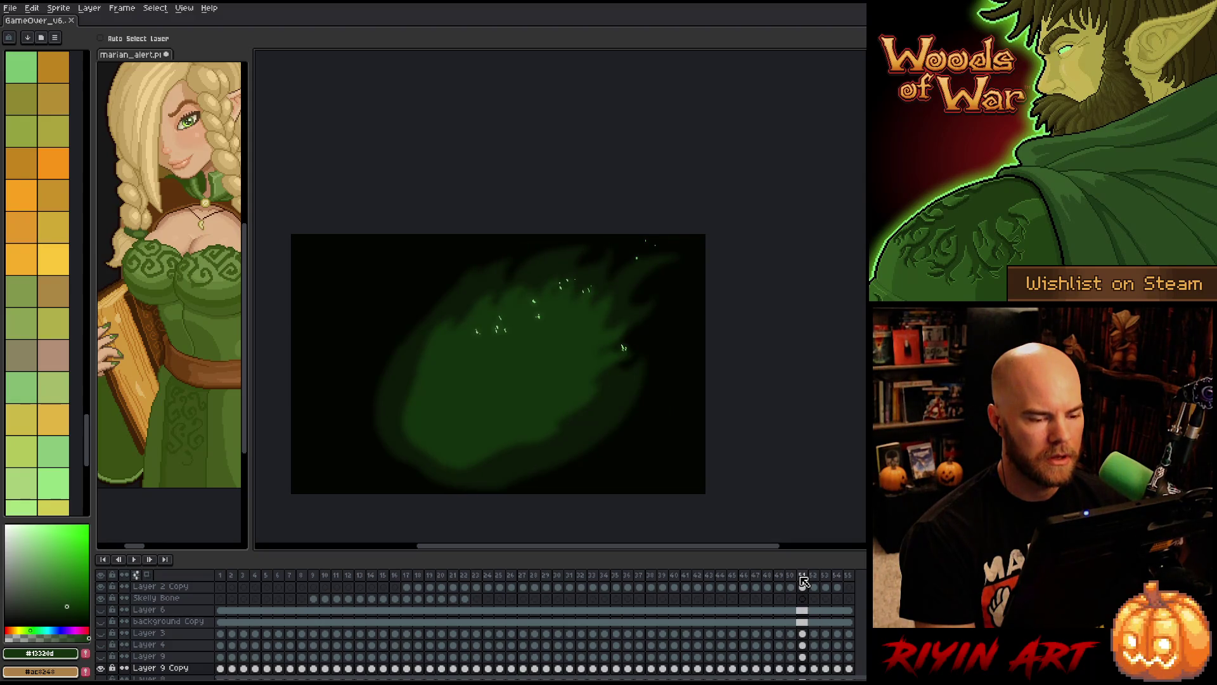
pyautogui.press('Right')
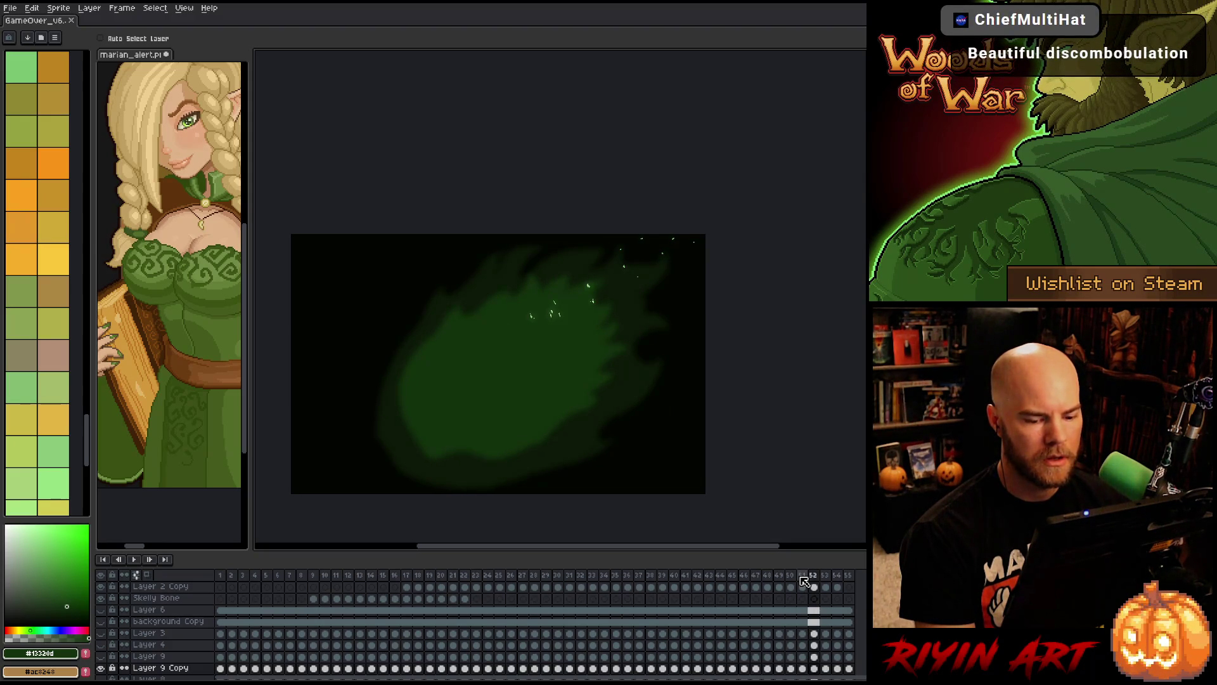
pyautogui.press('Left')
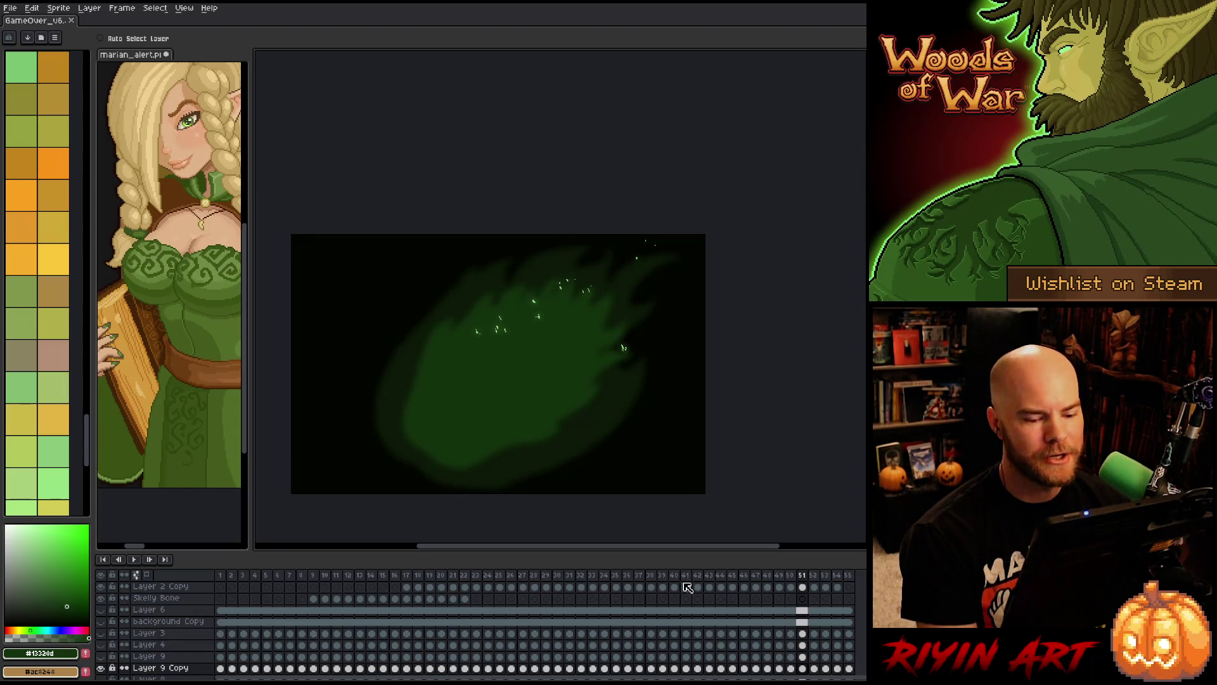
pyautogui.press('Right')
pyautogui.press('Return')
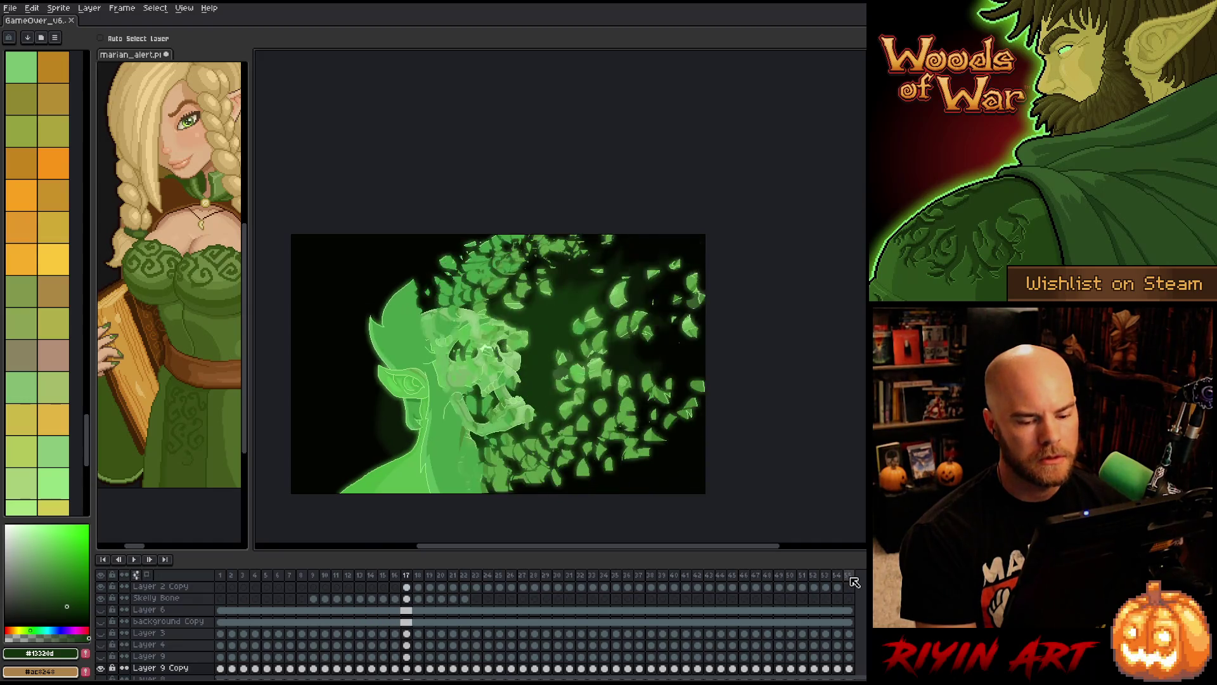
pyautogui.click(851, 578)
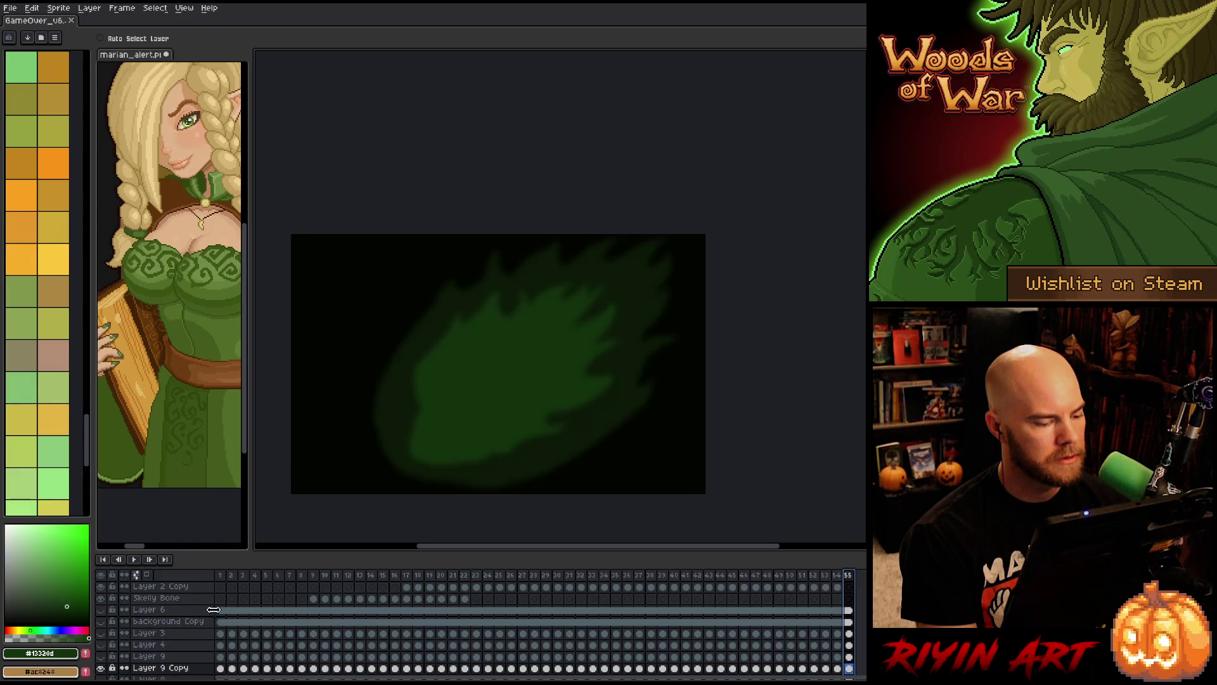
pyautogui.moveTo(224, 669); pyautogui.dragTo(277, 642)
# - Add a new frame 56 after frame 55 and clear the flame cels from it
pyautogui.scroll(-2, 283, 646)
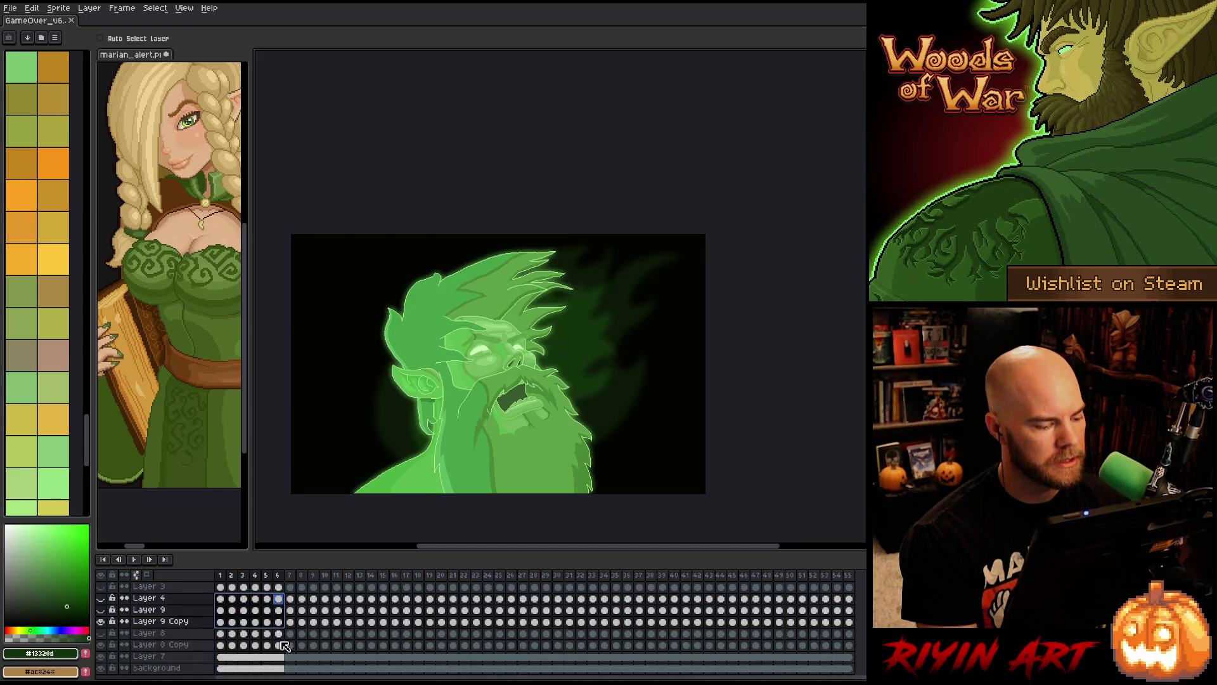
pyautogui.scroll(1, 284, 646)
pyautogui.moveTo(749, 579); pyautogui.dragTo(861, 578)
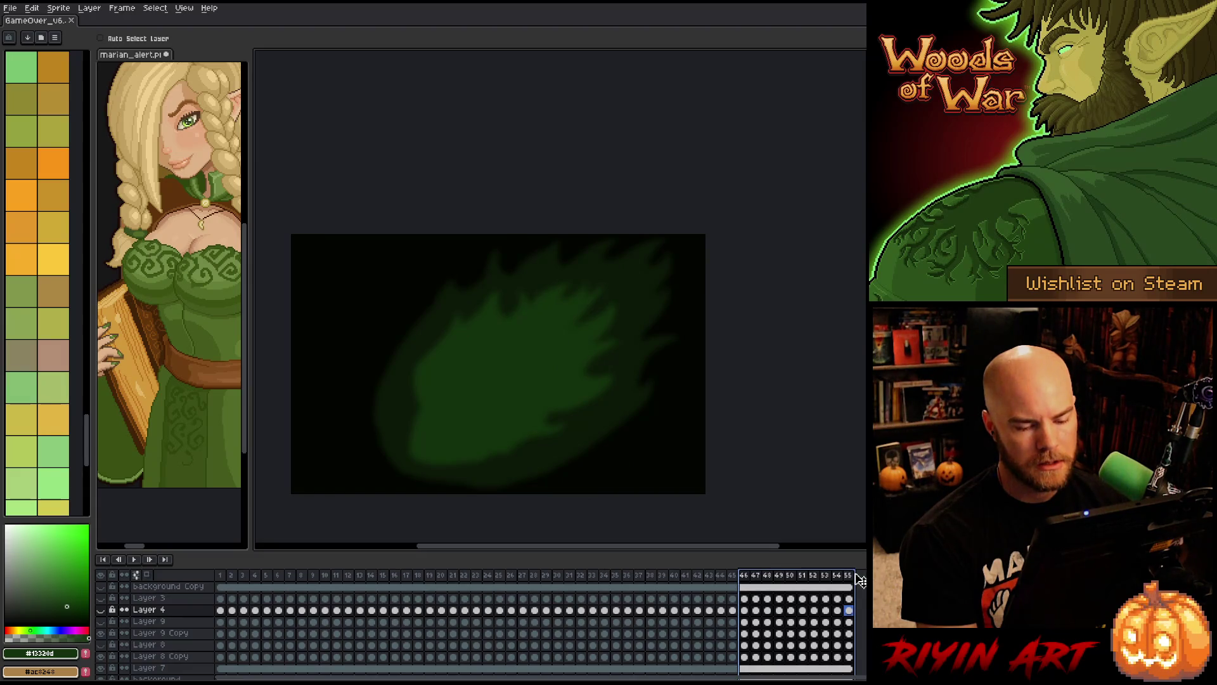
pyautogui.click(853, 574)
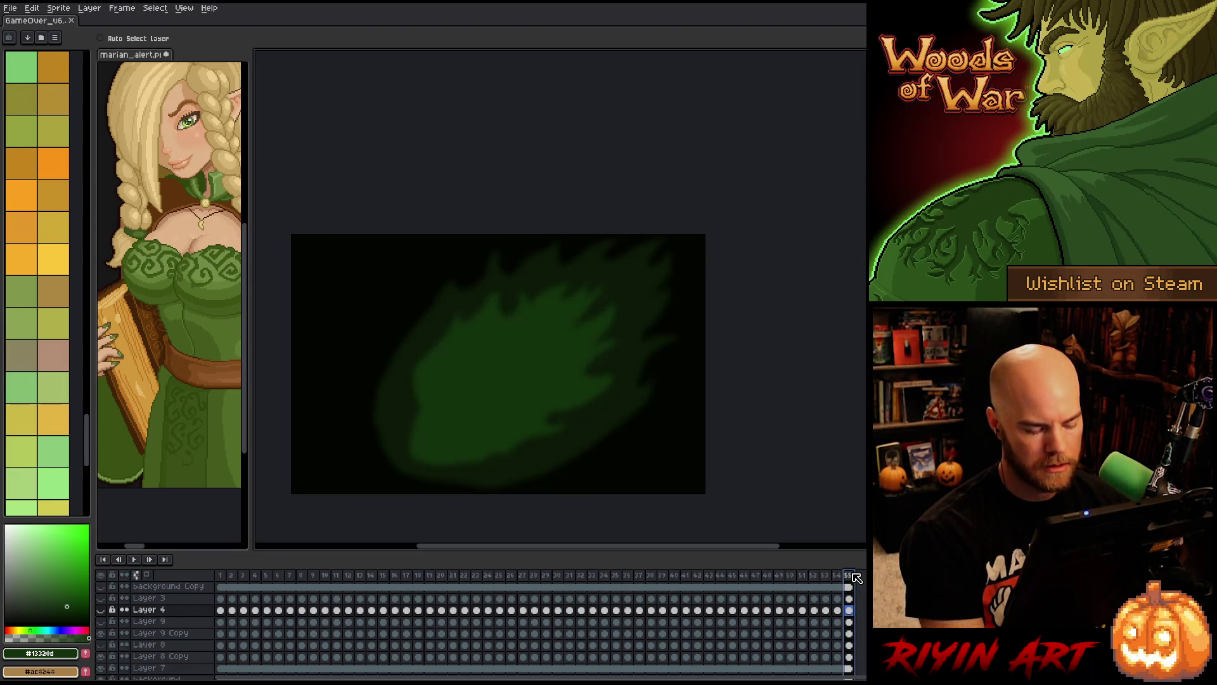
pyautogui.hotkey('alt', 'n')
pyautogui.moveTo(860, 598); pyautogui.dragTo(862, 657)
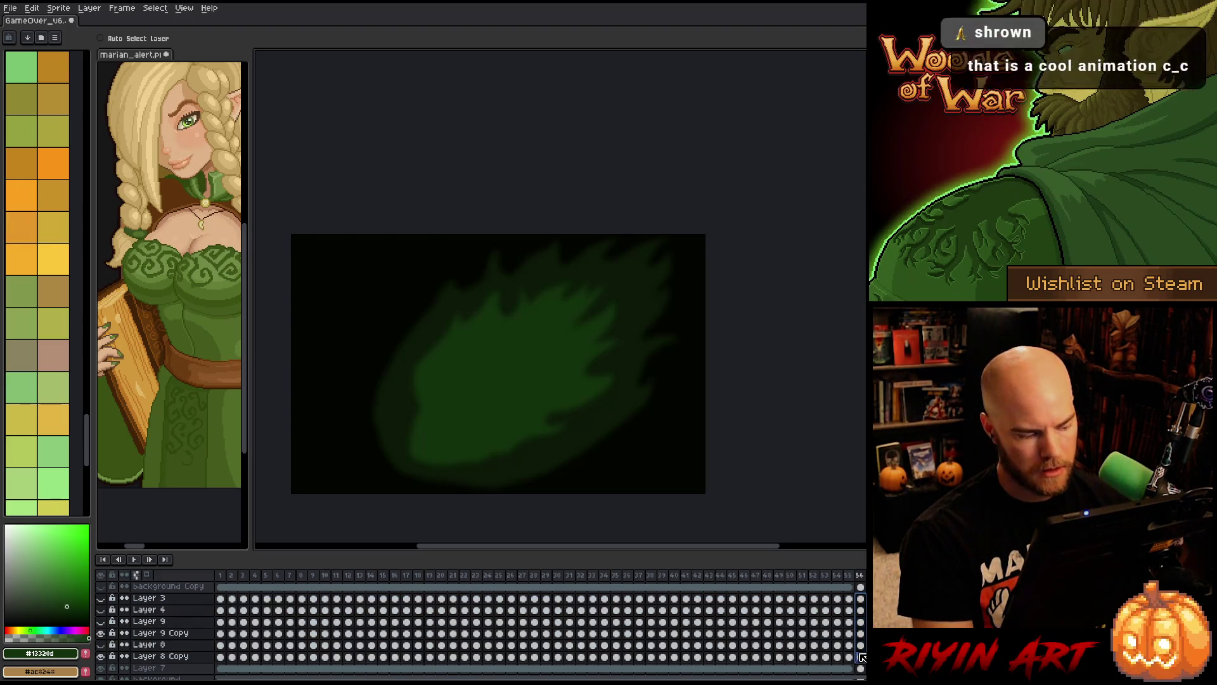
pyautogui.press('Delete')
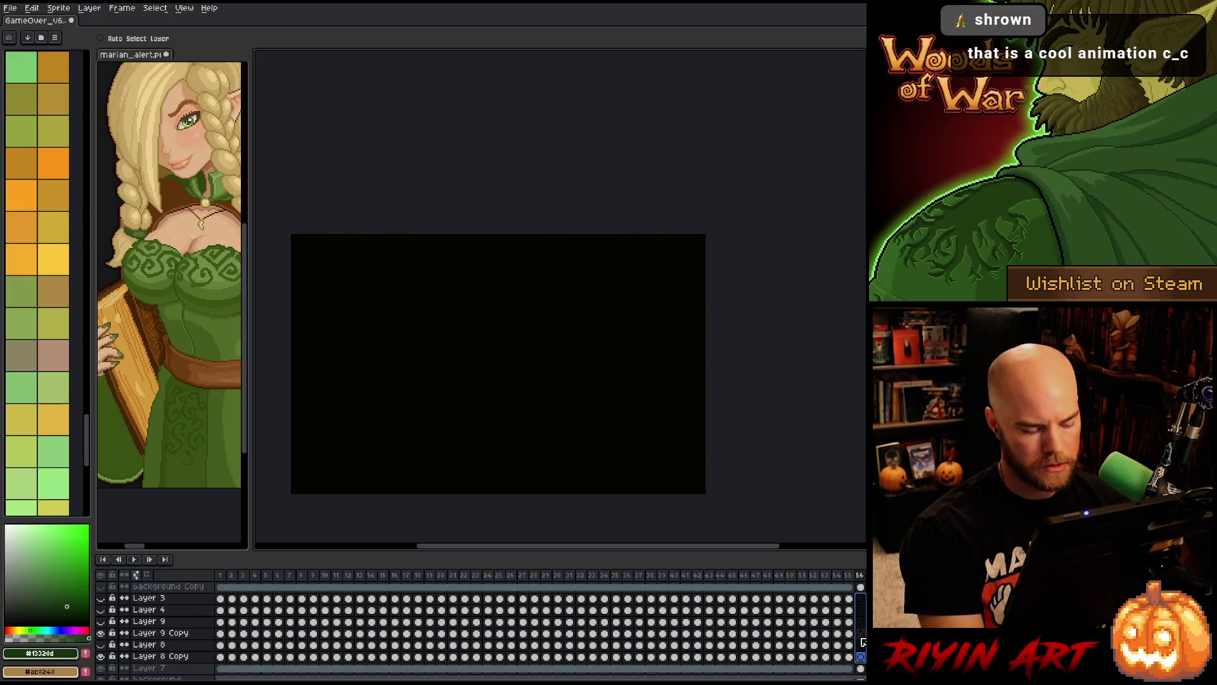
# - Inspect Layer 3's flame at frame 55 and play the animation
pyautogui.press('Escape')
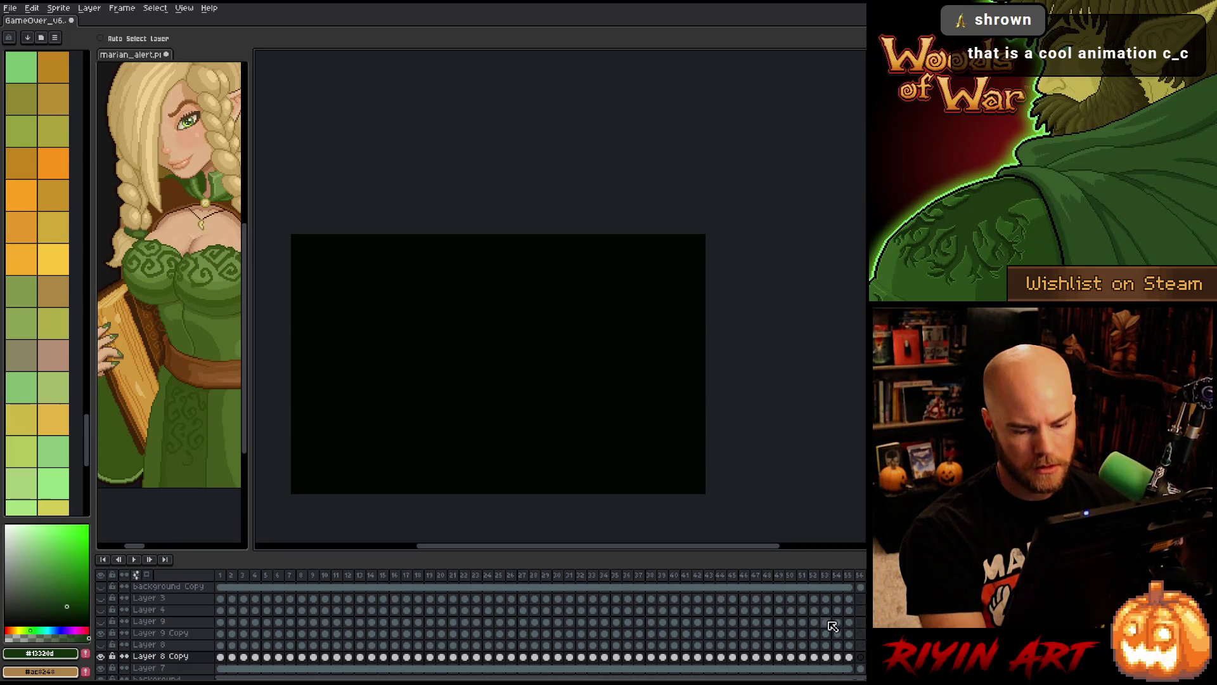
pyautogui.click(849, 601)
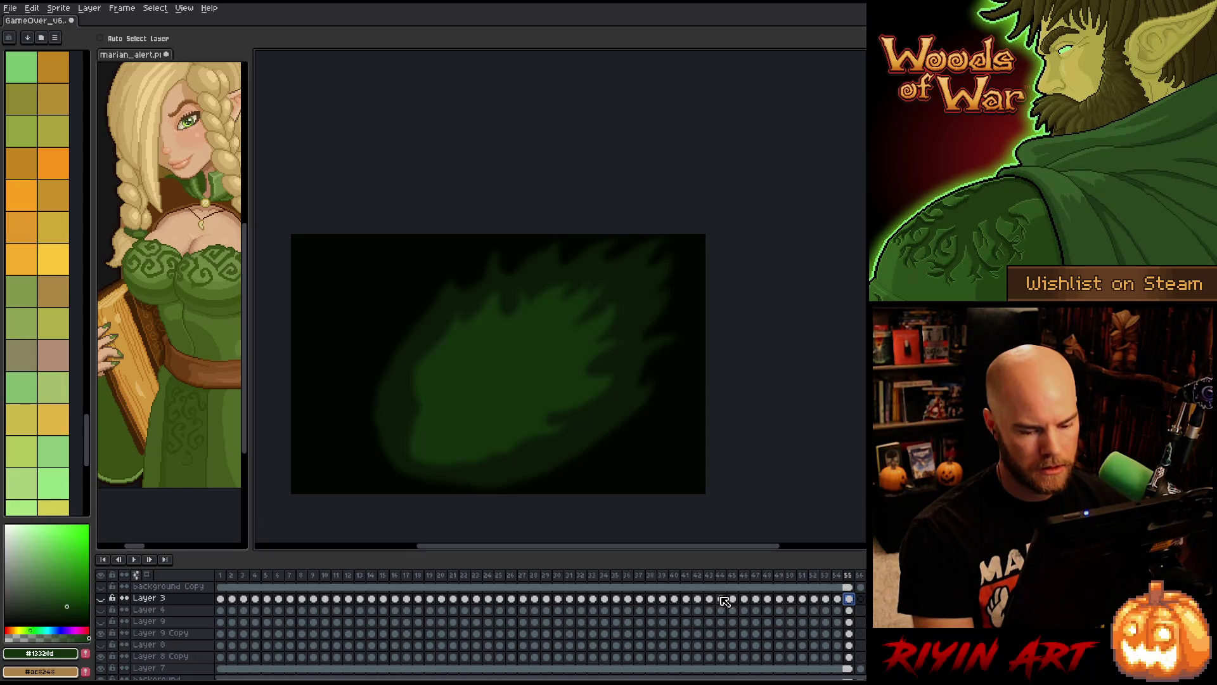
pyautogui.press('Return')
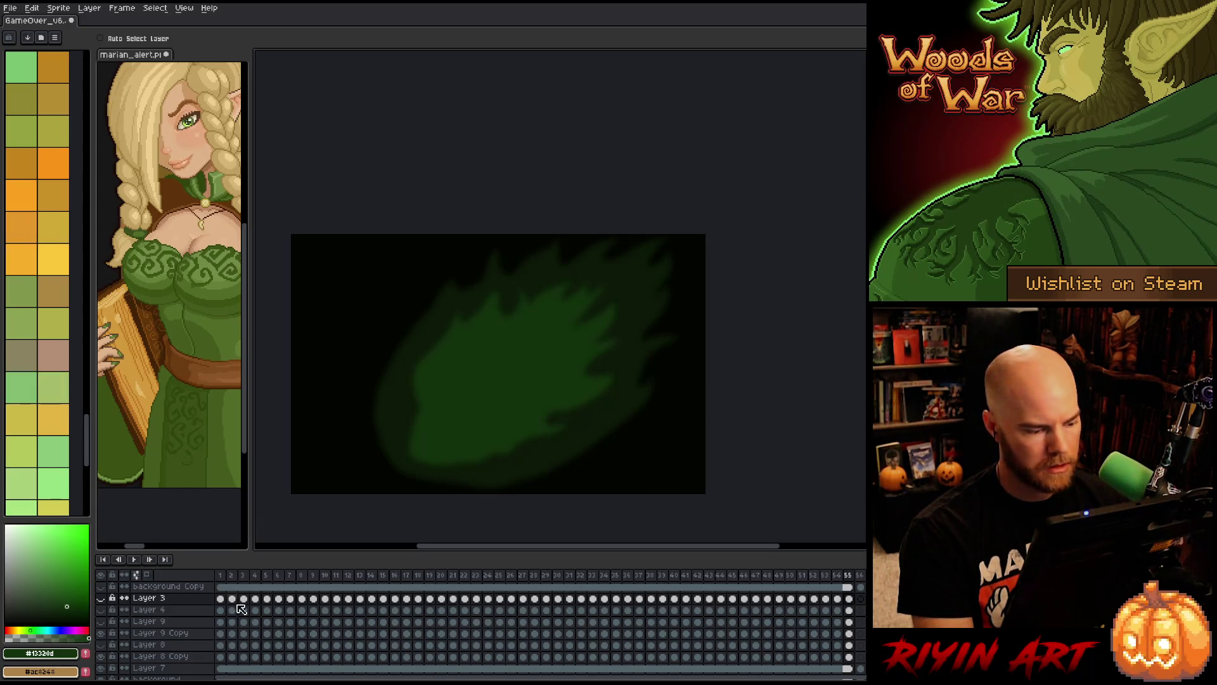
pyautogui.click(225, 578)
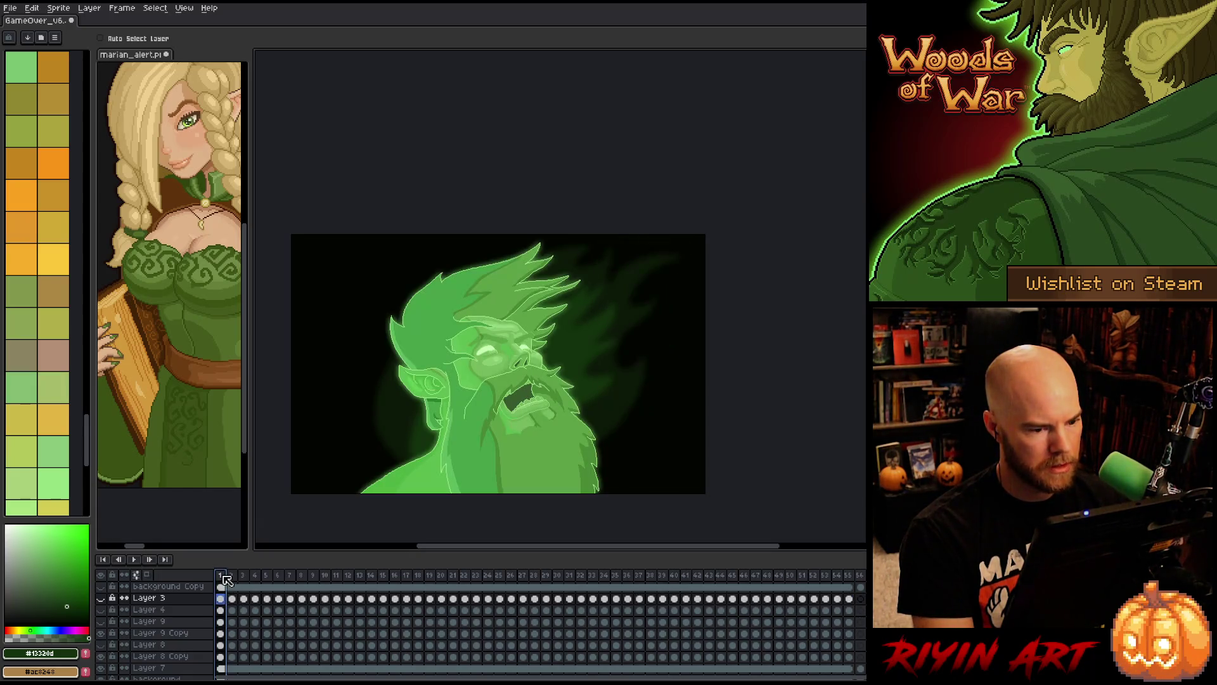
pyautogui.click(853, 575)
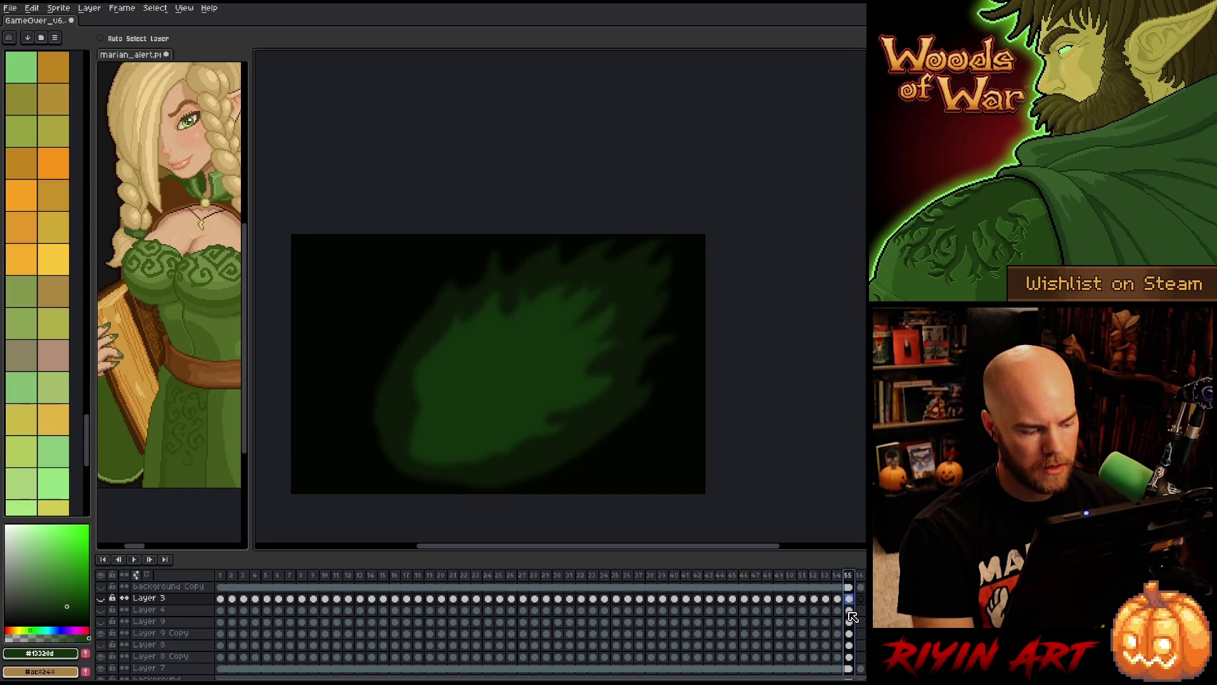
# - Copy the sparkle cels from frames 45–55, paste them at frame 56, and preview the ending
pyautogui.click(850, 657)
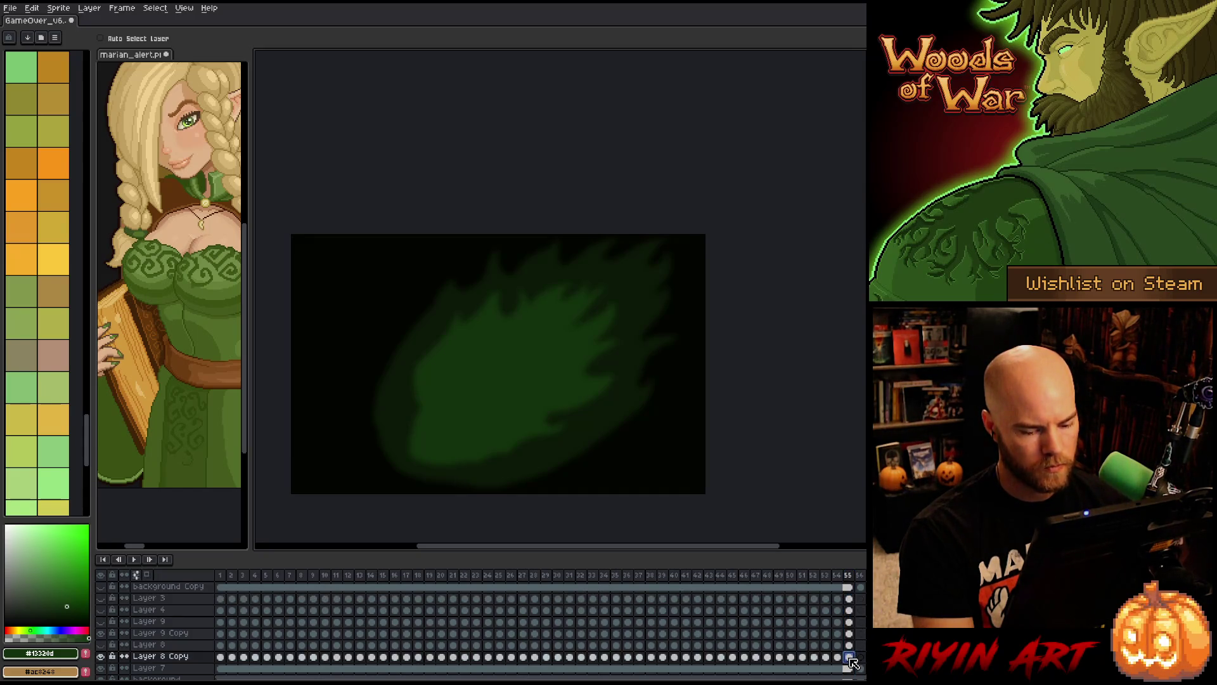
pyautogui.moveTo(853, 662); pyautogui.dragTo(755, 624)
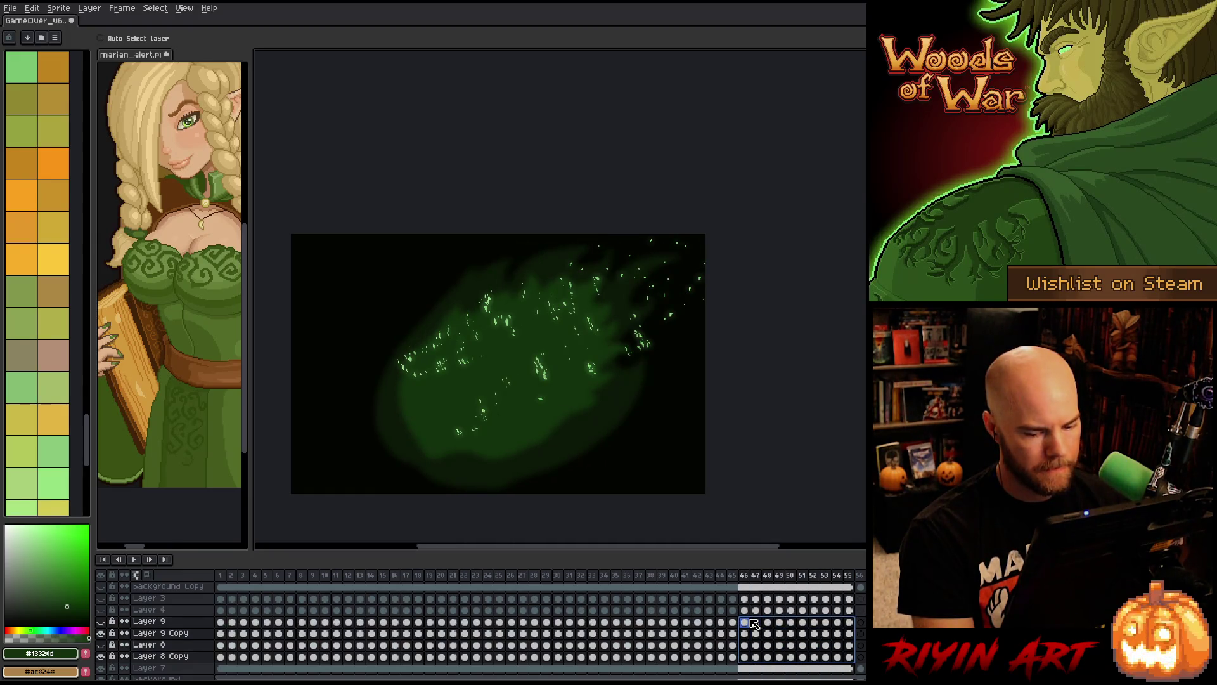
pyautogui.moveTo(754, 623); pyautogui.dragTo(743, 624)
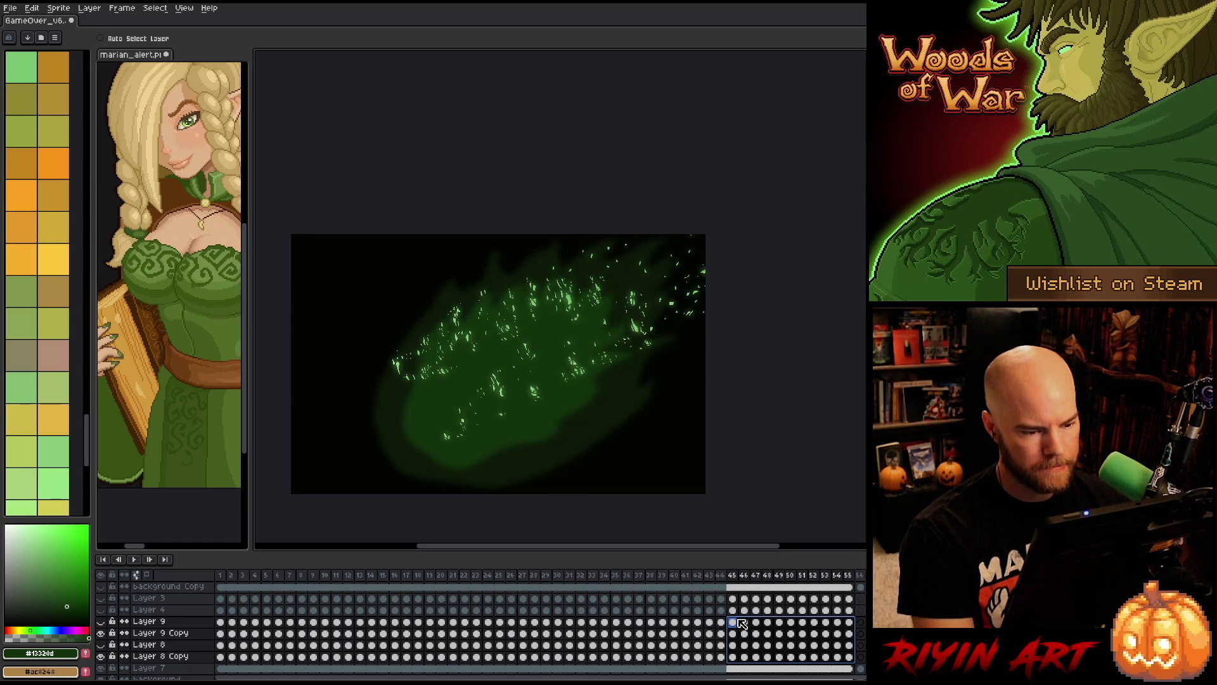
pyautogui.hotkey('ctrl', 'c')
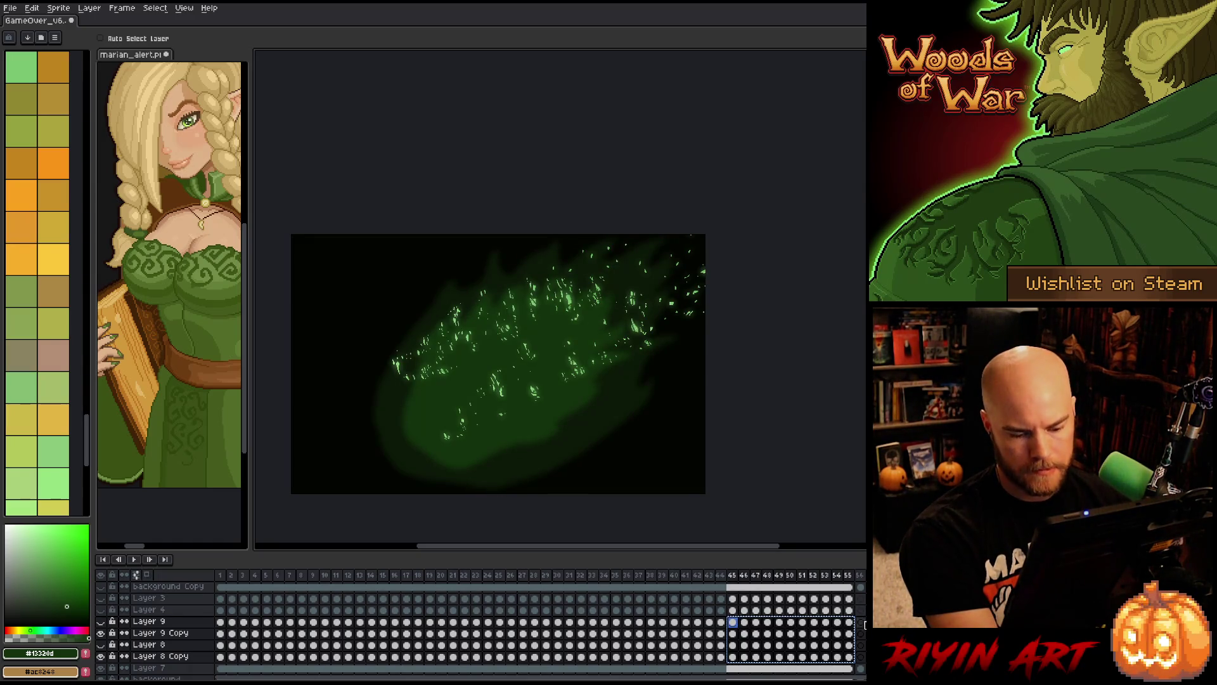
pyautogui.click(860, 623)
pyautogui.hotkey('ctrl', 'v')
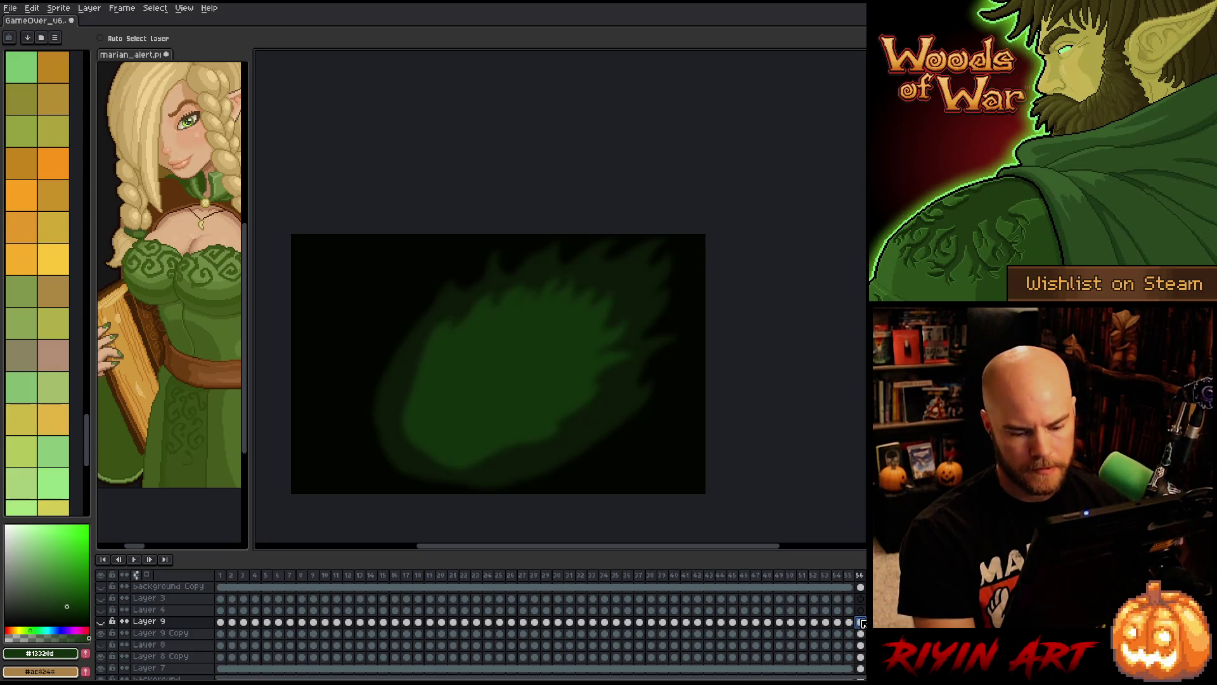
pyautogui.press('Return')
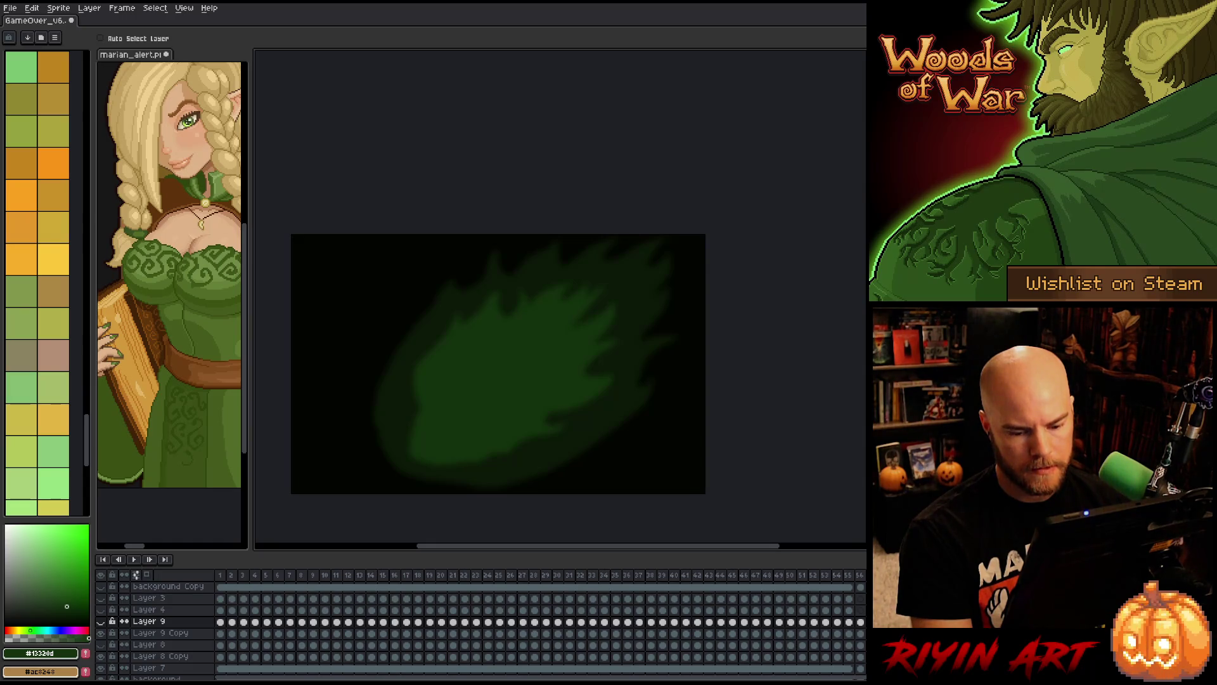
pyautogui.press('Down')
pyautogui.press('Down')
pyautogui.press('Down')
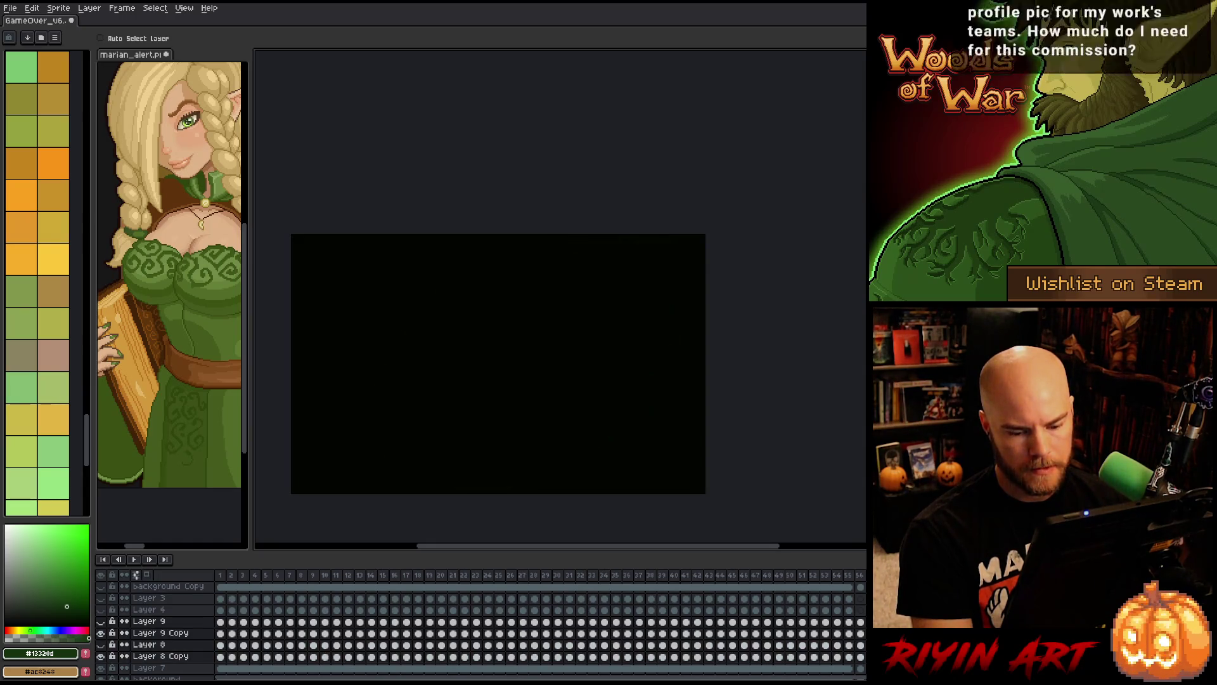
pyautogui.click(860, 577)
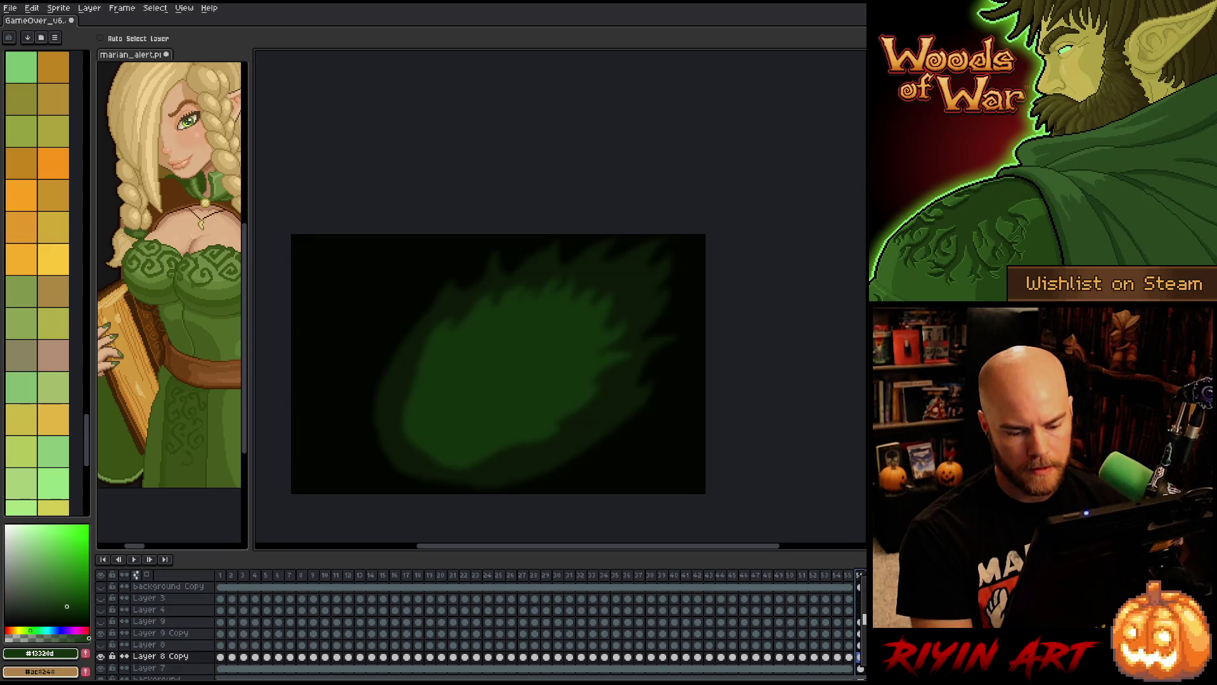
# - Confirm frame 56's properties, play the extended animation, return to frame 1, and save
pyautogui.doubleClick(861, 575)
pyautogui.click(624, 406)
pyautogui.press('Return')
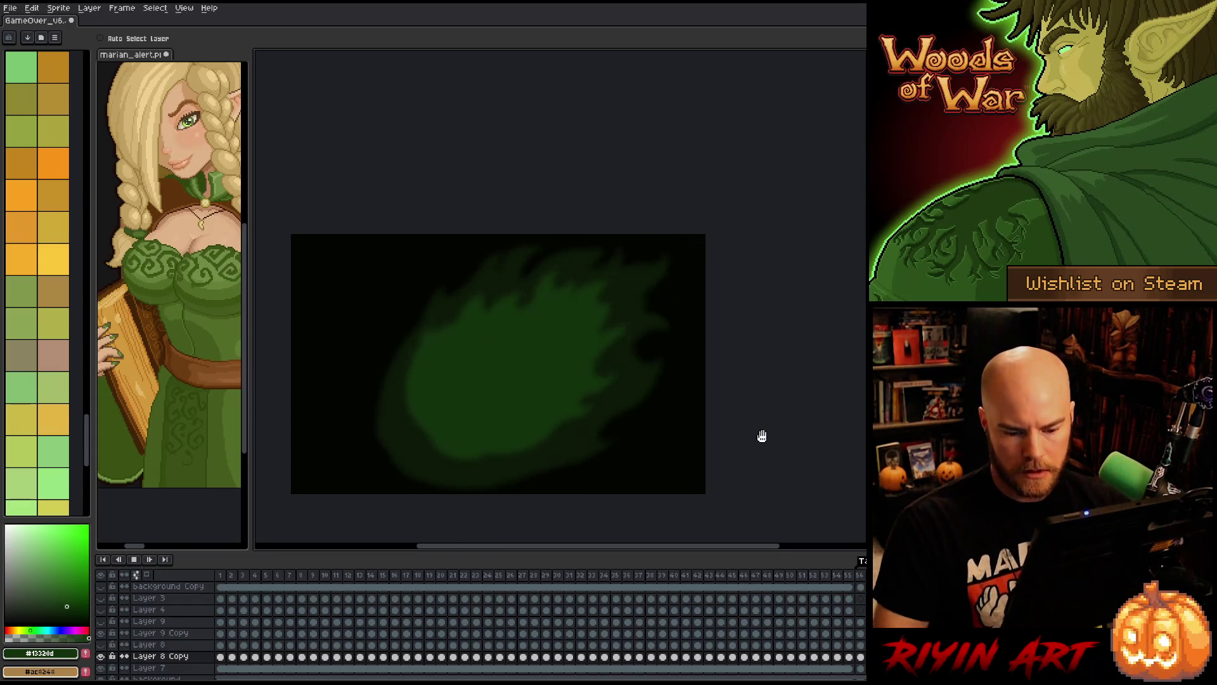
pyautogui.press('Return')
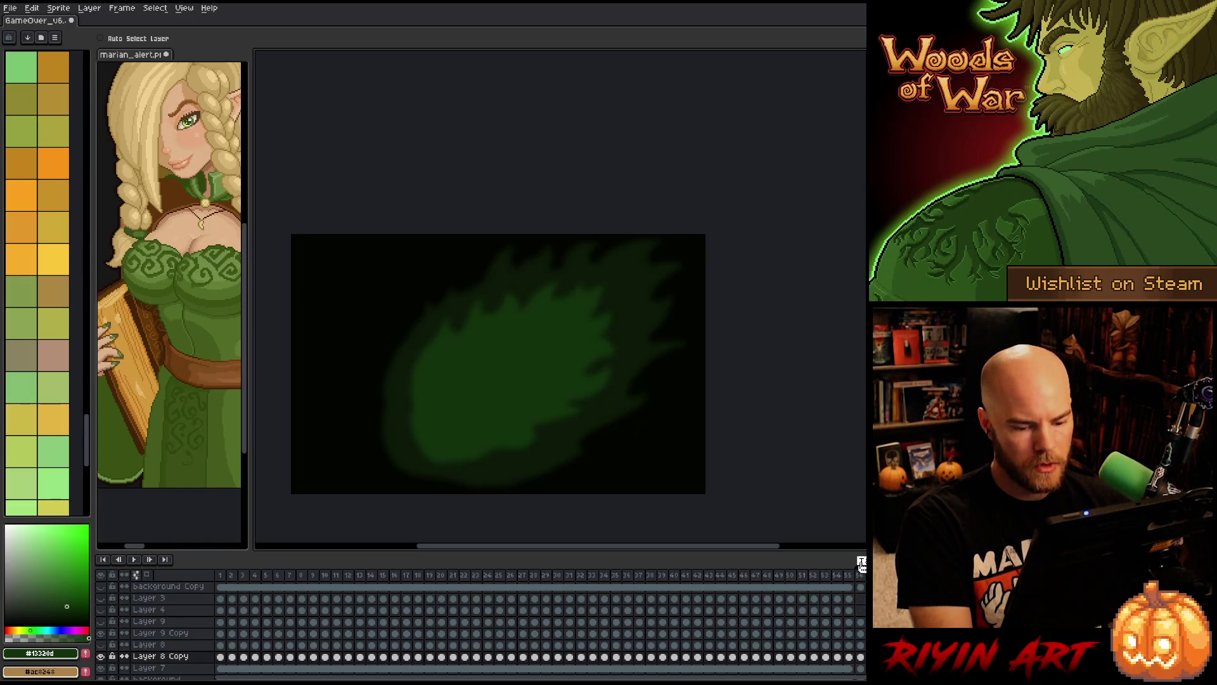
pyautogui.click(221, 575)
pyautogui.hotkey('ctrl', 's')
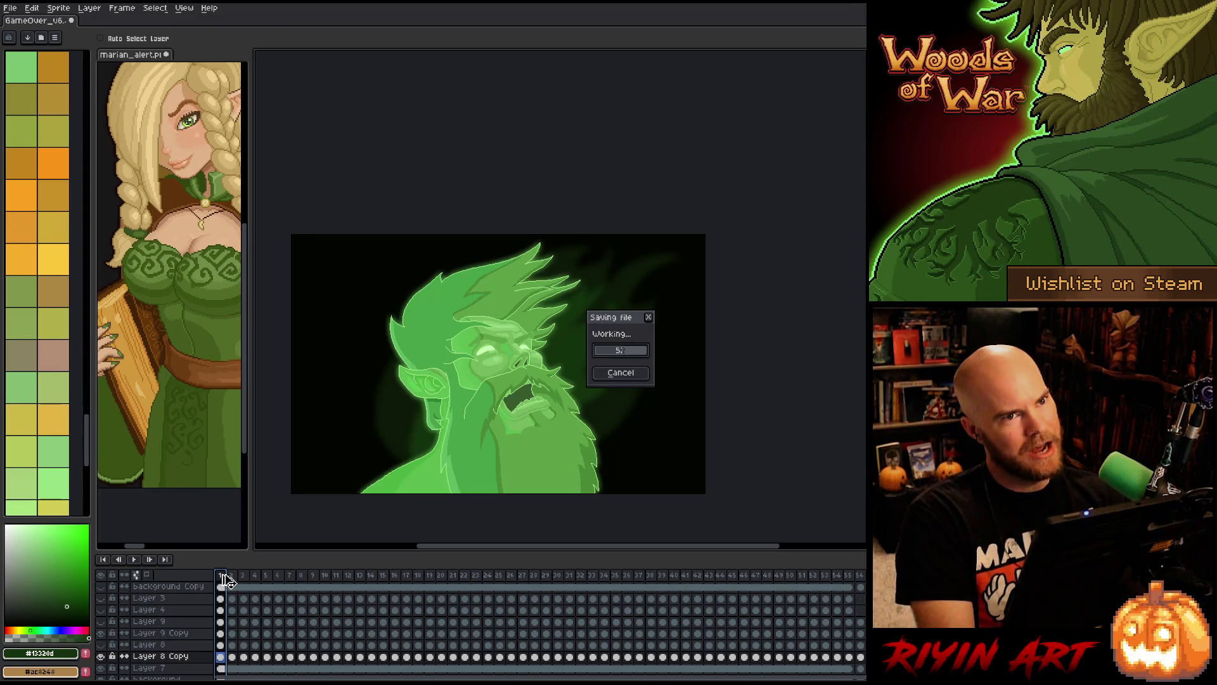
pyautogui.press('Return')
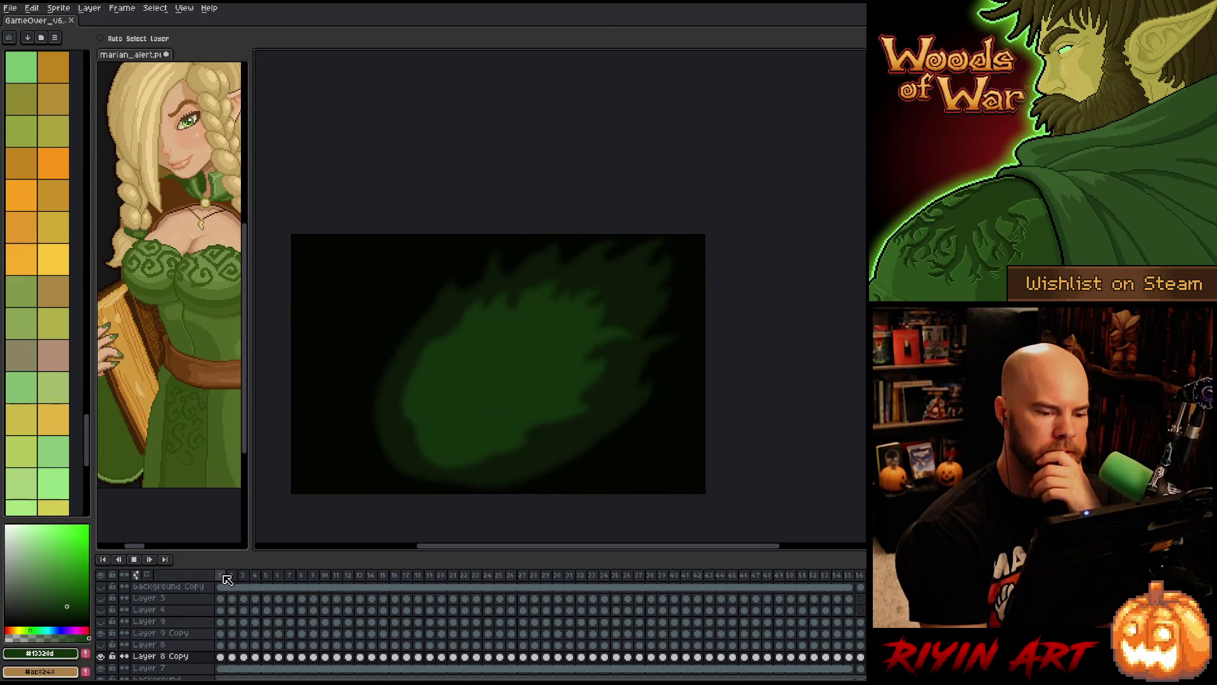
pyautogui.press('Return')
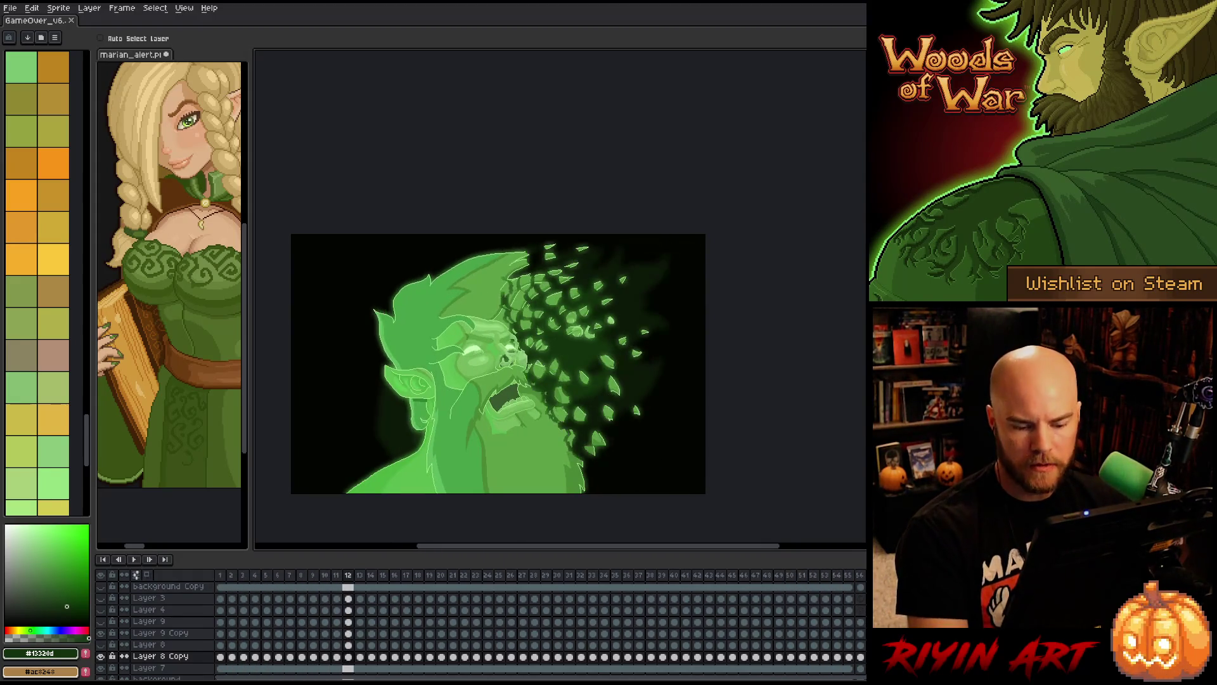
pyautogui.click(220, 657)
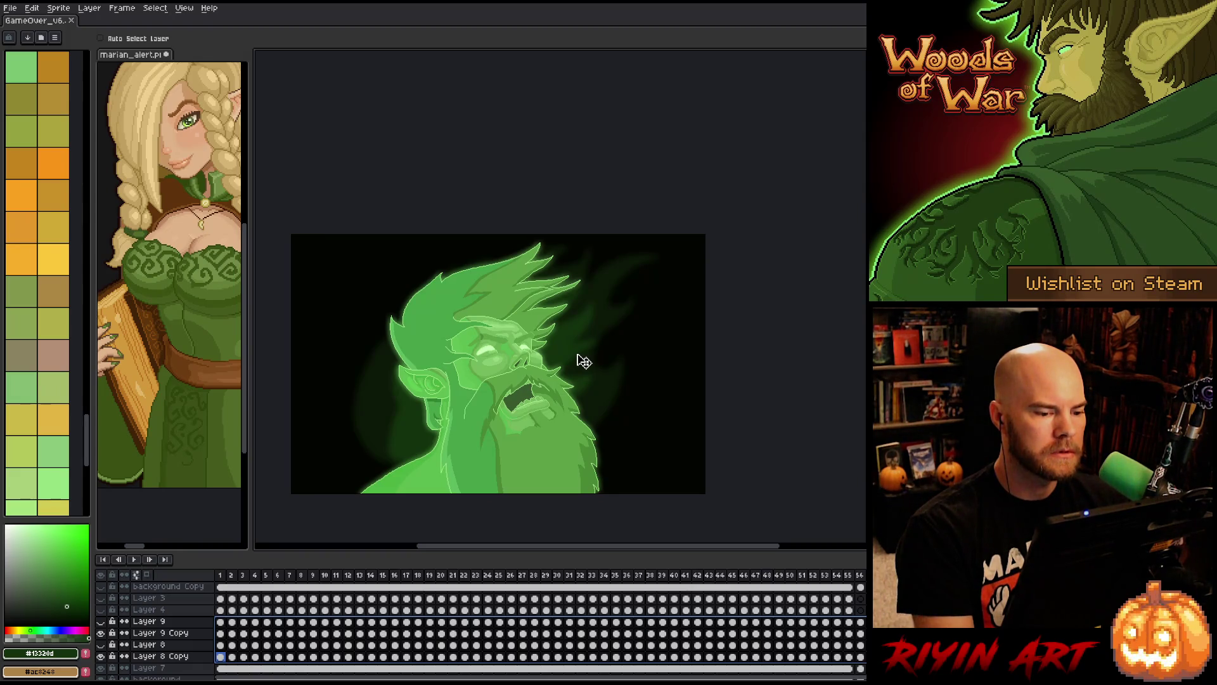
# - Review playback around frames 55 and 56 and add a tag spanning frames 56 to 64
pyautogui.press('Return')
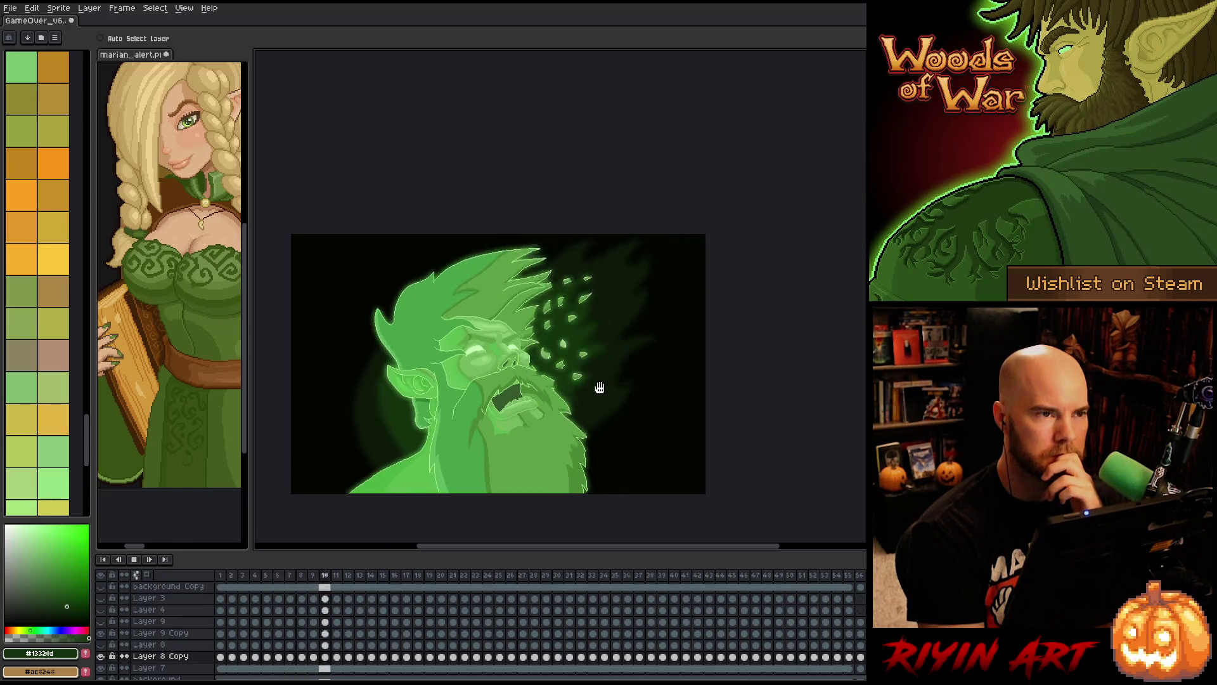
pyautogui.click(848, 576)
pyautogui.press('Right')
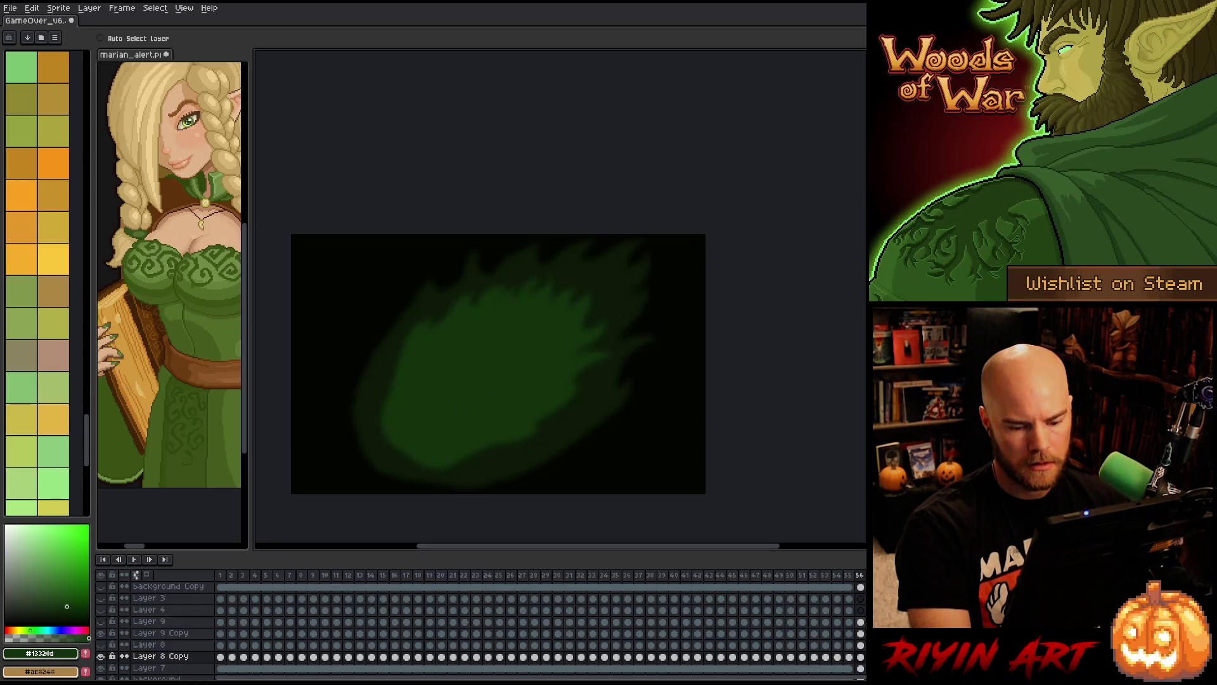
pyautogui.press('Return')
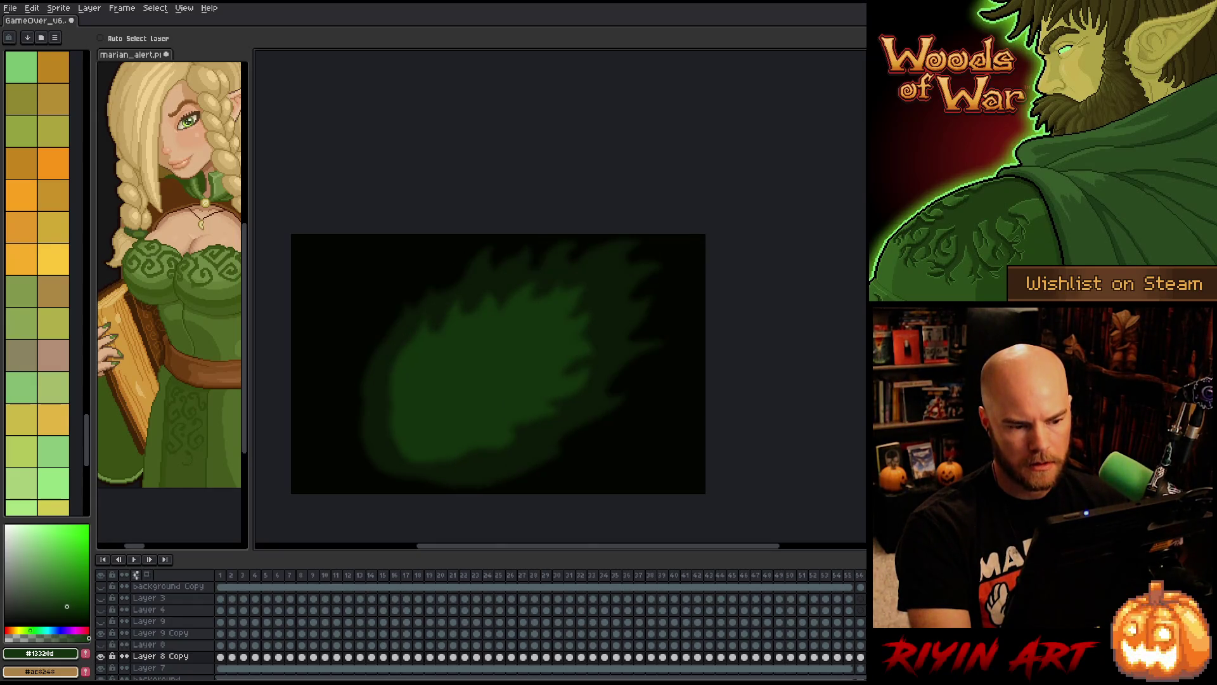
pyautogui.click(864, 577)
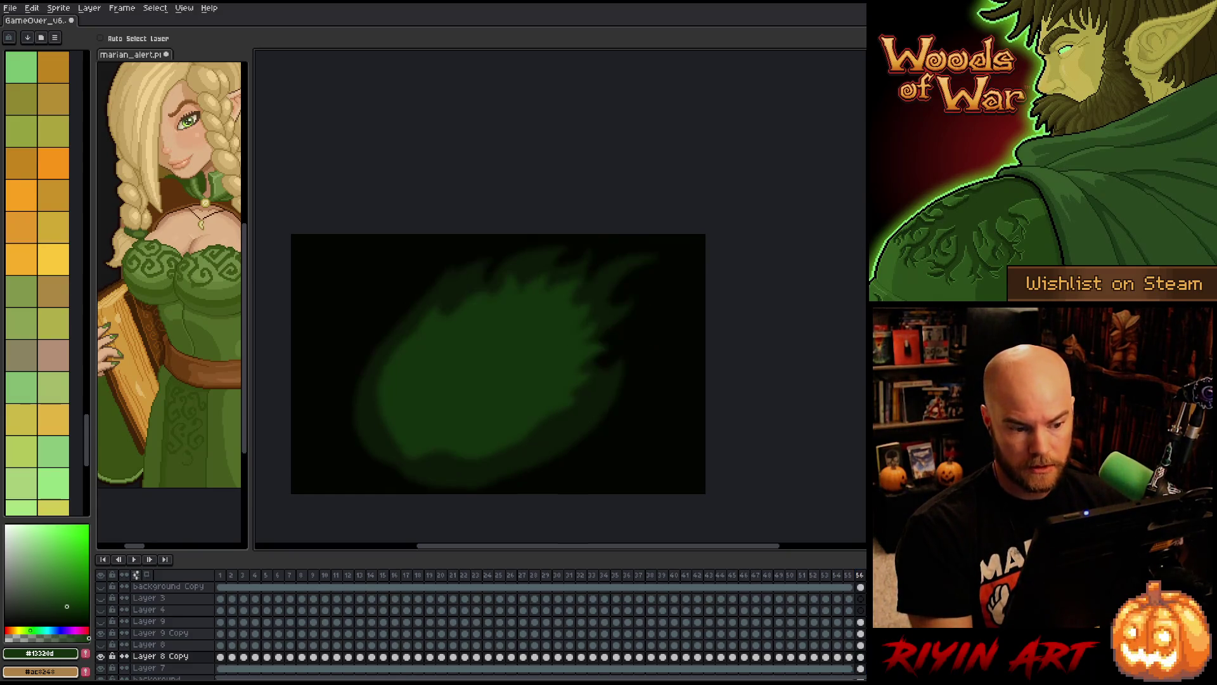
pyautogui.click(847, 573)
pyautogui.press('Return')
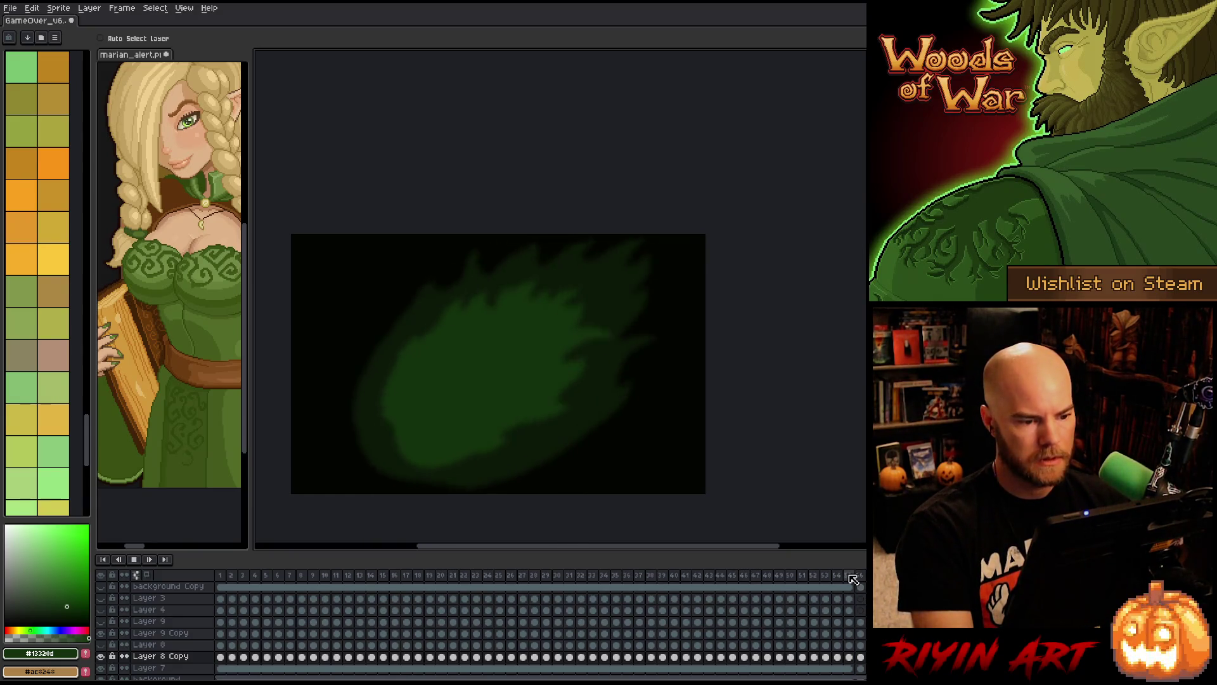
pyautogui.press('Return')
pyautogui.click(863, 576)
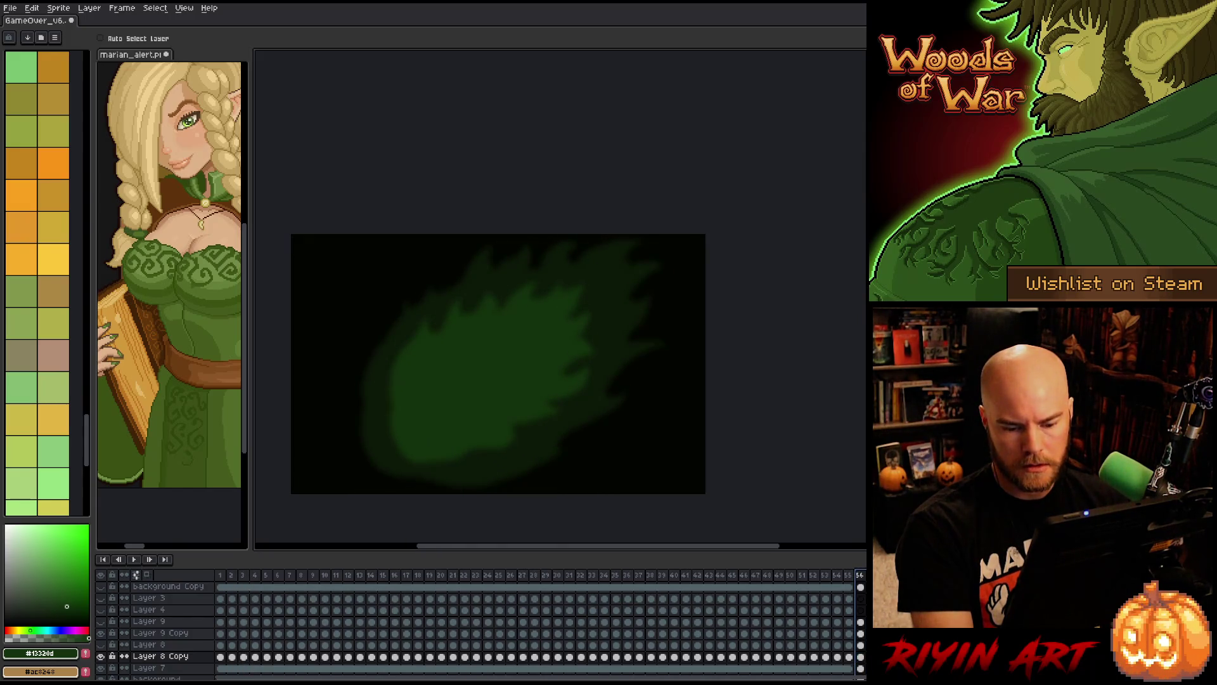
pyautogui.hotkey('alt', 'F2')
pyautogui.press('Return')
pyautogui.press('Return')
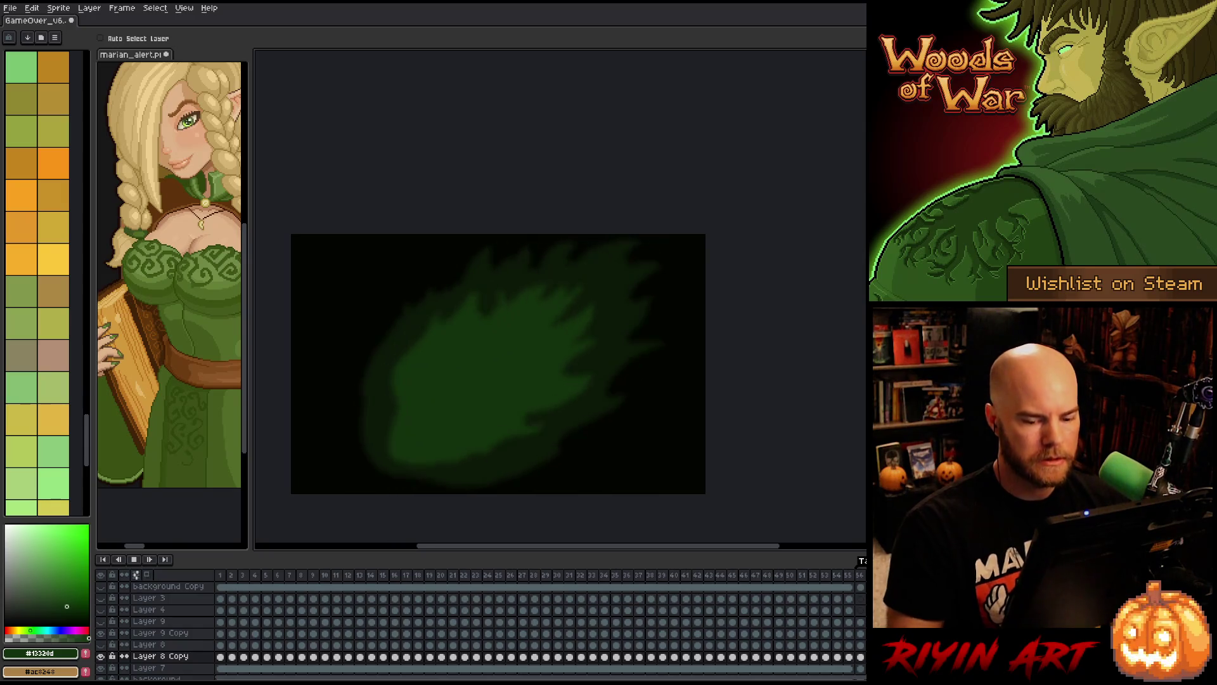
# - Stop playback, return to the first frame, and save the sprite
pyautogui.click(134, 560)
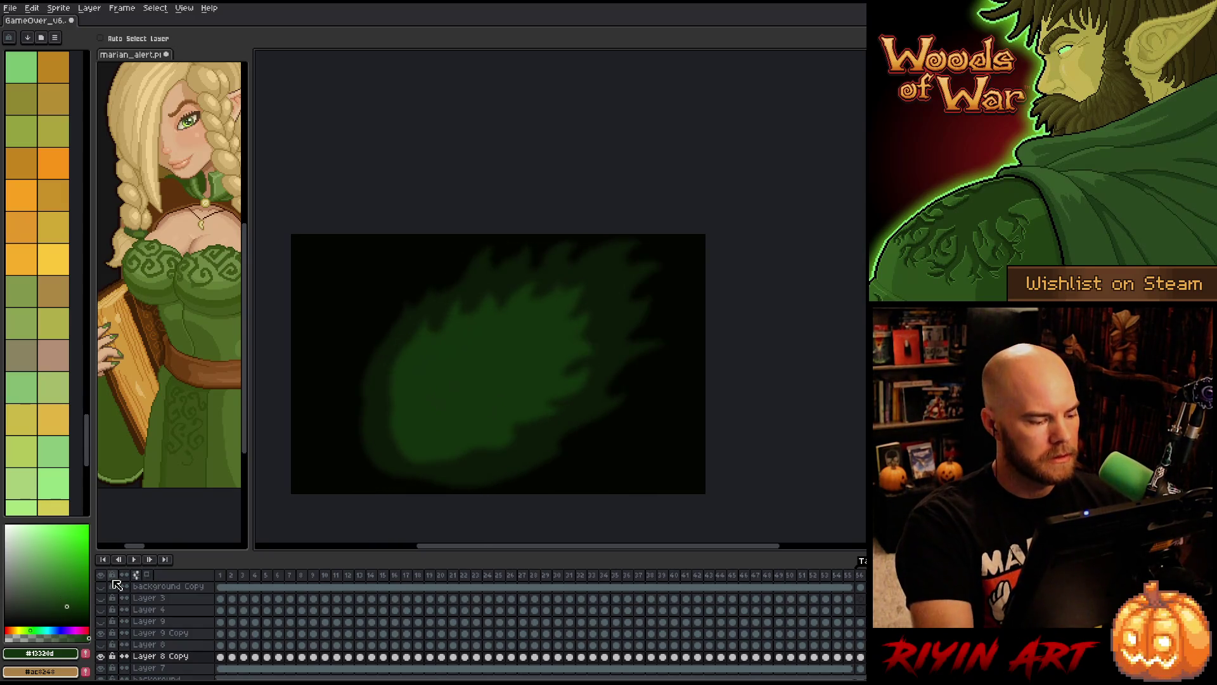
pyautogui.click(221, 575)
pyautogui.hotkey('ctrl', 's')
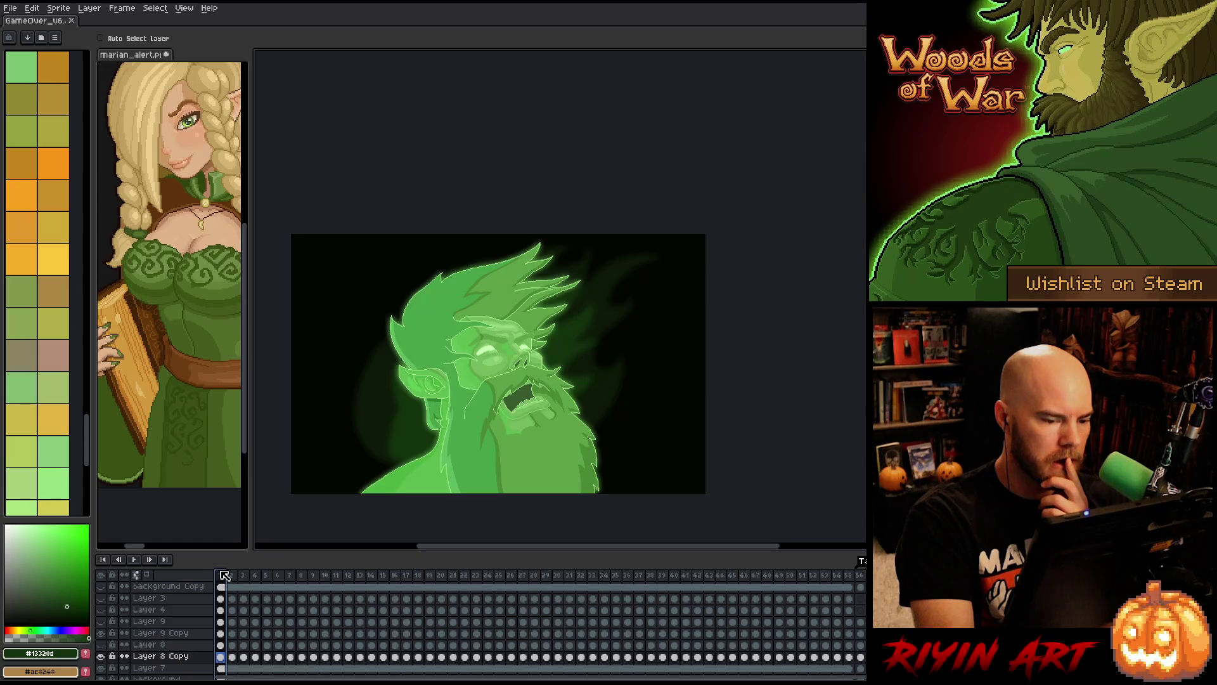
# - Replay the animation, scrub from frame 54 back to frame 11, and save again
pyautogui.press('Return')
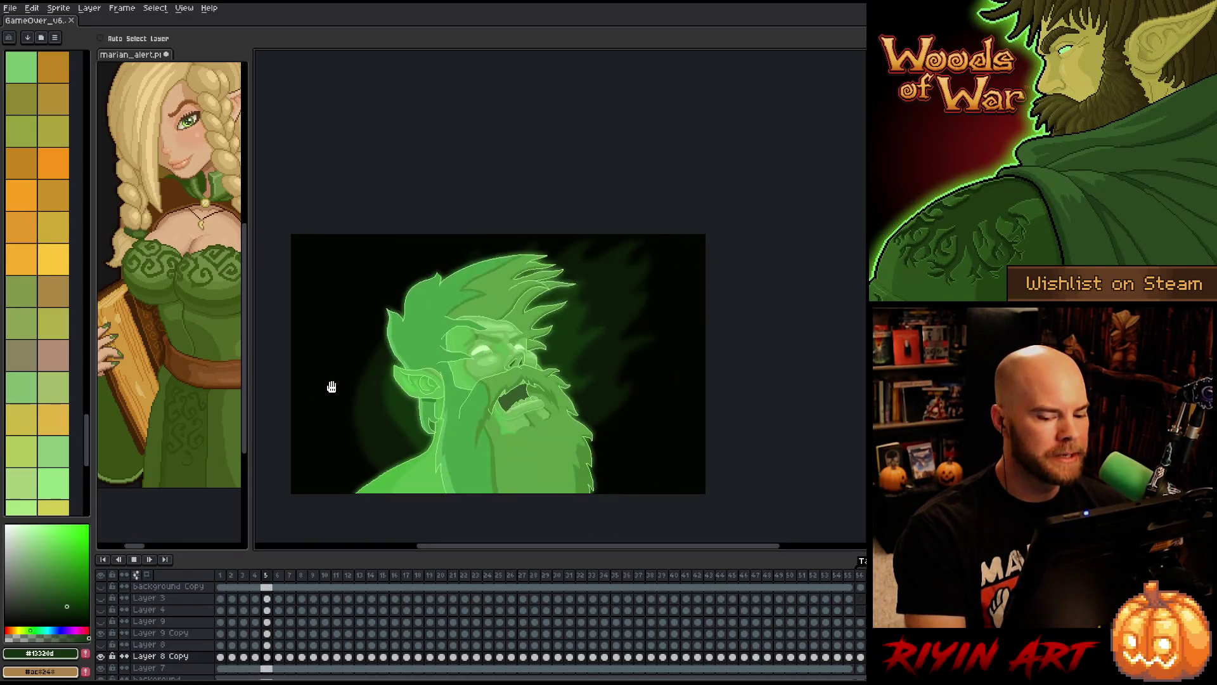
pyautogui.press('Return')
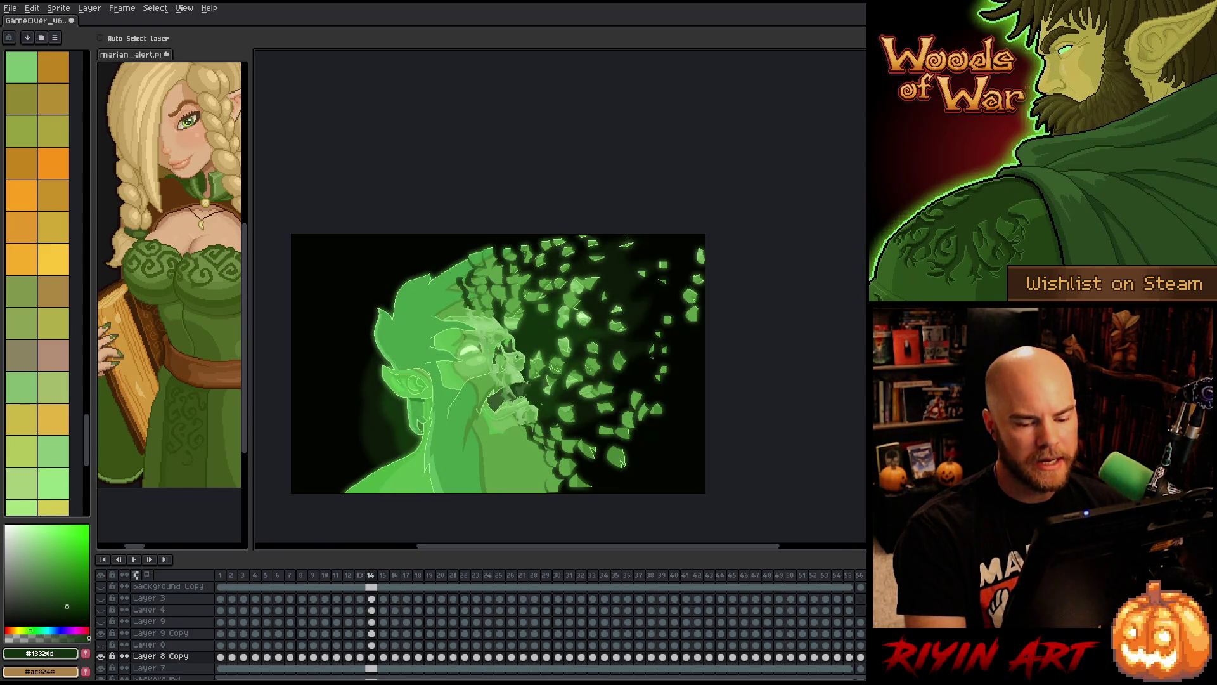
pyautogui.click(838, 577)
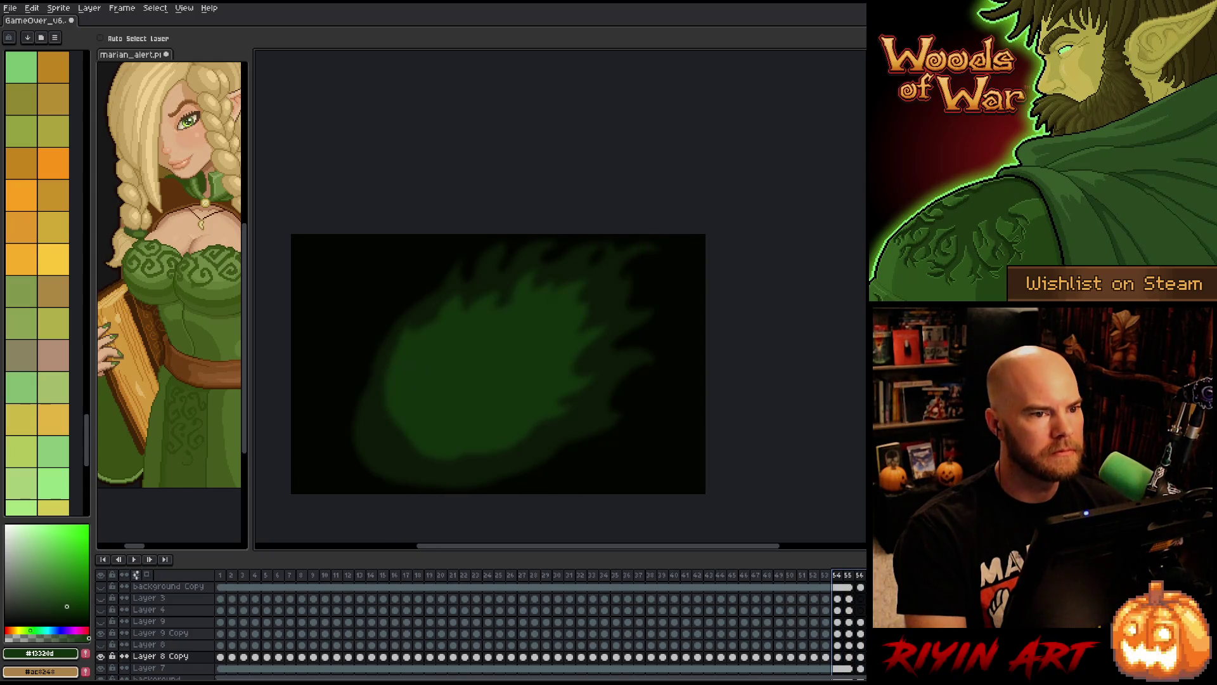
pyautogui.moveTo(838, 577); pyautogui.dragTo(337, 577)
pyautogui.press('ctrl')
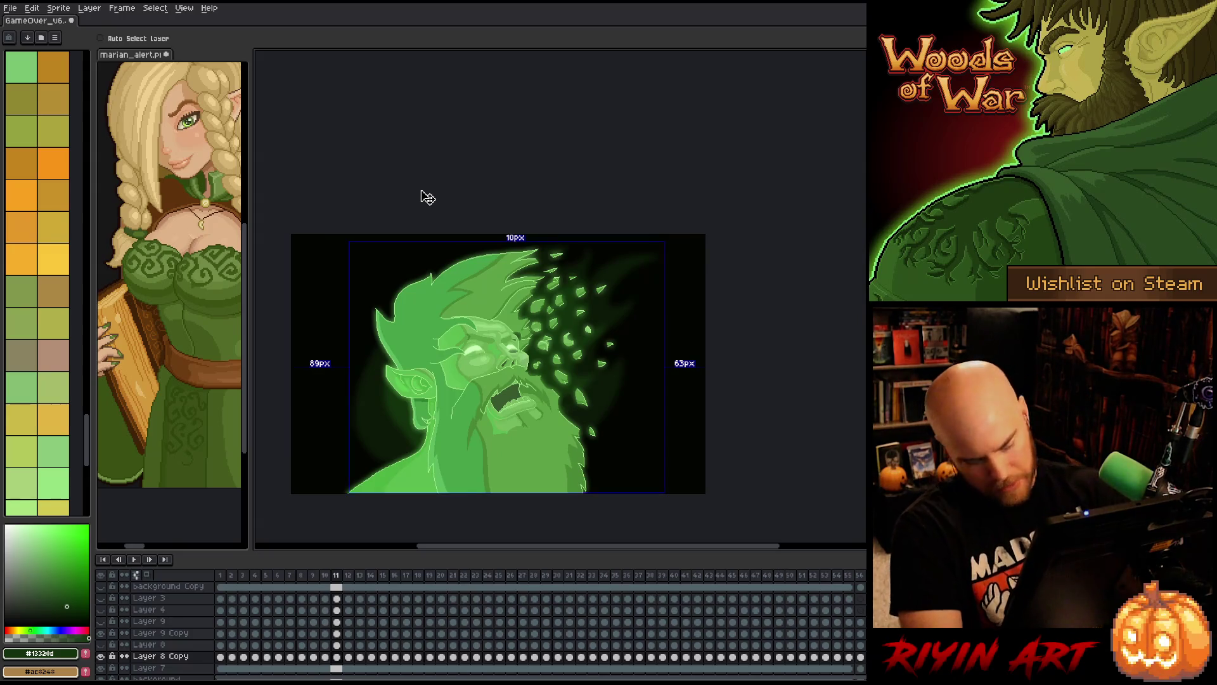
pyautogui.hotkey('ctrl', 's')
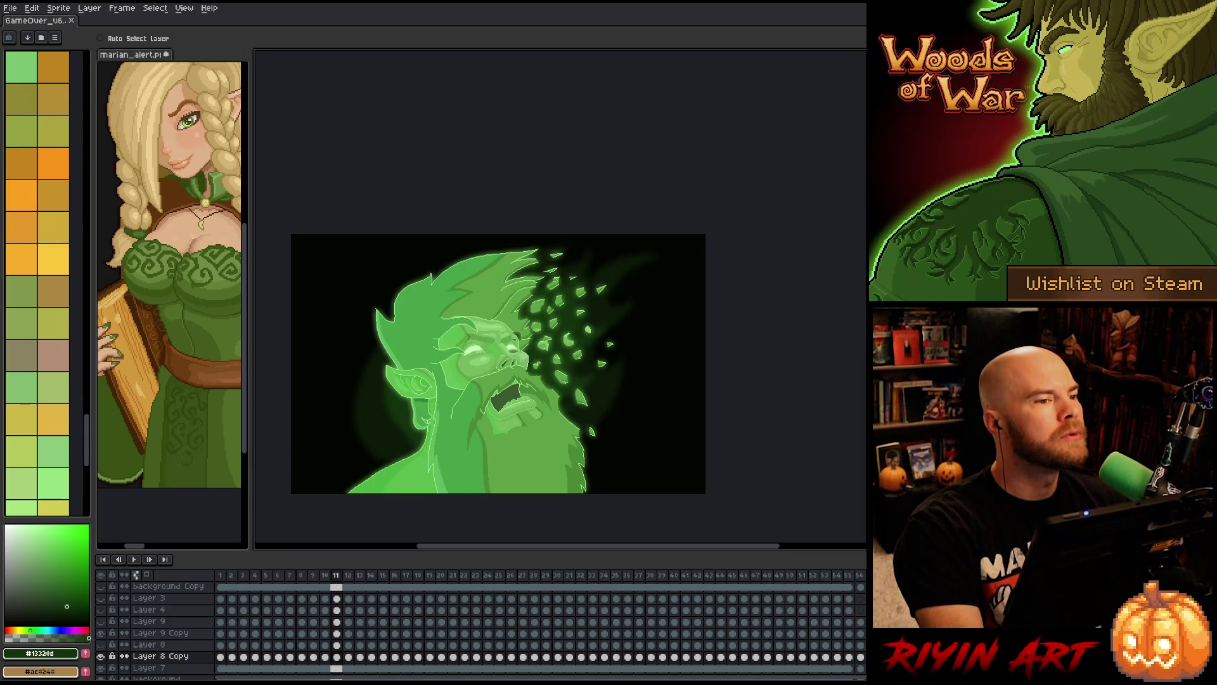
# - Switch to VS Code and open Level.cpp from the Explorer
pyautogui.hotkey('alt', 'Tab')
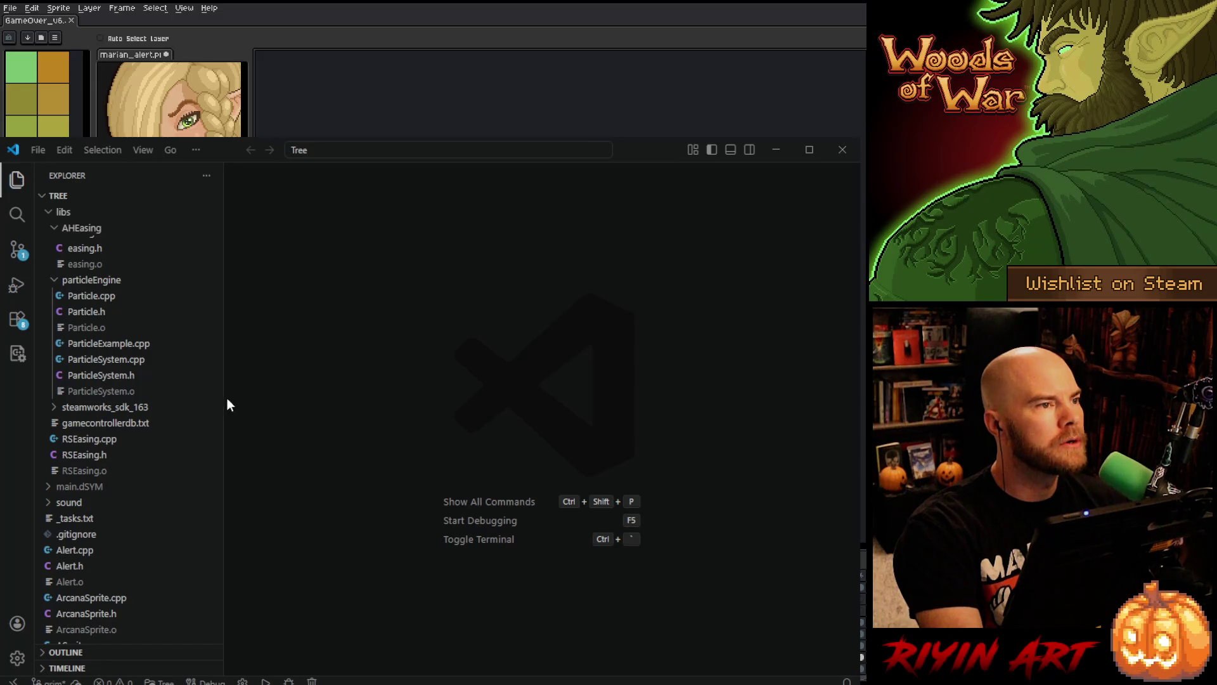
pyautogui.scroll(-15, 124, 393)
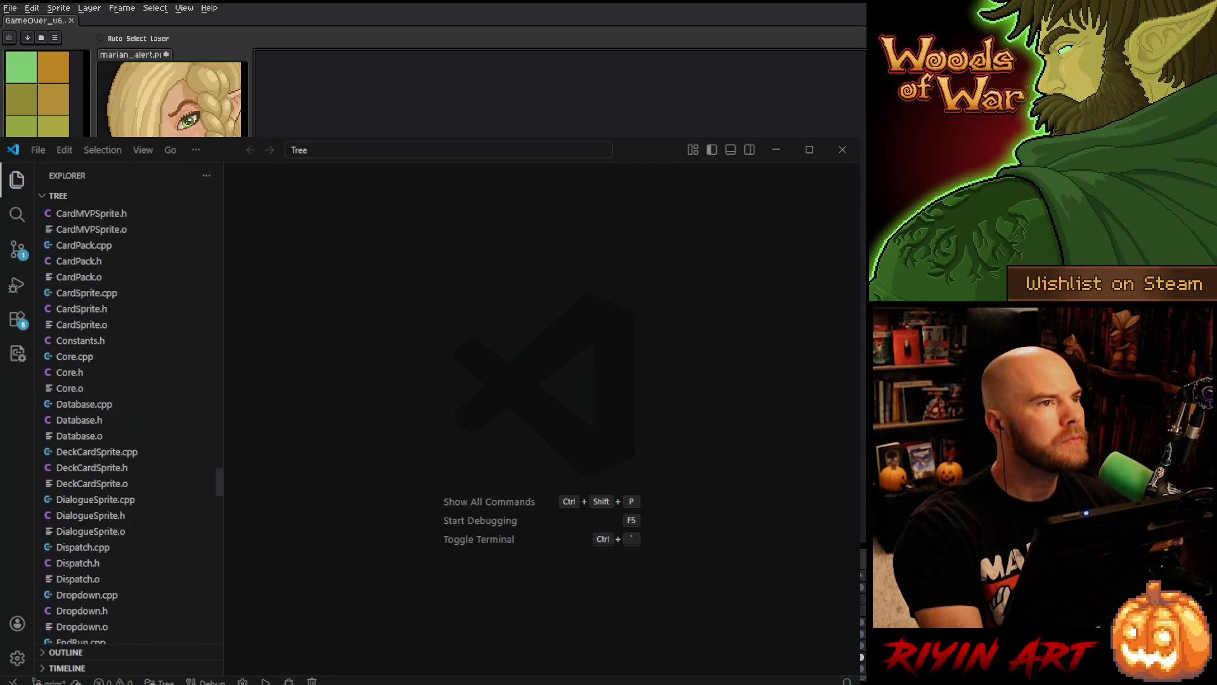
pyautogui.scroll(-10, 177, 380)
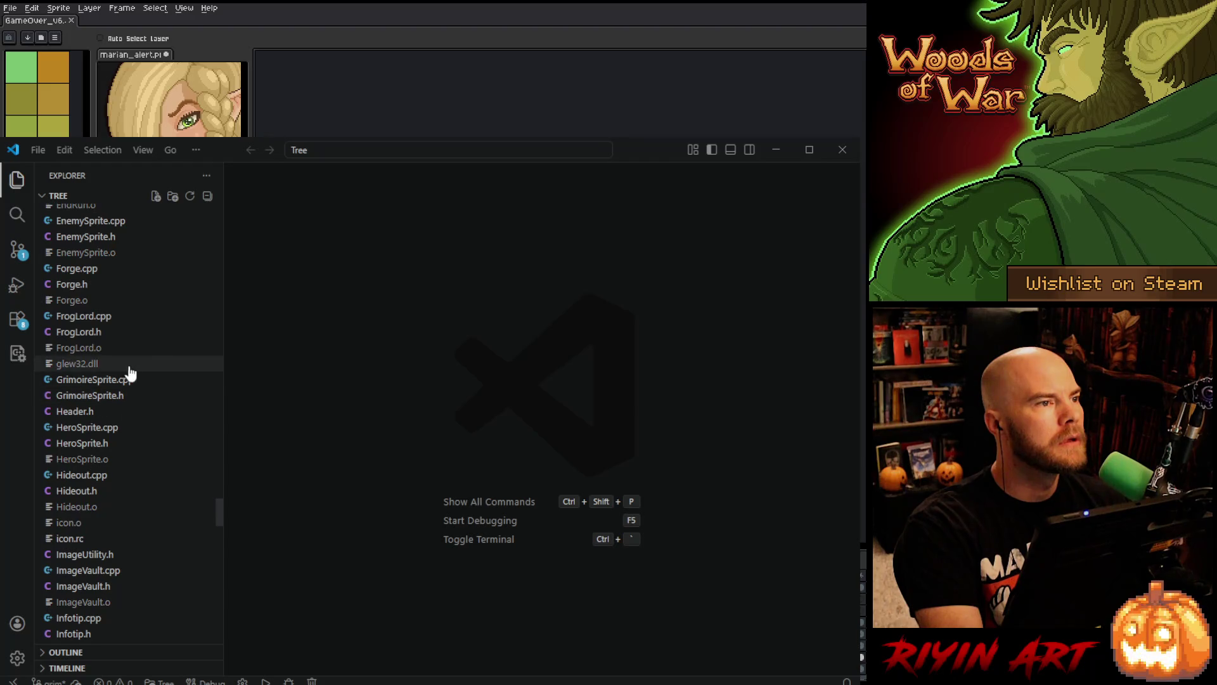
pyautogui.scroll(-8, 104, 468)
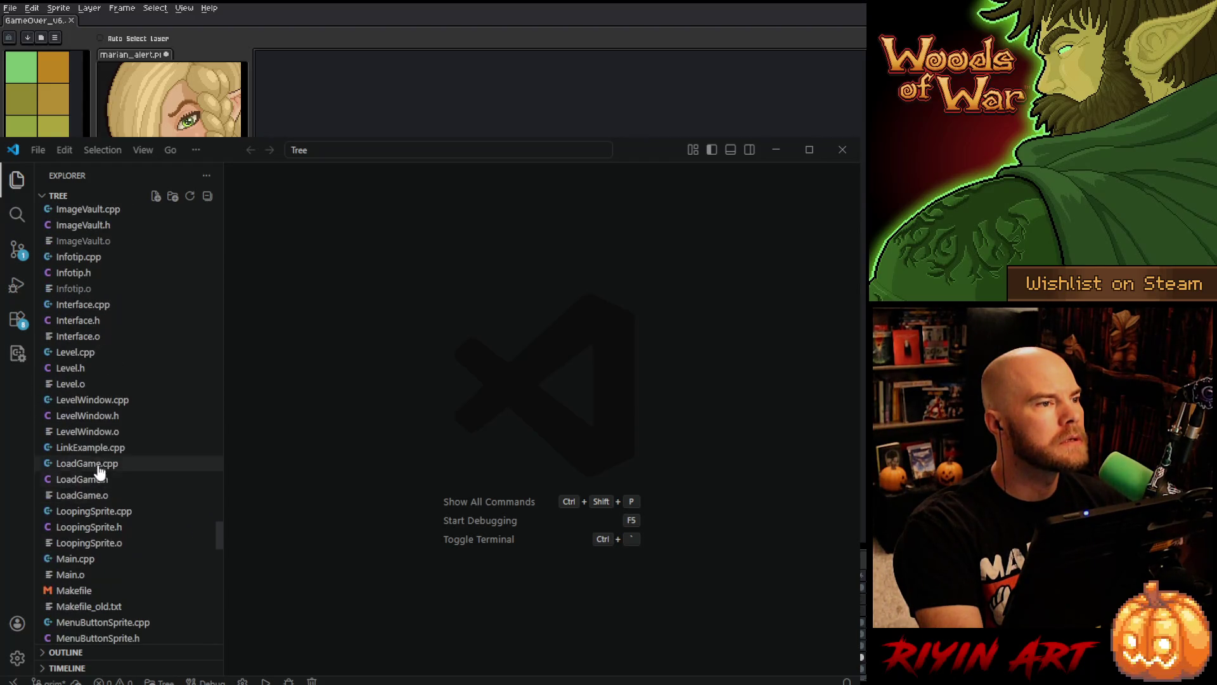
pyautogui.click(81, 353)
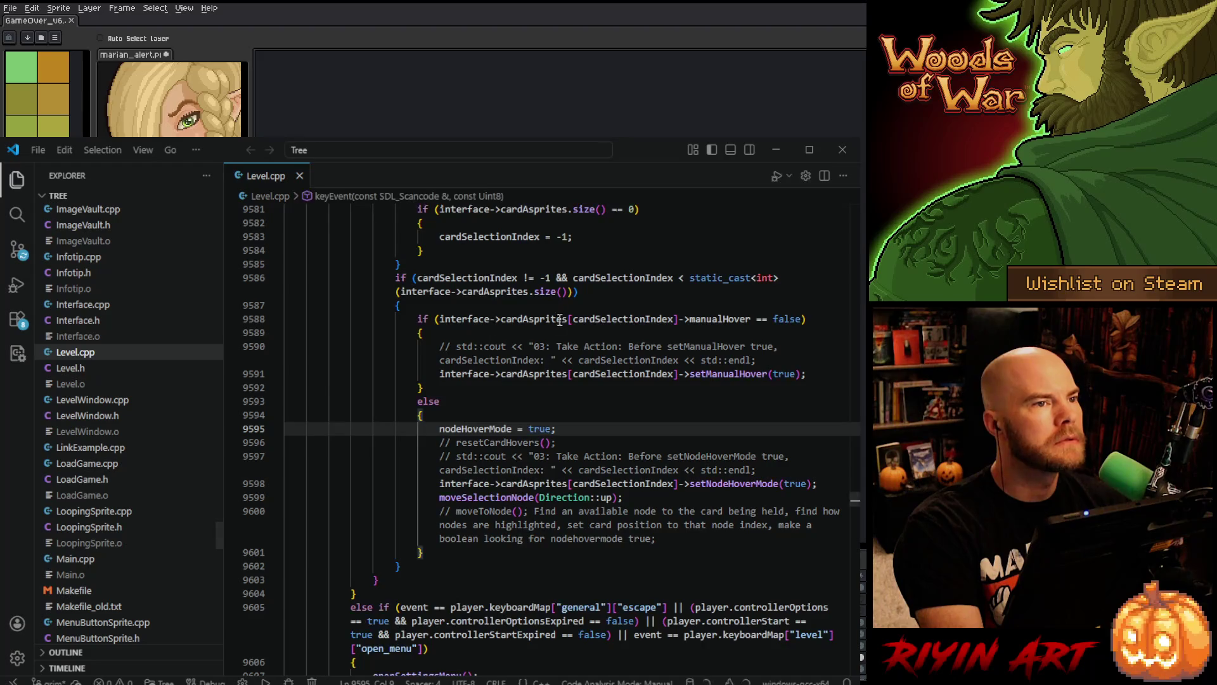
# - Search Level.cpp for 'launchgamer' to reach Level::launchGameOver()
pyautogui.click(605, 301)
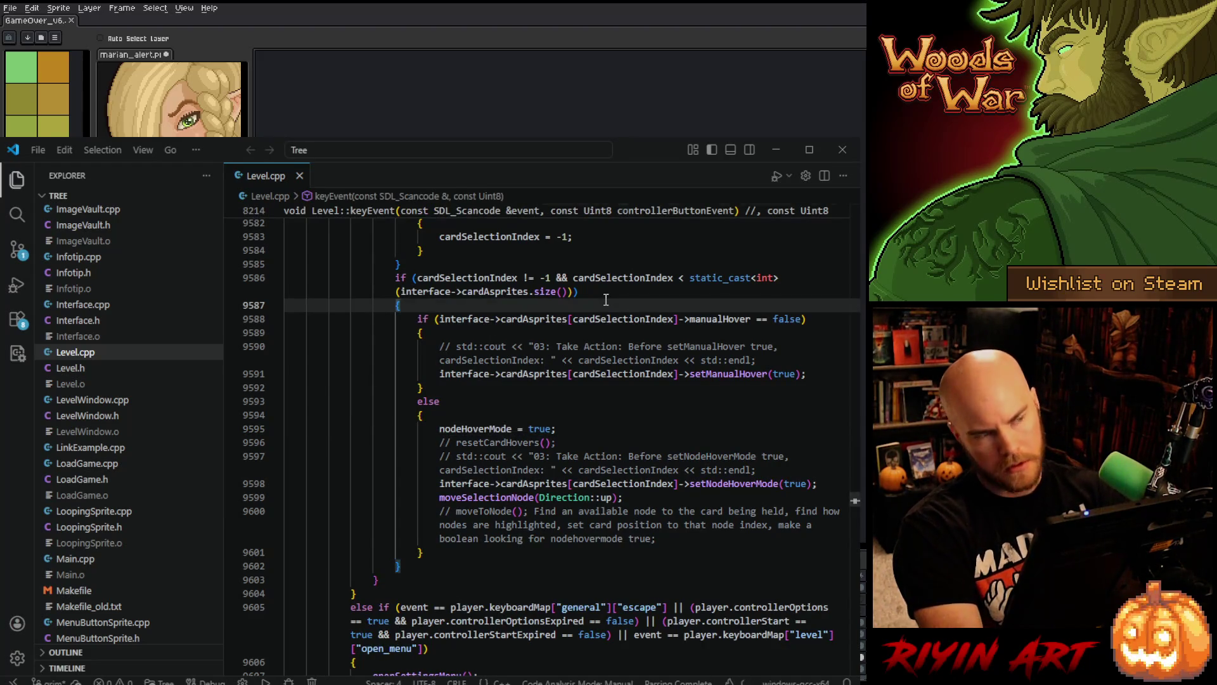
pyautogui.hotkey('ctrl', 'f')
pyautogui.write('launchgamer')
pyautogui.scroll(-5, 520, 475)
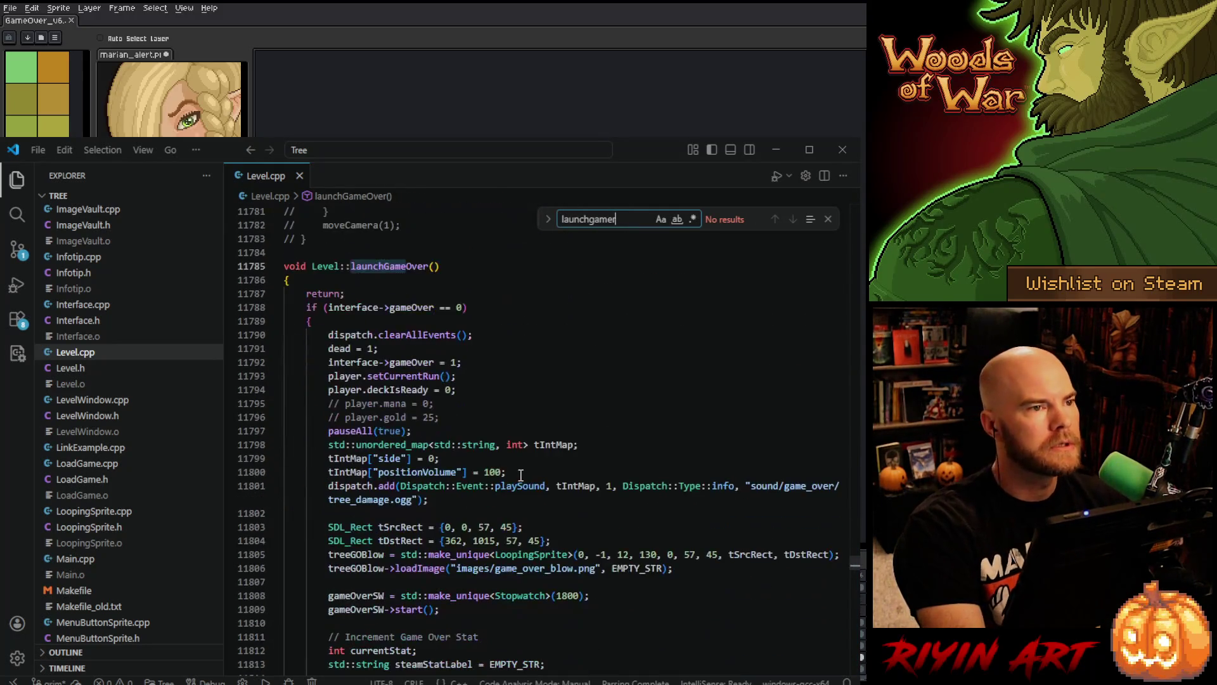
pyautogui.click(357, 293)
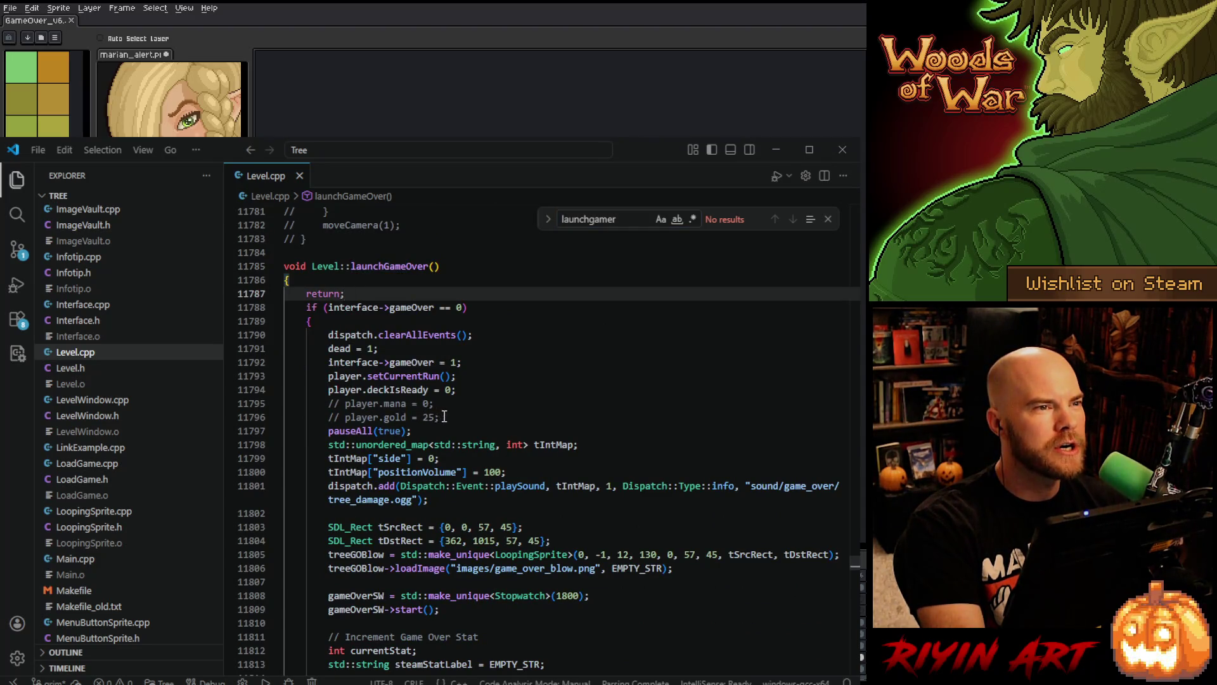
# - Widen the code area and read through launchGameOver's tDstRect sprite setup lines
pyautogui.scroll(-3, 445, 417)
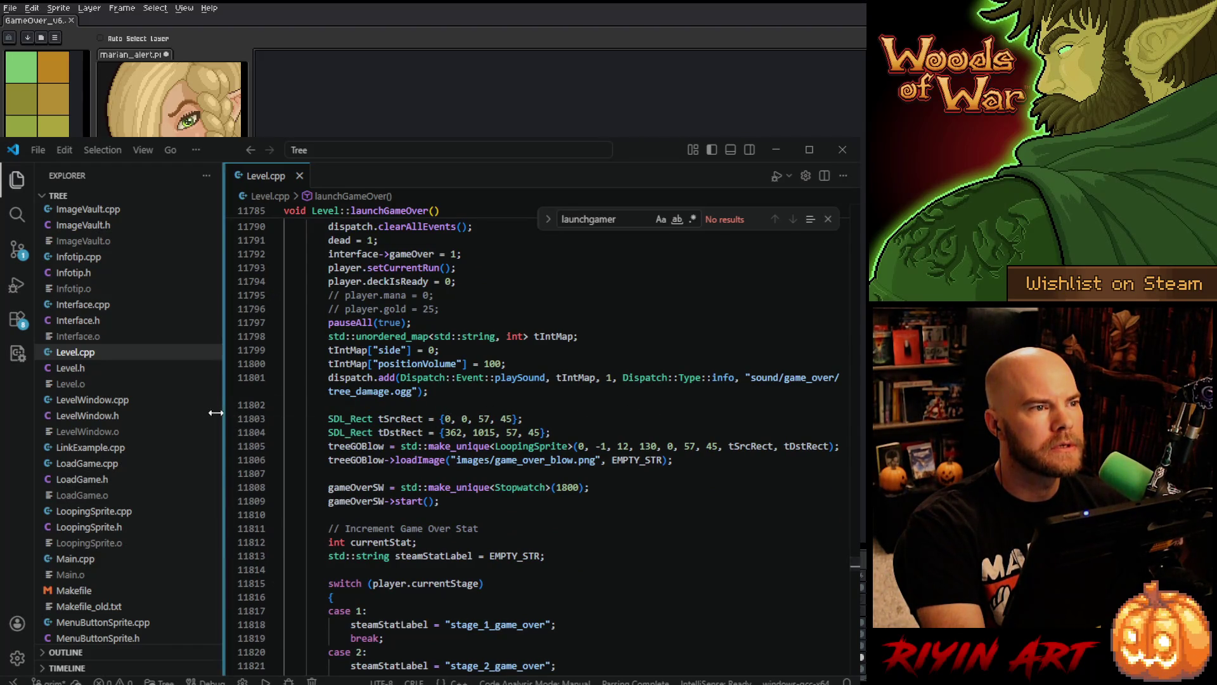
pyautogui.moveTo(221, 408); pyautogui.dragTo(189, 408)
pyautogui.click(565, 432)
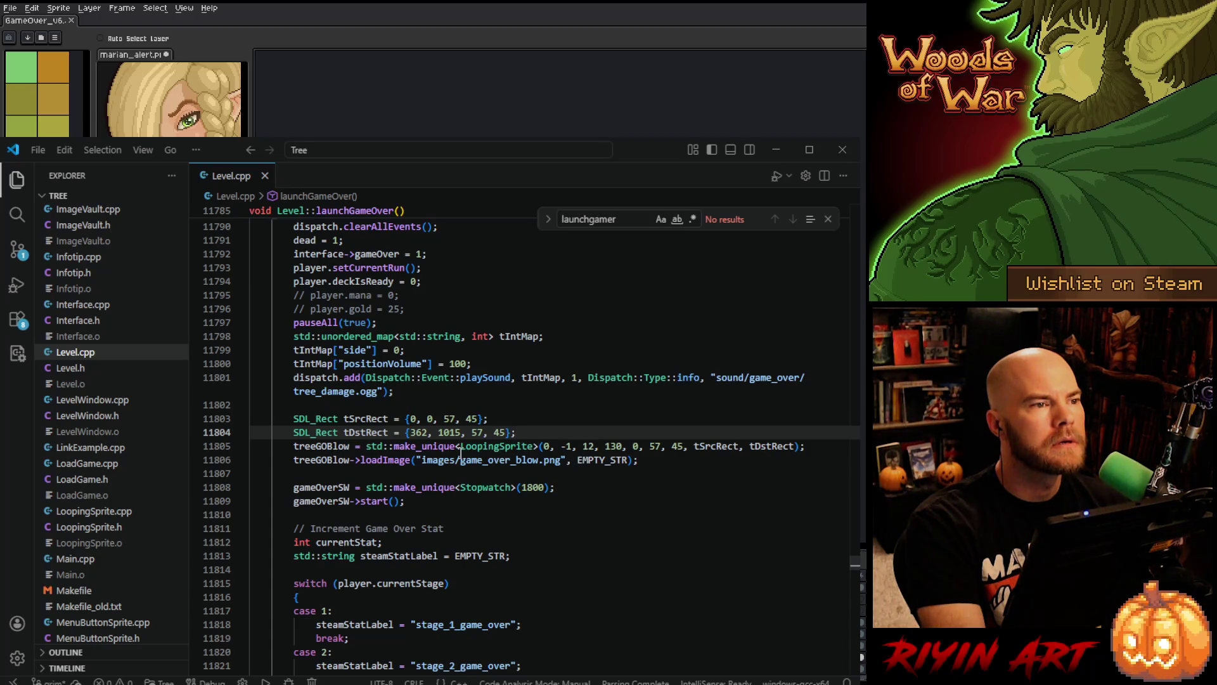
pyautogui.click(630, 496)
pyautogui.scroll(-3, 629, 498)
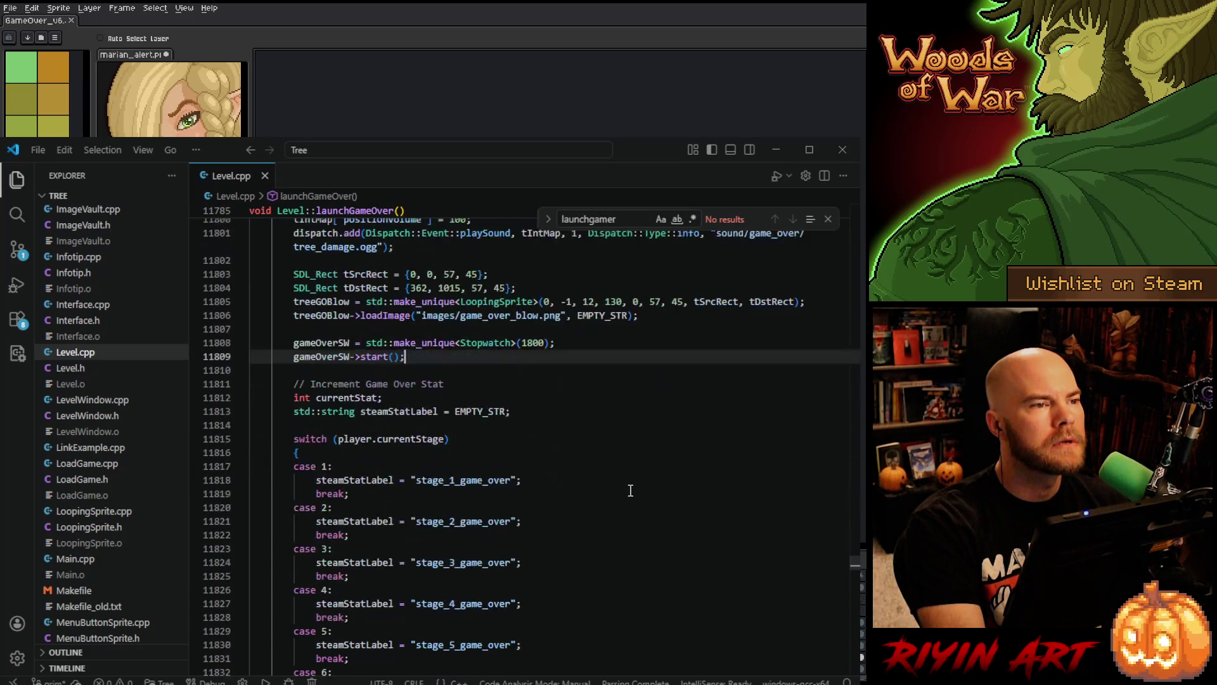
pyautogui.scroll(-6, 630, 490)
pyautogui.scroll(10, 631, 487)
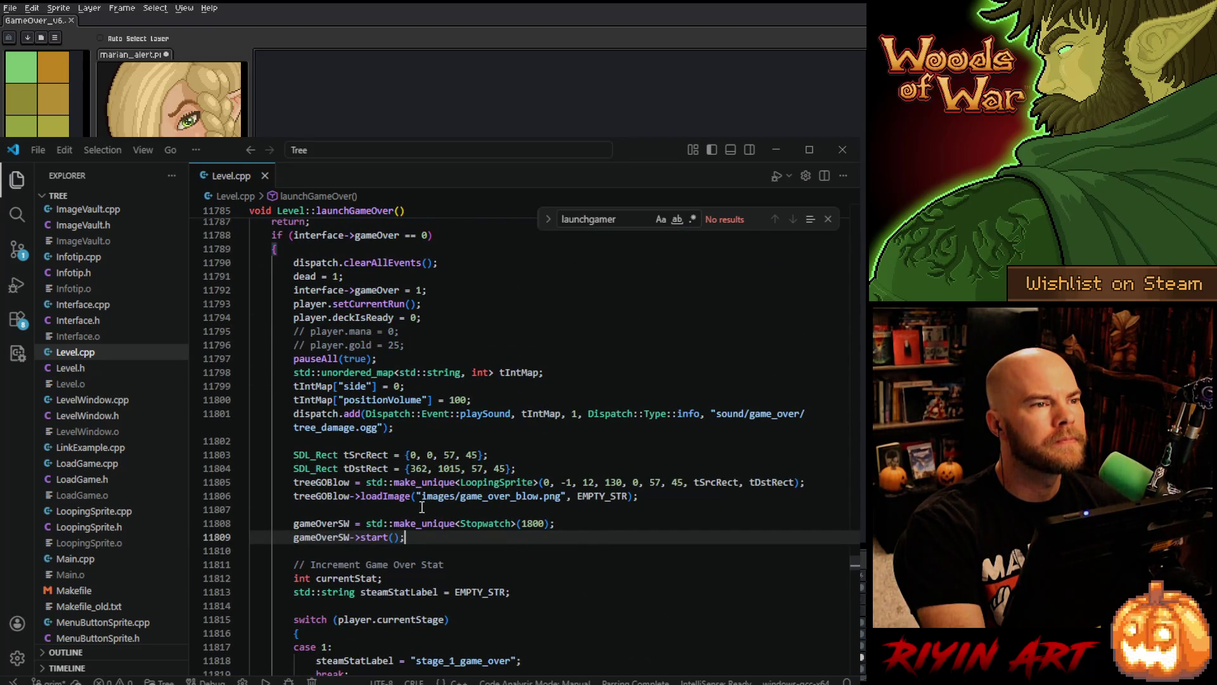
pyautogui.scroll(2, 501, 522)
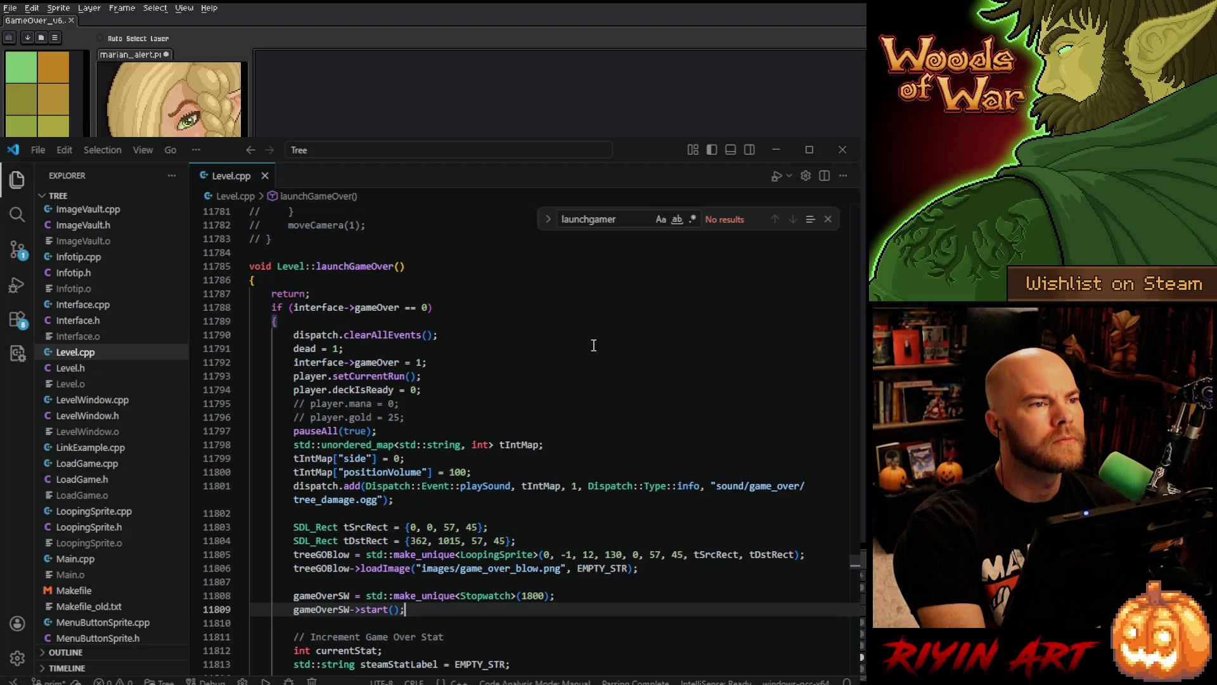
pyautogui.scroll(-4, 593, 345)
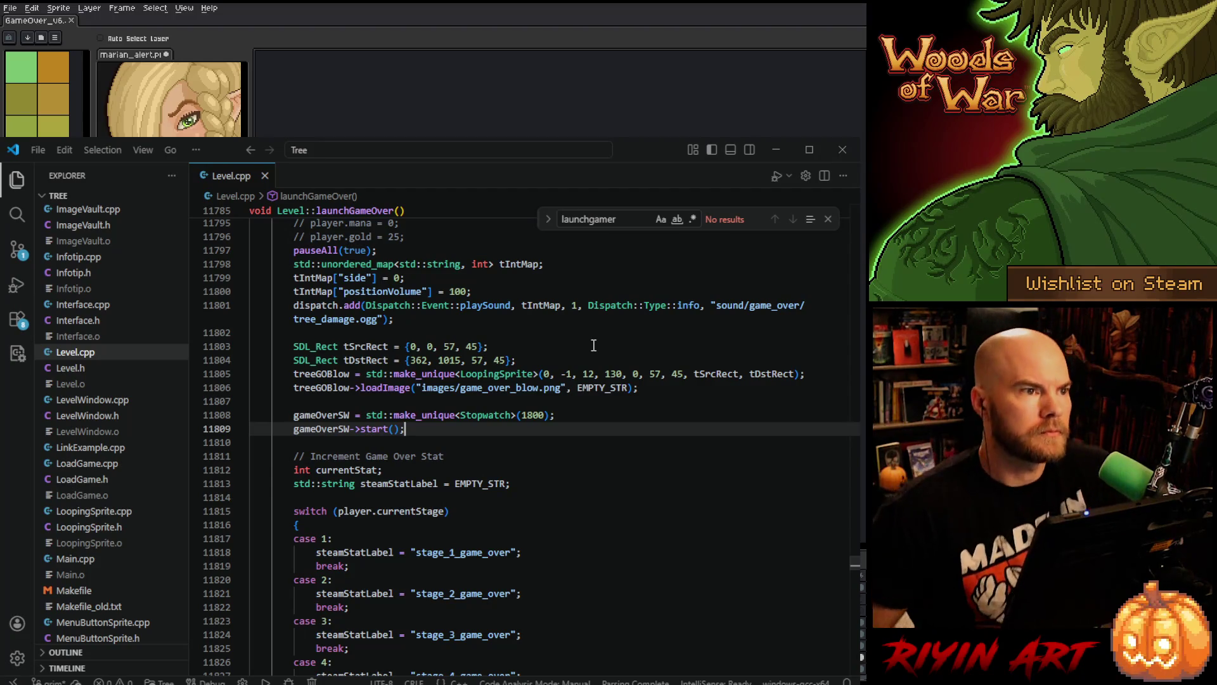
pyautogui.scroll(2, 603, 368)
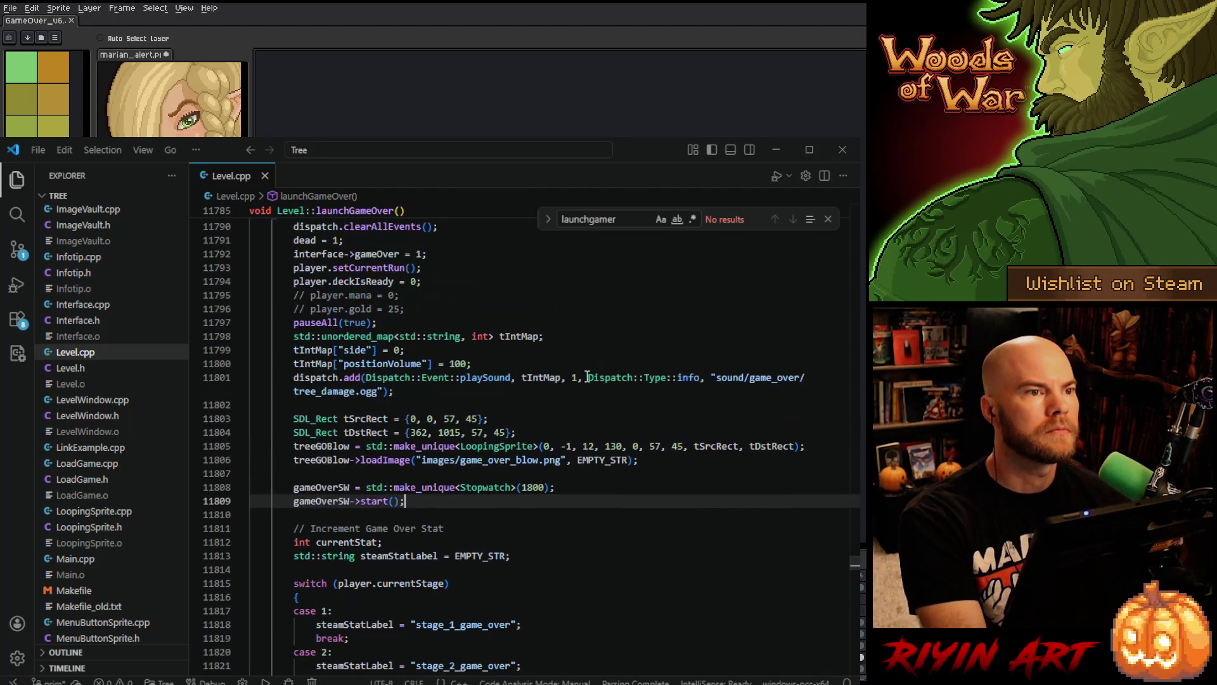
pyautogui.doubleClick(606, 220)
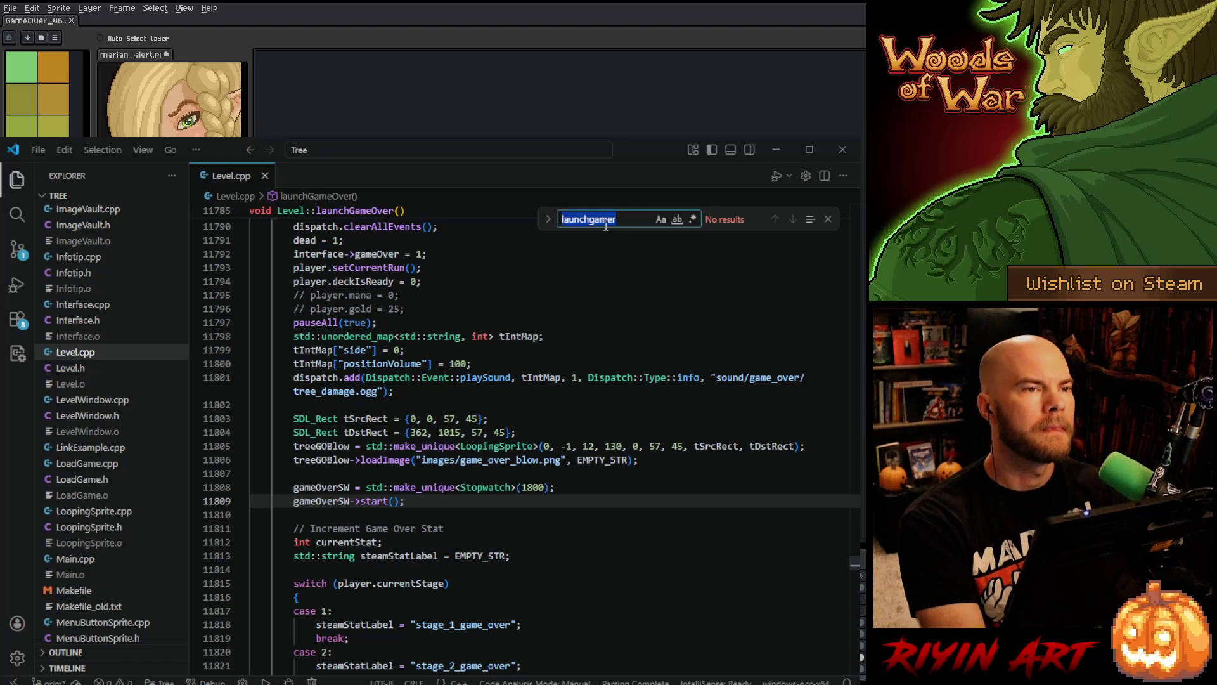
# - Find 'gameOver =' and change 52 to 55 and 60 to 63 on line 1065, then save
pyautogui.write('gameOver =')
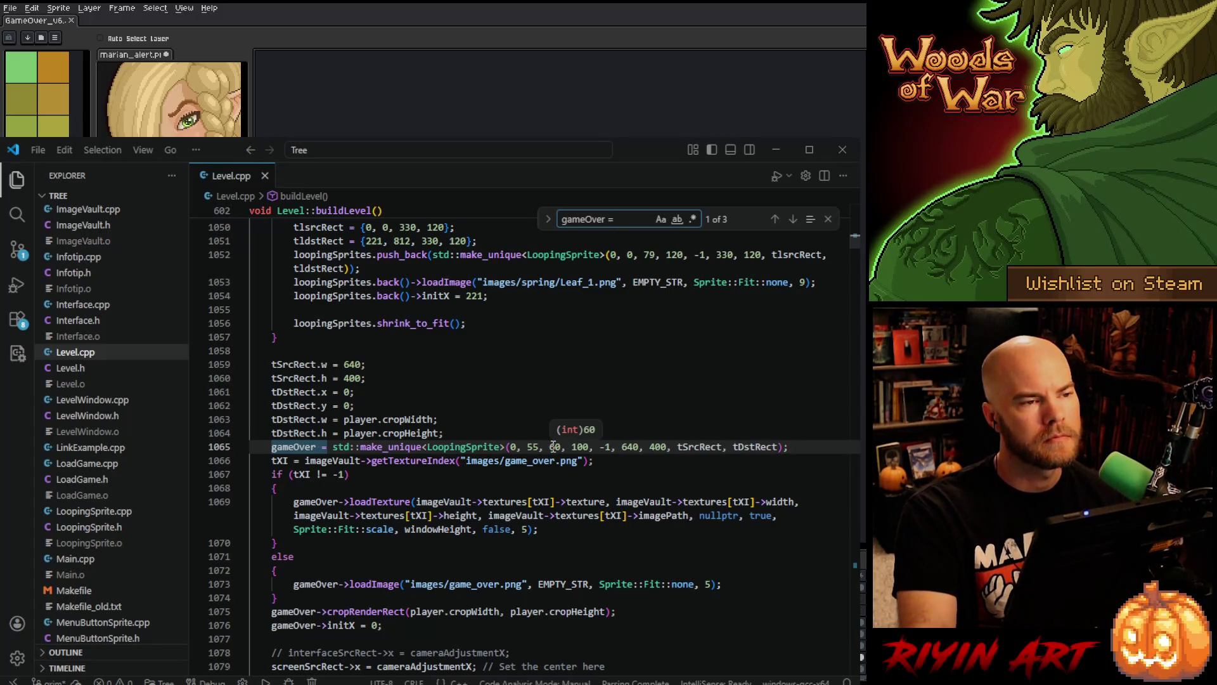
pyautogui.doubleClick(532, 447)
pyautogui.write('55')
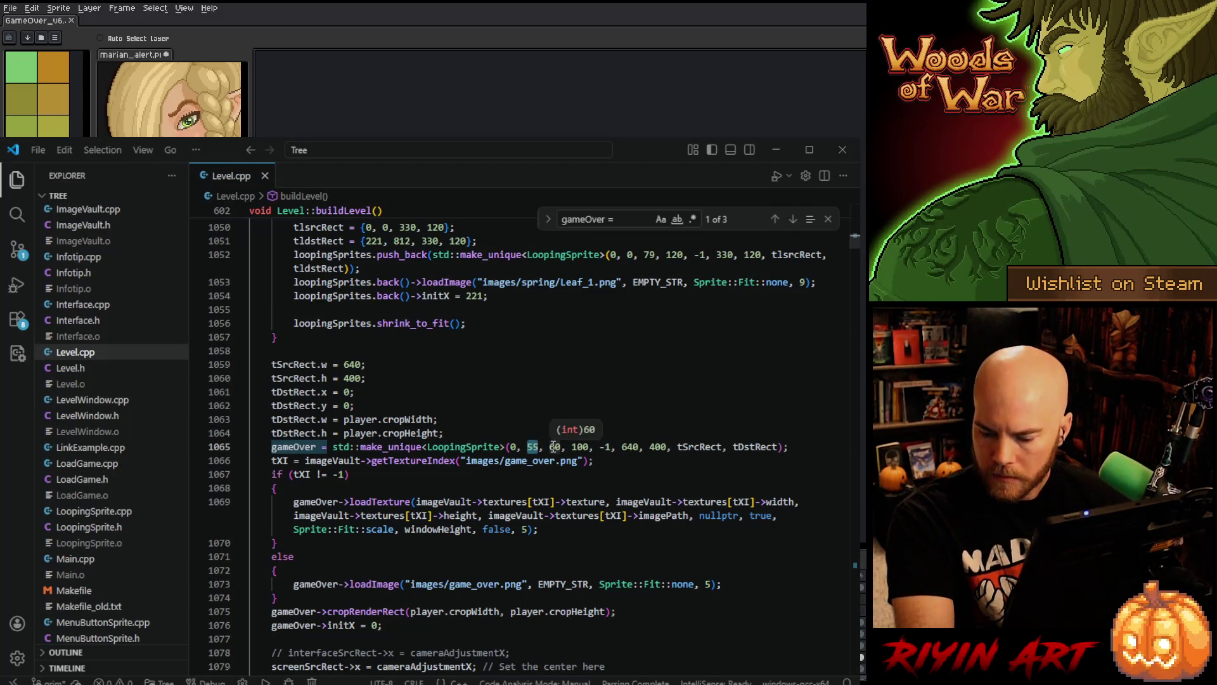
pyautogui.doubleClick(554, 447)
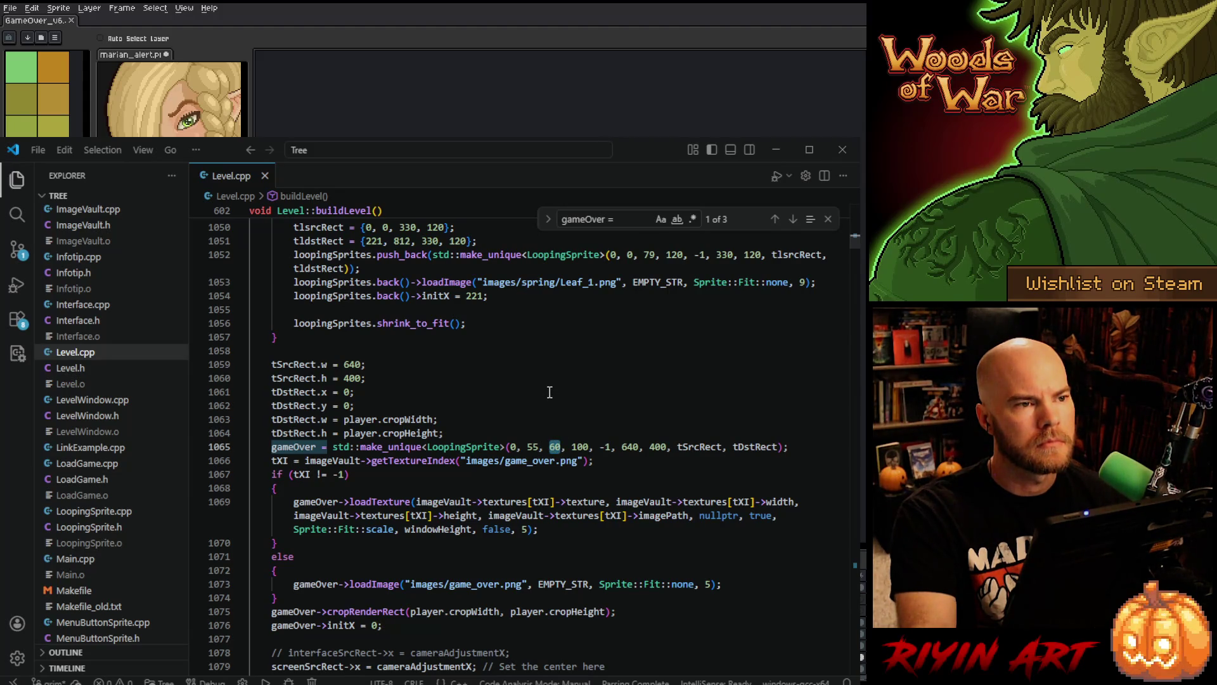
pyautogui.write('63')
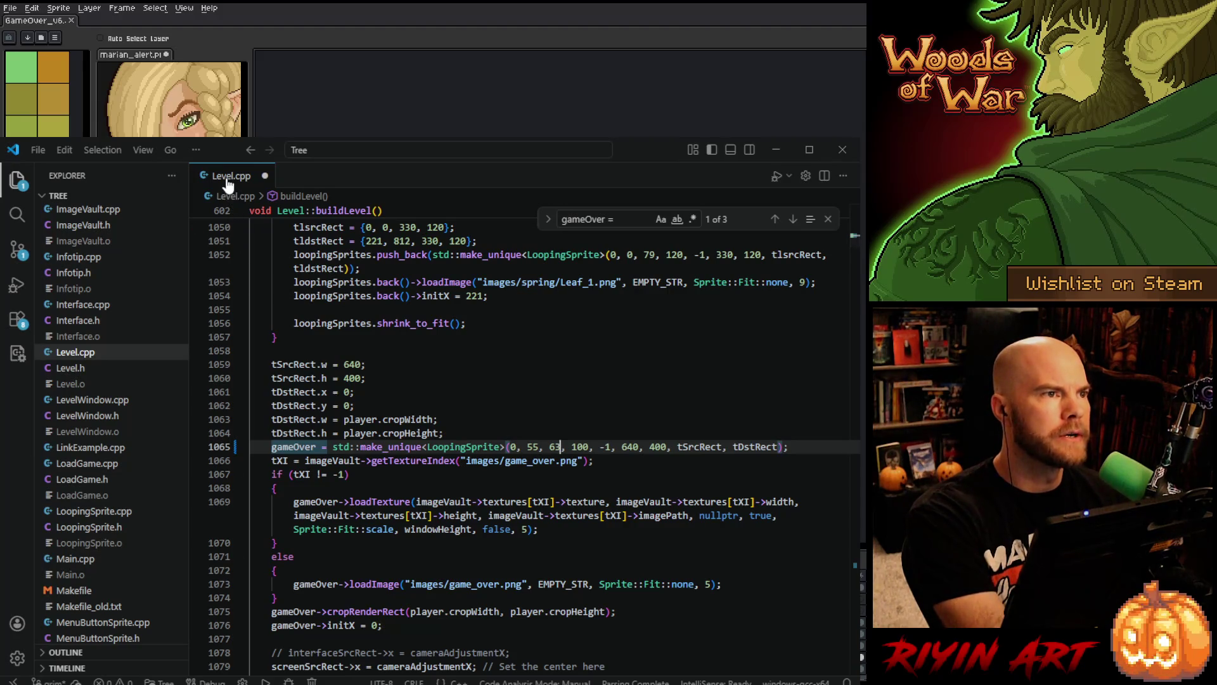
pyautogui.hotkey('ctrl', 's')
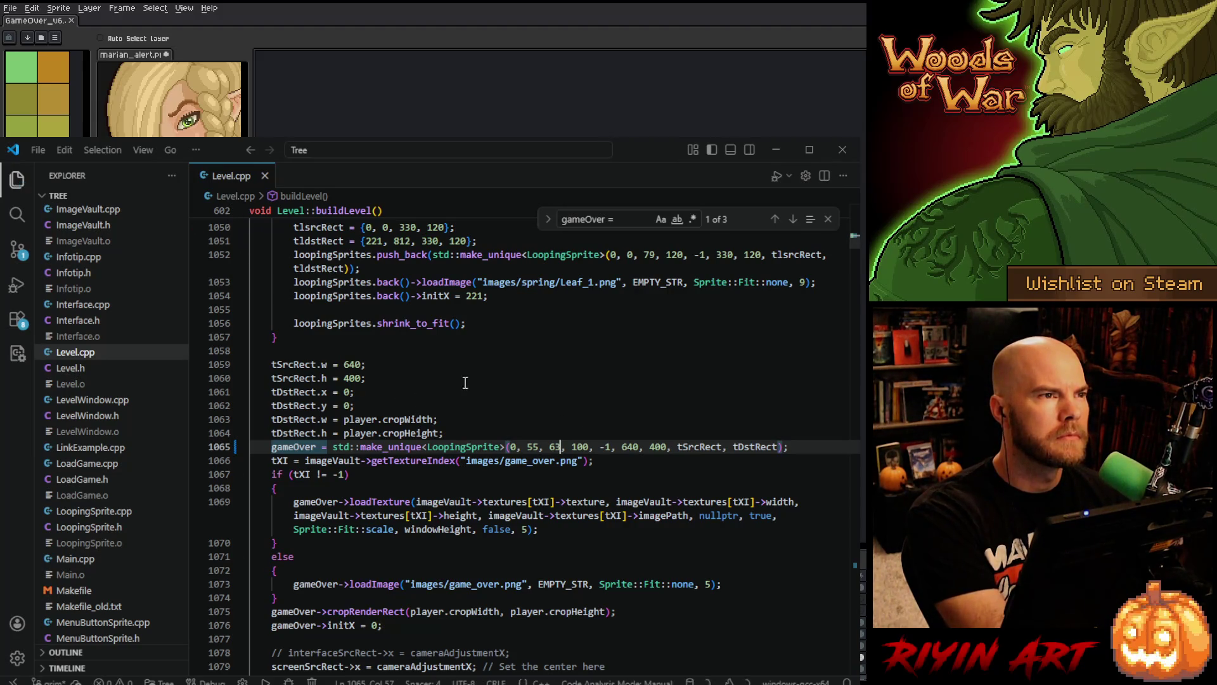
pyautogui.click(775, 152)
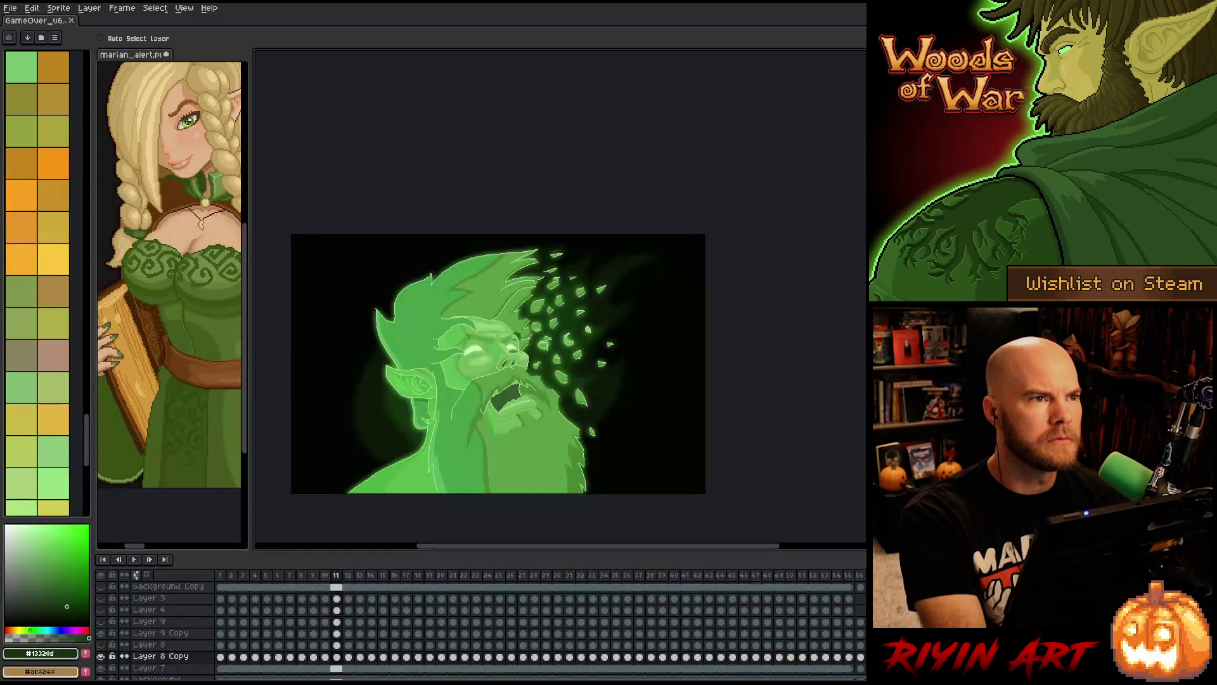
# - Bring up Aseprite's Open file dialog and browse its file list
pyautogui.click(10, 8)
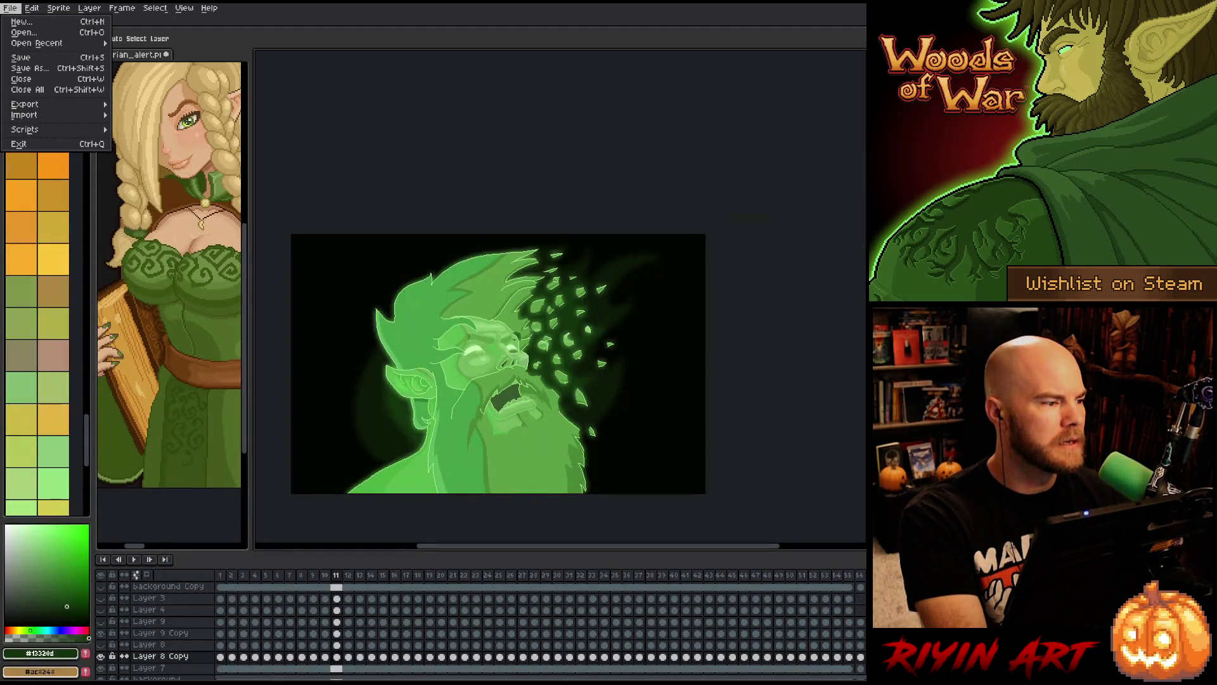
pyautogui.click(21, 34)
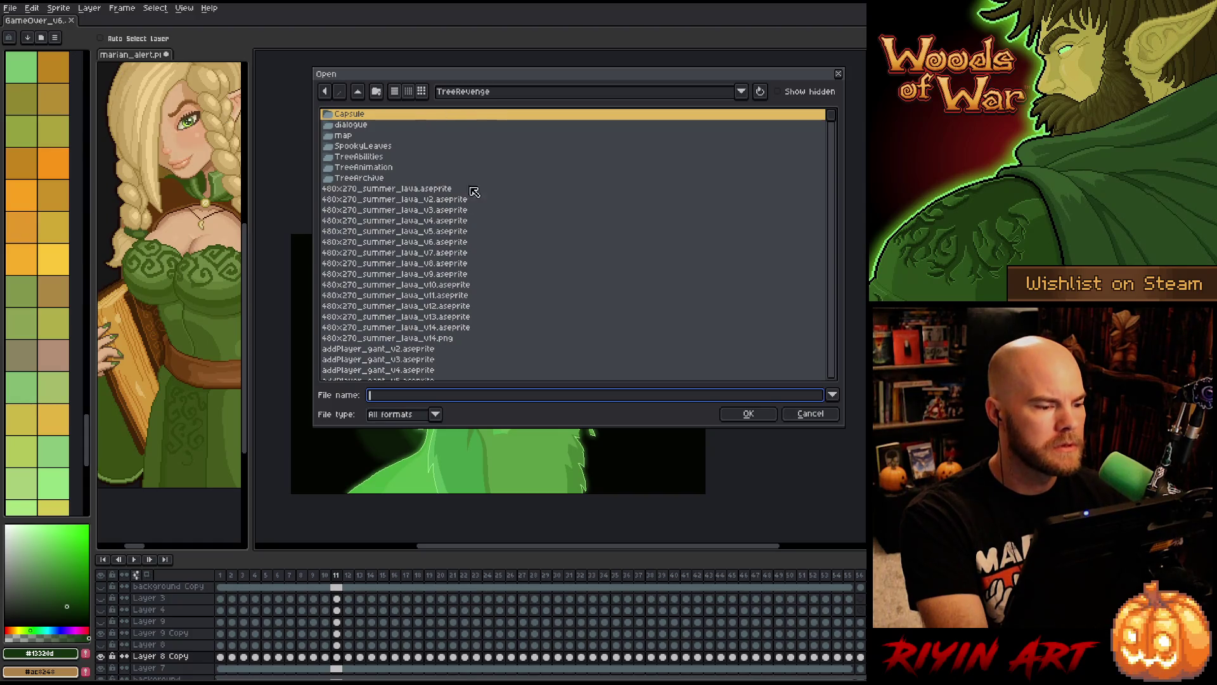
pyautogui.click(411, 296)
pyautogui.press('h')
pyautogui.scroll(-5, 412, 301)
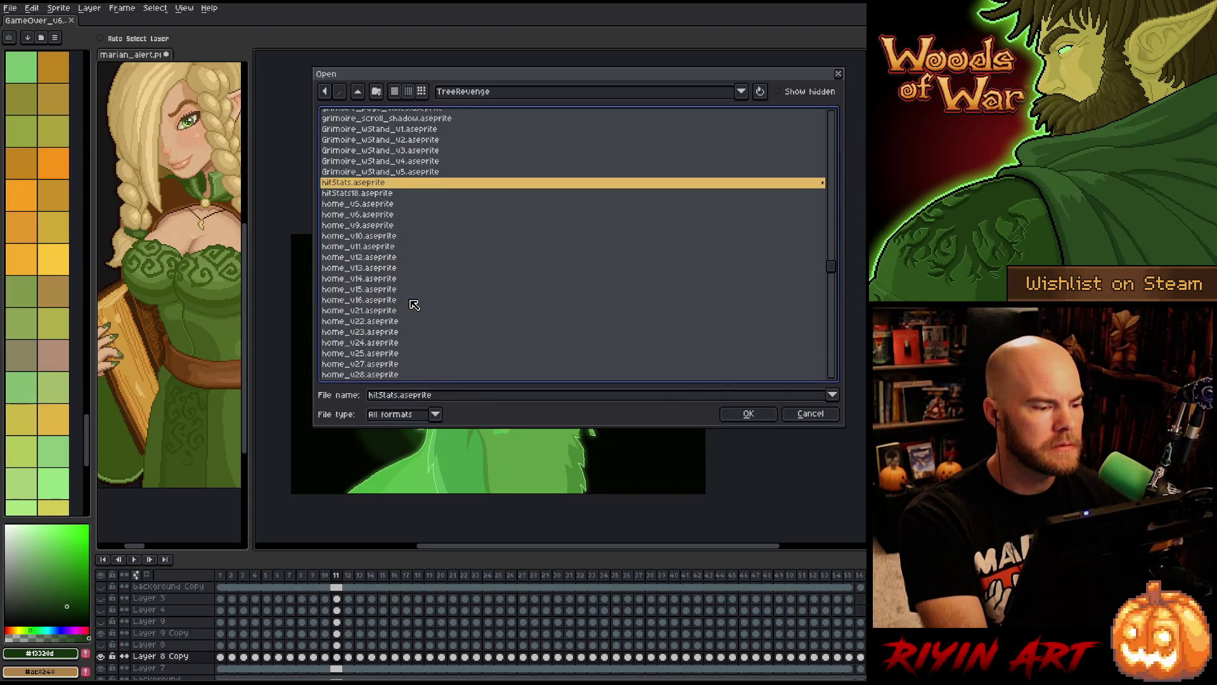
pyautogui.scroll(-10, 414, 305)
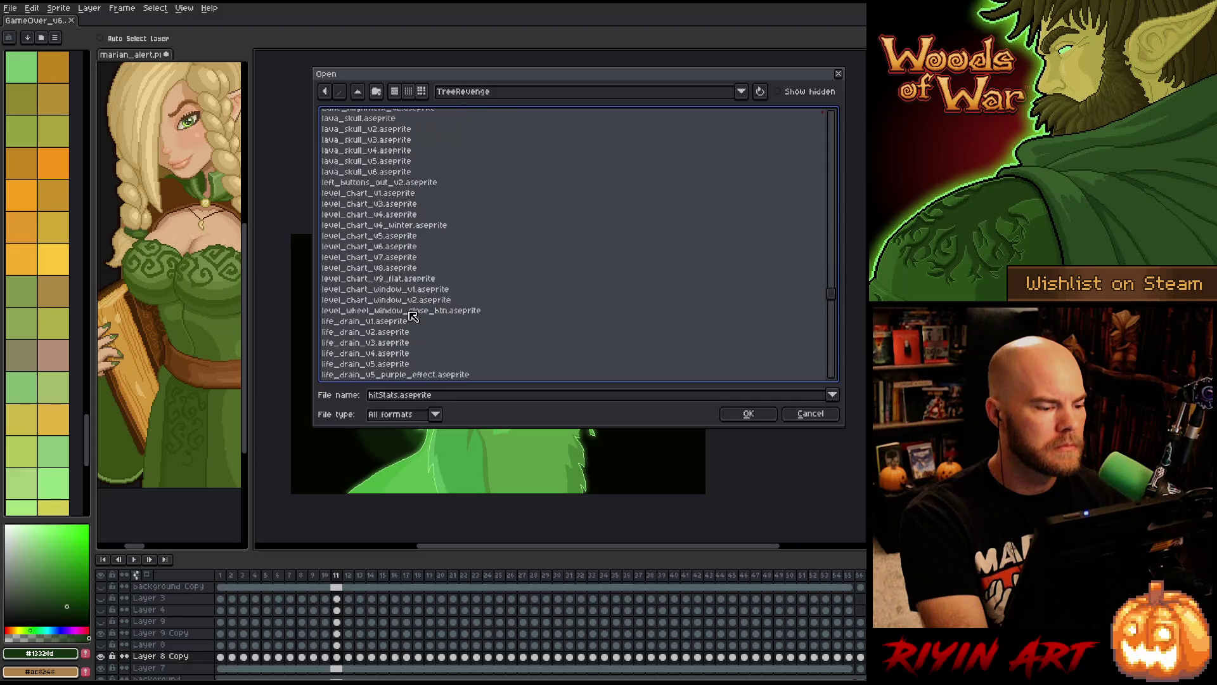
# - Go to the pinned Tree\images folder and open game_over.png
pyautogui.click(493, 95)
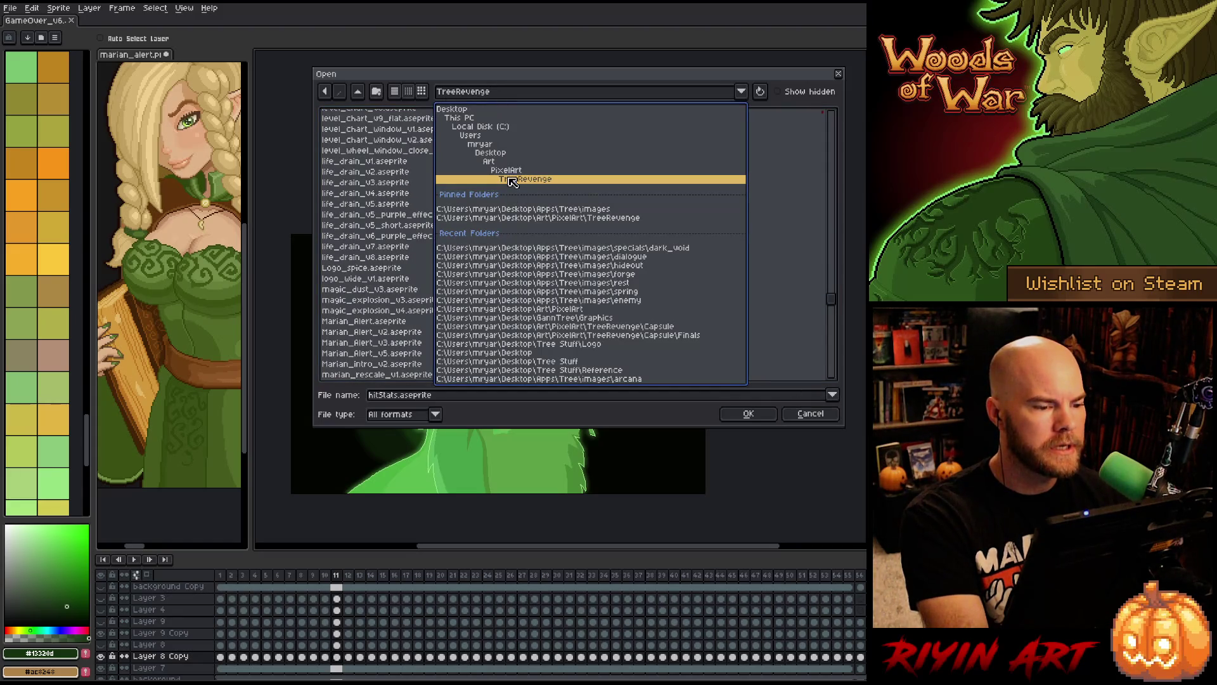
pyautogui.click(524, 211)
pyautogui.scroll(-5, 444, 223)
pyautogui.click(356, 279)
pyautogui.press('h')
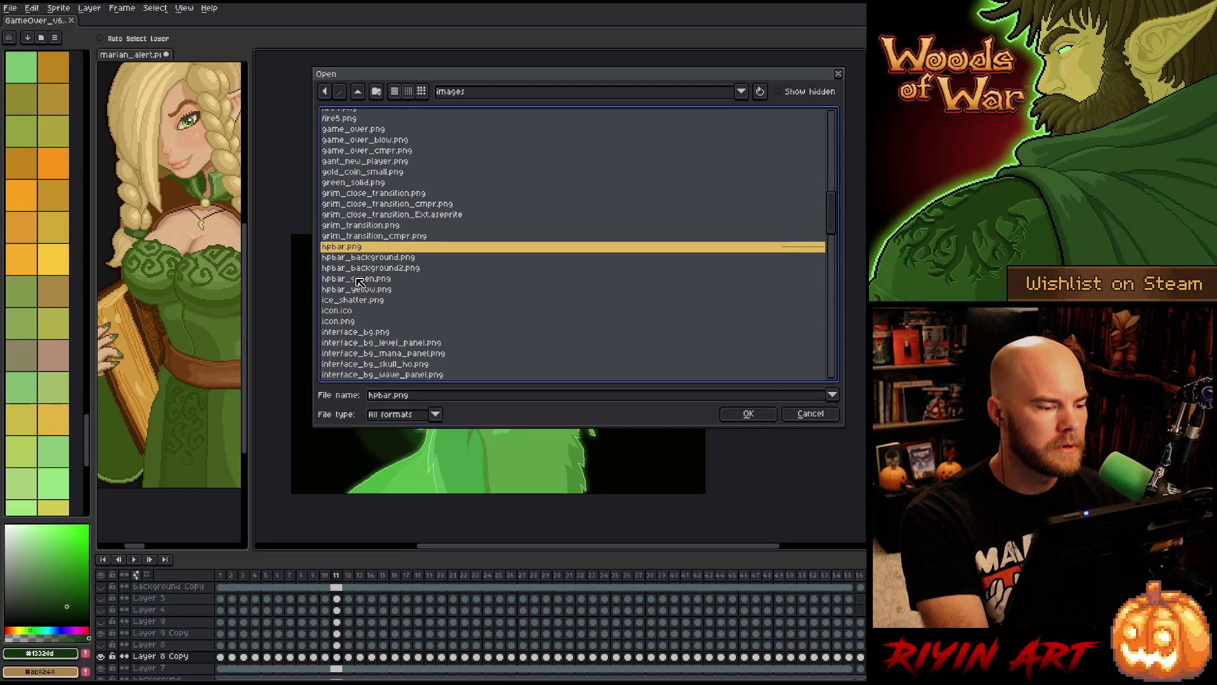
pyautogui.scroll(1, 353, 190)
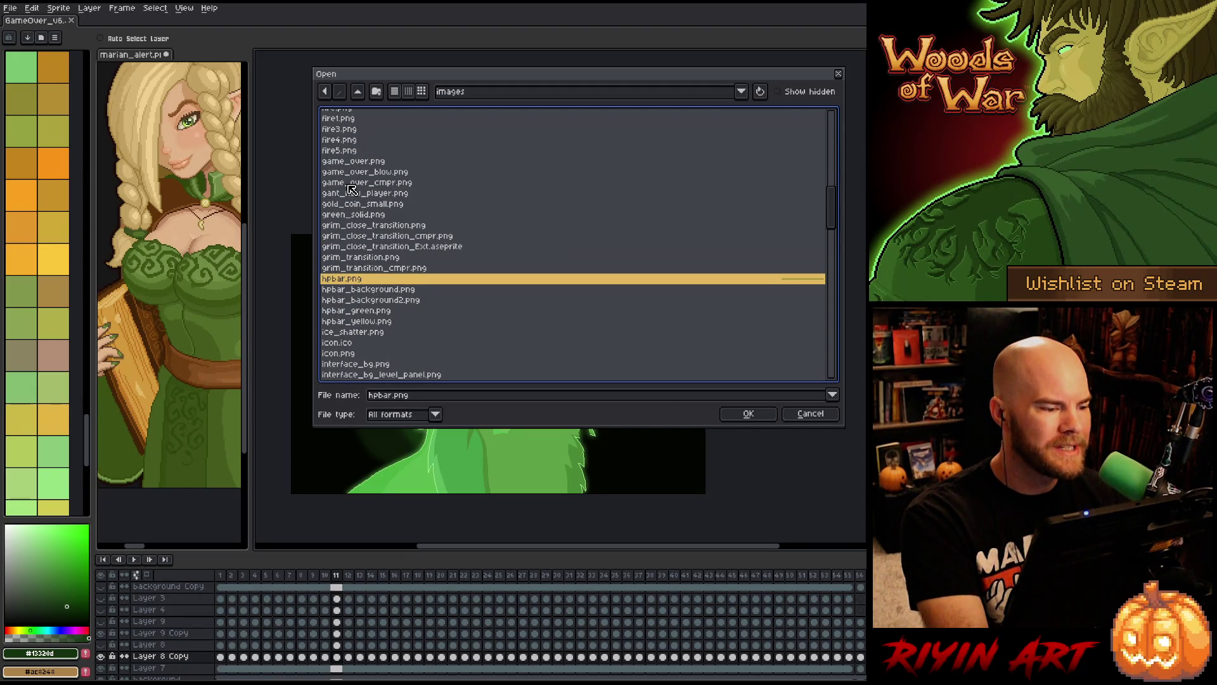
pyautogui.click(378, 173)
pyautogui.click(379, 161)
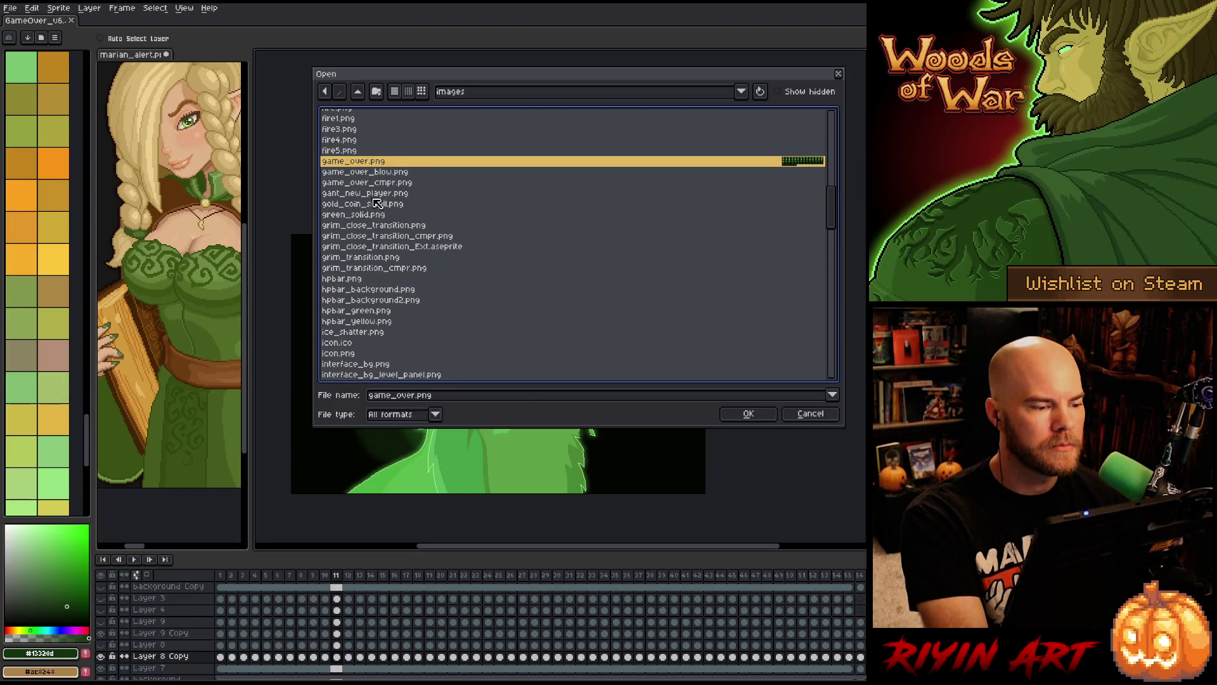
pyautogui.press('Return')
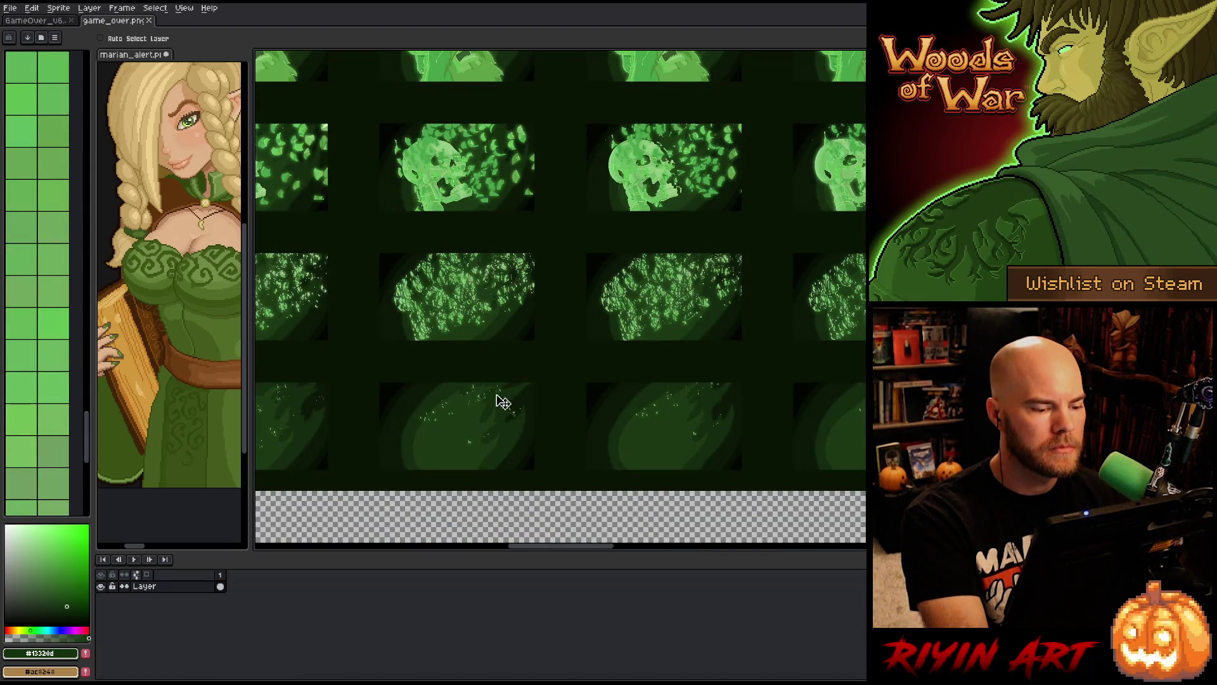
# - Zoom and pan over game_over.png's spirit frames, close it, and glance at Level.cpp
pyautogui.scroll(-1, 539, 422)
pyautogui.scroll(-1, 539, 418)
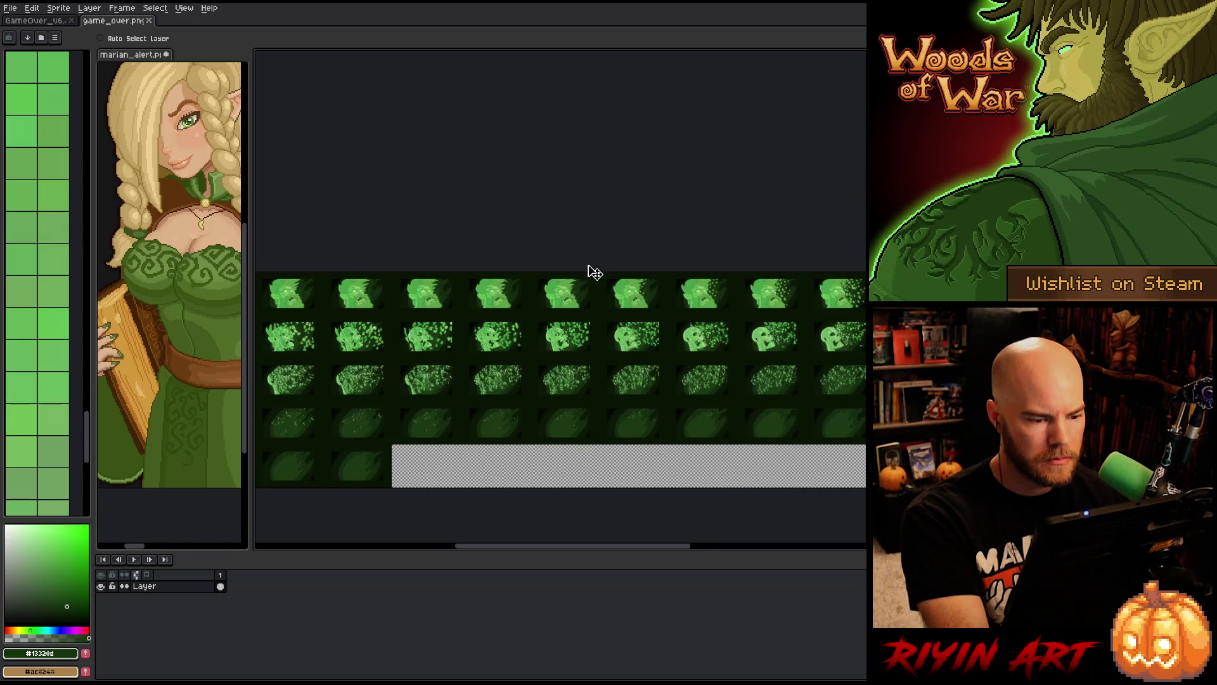
pyautogui.scroll(4, 574, 293)
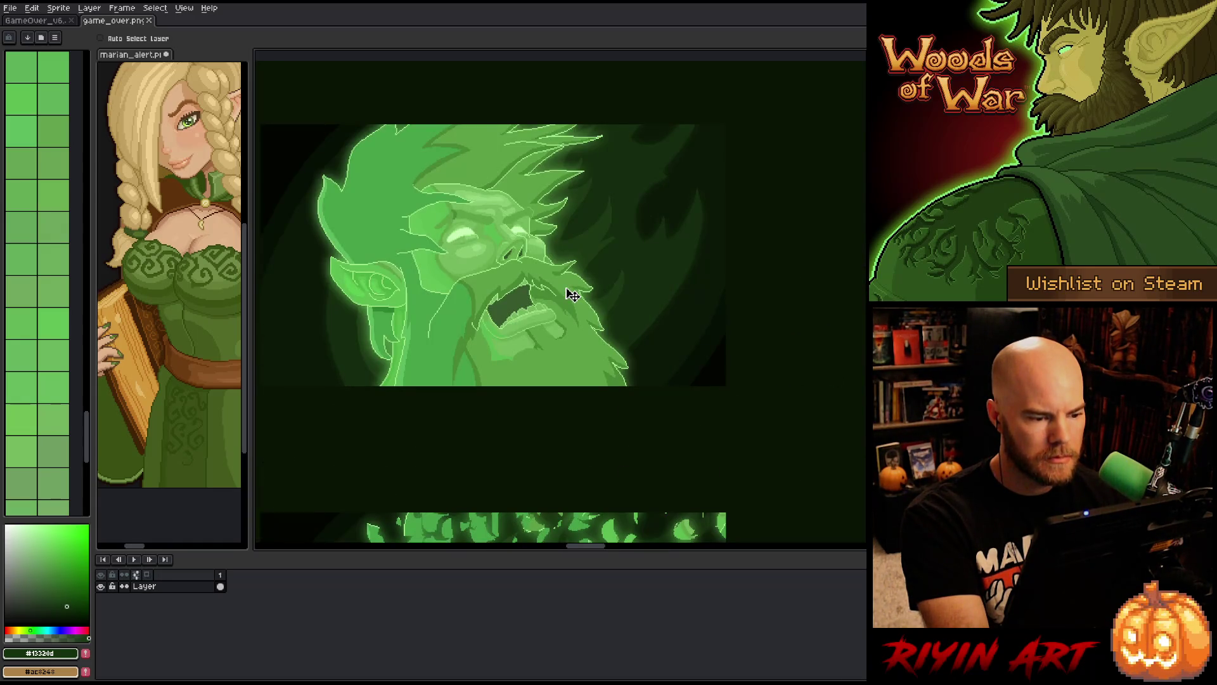
pyautogui.scroll(-4, 573, 295)
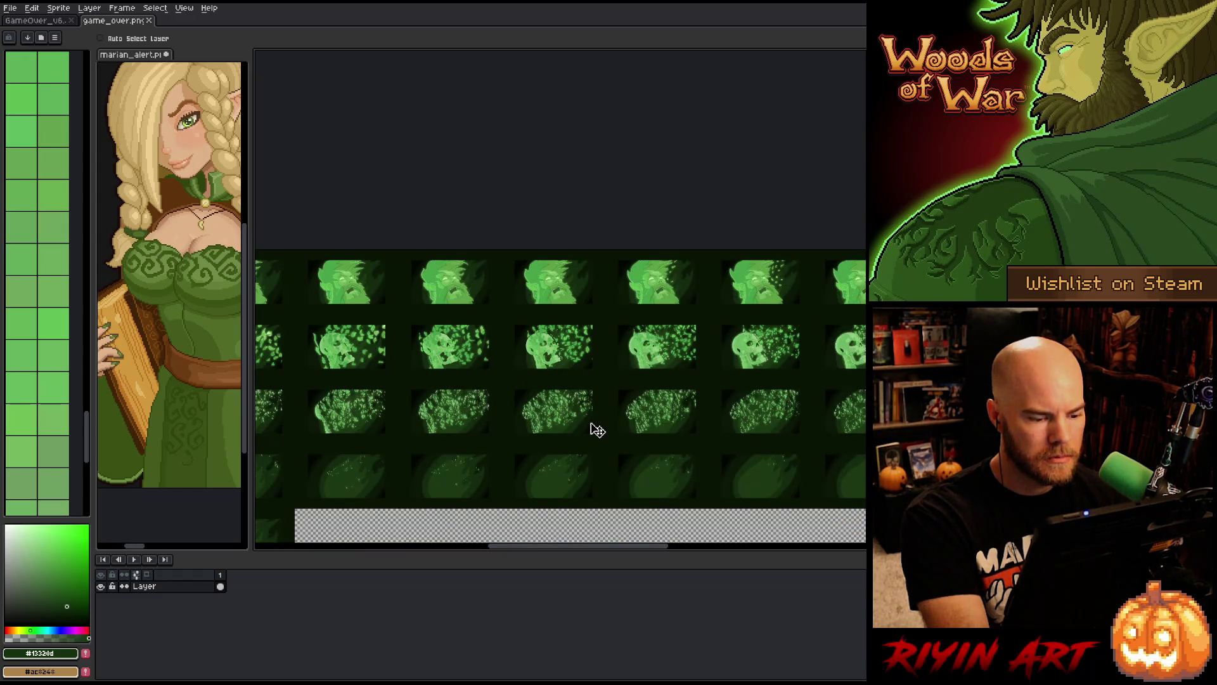
pyautogui.scroll(-1, 598, 430)
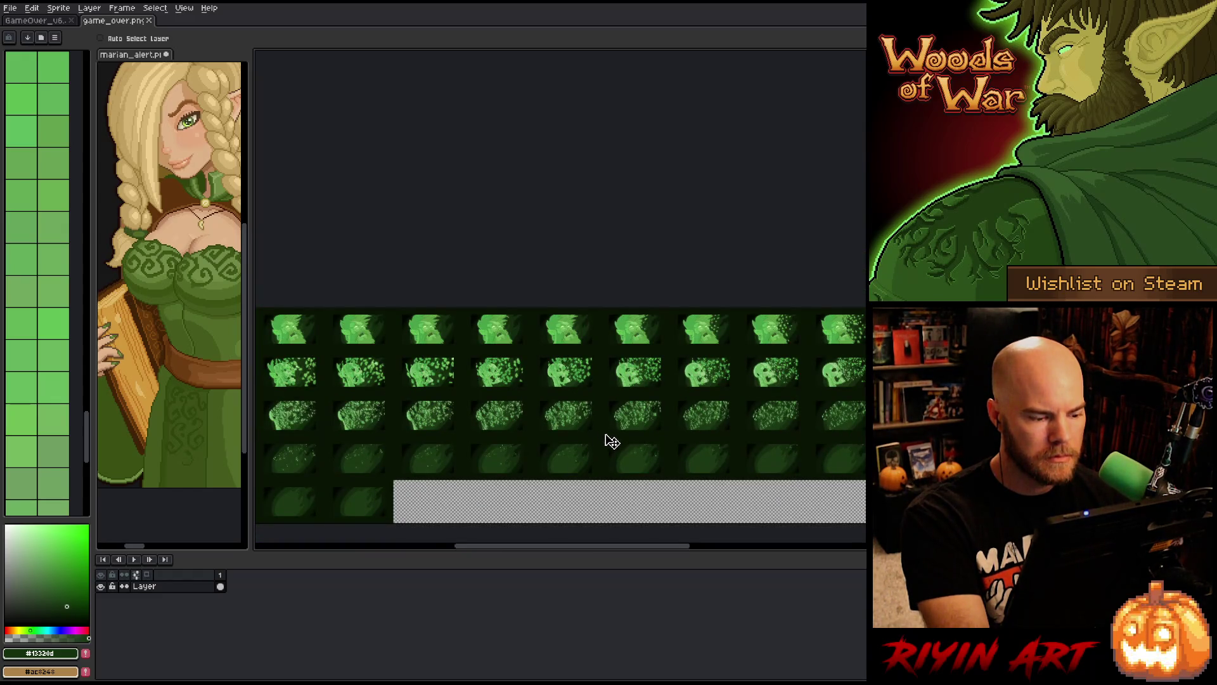
pyautogui.moveTo(612, 442)
pyautogui.mouseDown()
pyautogui.moveTo(505, 426)
pyautogui.moveTo(303, 433)
pyautogui.moveTo(665, 435)
pyautogui.mouseUp()
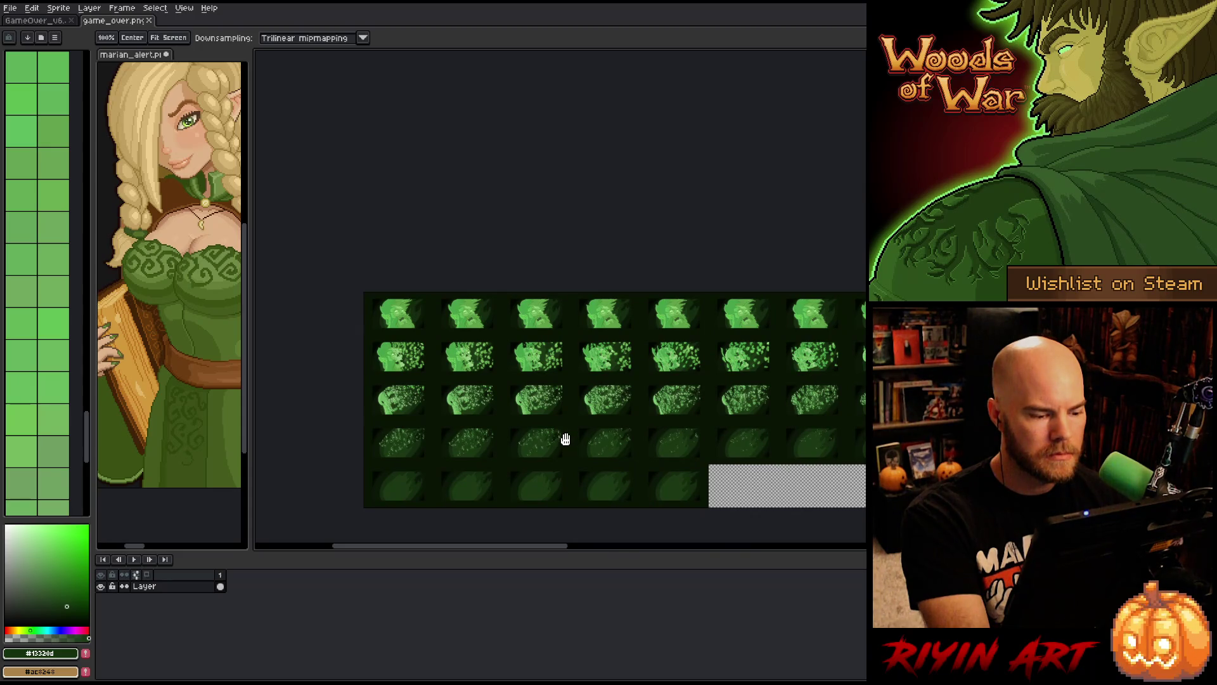
pyautogui.click(149, 20)
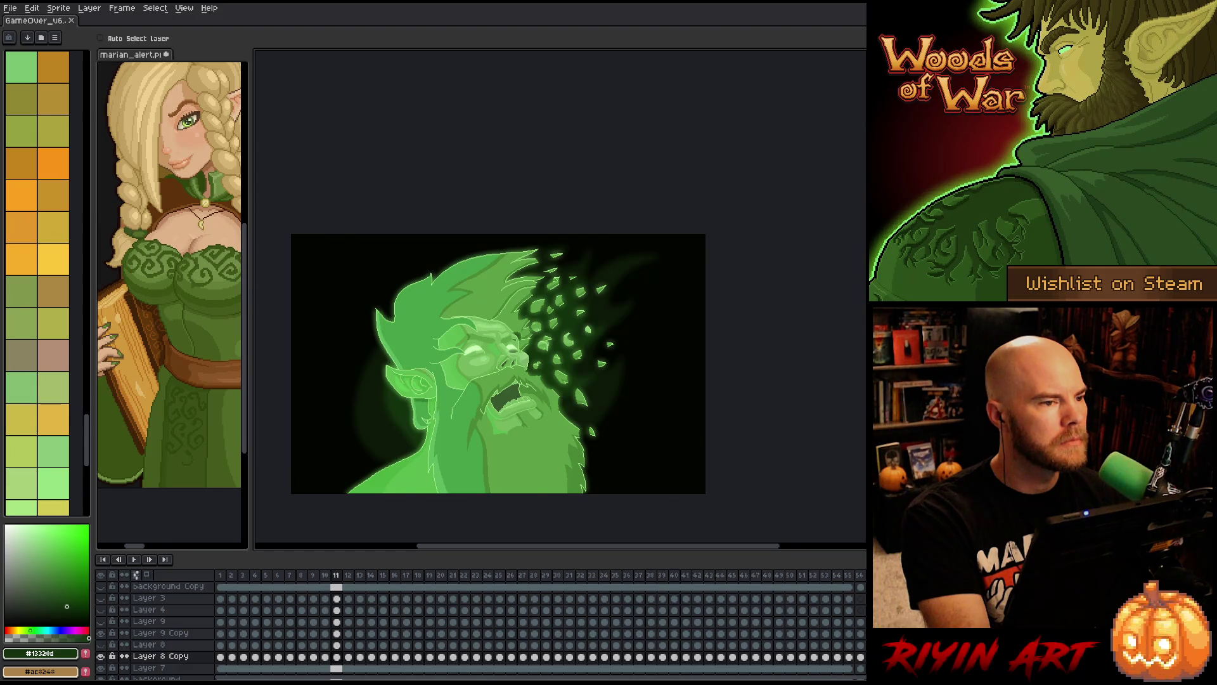
pyautogui.hotkey('alt', 'Tab')
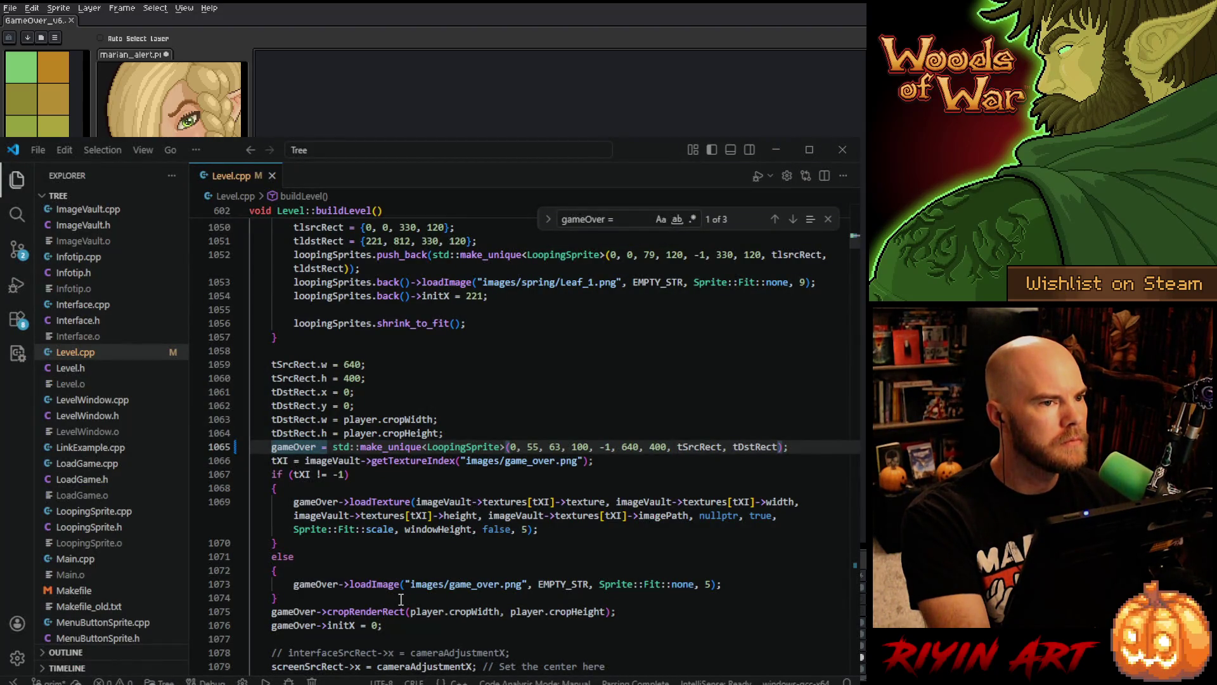
pyautogui.click(775, 149)
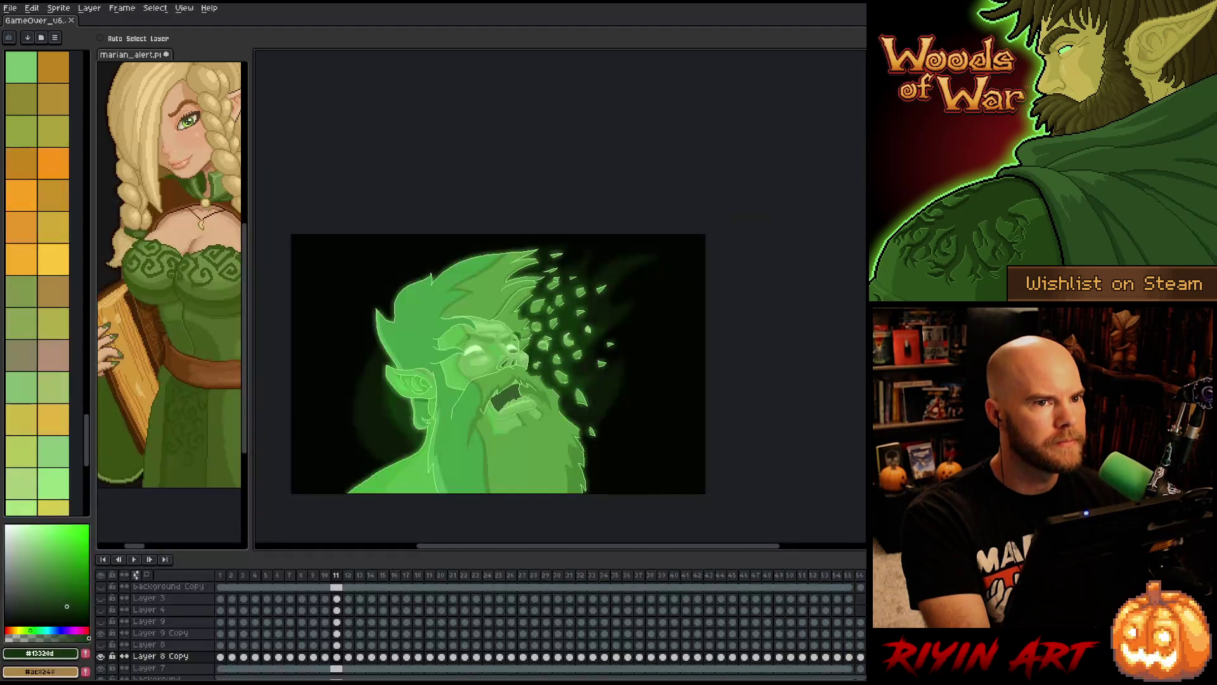
# - Start Export Sprite Sheet and set the layout to a fixed 13 columns
pyautogui.click(10, 9)
pyautogui.moveTo(28, 108)
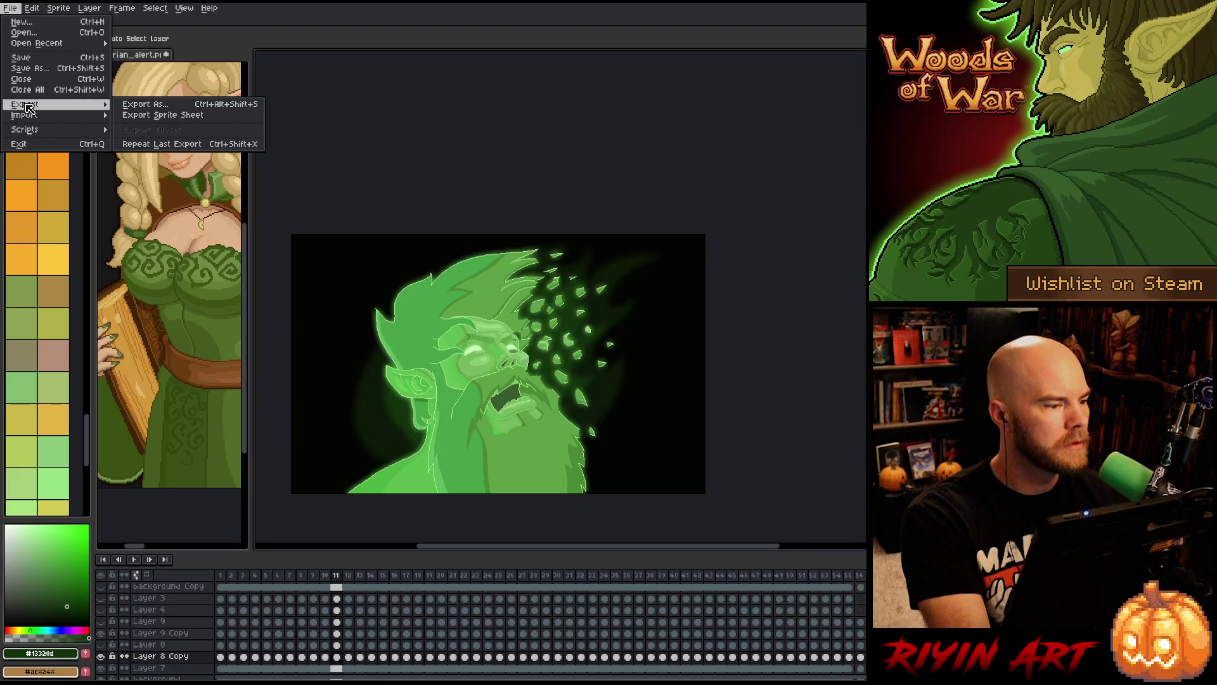
pyautogui.click(155, 114)
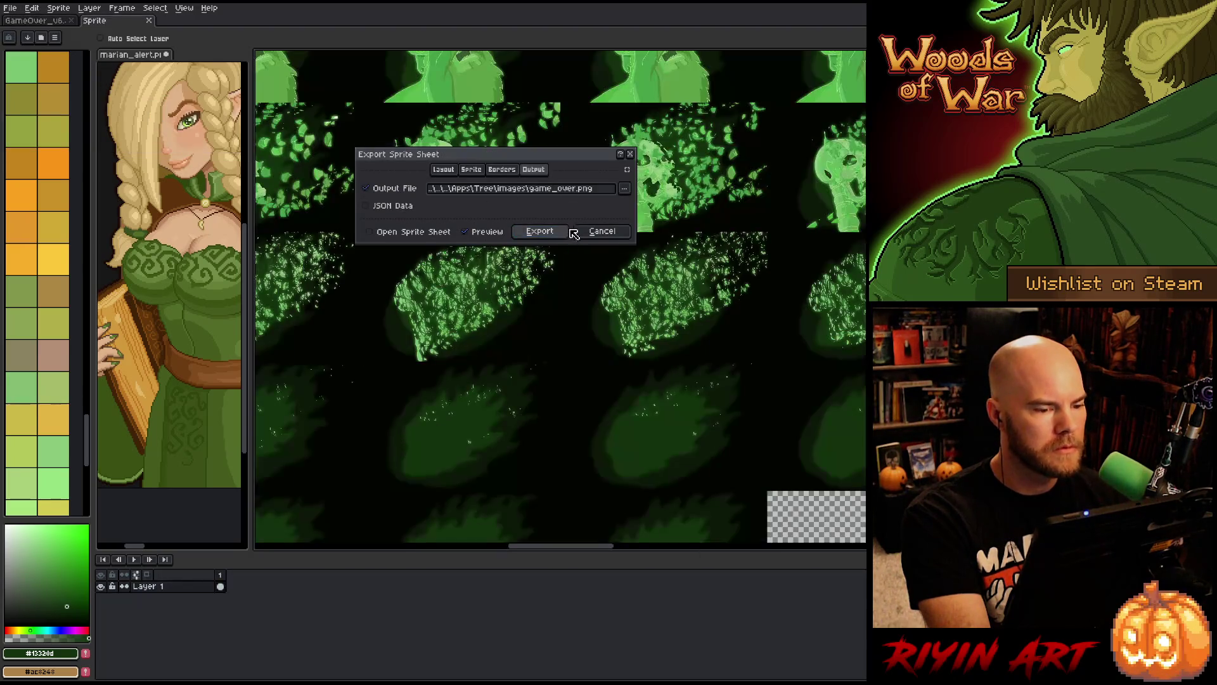
pyautogui.scroll(-2, 526, 402)
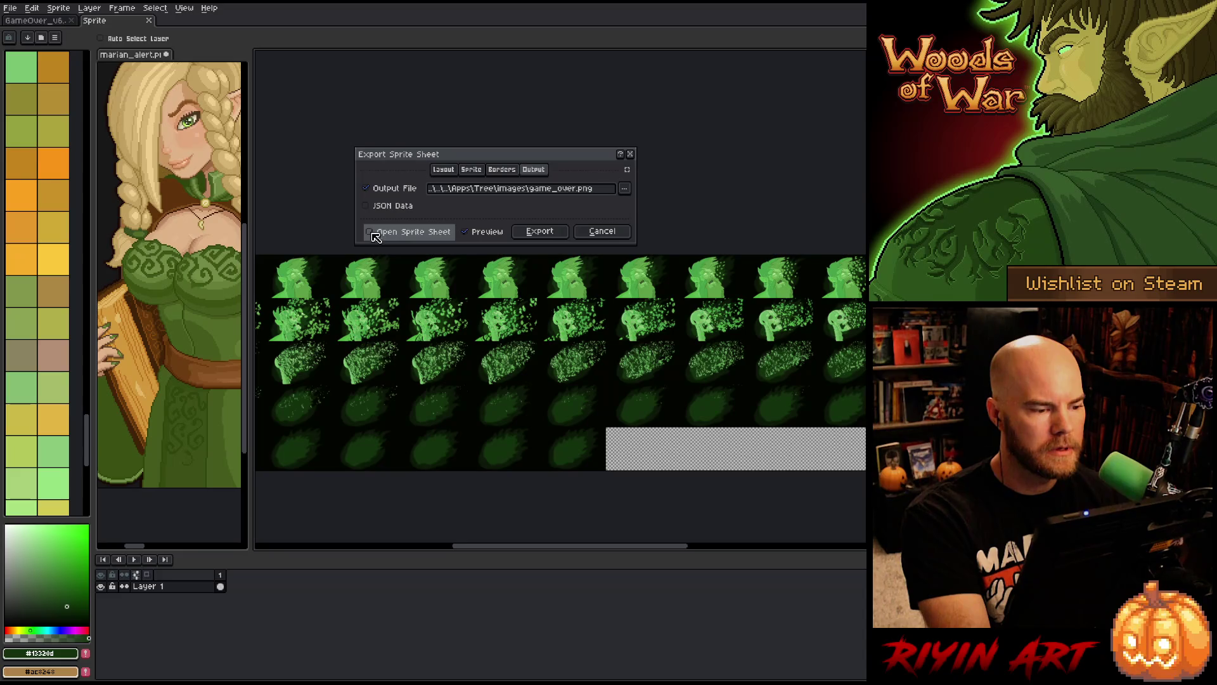
pyautogui.click(444, 169)
pyautogui.click(542, 211)
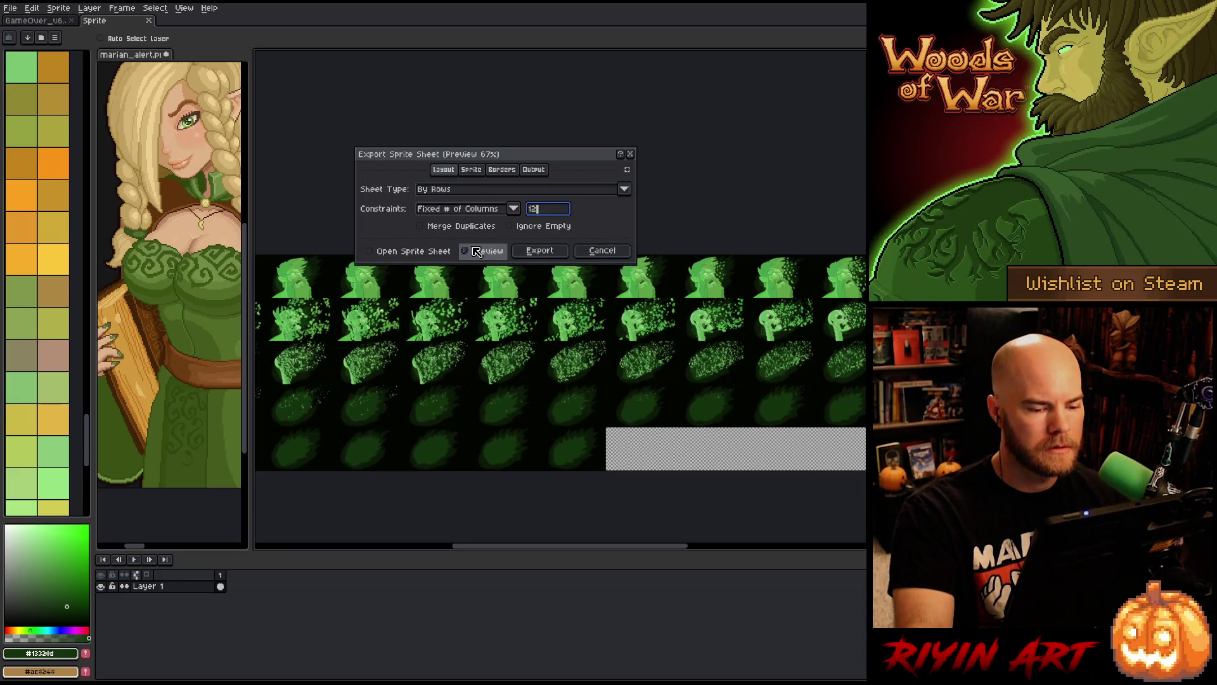
pyautogui.write('12')
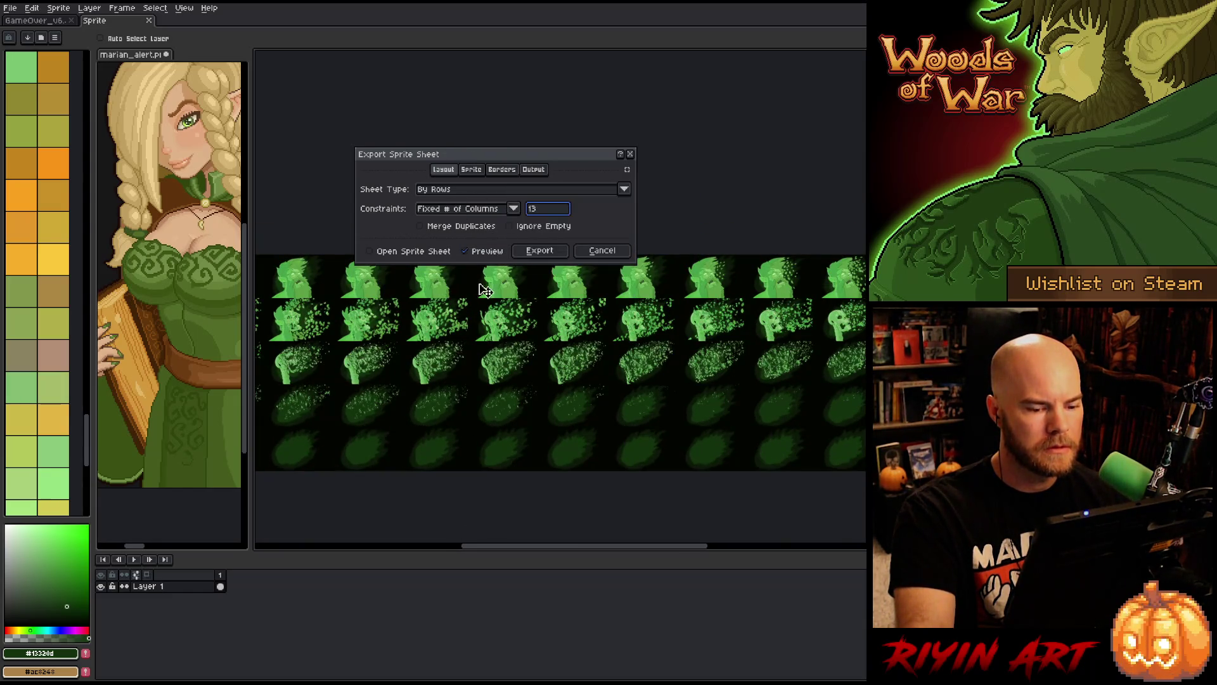
pyautogui.moveTo(570, 555)
pyautogui.mouseDown()
pyautogui.moveTo(664, 555)
pyautogui.moveTo(361, 562)
pyautogui.moveTo(639, 555)
pyautogui.mouseUp()
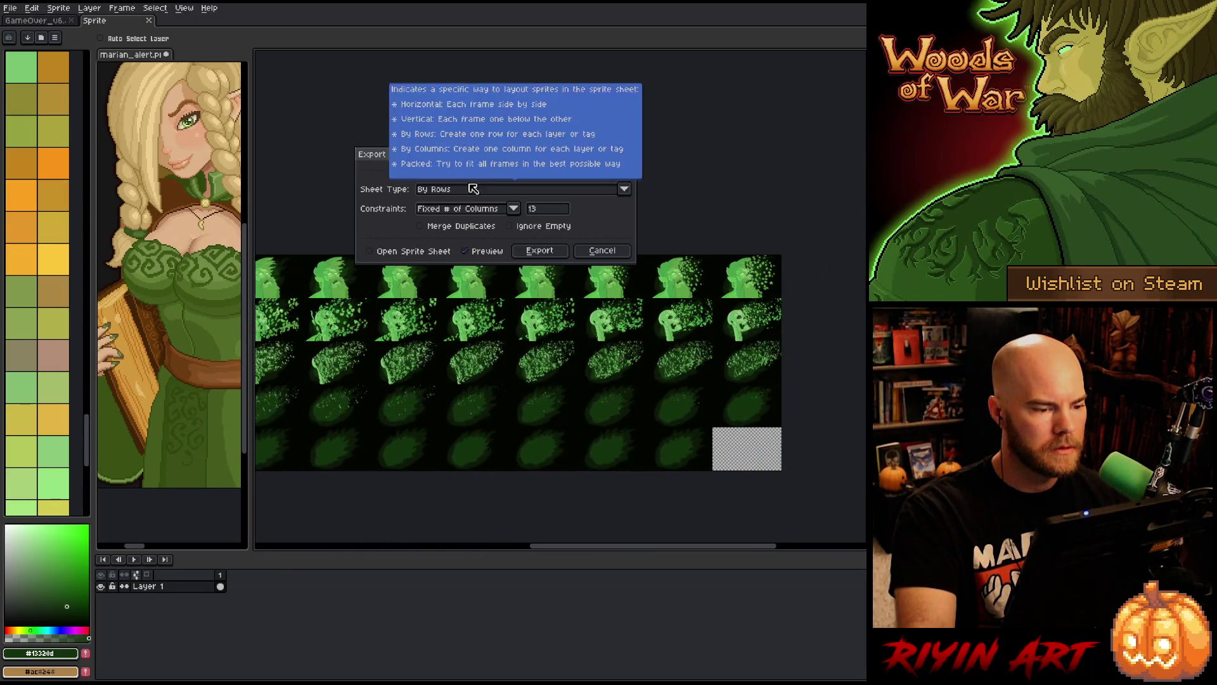
# - Export the sheet to game_over.png, confirming the overwrite
pyautogui.click(545, 171)
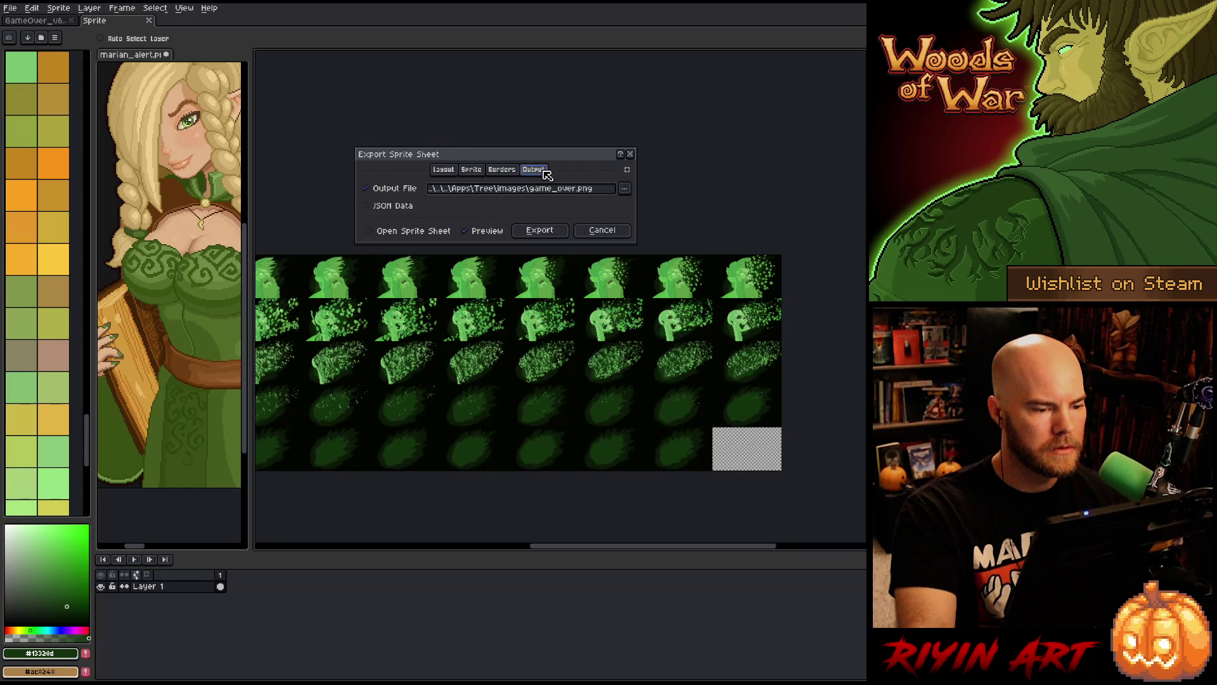
pyautogui.click(554, 235)
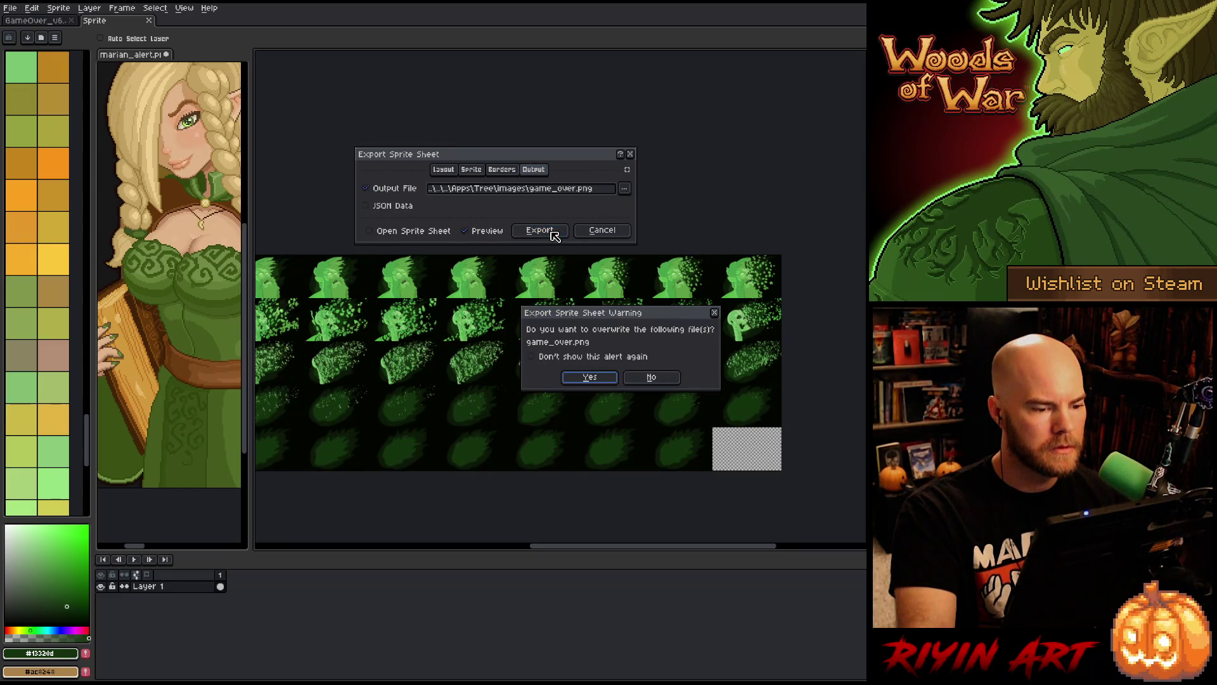
pyautogui.click(590, 378)
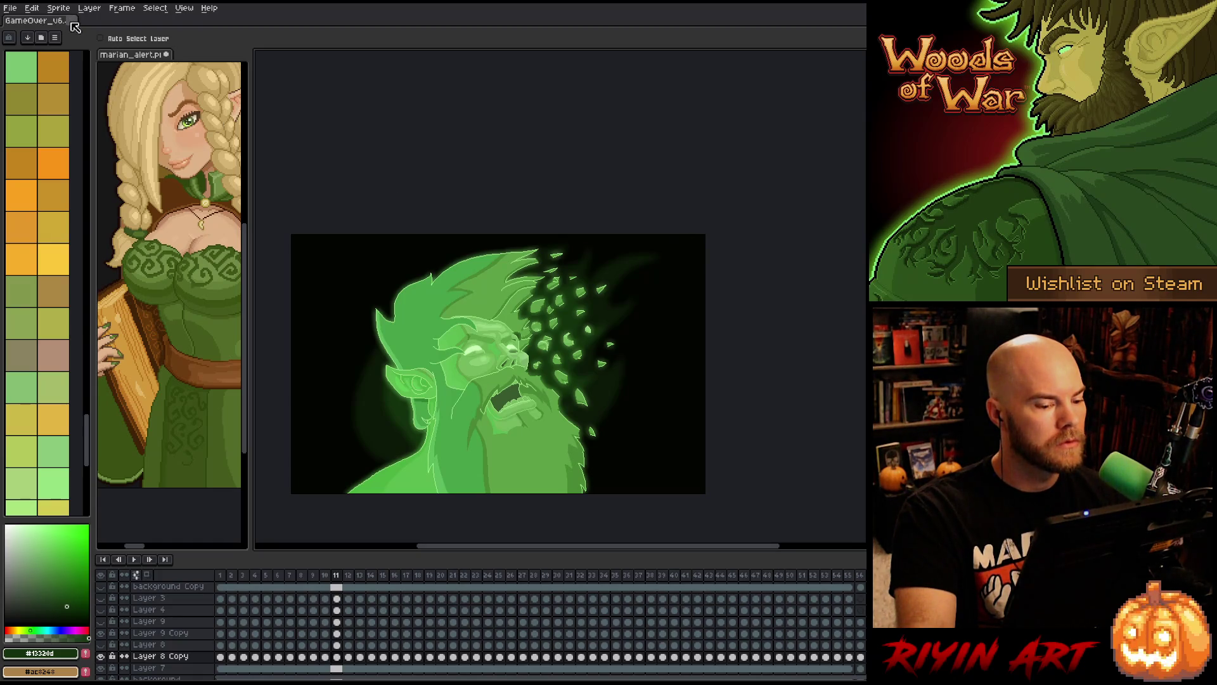
# - Close the GameOver tab and open spirit_form.png from images\hideout
pyautogui.click(73, 24)
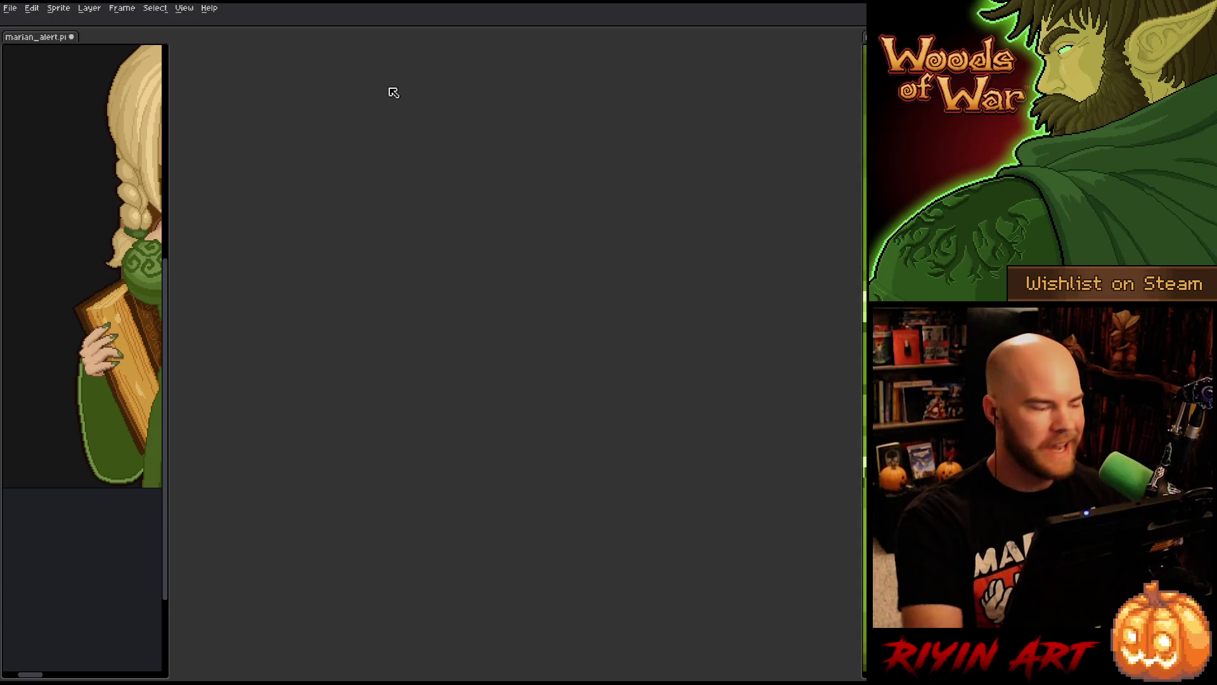
pyautogui.click(10, 8)
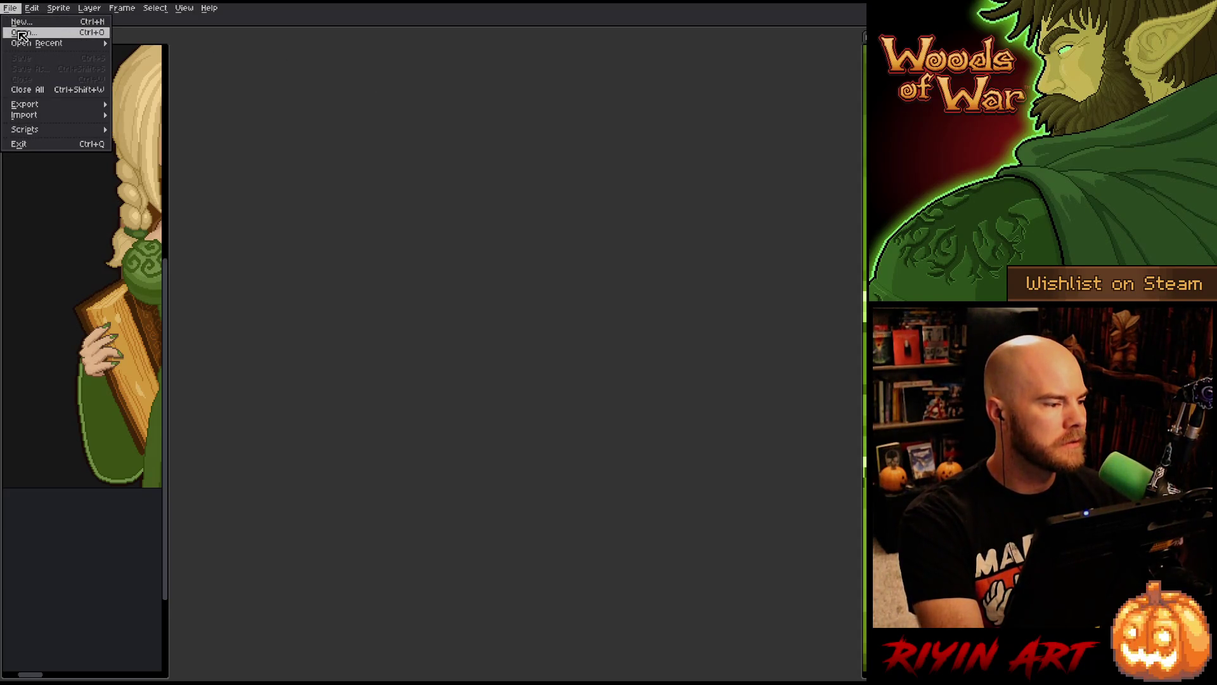
pyautogui.click(19, 36)
pyautogui.click(469, 91)
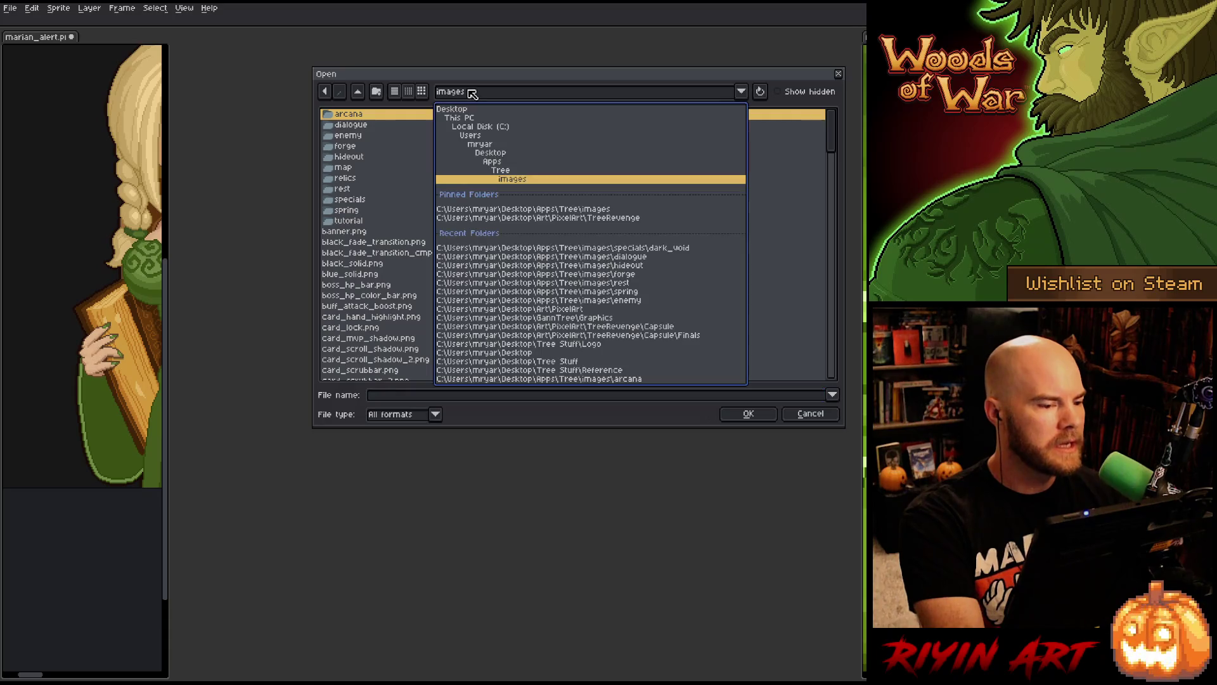
pyautogui.click(561, 212)
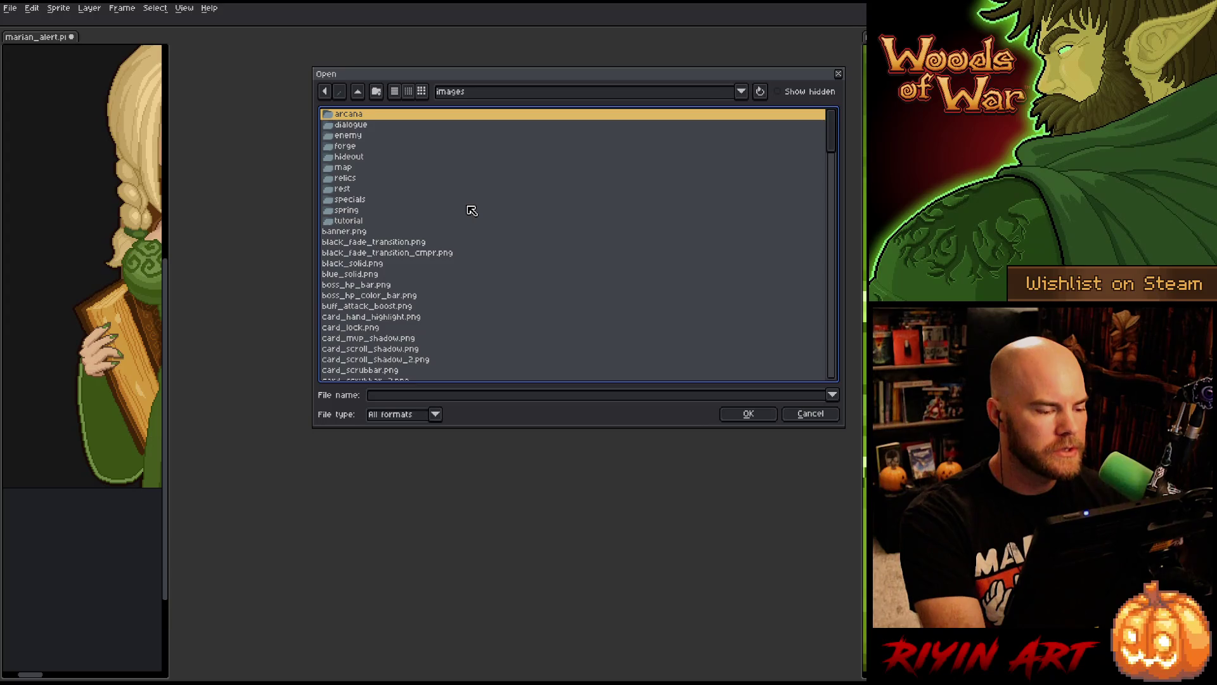
pyautogui.click(469, 96)
pyautogui.click(456, 265)
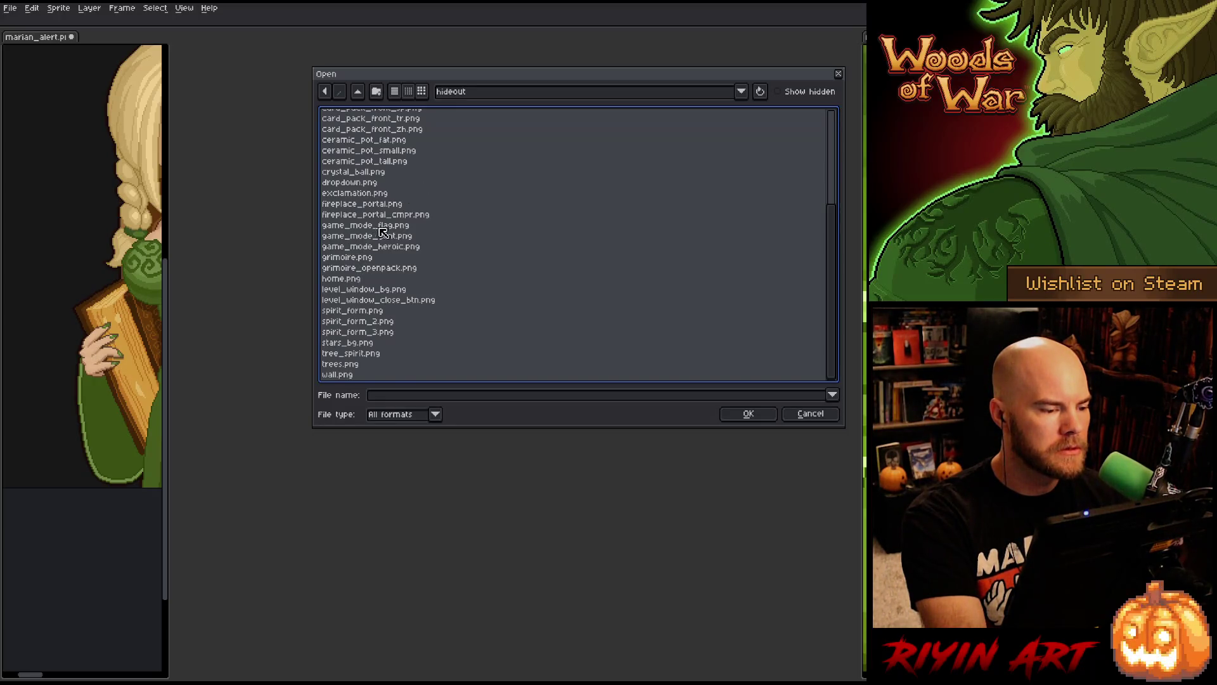
pyautogui.click(382, 312)
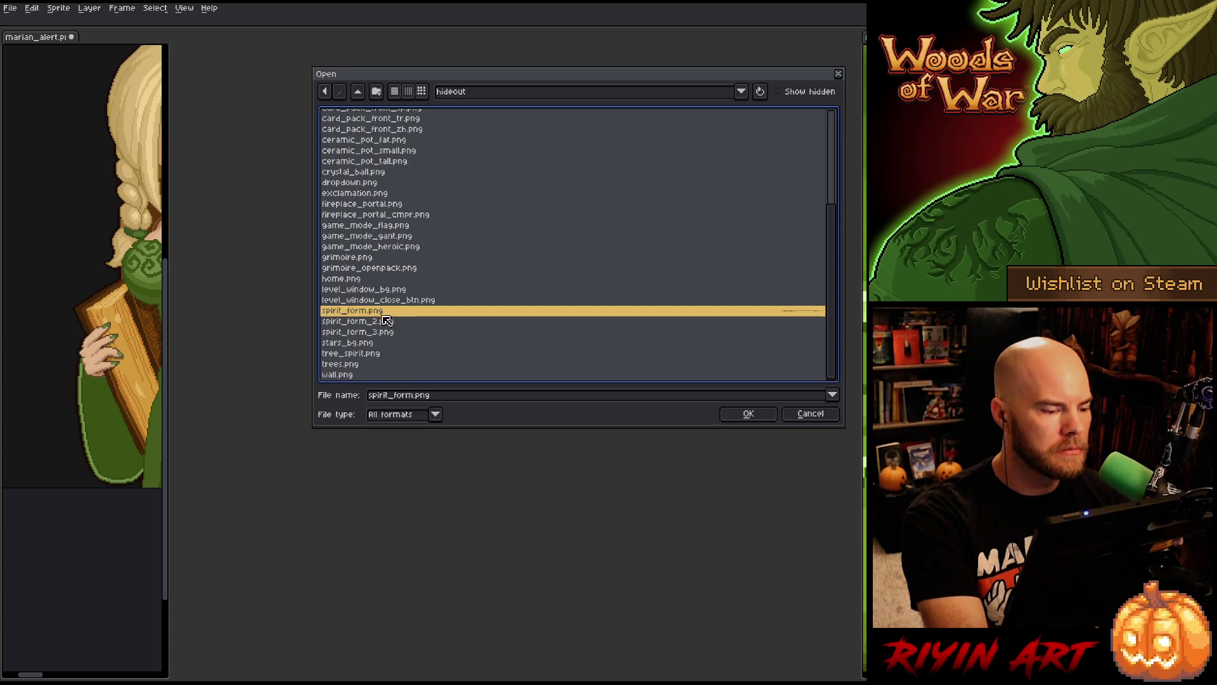
pyautogui.press('Return')
pyautogui.scroll(-3, 469, 320)
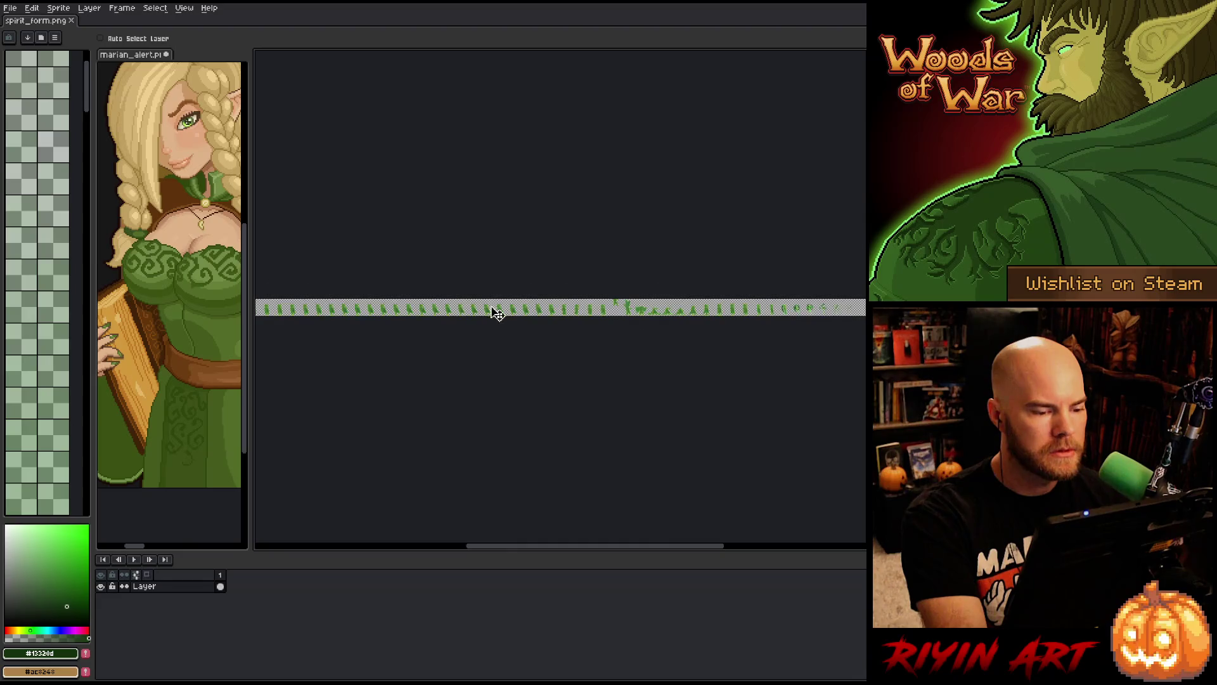
pyautogui.scroll(4, 647, 313)
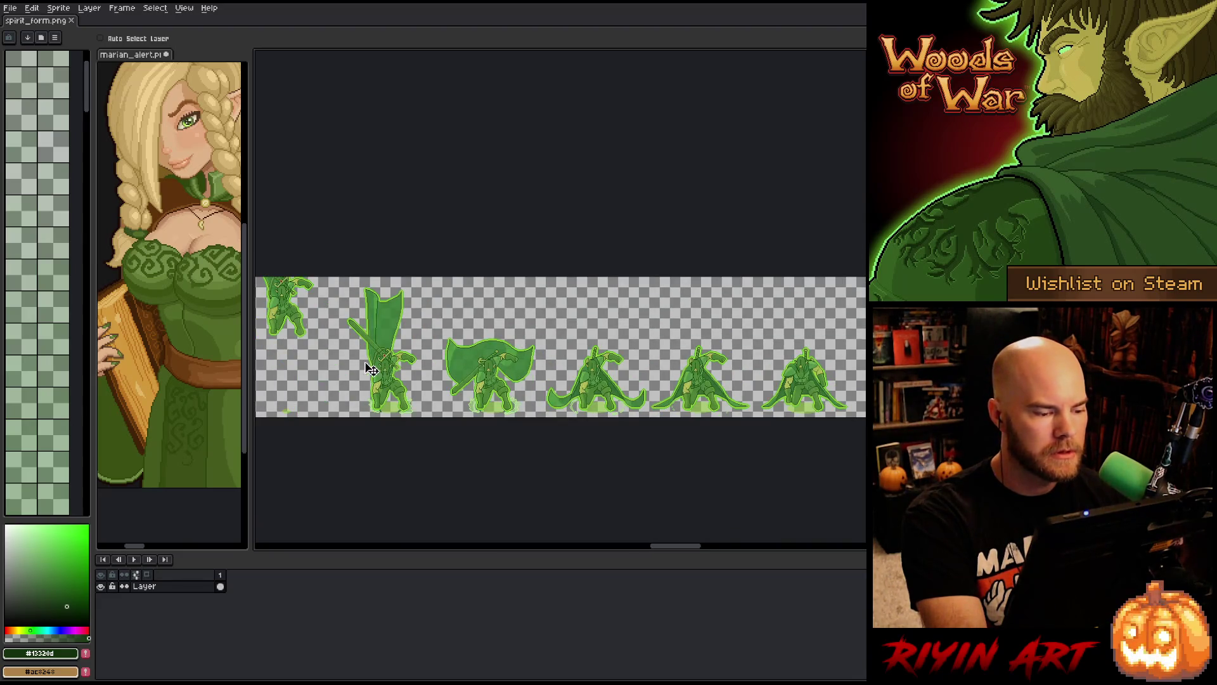
pyautogui.hscroll(-3, 539, 326)
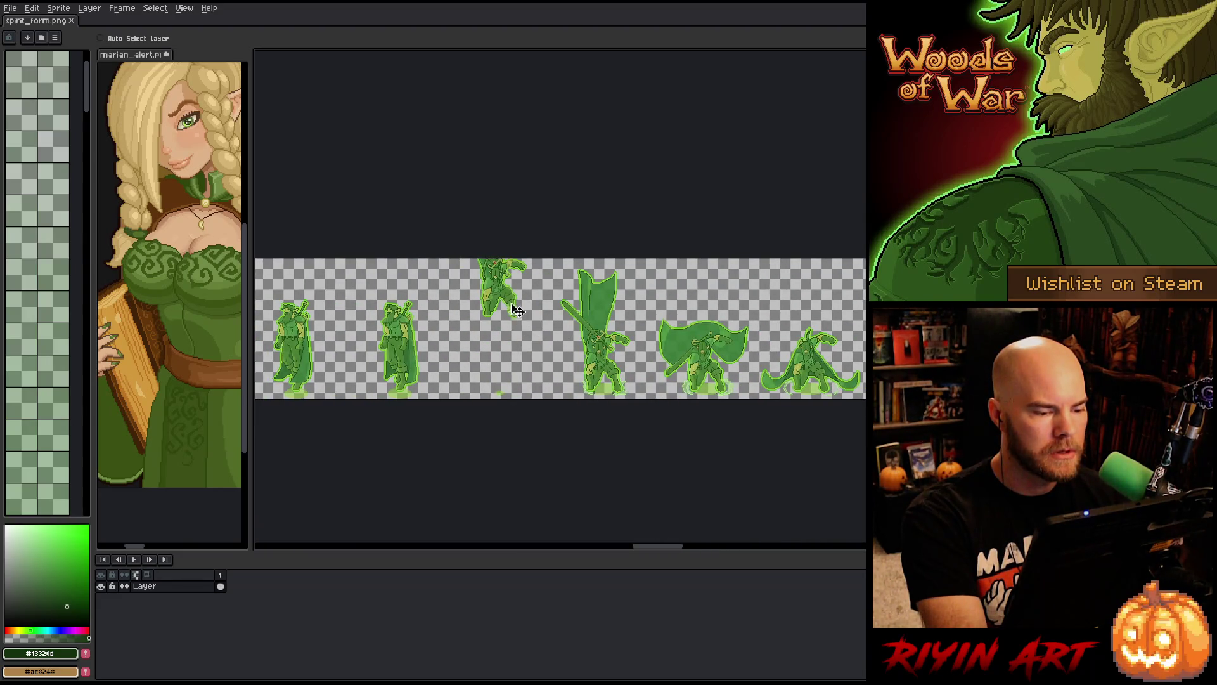
pyautogui.scroll(1, 513, 296)
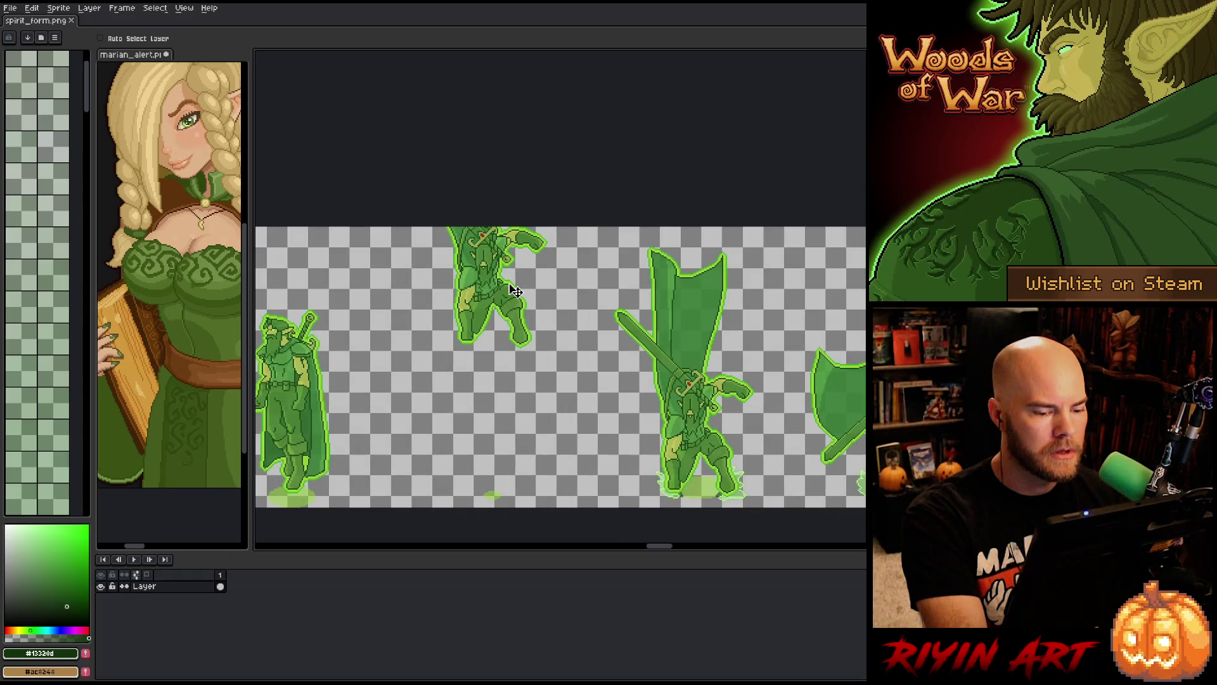
pyautogui.scroll(-4, 495, 269)
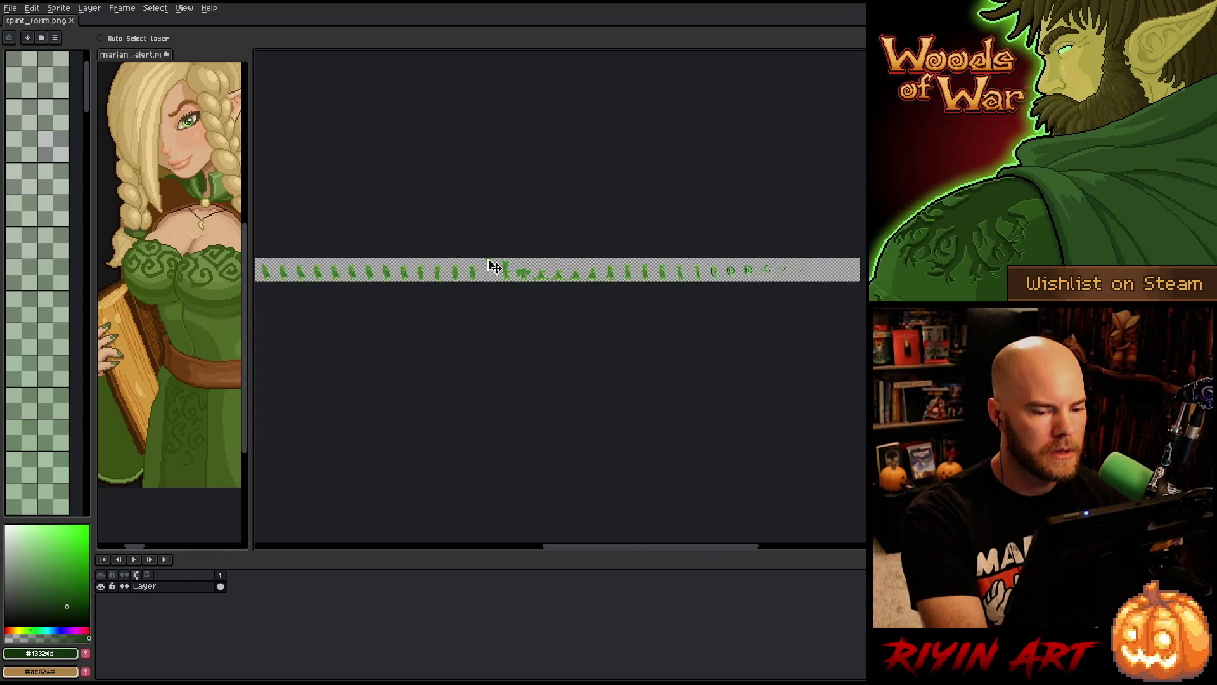
pyautogui.scroll(3, 495, 266)
pyautogui.scroll(-3, 494, 266)
pyautogui.scroll(4, 494, 266)
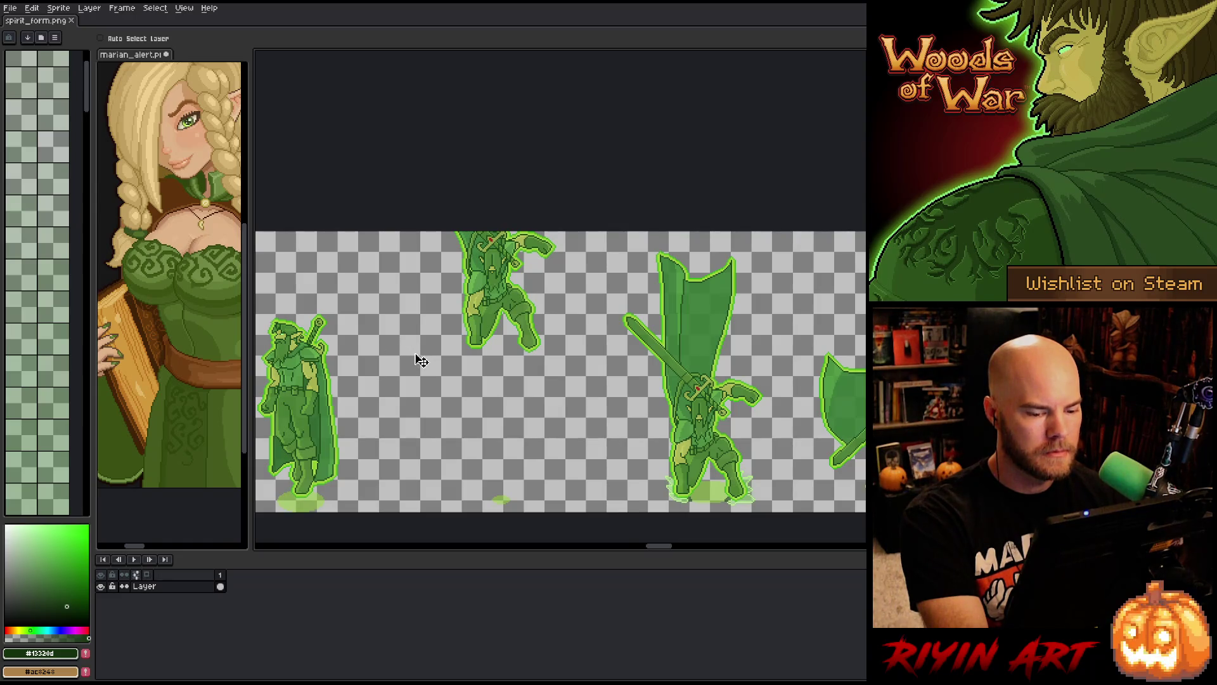
pyautogui.scroll(3, 729, 508)
pyautogui.scroll(-2, 679, 492)
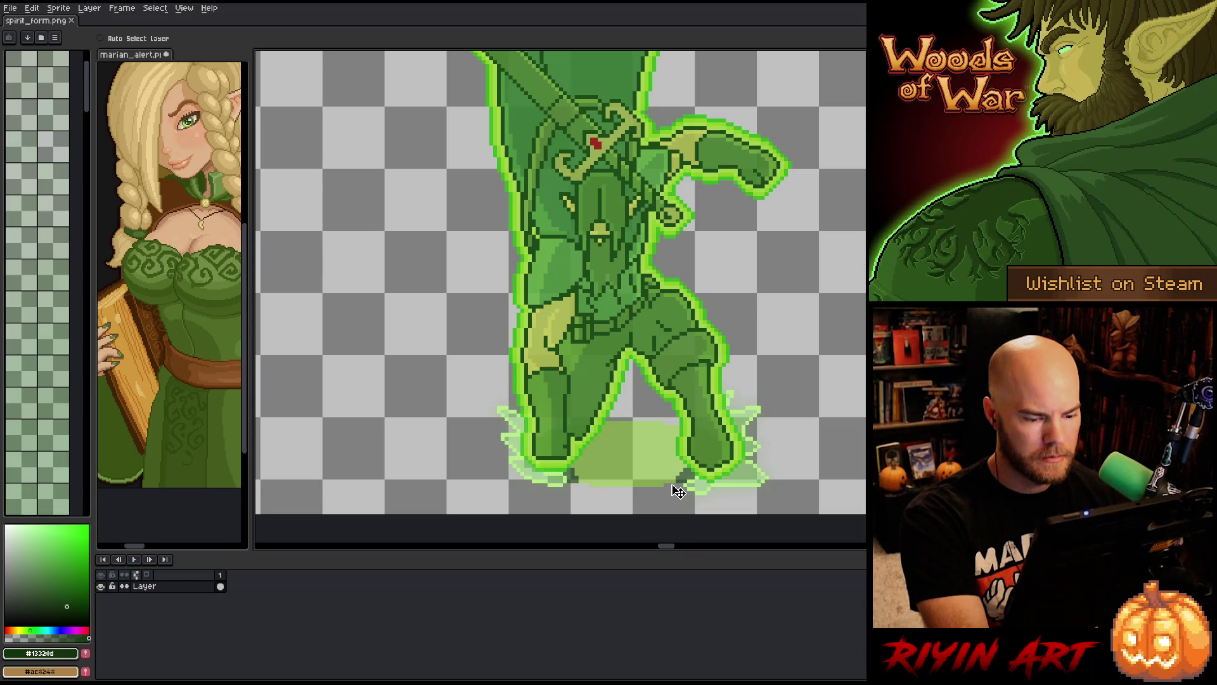
pyautogui.scroll(-2, 678, 491)
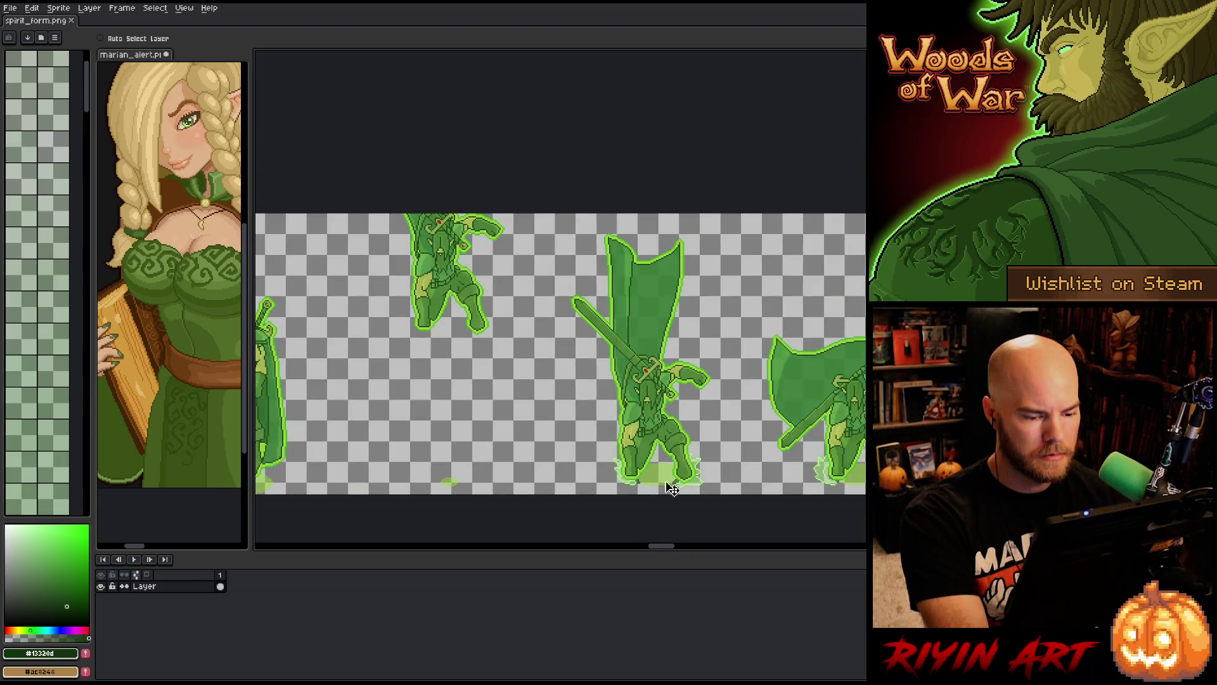
pyautogui.scroll(3, 674, 492)
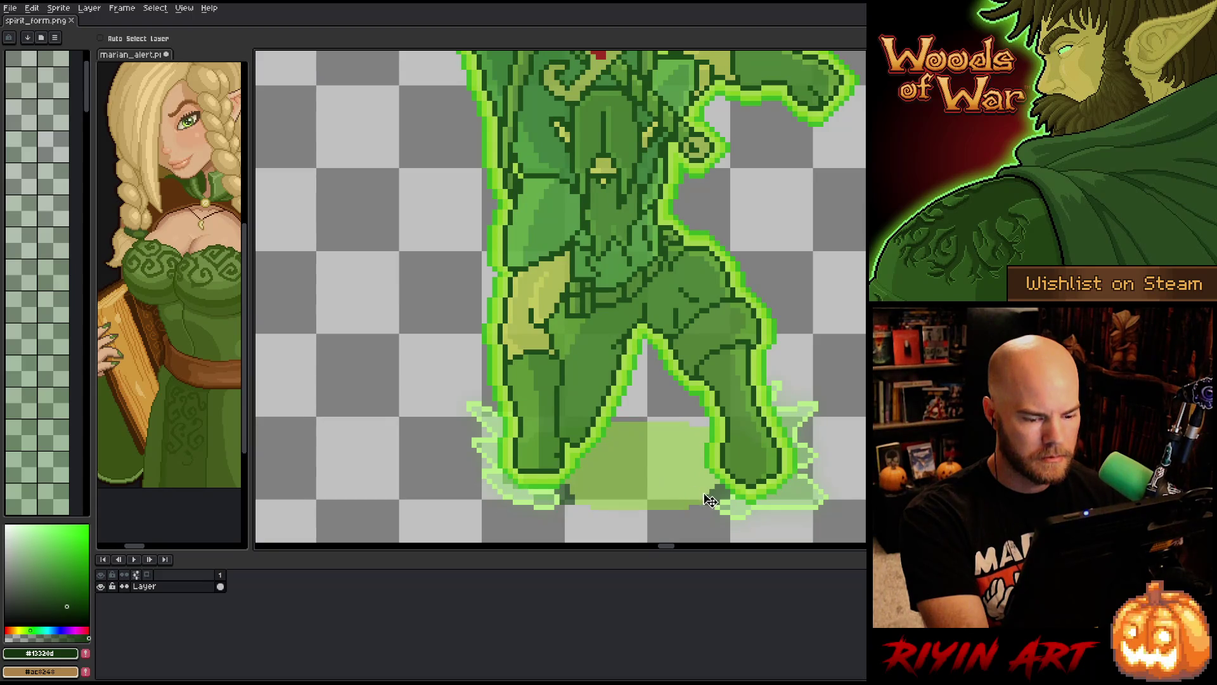
pyautogui.press('i')
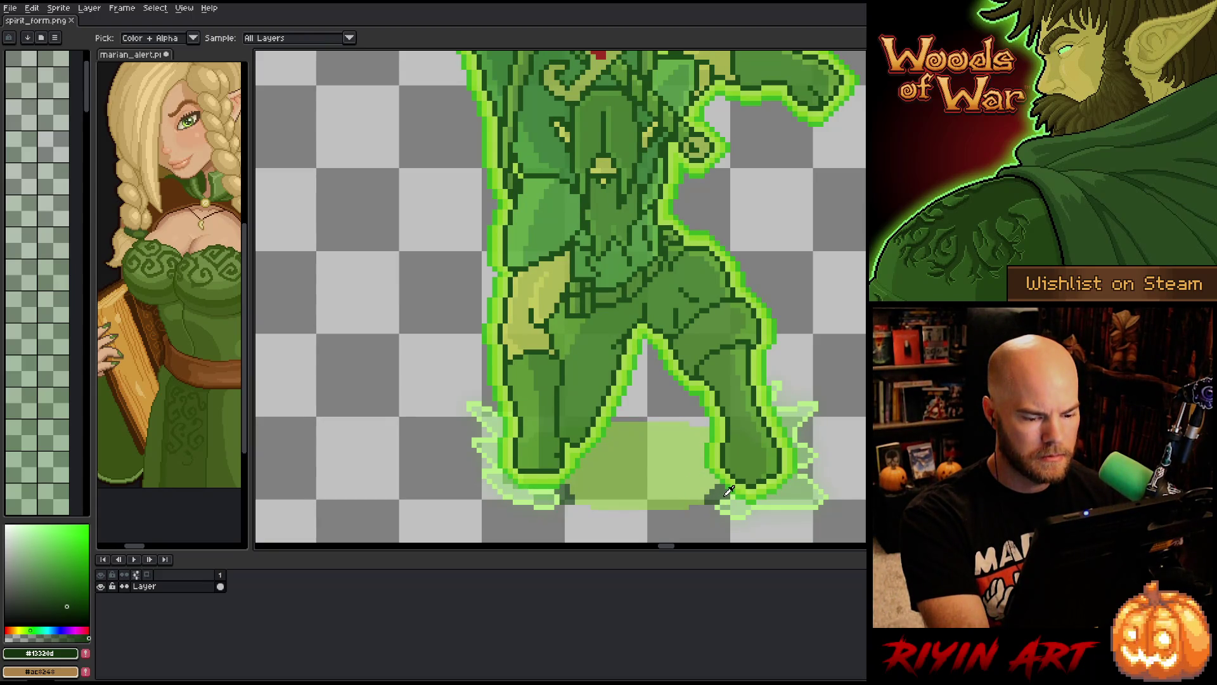
pyautogui.scroll(-3, 727, 490)
pyautogui.press('h')
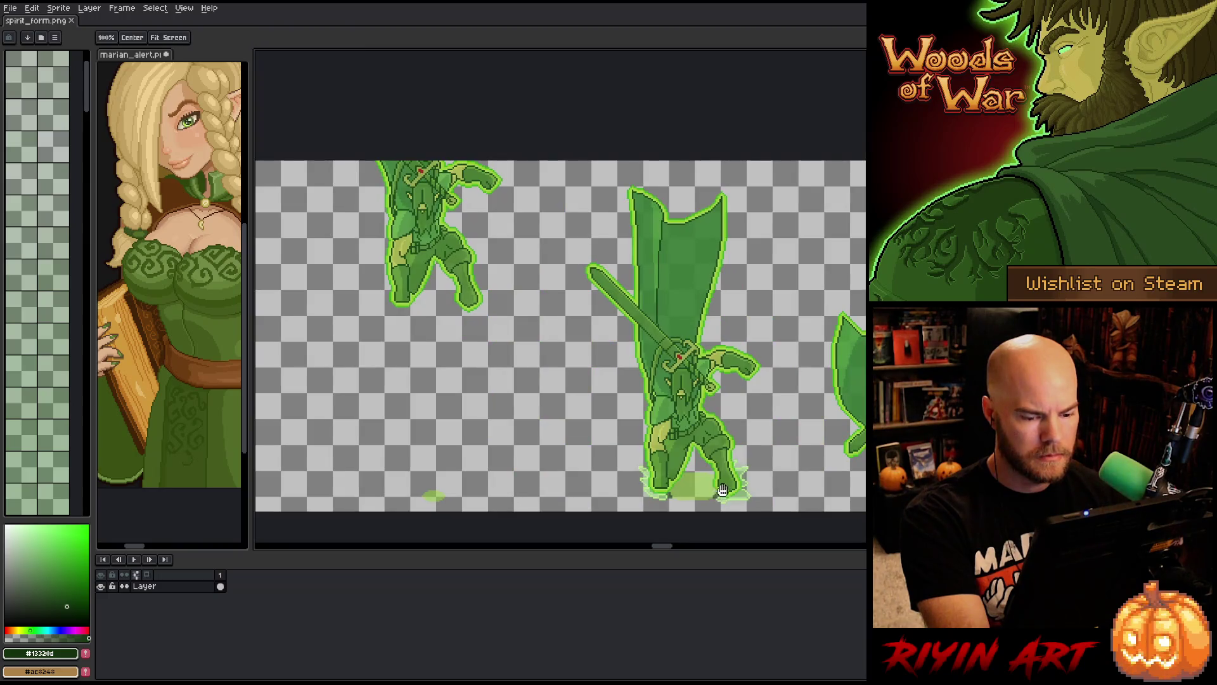
pyautogui.moveTo(438, 482); pyautogui.dragTo(333, 375)
pyautogui.press('i')
pyautogui.scroll(3, 600, 364)
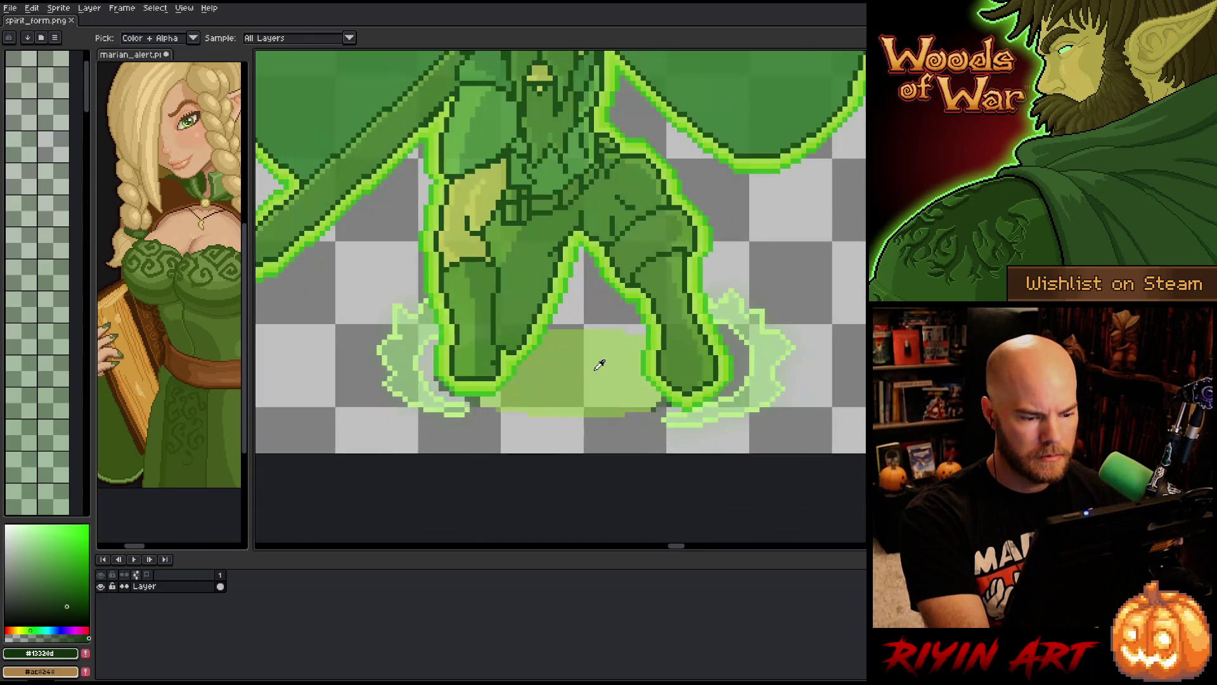
pyautogui.scroll(-3, 594, 397)
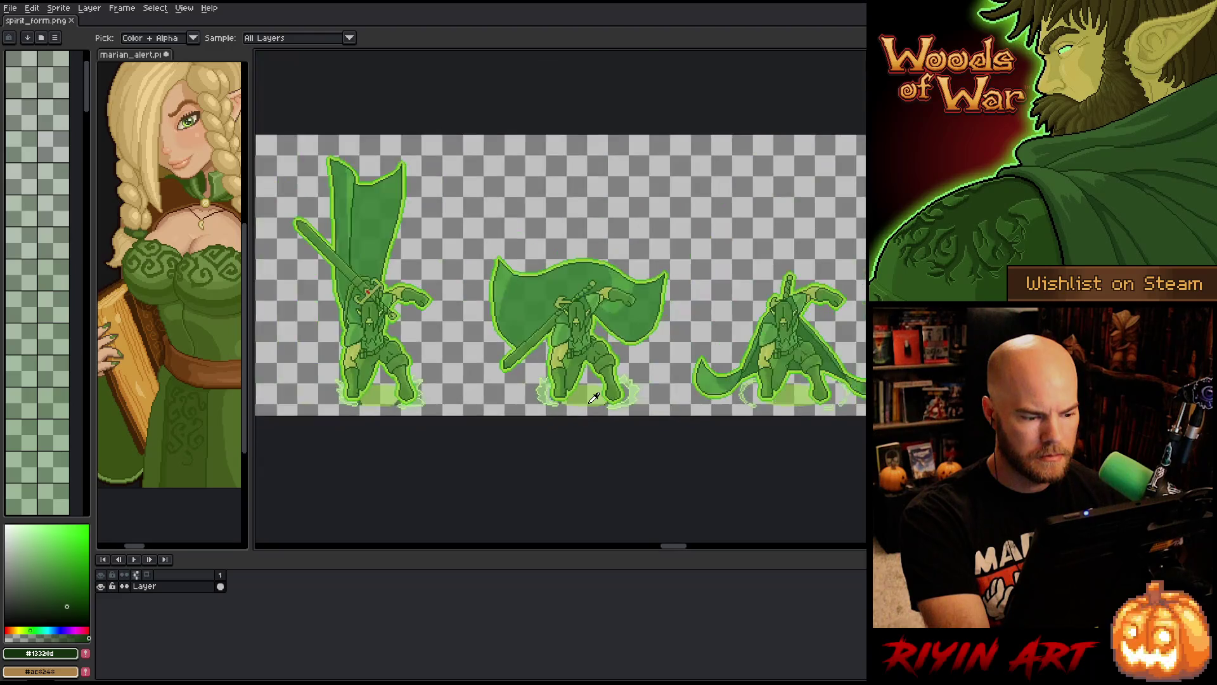
pyautogui.scroll(-2, 594, 397)
pyautogui.scroll(3, 599, 401)
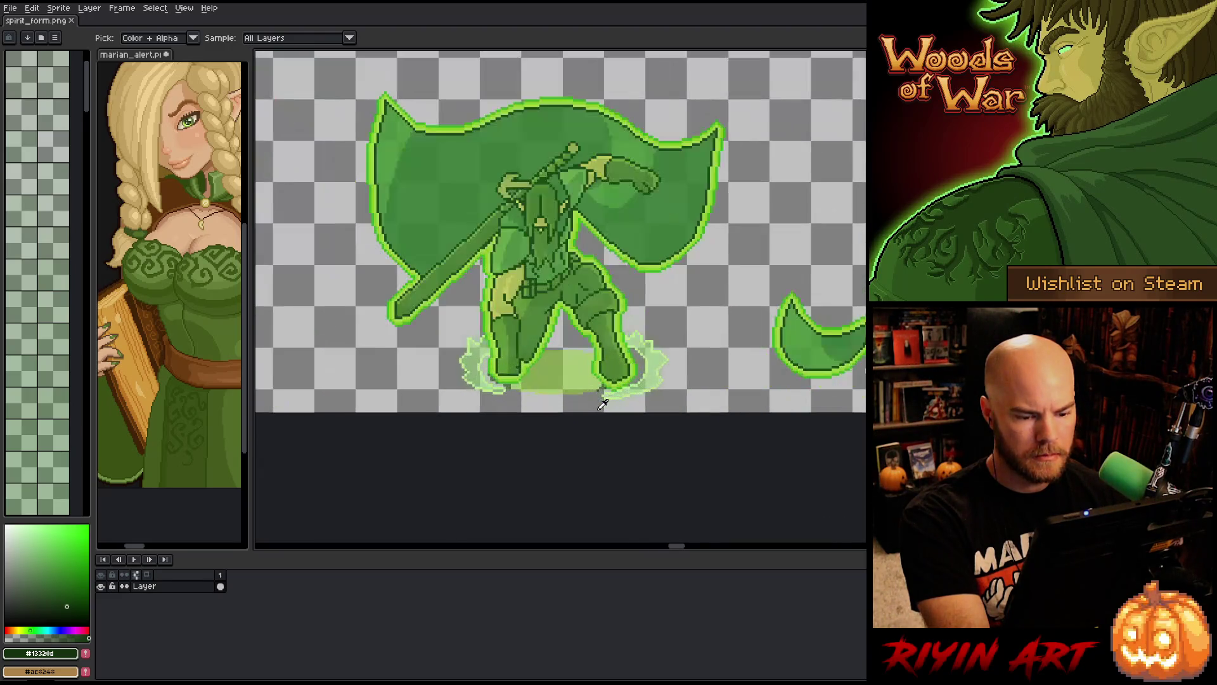
pyautogui.scroll(3, 602, 405)
pyautogui.scroll(-2, 614, 338)
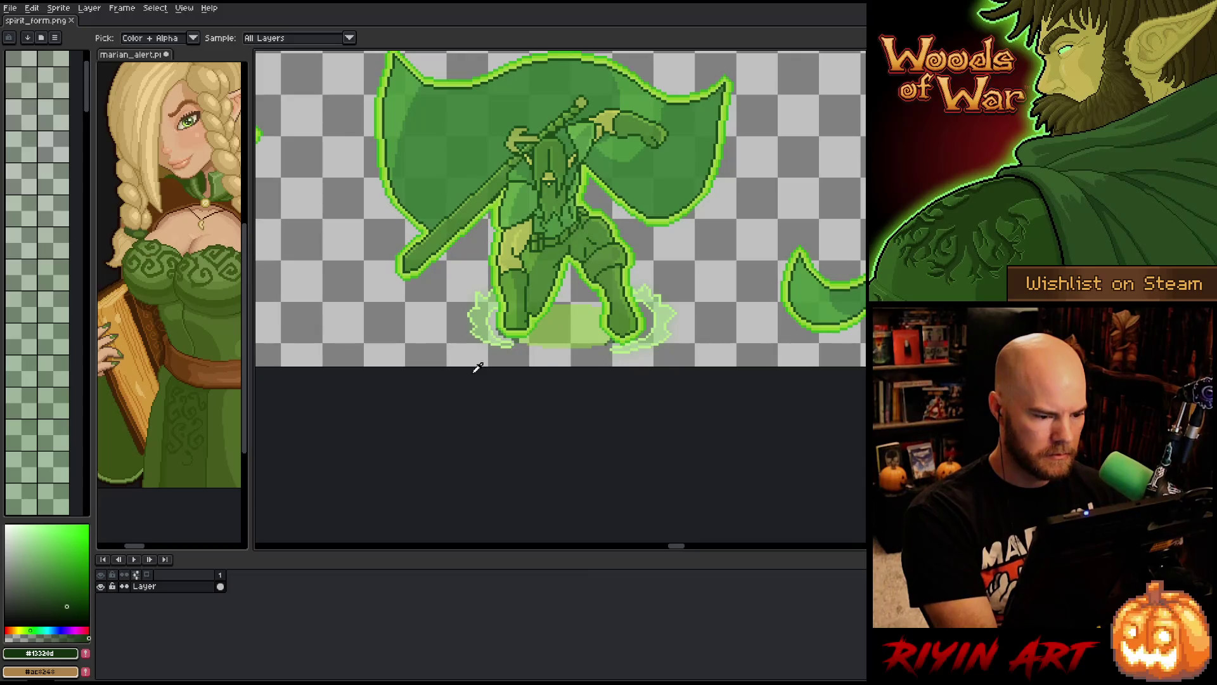
pyautogui.hotkey('shift', 'r')
# - Eyedrop the dark green as From, raise tolerance to about 5, choose tan, and apply
pyautogui.click(617, 335)
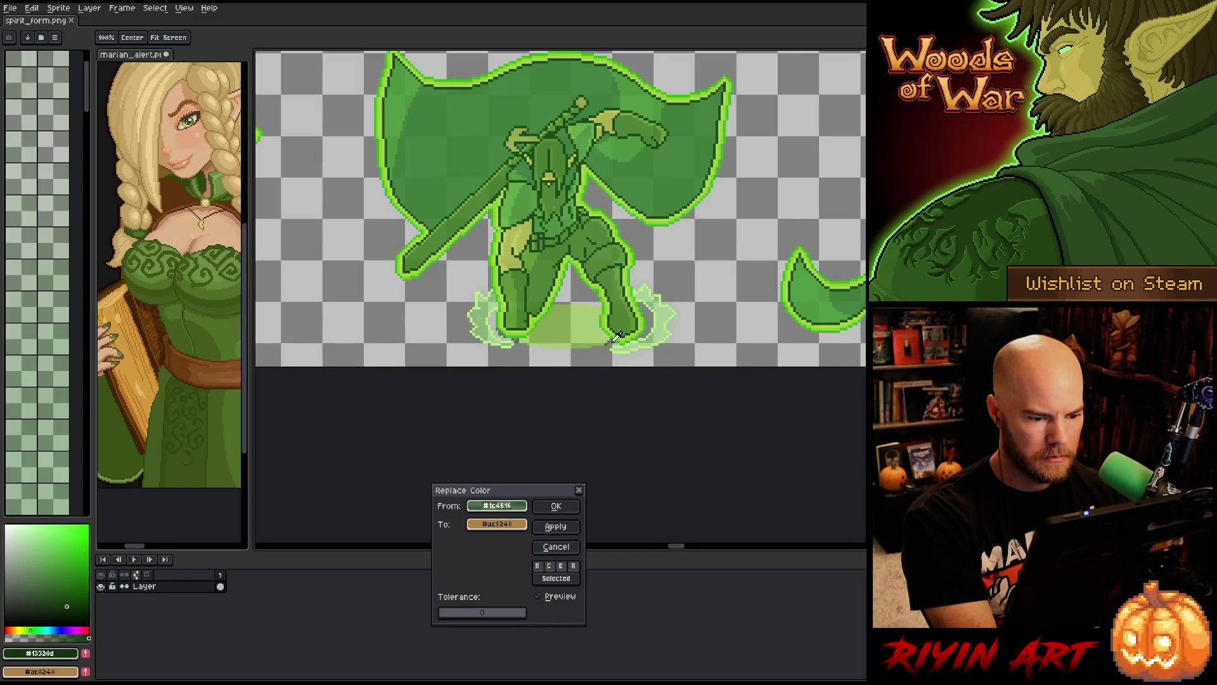
pyautogui.click(446, 615)
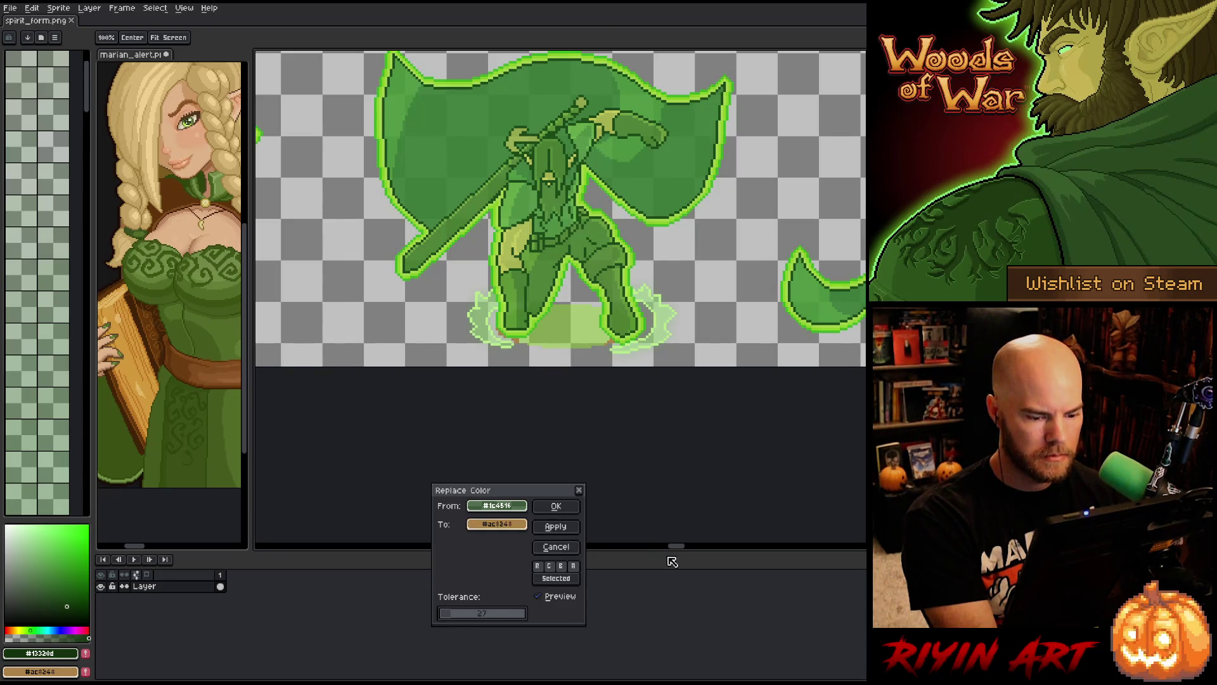
pyautogui.moveTo(677, 553)
pyautogui.mouseDown()
pyautogui.moveTo(652, 549)
pyautogui.moveTo(842, 531)
pyautogui.moveTo(267, 549)
pyautogui.moveTo(834, 538)
pyautogui.moveTo(650, 549)
pyautogui.moveTo(670, 549)
pyautogui.mouseUp()
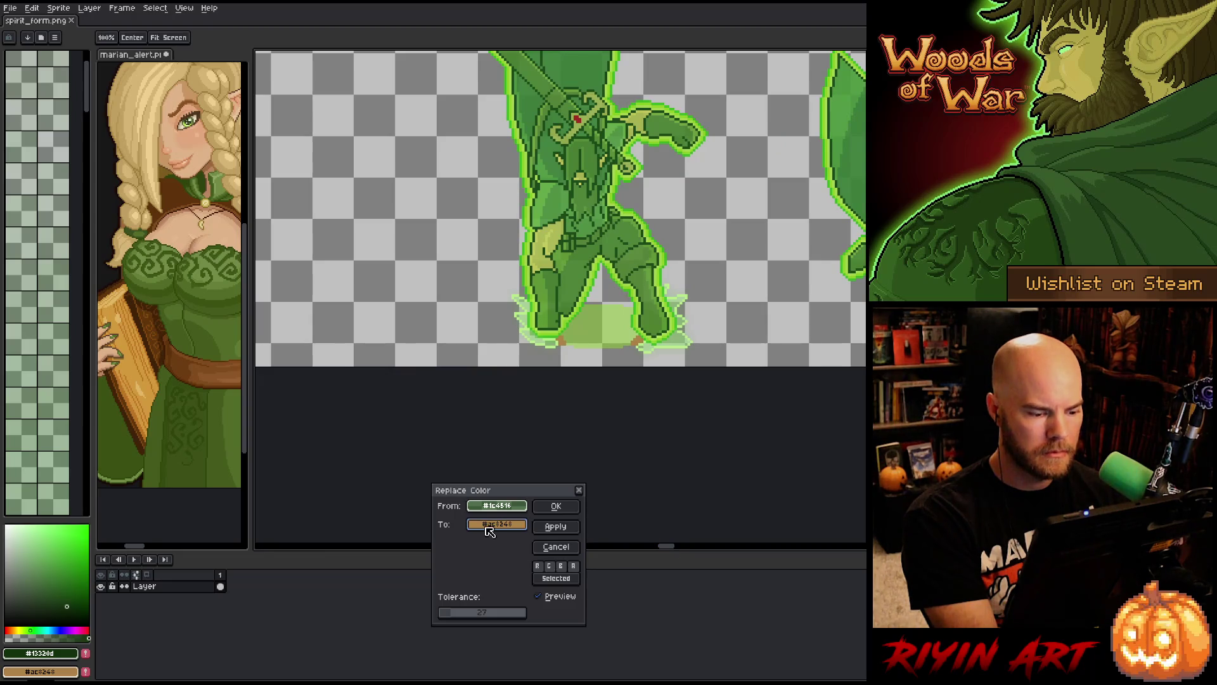
pyautogui.click(493, 526)
pyautogui.click(346, 571)
pyautogui.click(551, 508)
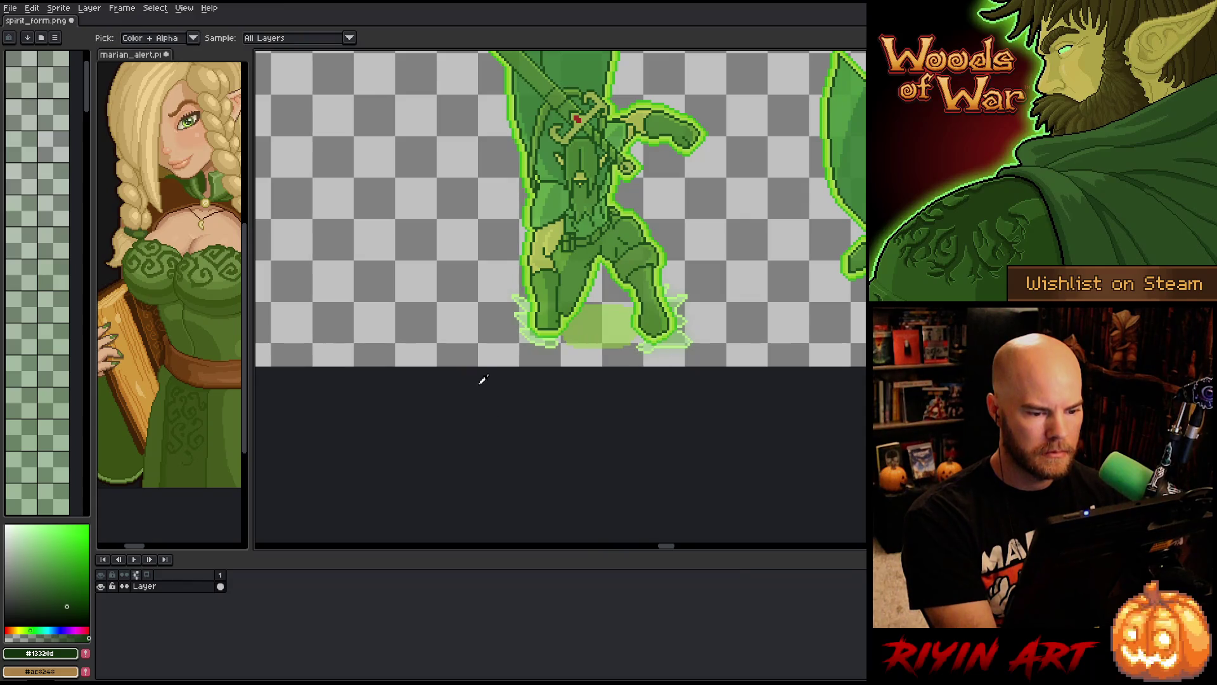
# - Zoom over the recoloured frames, pick the Marquee tool, and return to Level.cpp at line 1061
pyautogui.scroll(-3, 484, 381)
pyautogui.scroll(2, 383, 383)
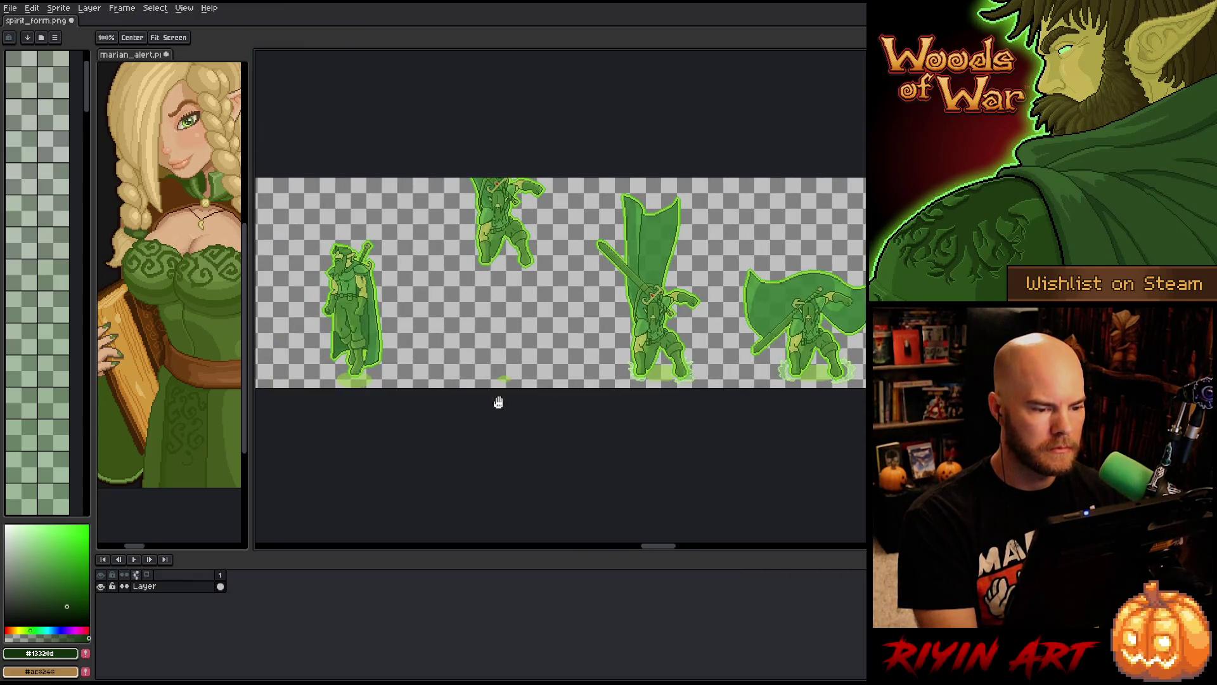
pyautogui.scroll(1, 531, 323)
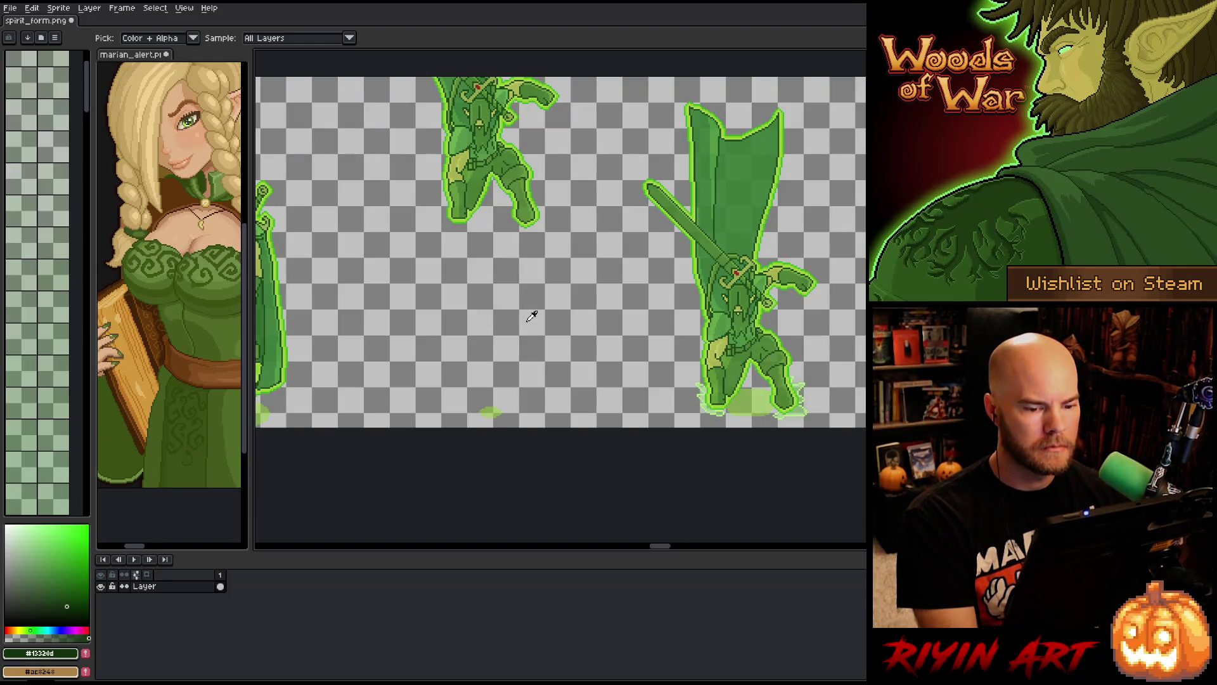
pyautogui.press('m')
pyautogui.scroll(-1, 618, 239)
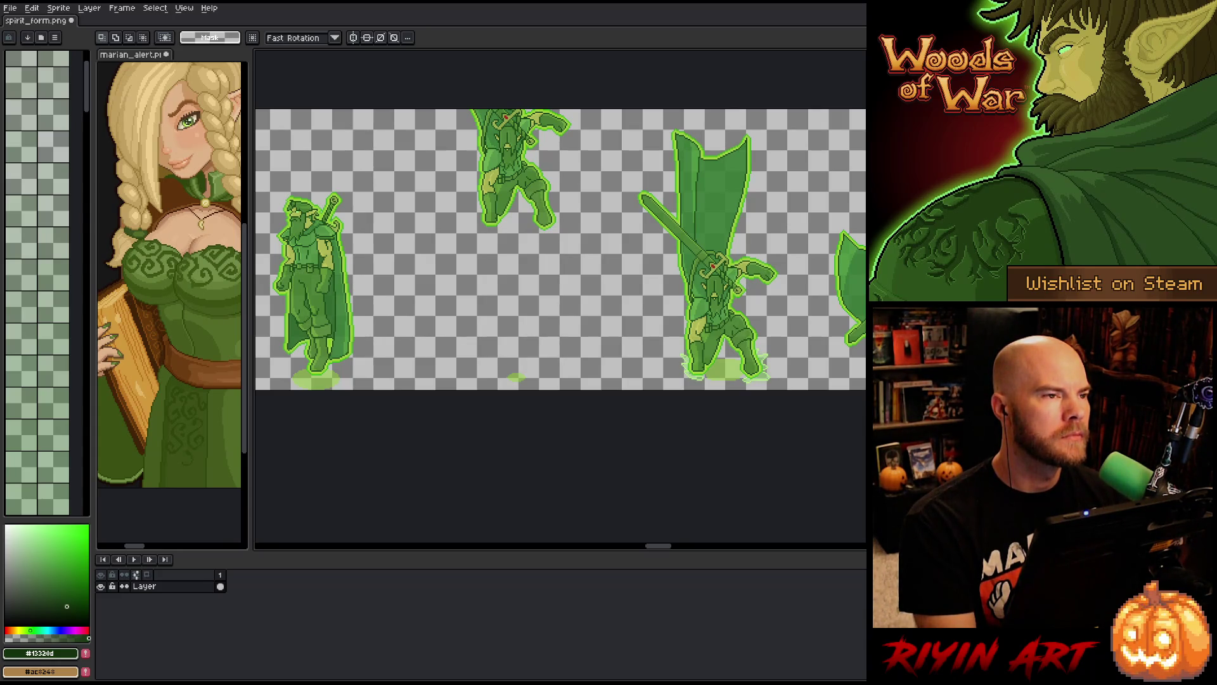
pyautogui.hotkey('alt', 'Tab')
pyautogui.click(497, 386)
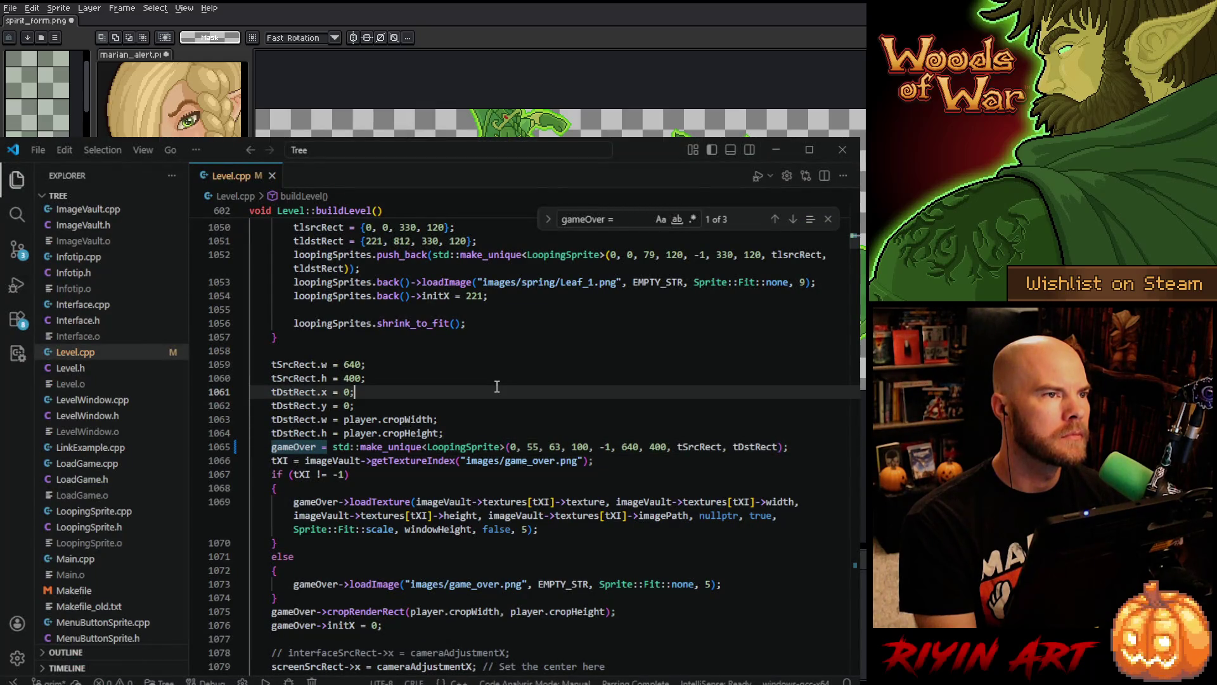
# - Launch the game under the debugger from the Run and Debug panel
pyautogui.click(17, 284)
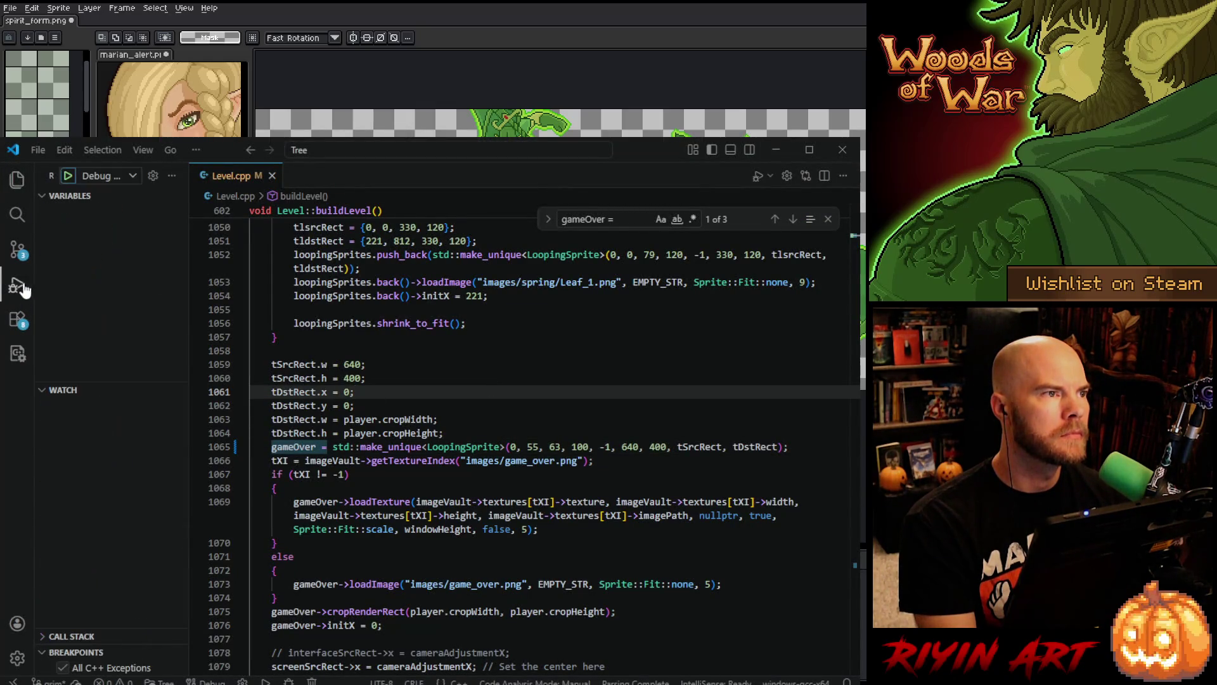
pyautogui.click(69, 178)
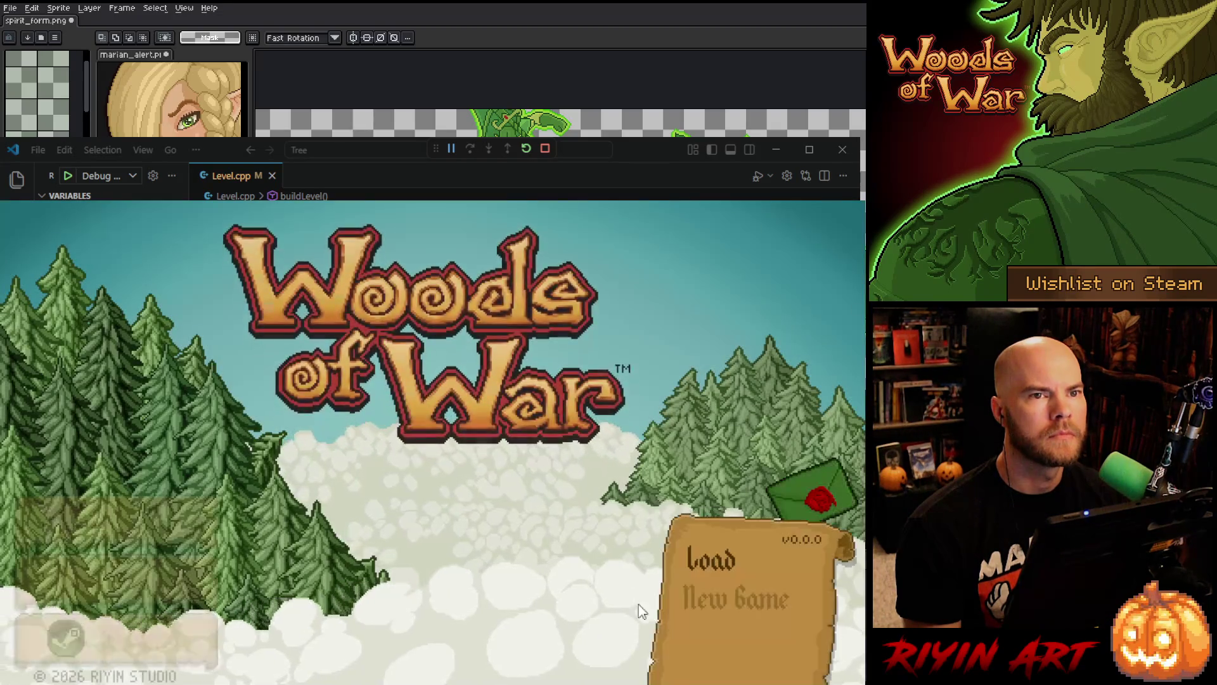
# - Set the Woods of War resolution to 640x400 in Settings
pyautogui.click(694, 628)
pyautogui.click(468, 438)
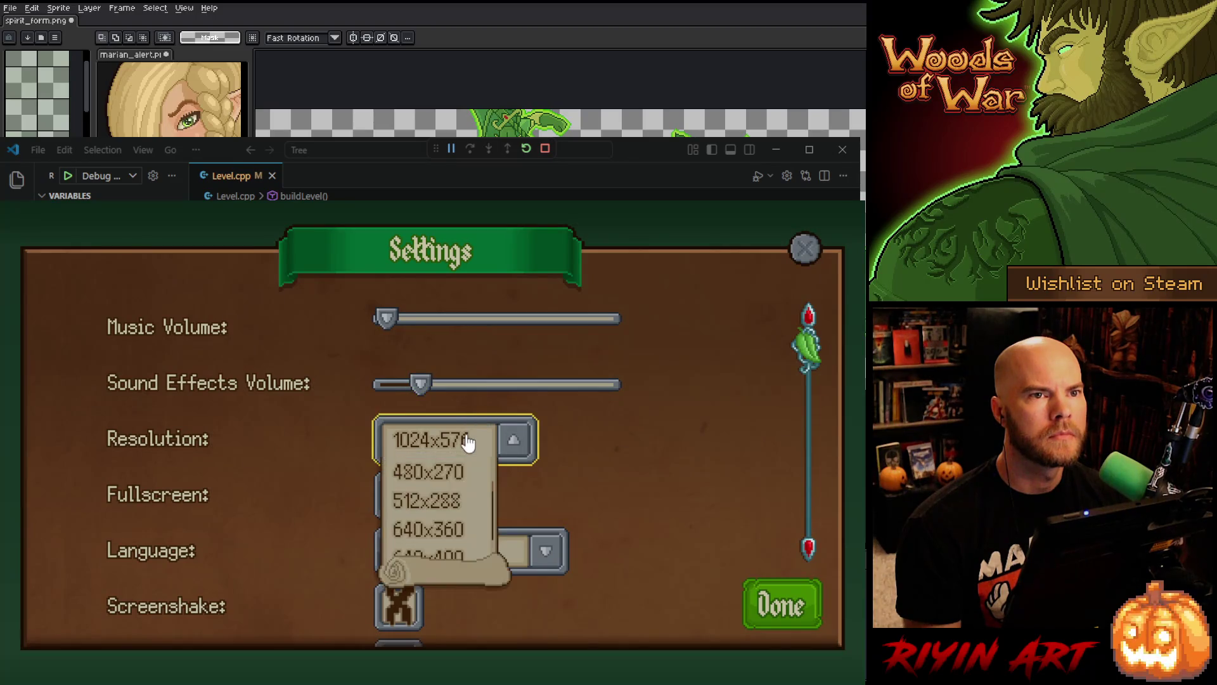
pyautogui.click(449, 553)
pyautogui.click(702, 576)
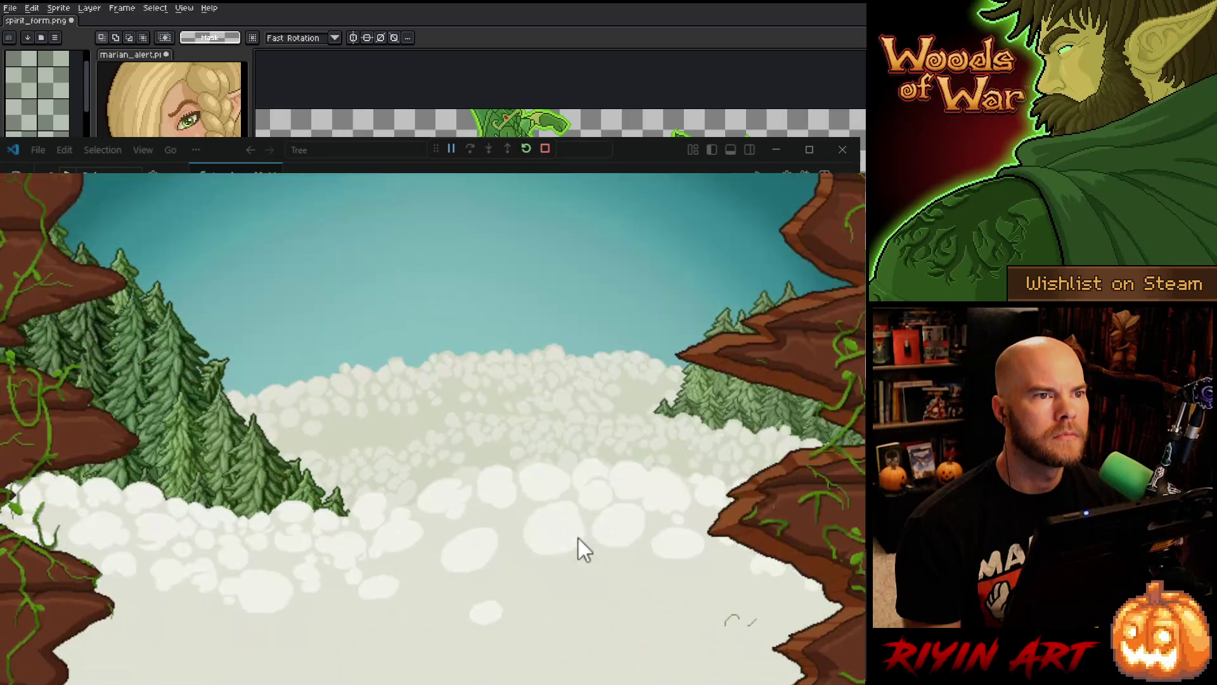
# - Load the saved game slot to show the spirit figure between the trees
pyautogui.click(739, 606)
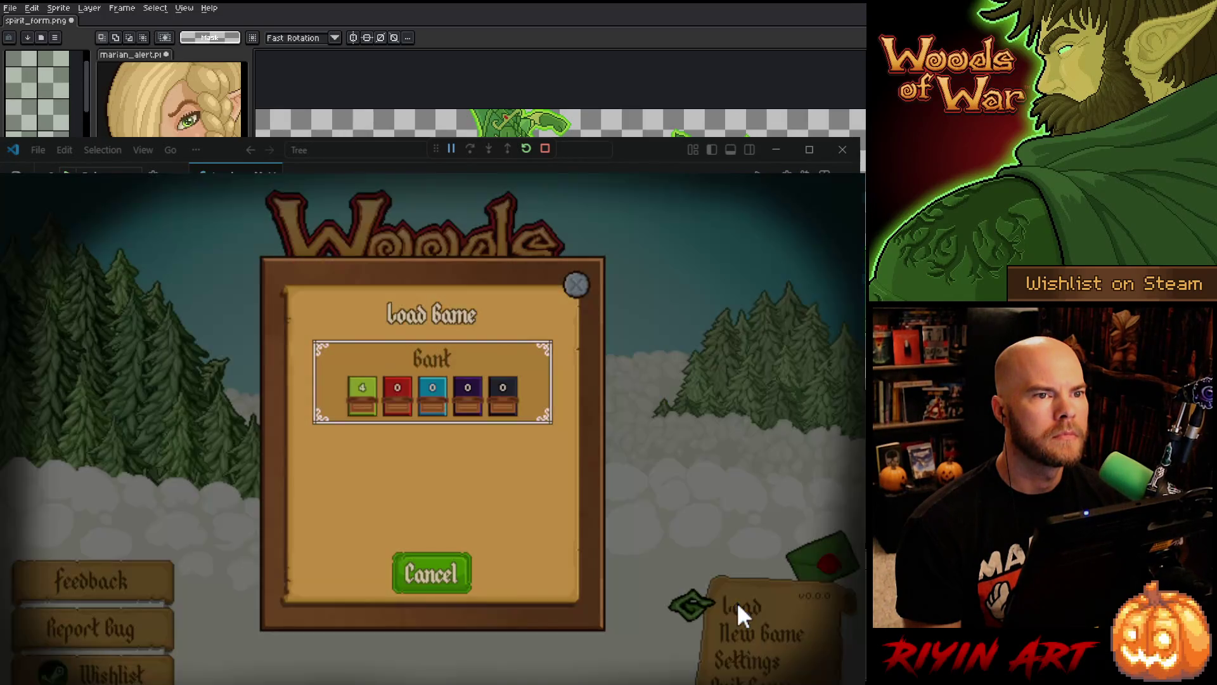
pyautogui.click(437, 394)
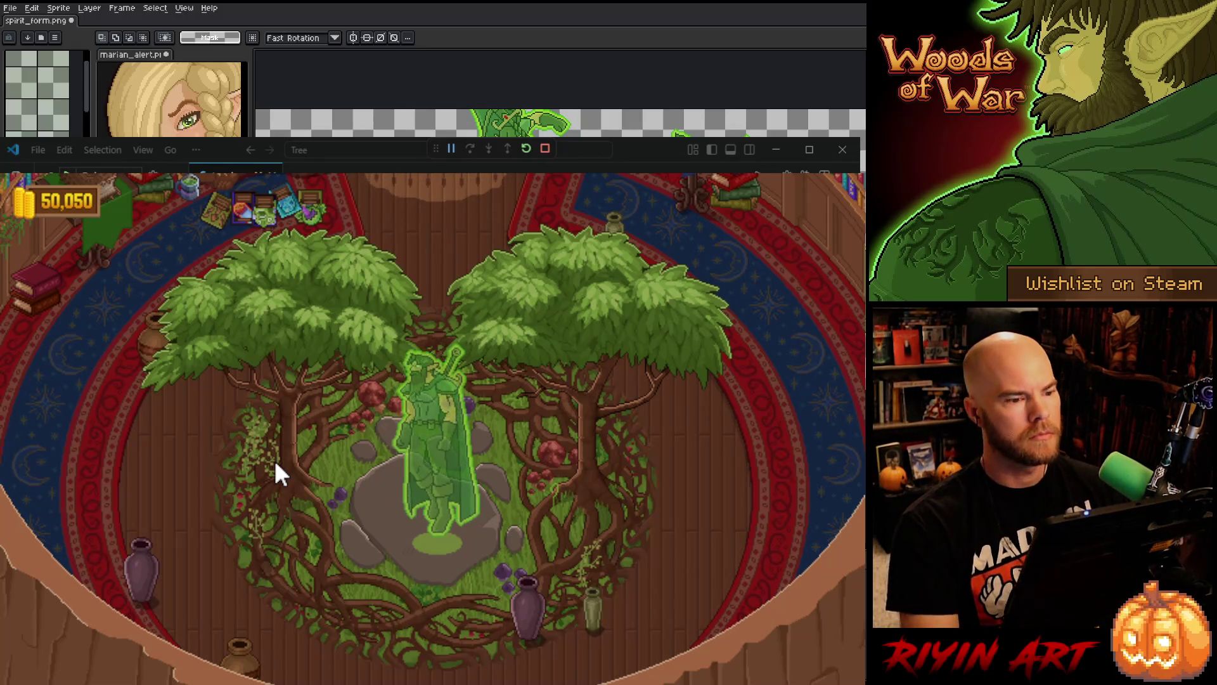
pyautogui.click(10, 8)
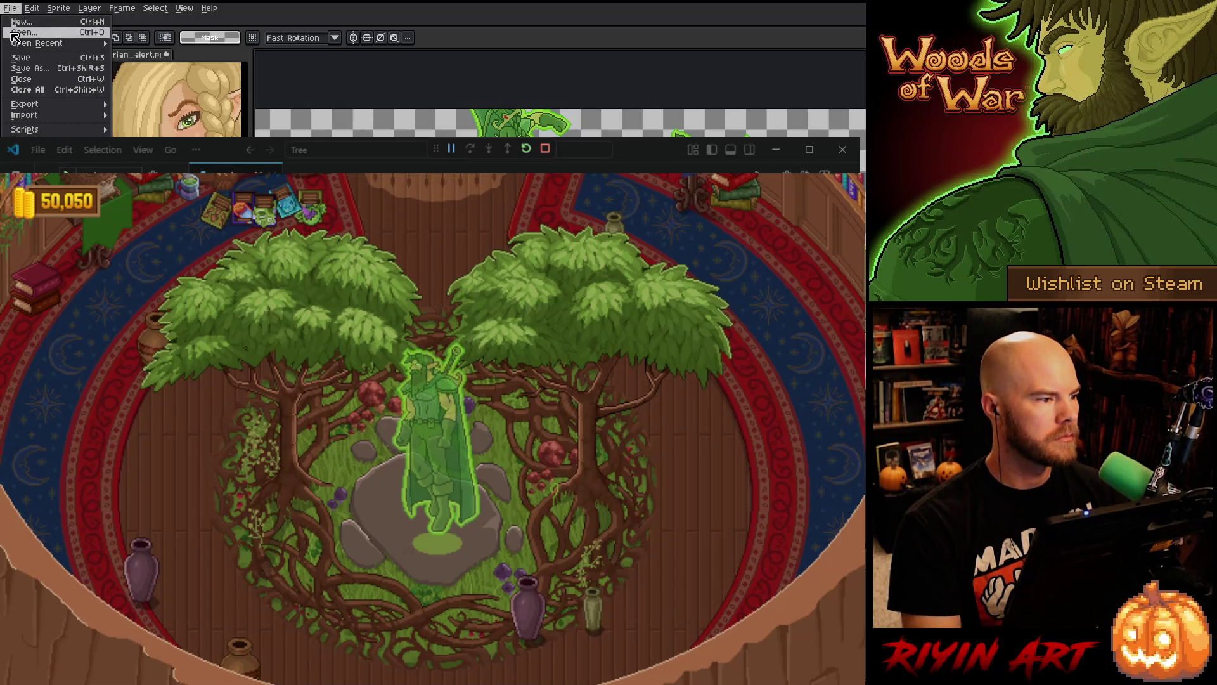
# - Create a new sprite, then paste and commit the Woods of War screenshot in it
pyautogui.click(14, 33)
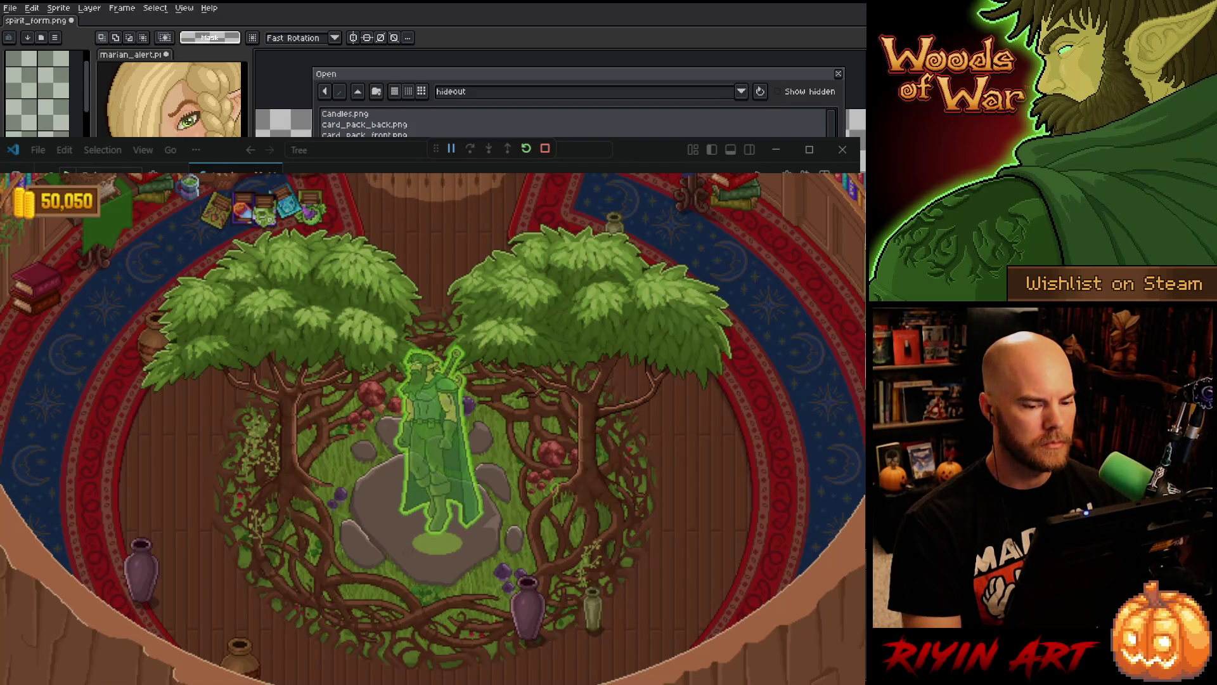
pyautogui.press('Escape')
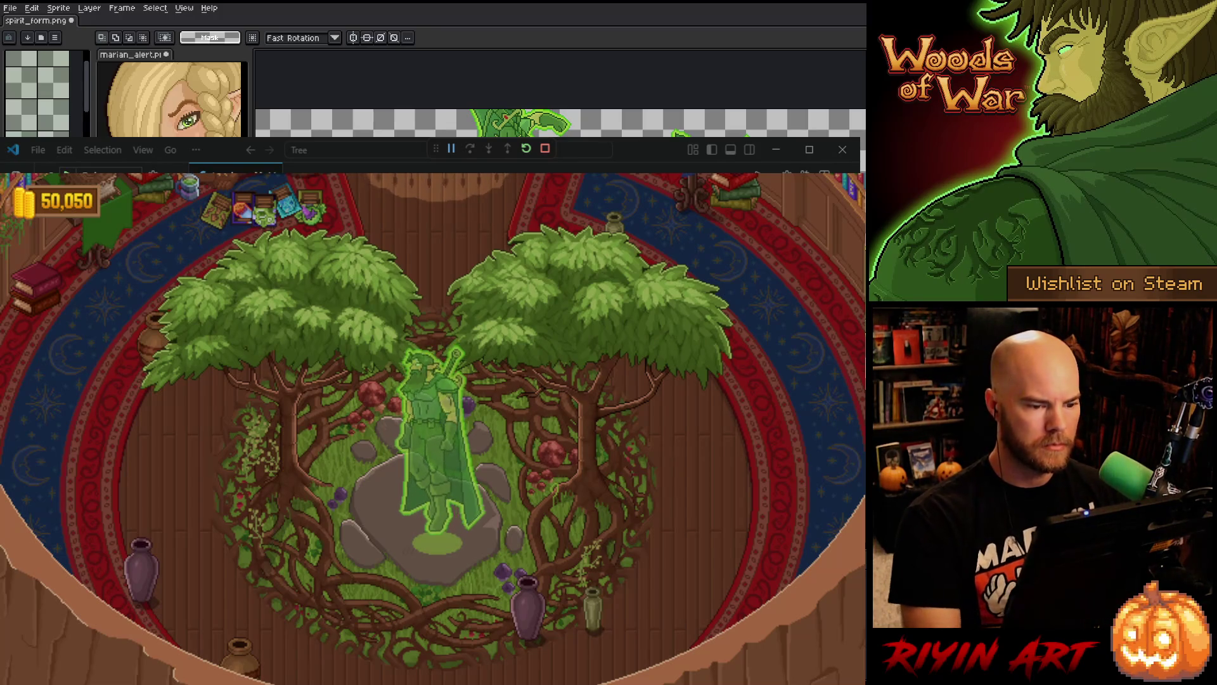
pyautogui.hotkey('ctrl', 'n')
pyautogui.press('Return')
pyautogui.hotkey('ctrl', 'v')
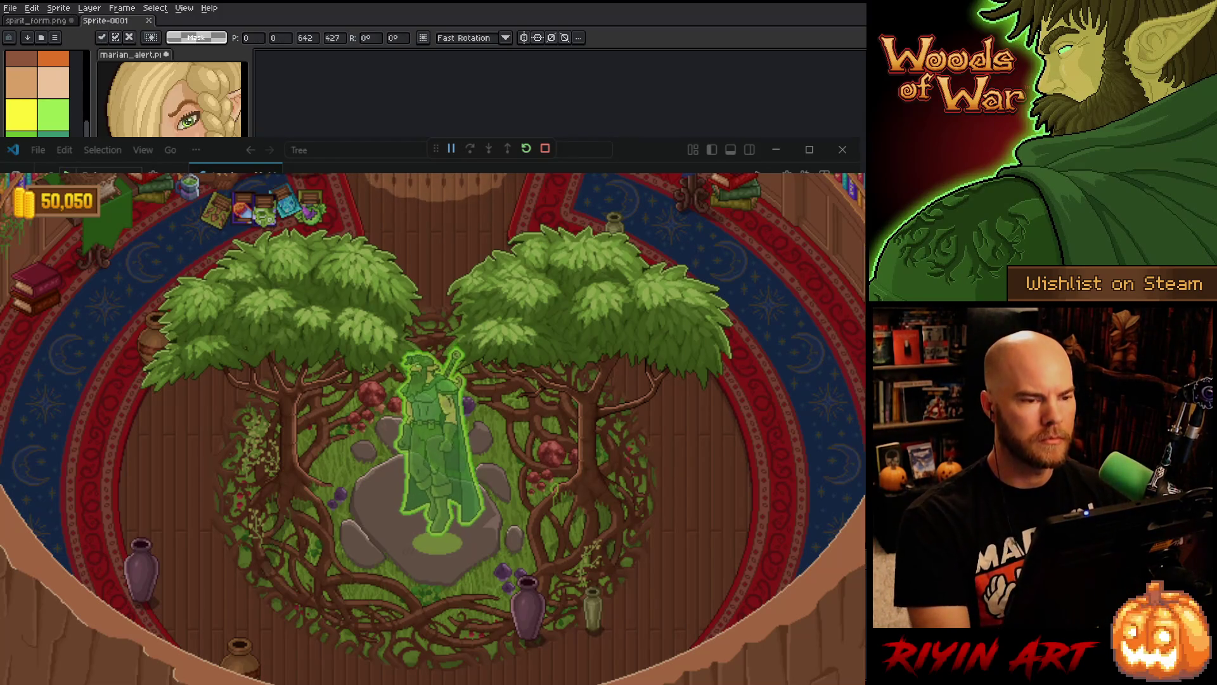
pyautogui.press('Escape')
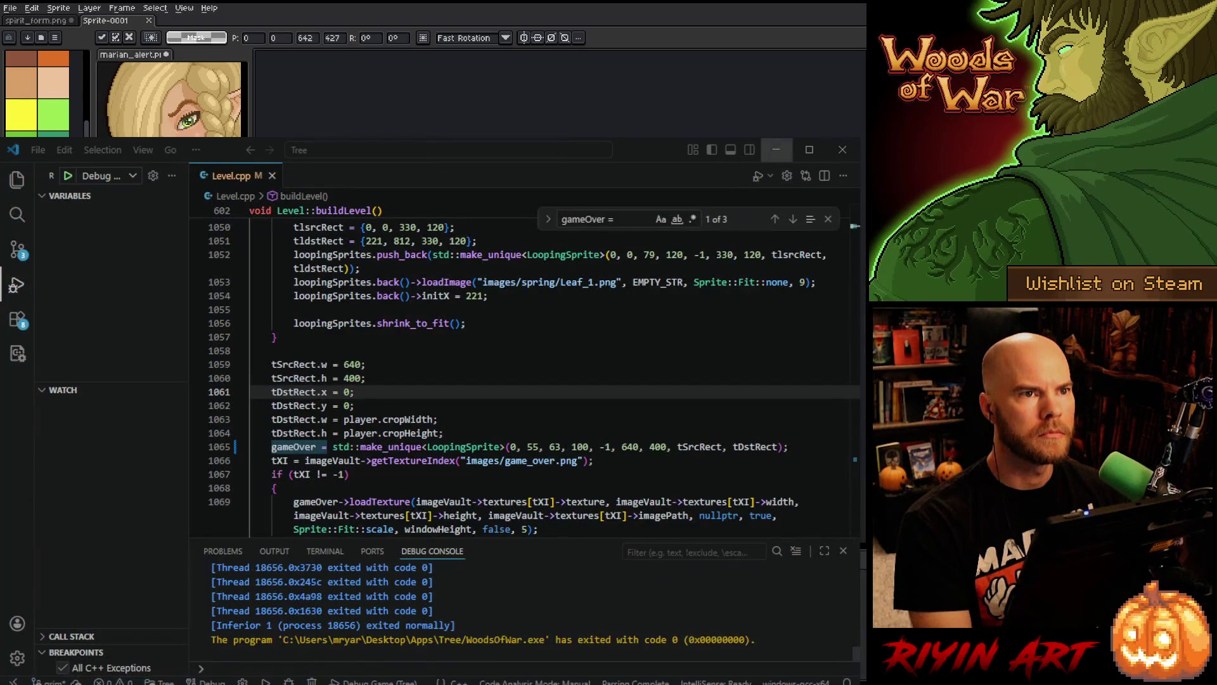
pyautogui.hotkey('alt', 'Tab')
pyautogui.scroll(2, 636, 333)
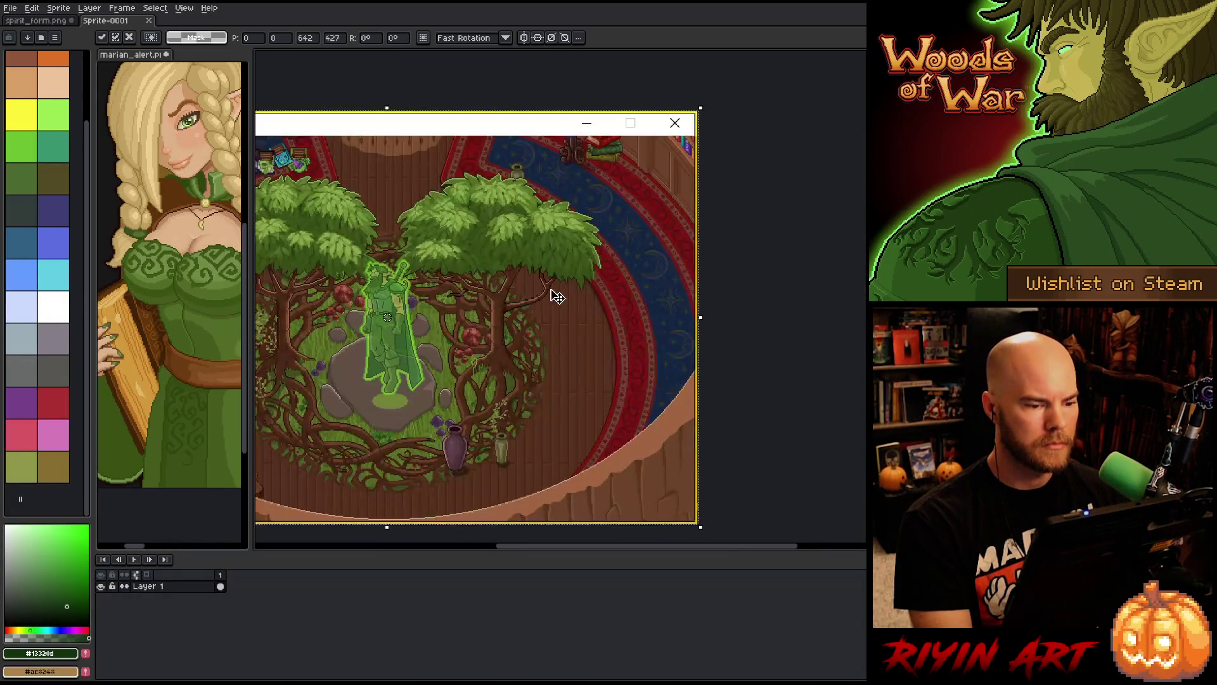
pyautogui.scroll(-2, 554, 293)
pyautogui.press('Return')
# - On spirit_form.png, marquee-select the standing spirit frame in the middle of the sheet
pyautogui.click(44, 21)
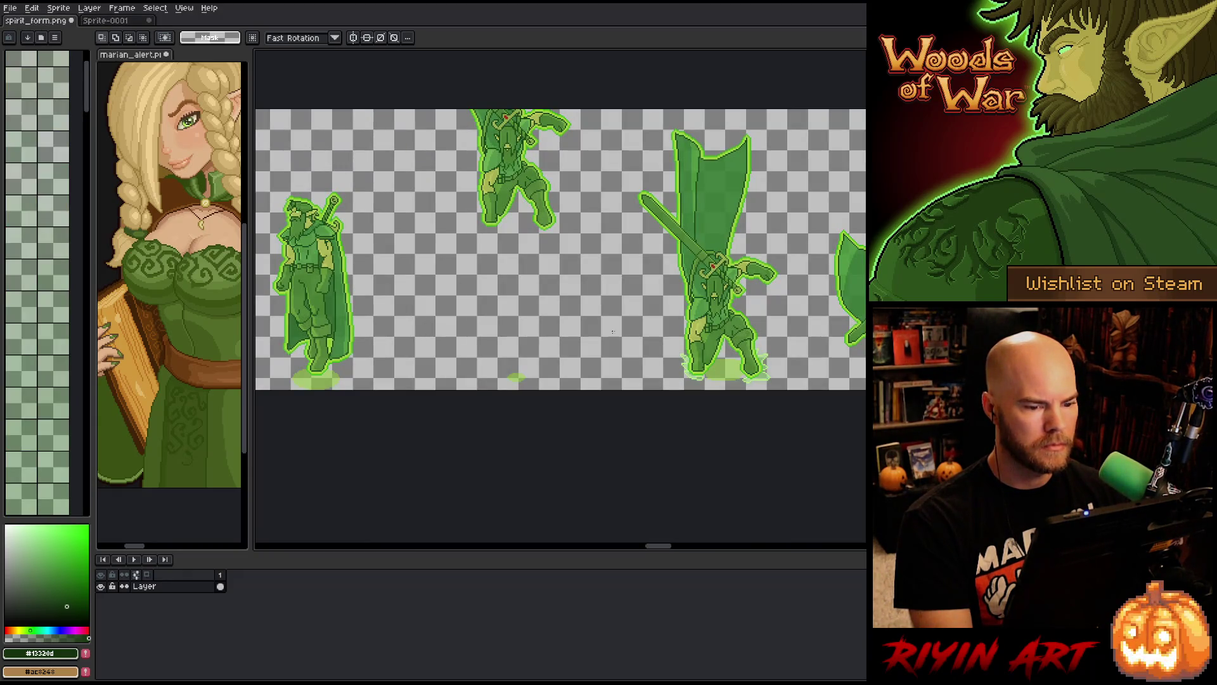
pyautogui.moveTo(507, 254); pyautogui.dragTo(685, 260)
pyautogui.moveTo(553, 99); pyautogui.dragTo(396, 467)
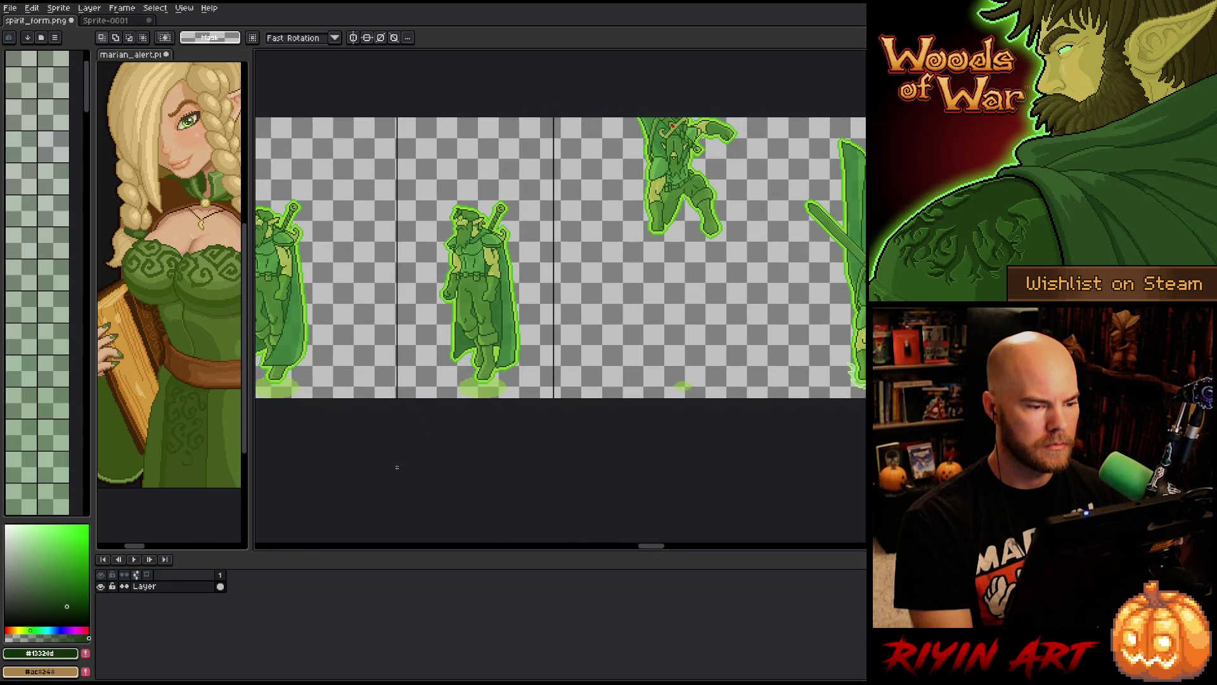
# - Set the pencil to a 14 px brush with a desaturated green colour
pyautogui.press('i')
pyautogui.moveTo(61, 578); pyautogui.dragTo(33, 563)
pyautogui.press('b')
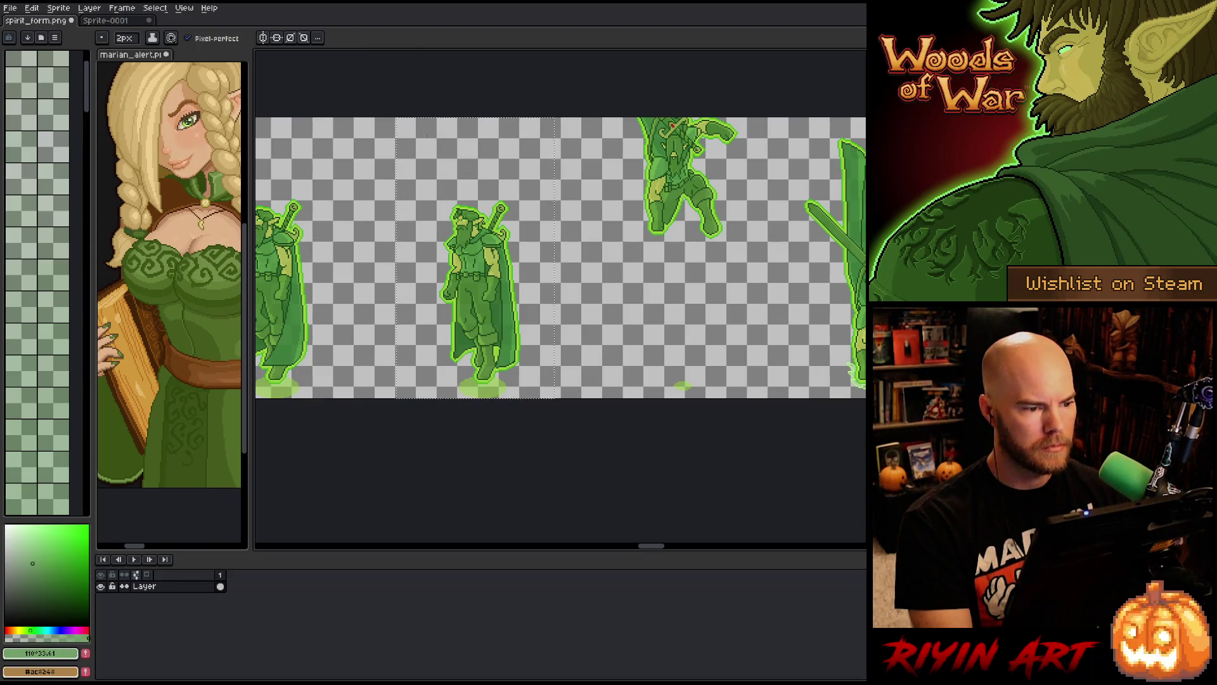
pyautogui.click(140, 45)
pyautogui.write('14')
pyautogui.press('Return')
pyautogui.click(5, 574)
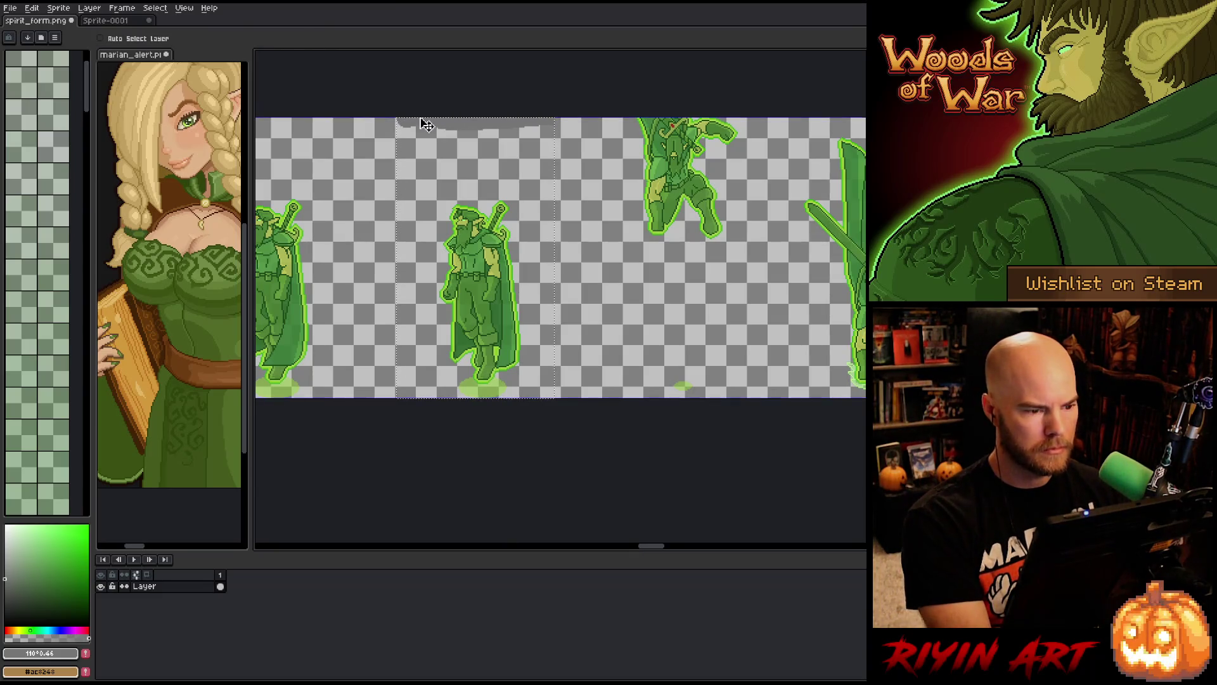
pyautogui.click(116, 21)
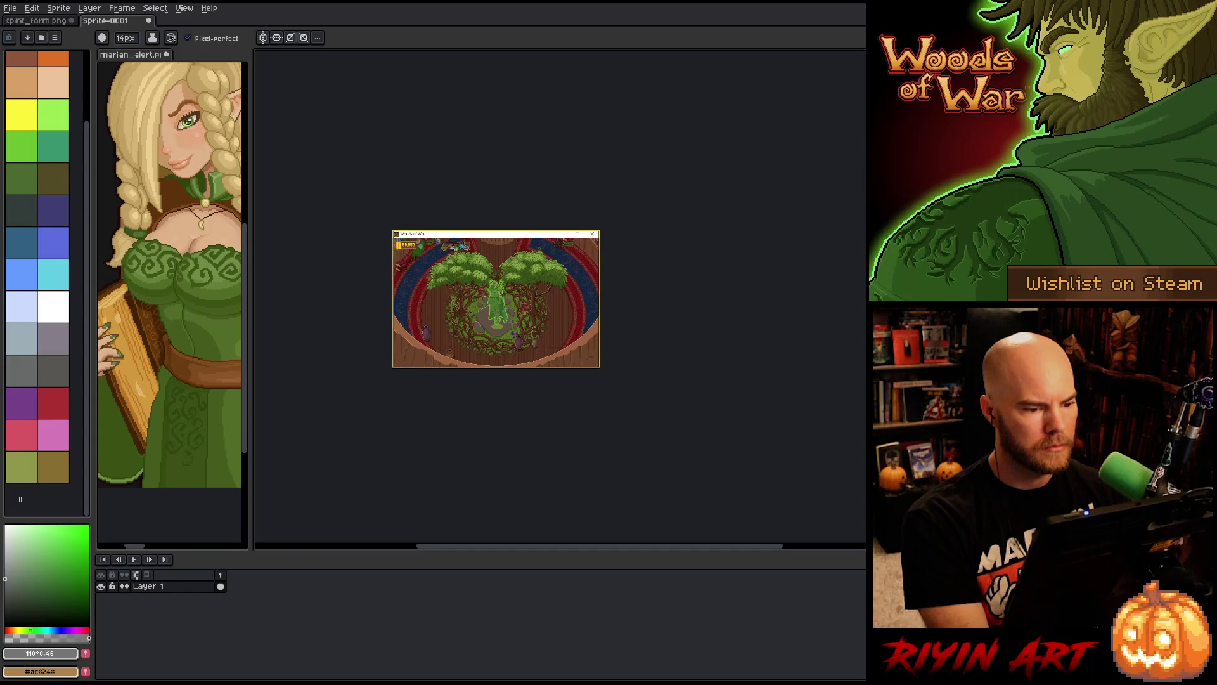
# - Paste the spirit frame onto a new layer and place it over the figure on the rock
pyautogui.hotkey('shift', 'n')
pyautogui.hotkey('ctrl', 'v')
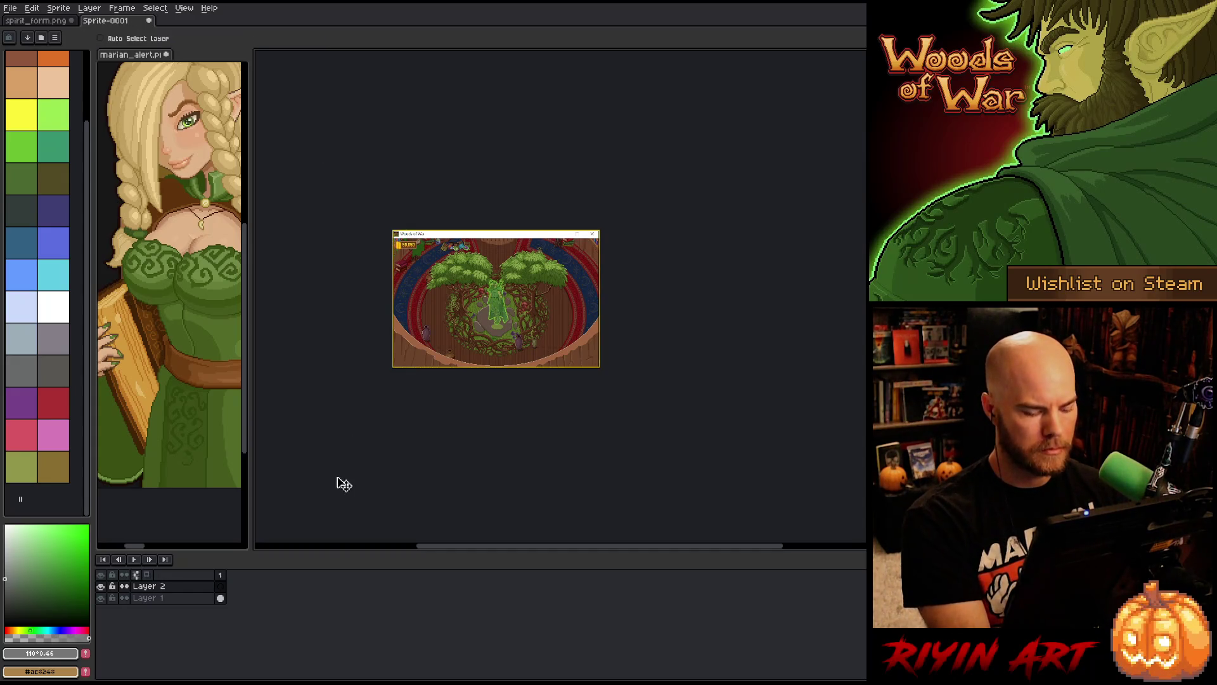
pyautogui.scroll(3, 533, 286)
pyautogui.moveTo(647, 378)
pyautogui.mouseDown()
pyautogui.moveTo(504, 407)
pyautogui.moveTo(380, 455)
pyautogui.moveTo(547, 419)
pyautogui.mouseUp()
pyautogui.moveTo(637, 348); pyautogui.dragTo(568, 342)
pyautogui.scroll(2, 547, 274)
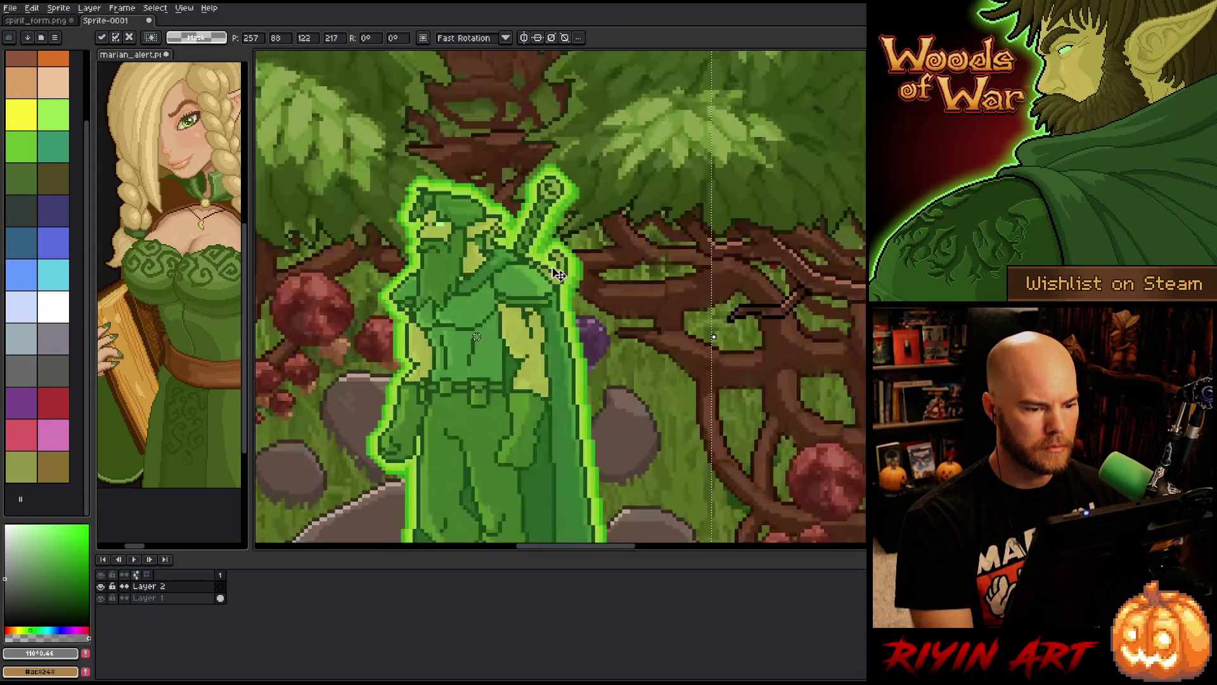
pyautogui.moveTo(547, 274); pyautogui.dragTo(547, 278)
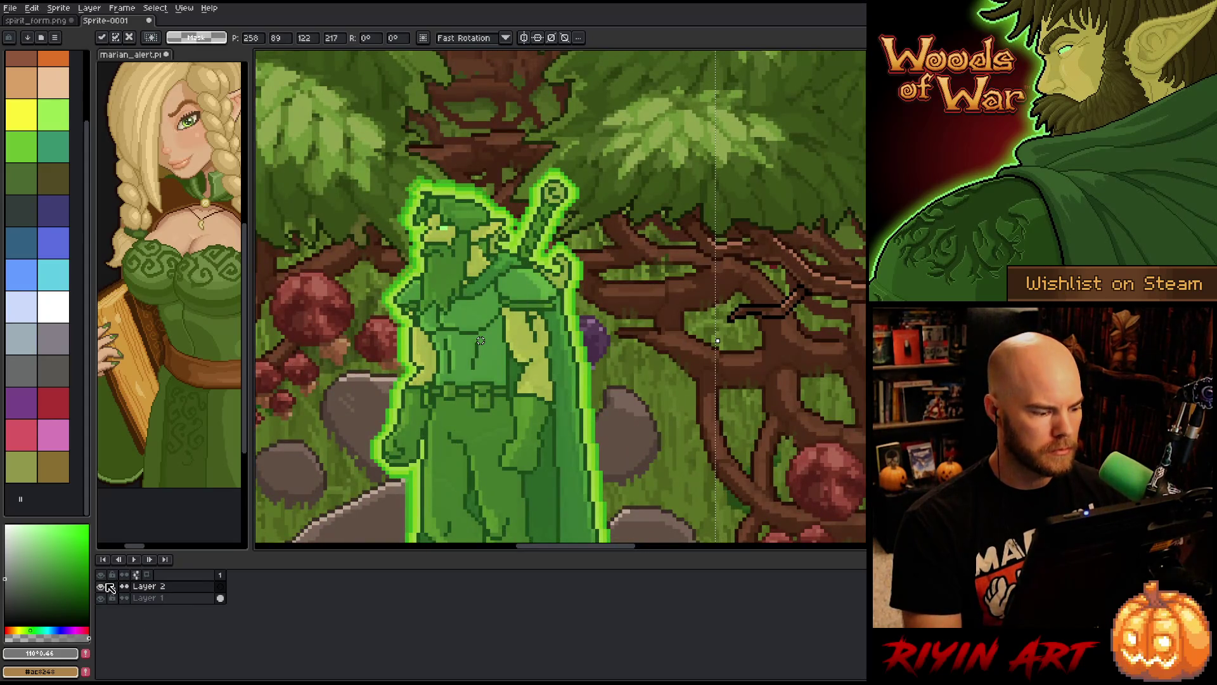
# - Toggle the spirit layer on and off to compare, nudging it up one pixel
pyautogui.click(101, 586)
pyautogui.click(101, 587)
pyautogui.click(102, 587)
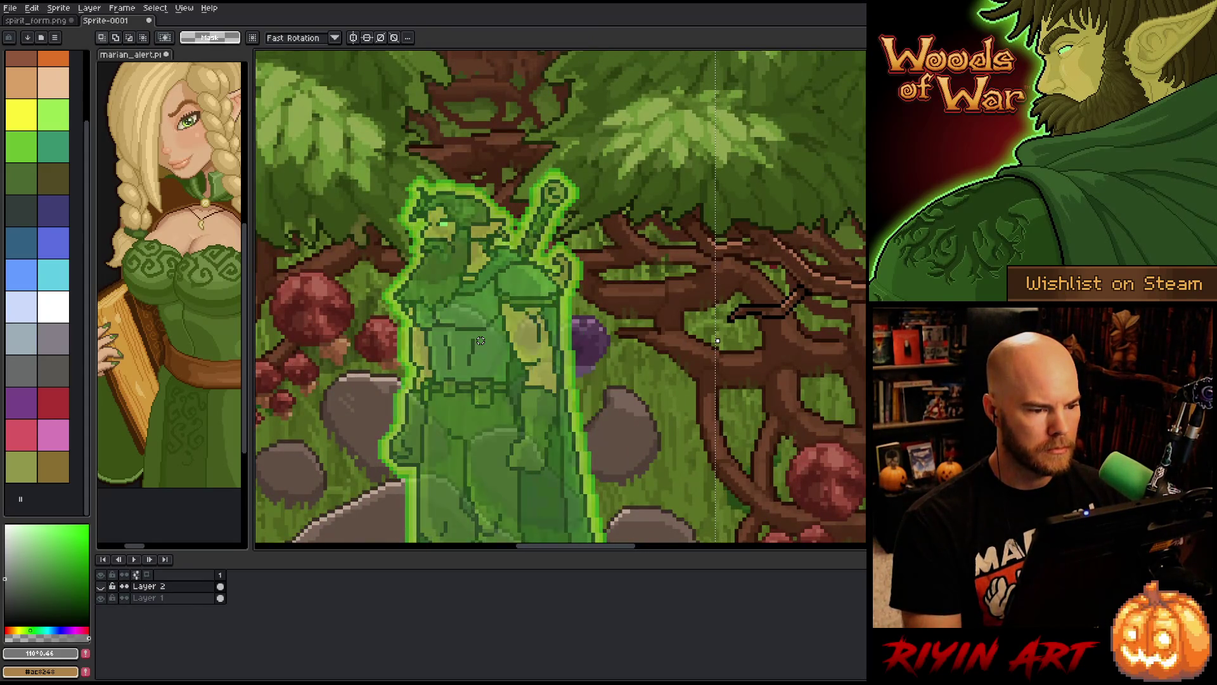
pyautogui.click(101, 586)
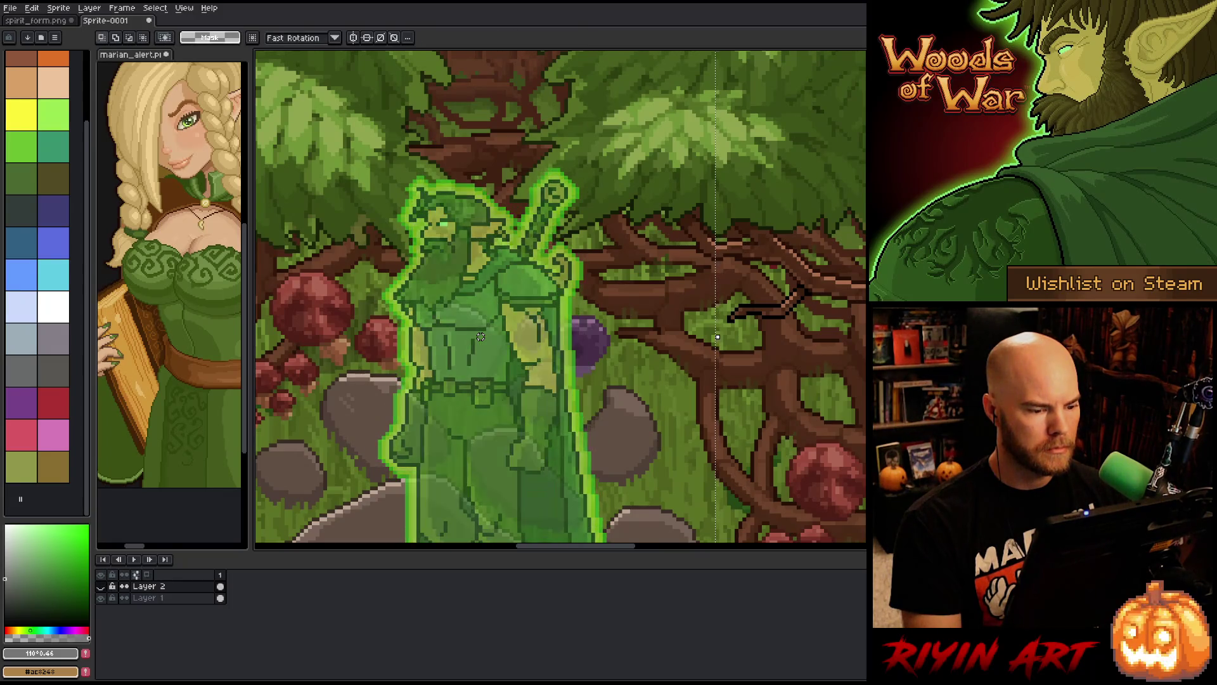
pyautogui.press('Up')
pyautogui.click(102, 587)
pyautogui.click(102, 587)
pyautogui.click(103, 587)
pyautogui.click(103, 587)
pyautogui.click(103, 588)
pyautogui.click(102, 587)
pyautogui.click(103, 587)
pyautogui.click(103, 587)
pyautogui.click(103, 588)
# - Measure the tall area above the grey bar, then clear the selection on spirit_form.png
pyautogui.scroll(-3, 527, 293)
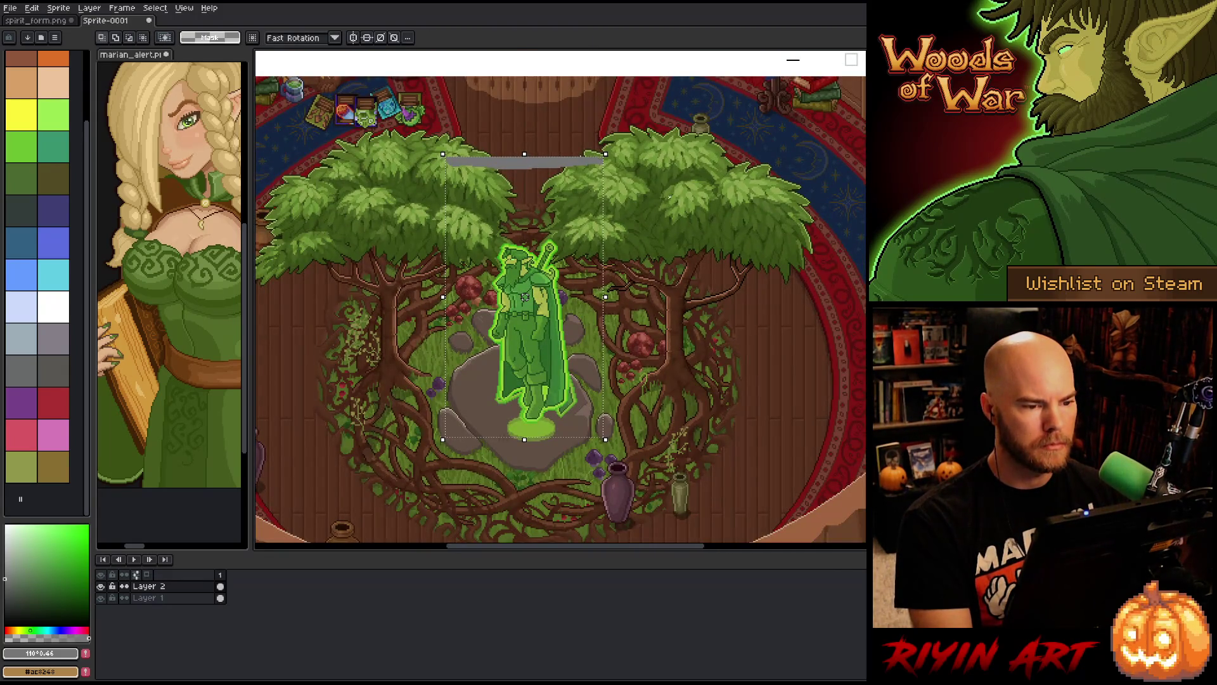
pyautogui.scroll(2, 507, 126)
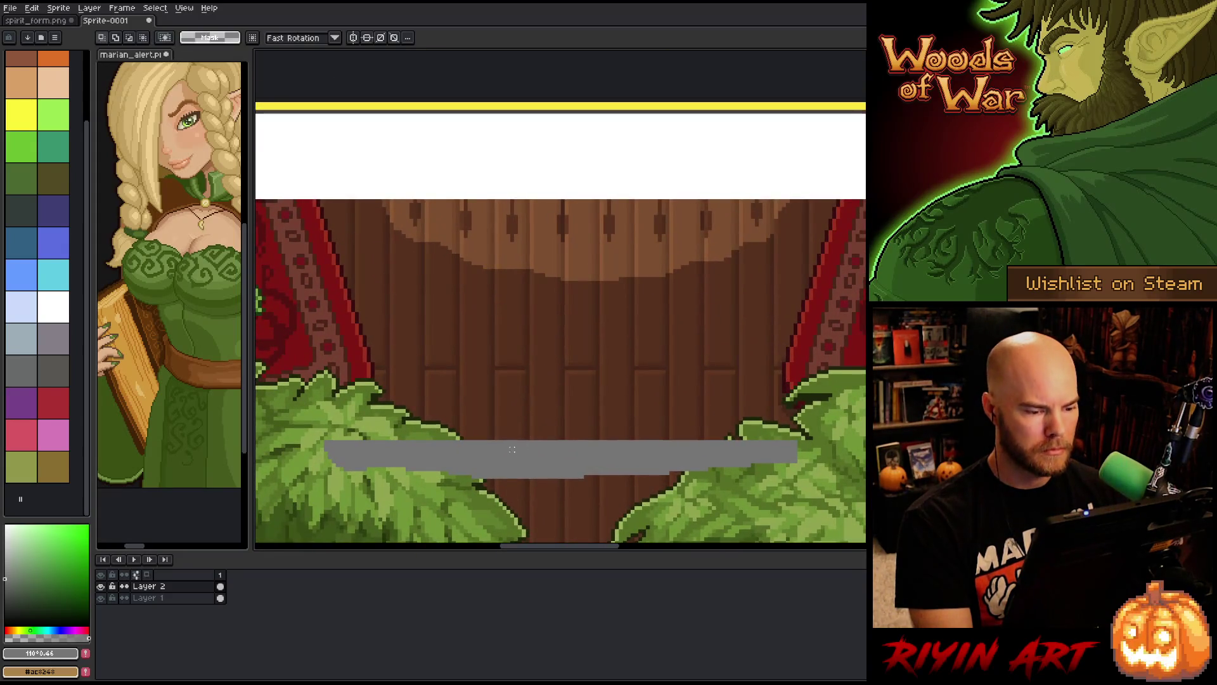
pyautogui.moveTo(661, 224); pyautogui.dragTo(668, 197)
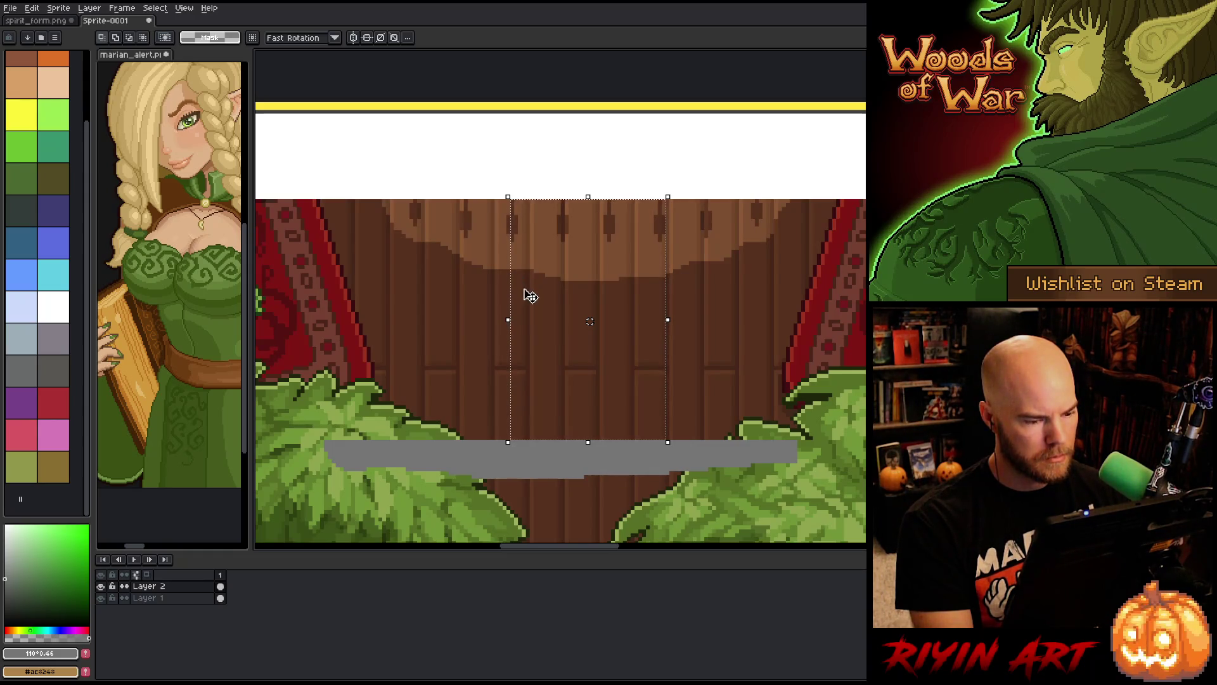
pyautogui.click(42, 21)
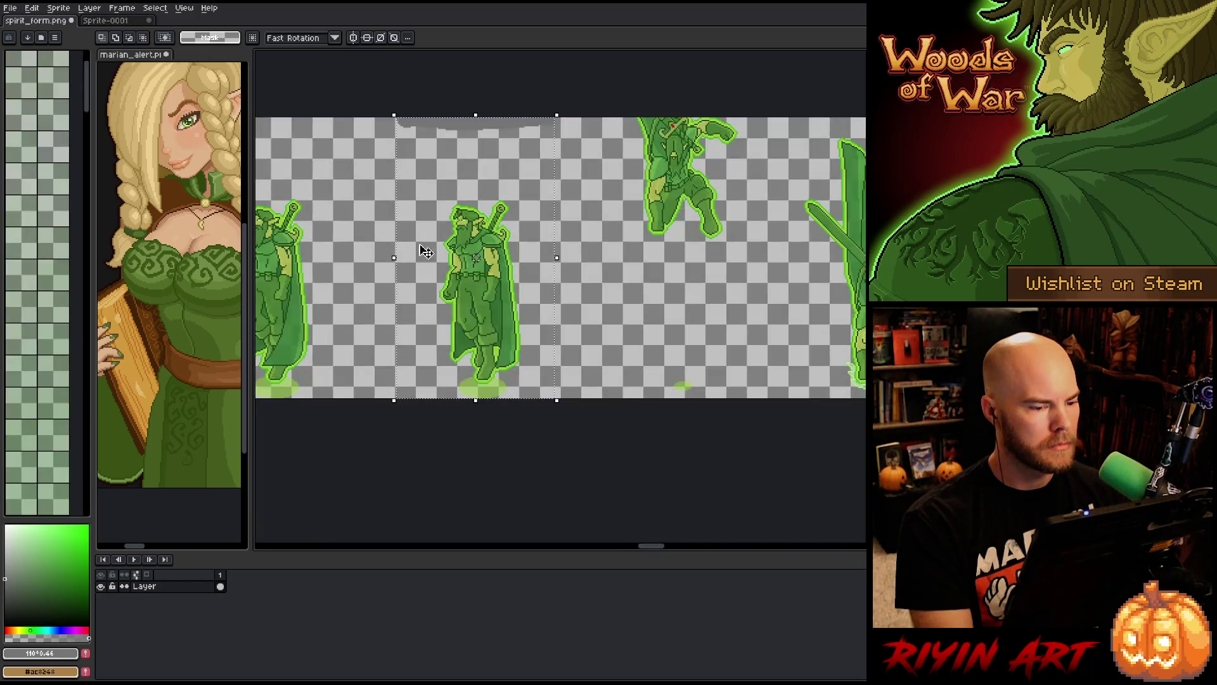
pyautogui.click(475, 161)
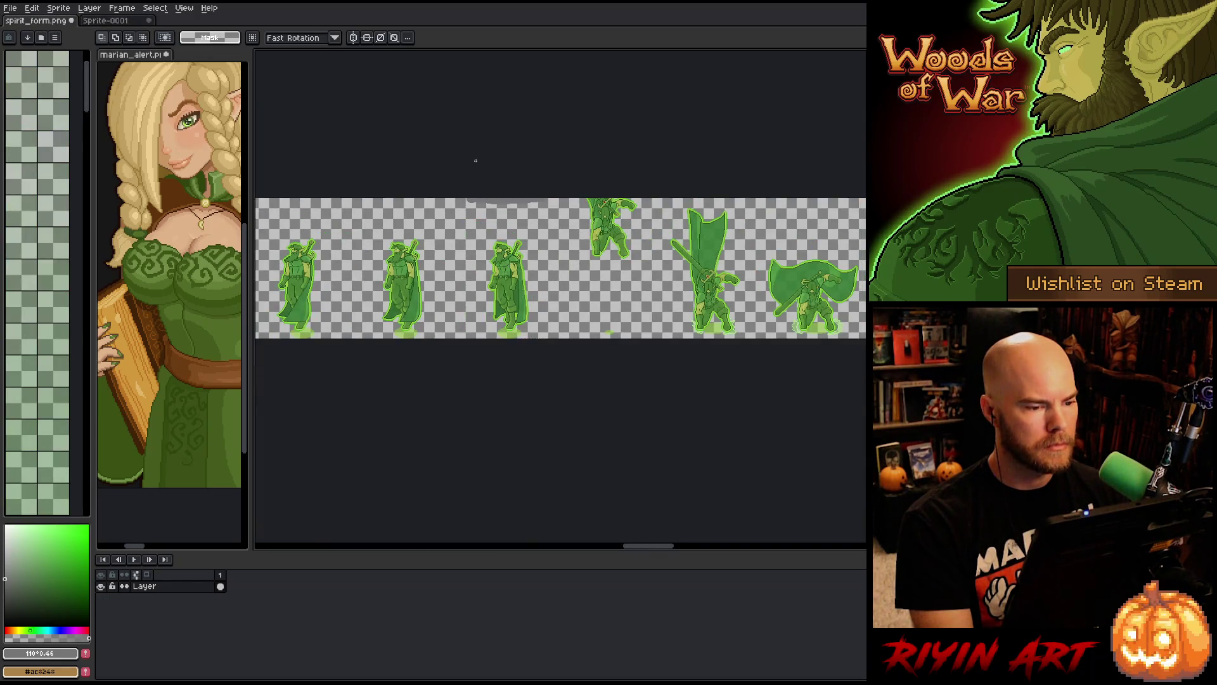
# - Open GantSpirit_v20.aseprite from the TreeRevenge art folder
pyautogui.click(10, 8)
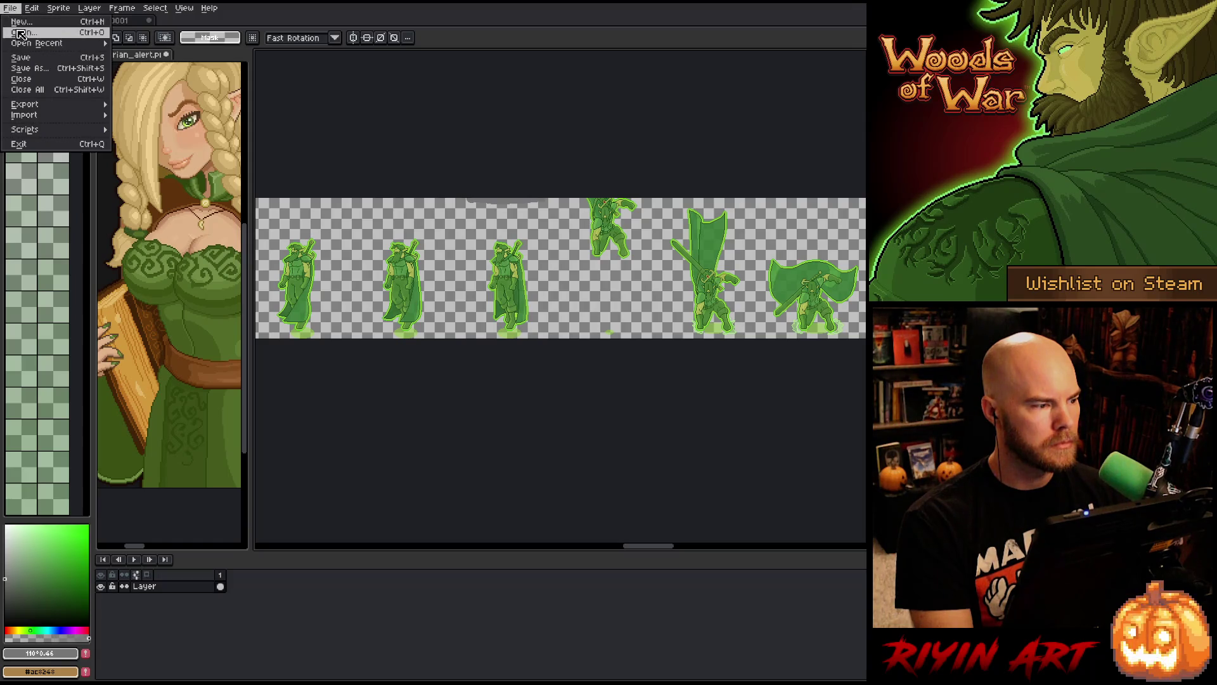
pyautogui.click(22, 37)
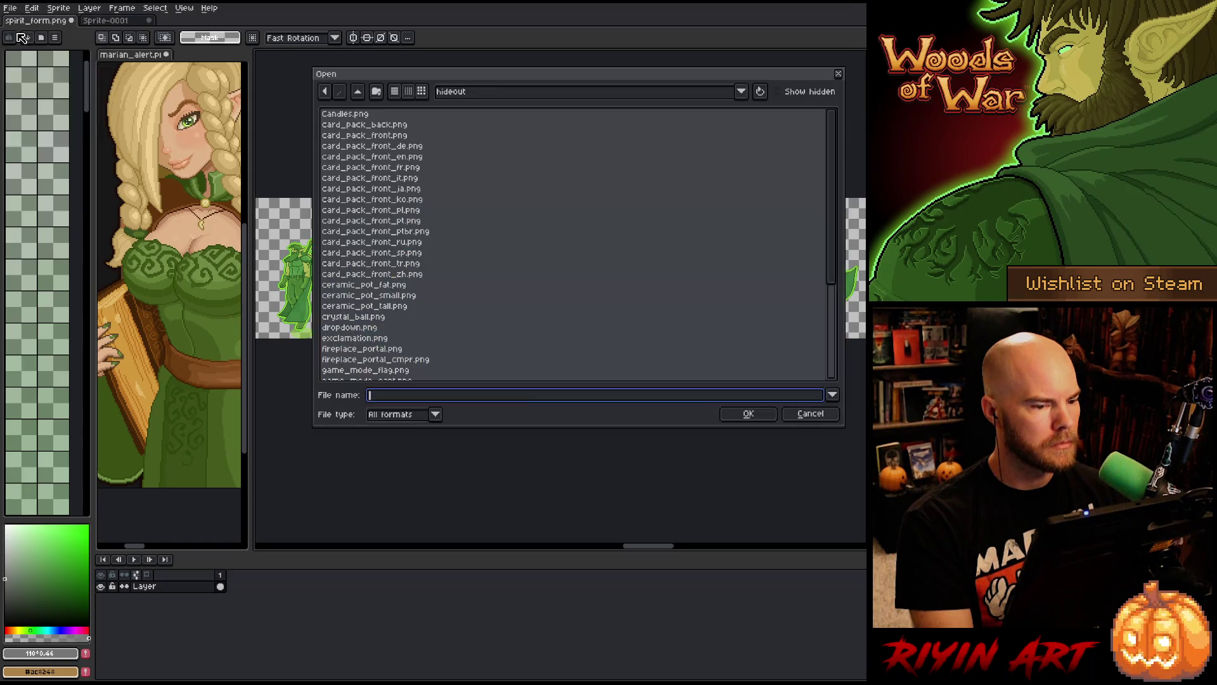
pyautogui.click(458, 92)
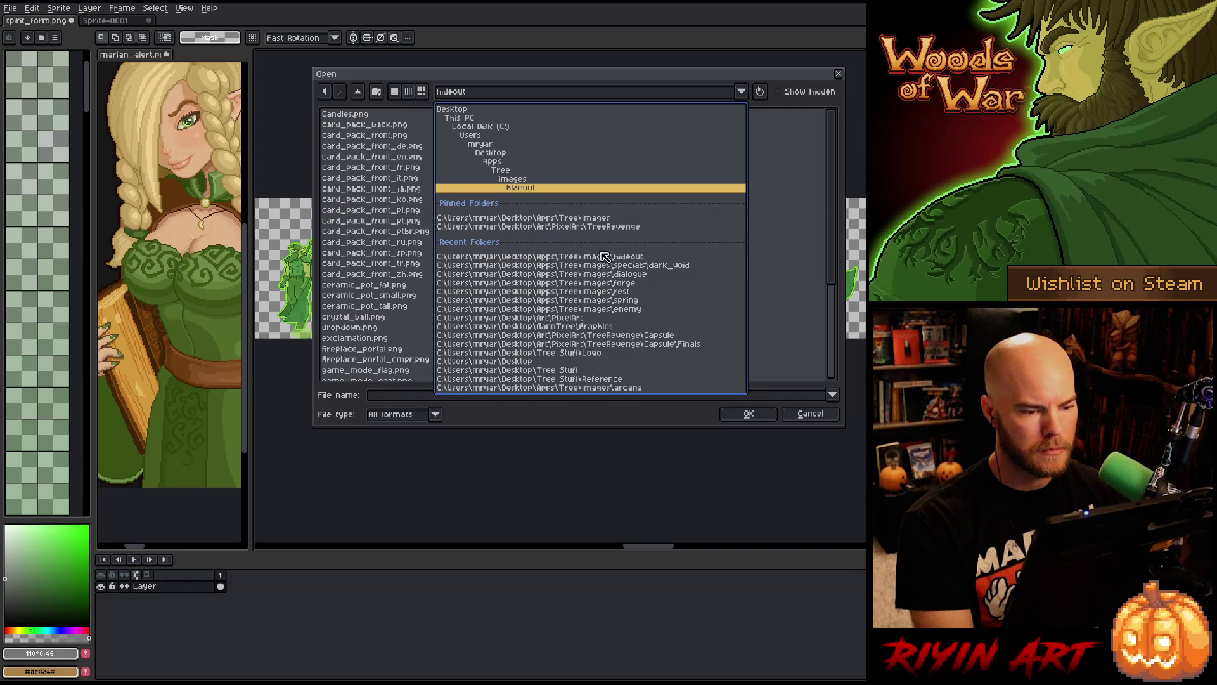
pyautogui.click(593, 227)
pyautogui.scroll(-5, 475, 272)
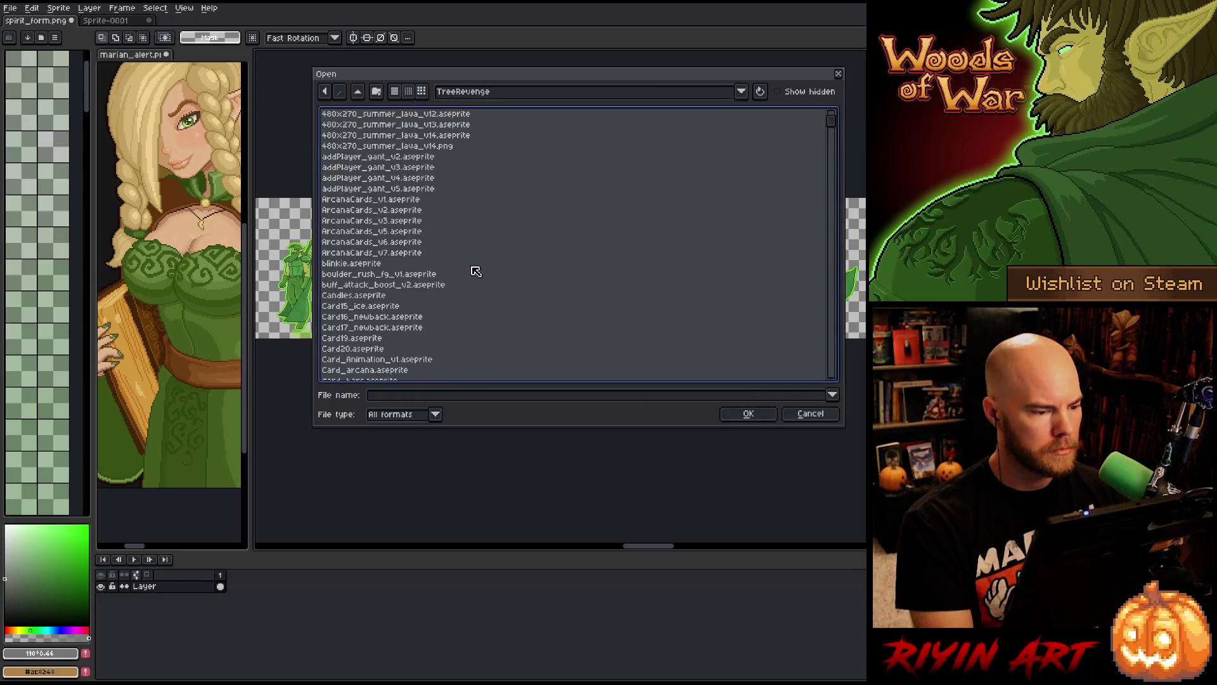
pyautogui.click(350, 310)
pyautogui.press('g')
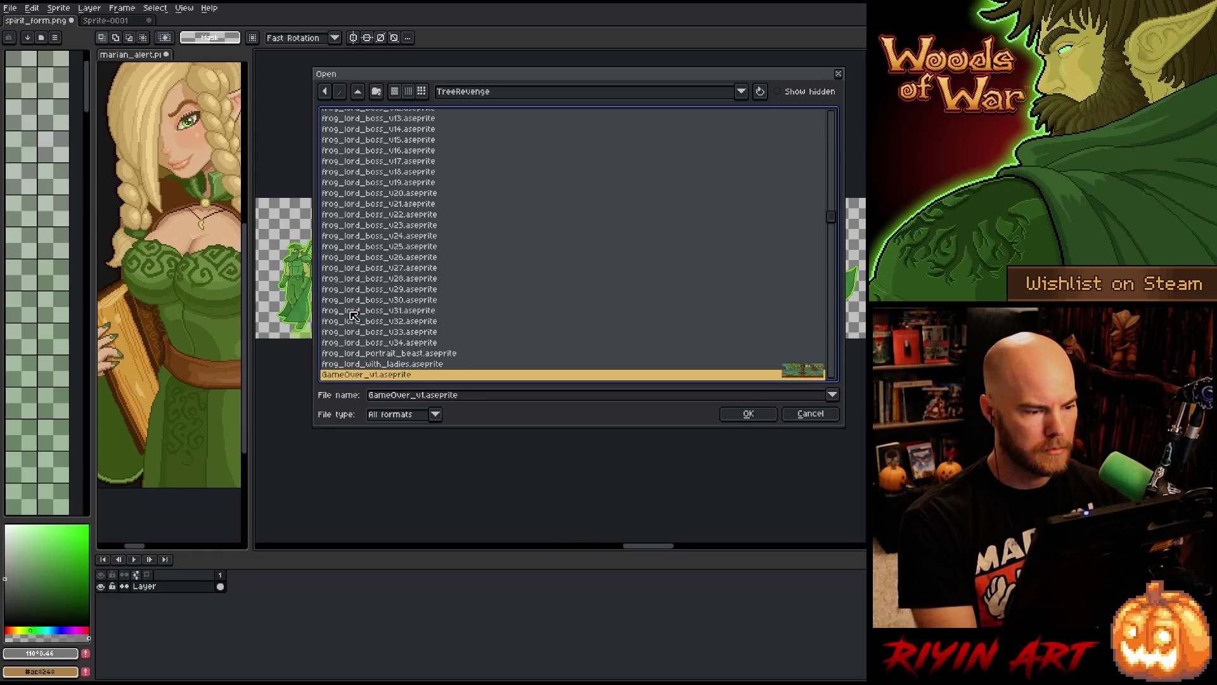
pyautogui.scroll(-6, 399, 315)
pyautogui.scroll(-6, 408, 314)
pyautogui.click(397, 279)
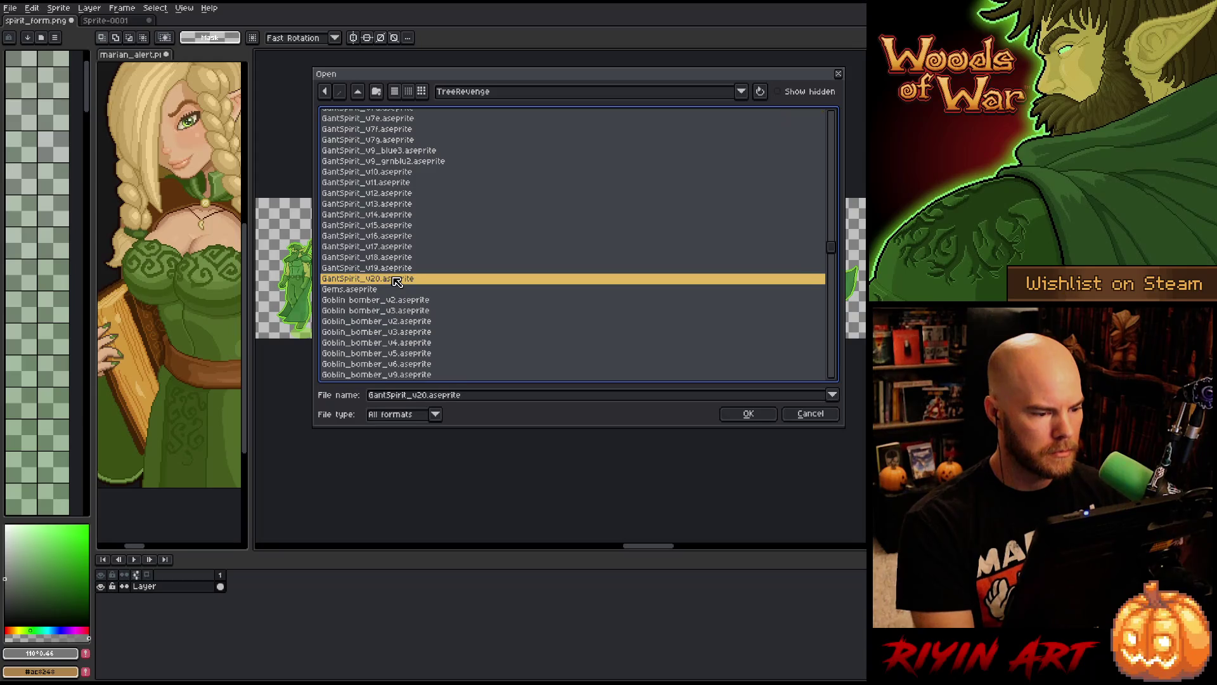
pyautogui.doubleClick(397, 280)
# - Play the spirit animation from frame 22 and recentre the figure
pyautogui.scroll(3, 577, 304)
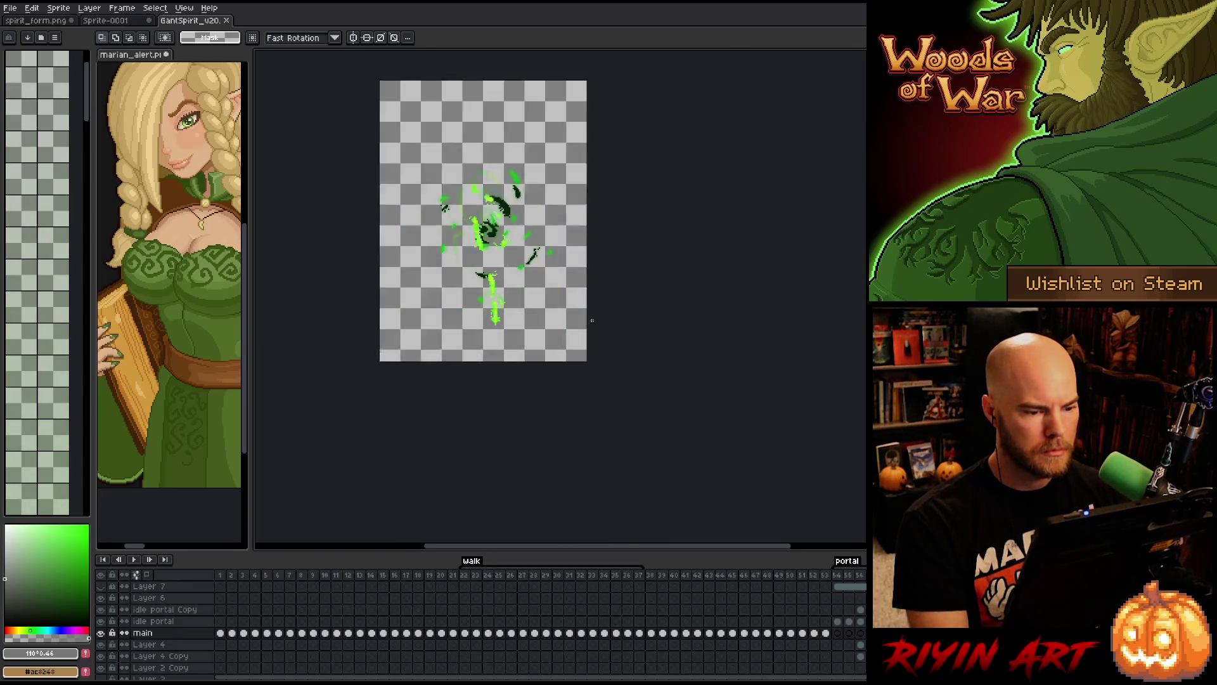
pyautogui.click(466, 576)
pyautogui.press('Return')
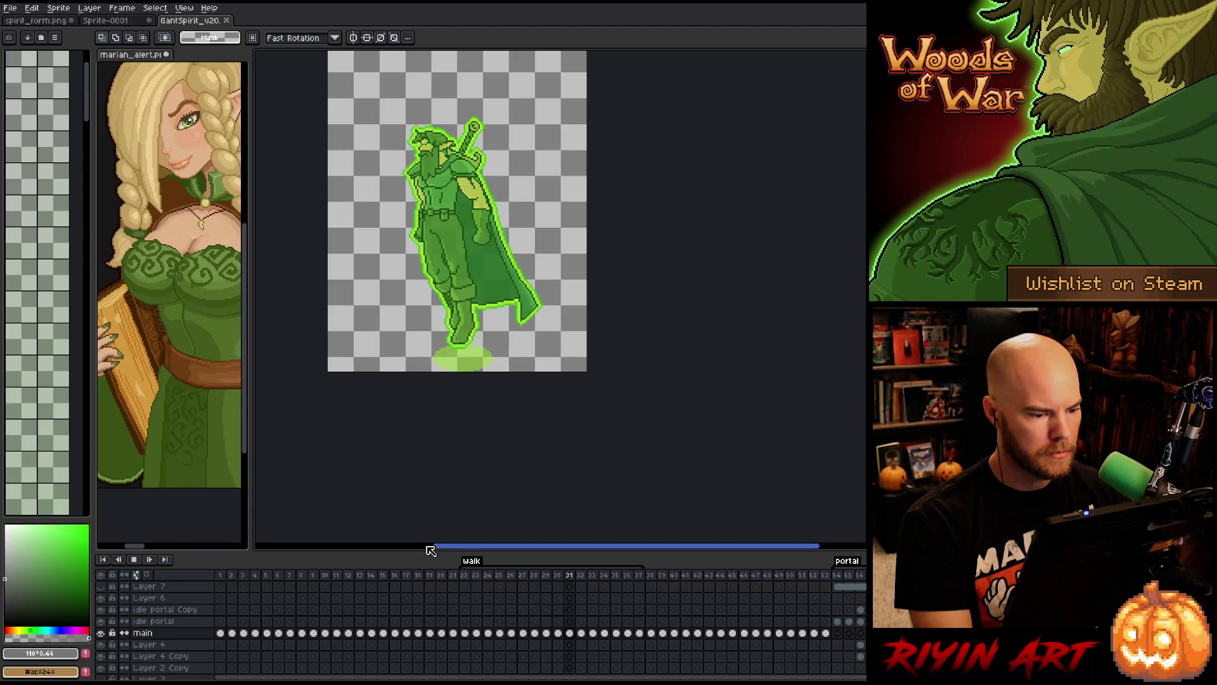
pyautogui.moveTo(446, 201)
pyautogui.mouseDown()
pyautogui.moveTo(458, 267)
pyautogui.moveTo(446, 270)
pyautogui.mouseUp()
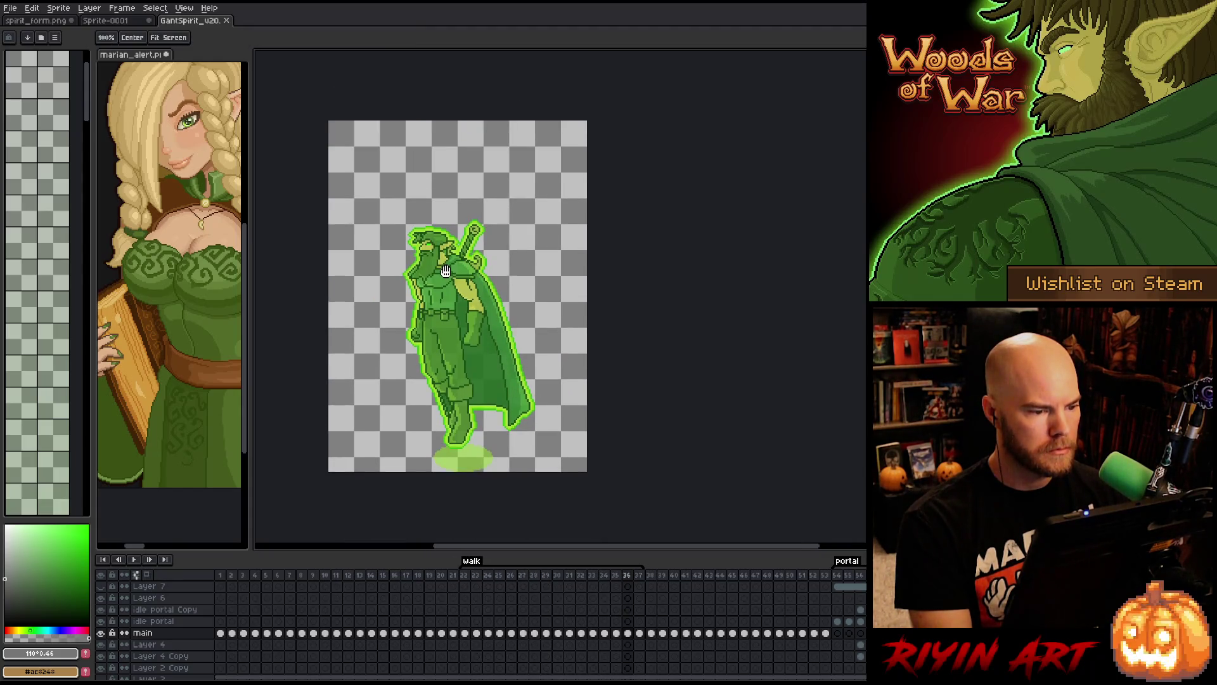
# - Back on the GantSpirit sprite, select the entire canvas
pyautogui.press('m')
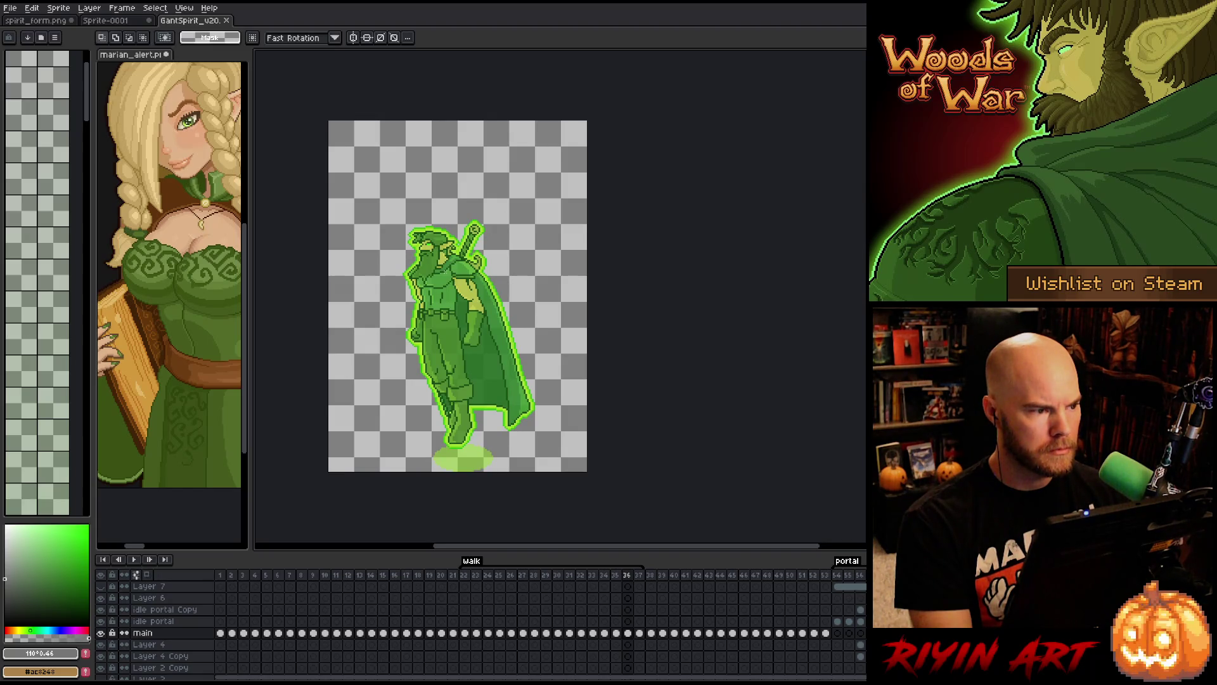
pyautogui.click(111, 21)
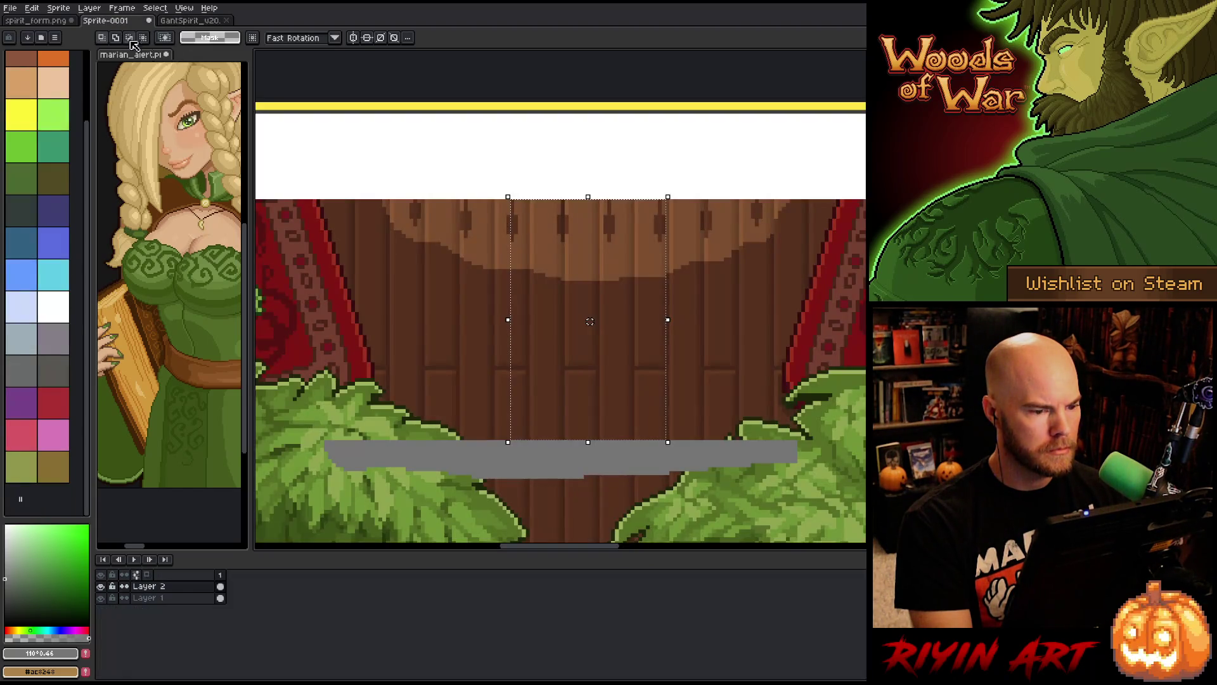
pyautogui.click(31, 22)
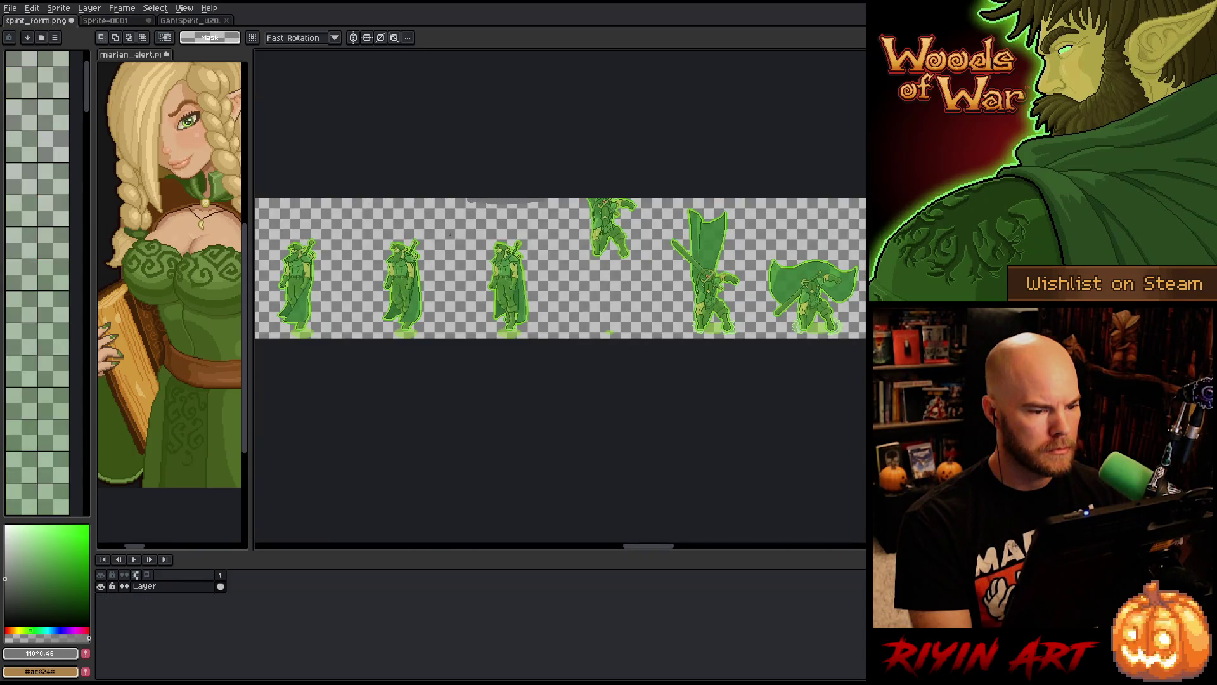
pyautogui.scroll(-3, 447, 233)
pyautogui.click(191, 21)
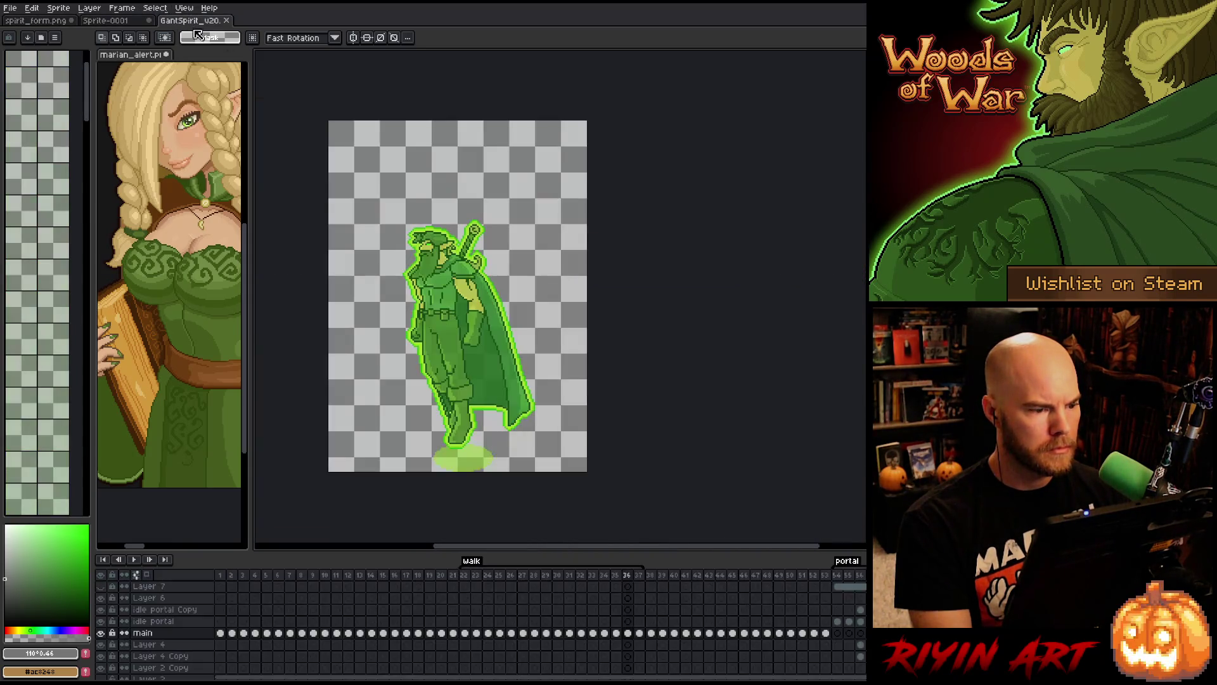
pyautogui.hotkey('ctrl', 'a')
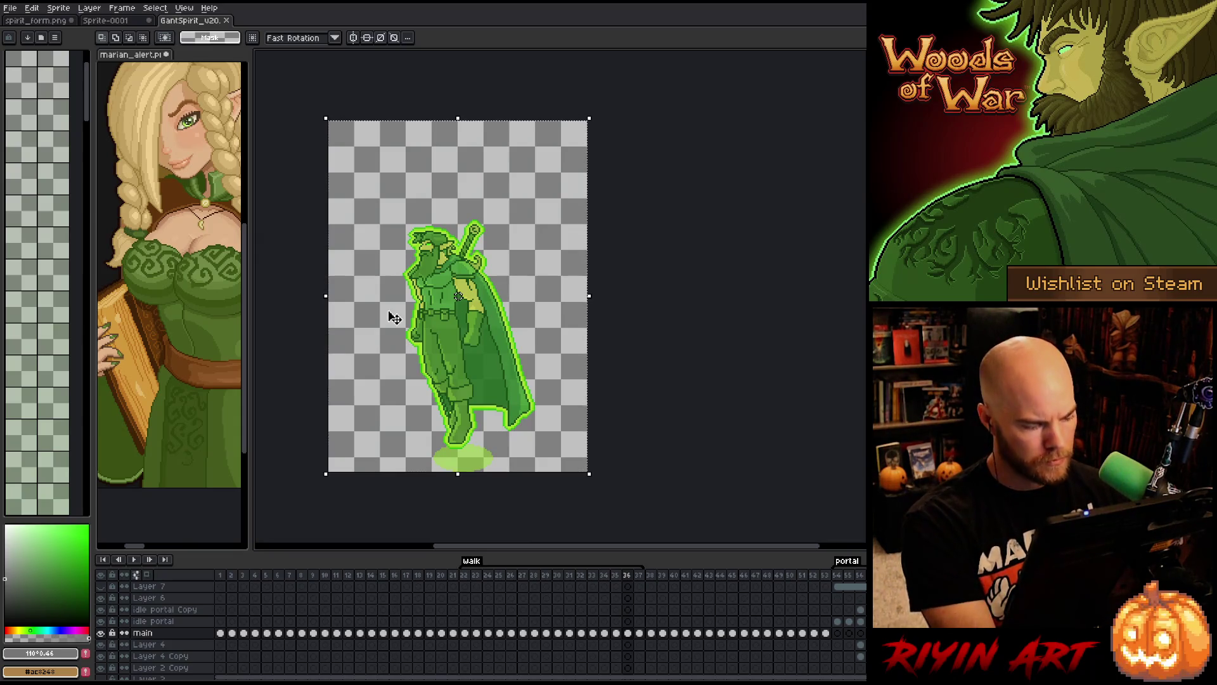
# - Import the spirit_form.png strip as a sprite sheet of 160×217 frames and play it
pyautogui.click(28, 21)
pyautogui.click(10, 8)
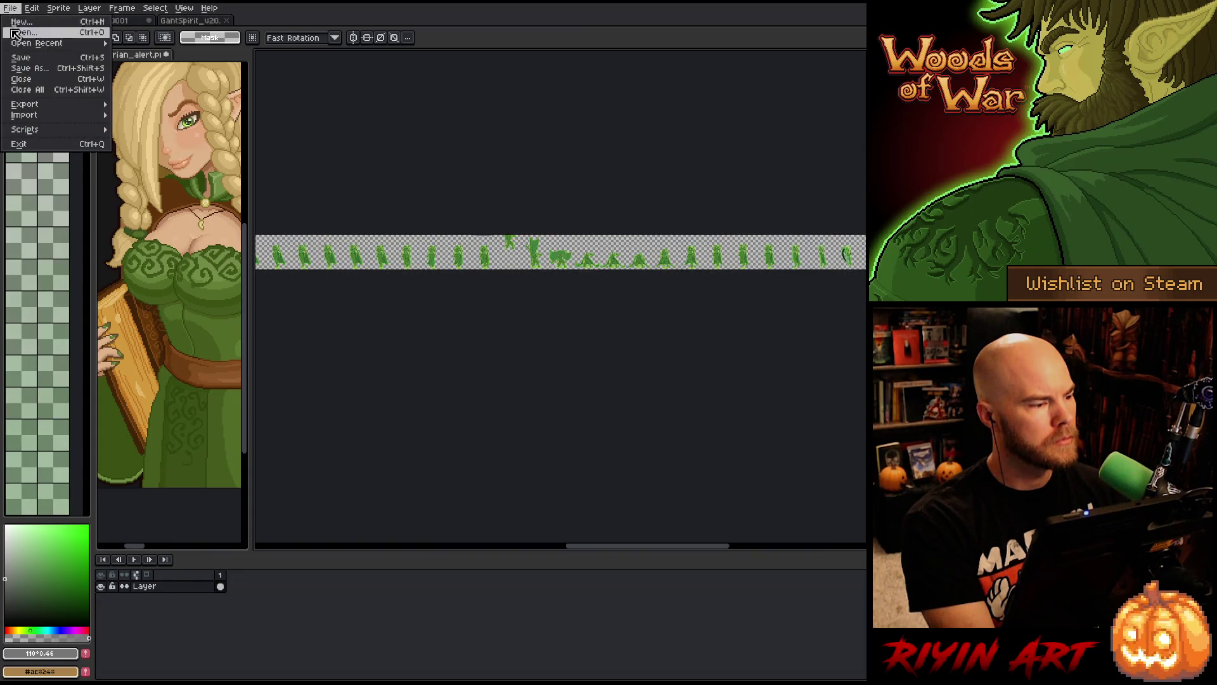
pyautogui.moveTo(36, 120)
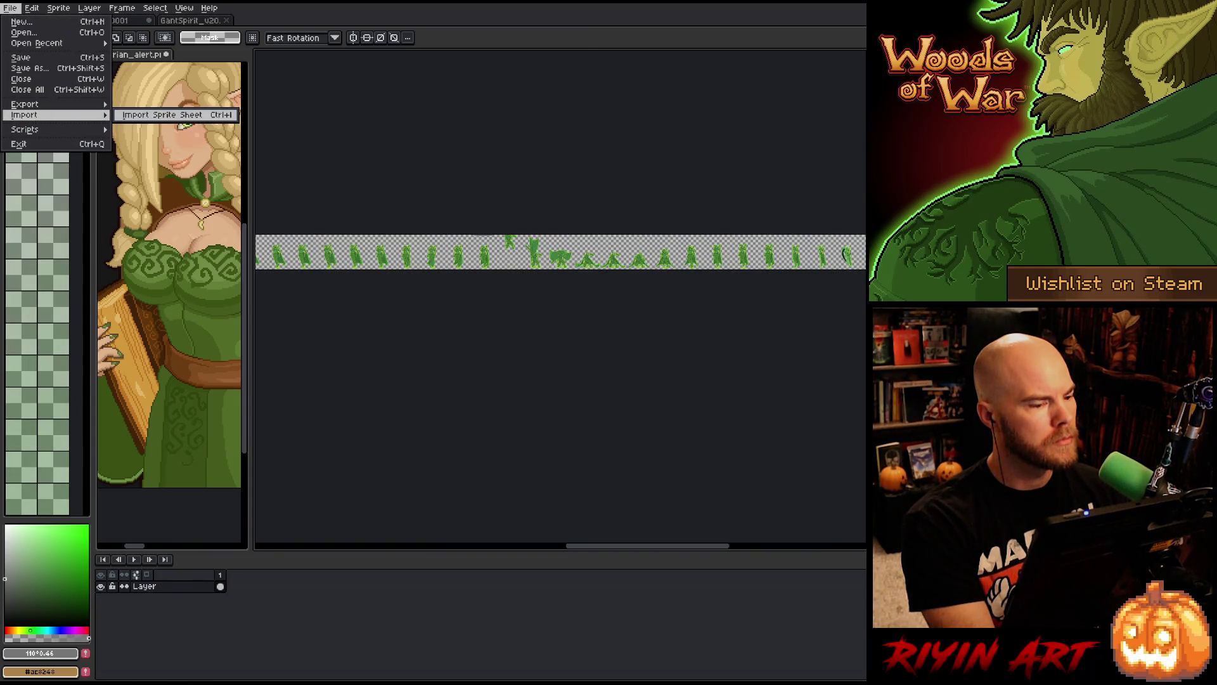
pyautogui.click(193, 121)
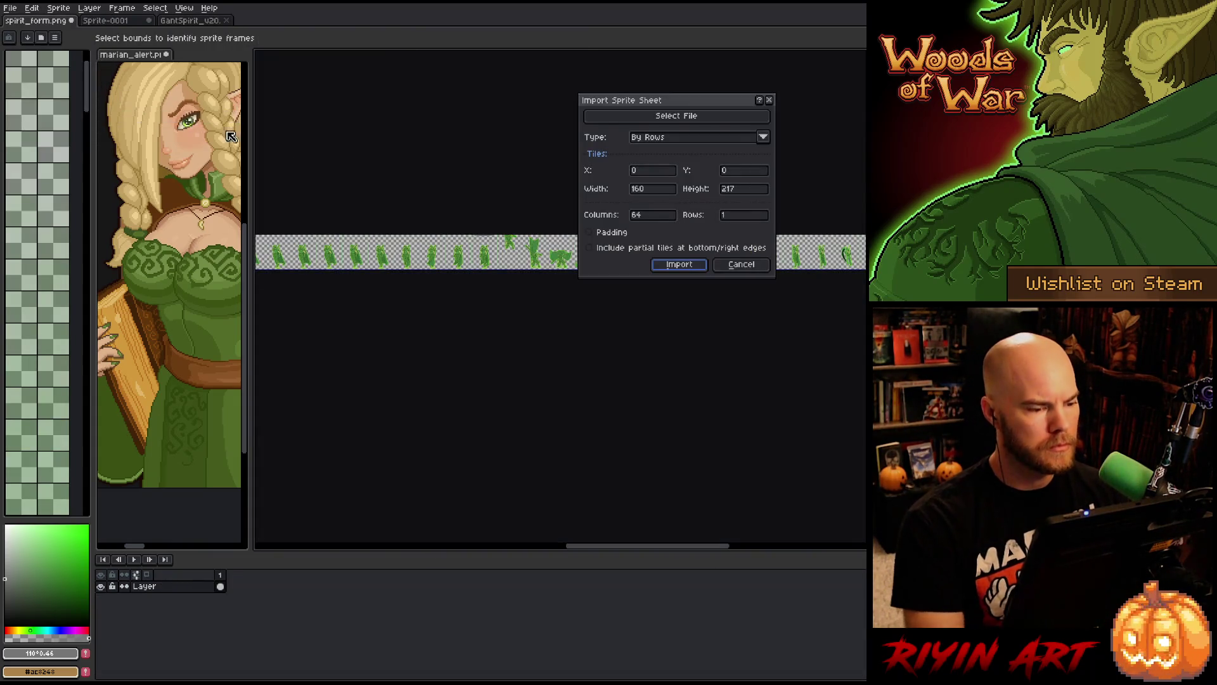
pyautogui.click(691, 265)
pyautogui.moveTo(327, 277)
pyautogui.mouseDown()
pyautogui.moveTo(515, 313)
pyautogui.moveTo(493, 239)
pyautogui.mouseUp()
pyautogui.scroll(5, 493, 295)
pyautogui.press('Return')
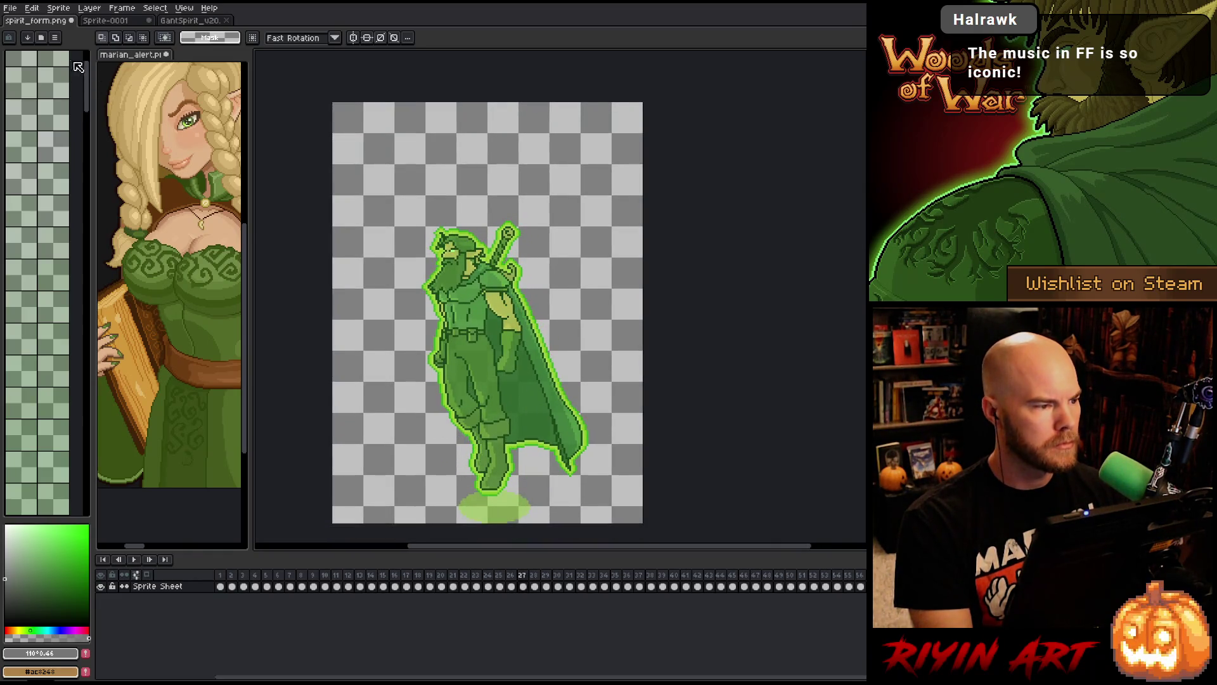
pyautogui.click(181, 21)
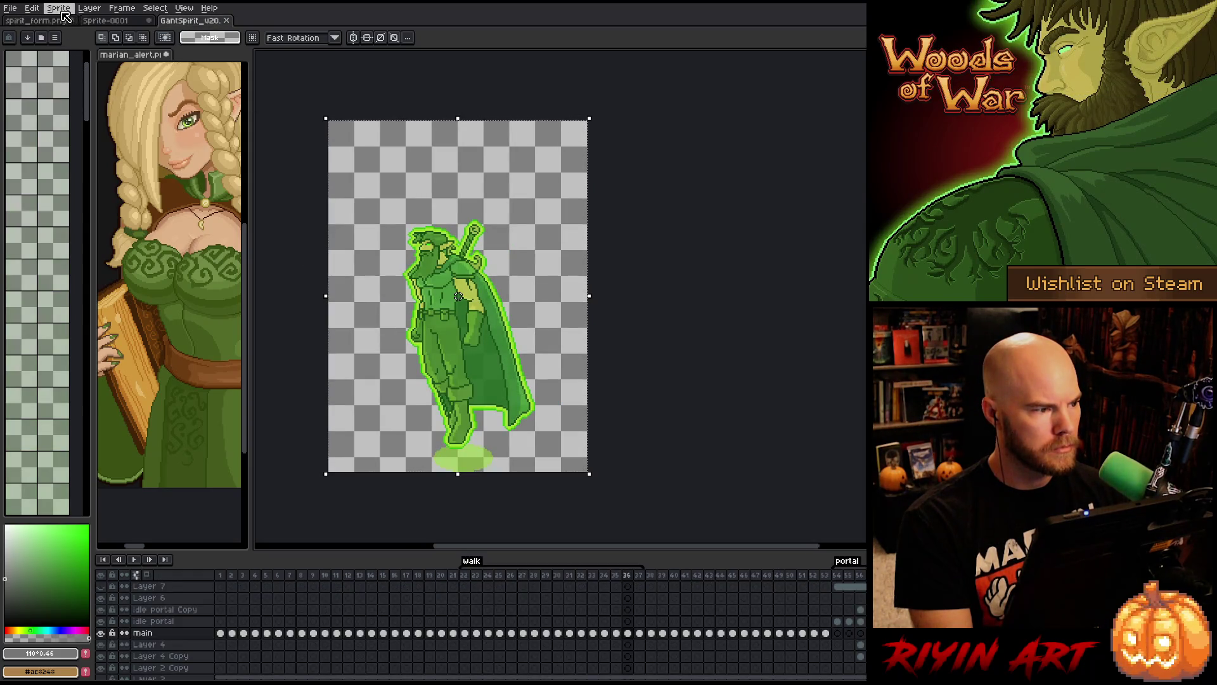
# - Change the GantSpirit canvas height to 279 px with a bottom anchor, adding space above
pyautogui.click(58, 8)
pyautogui.moveTo(90, 86)
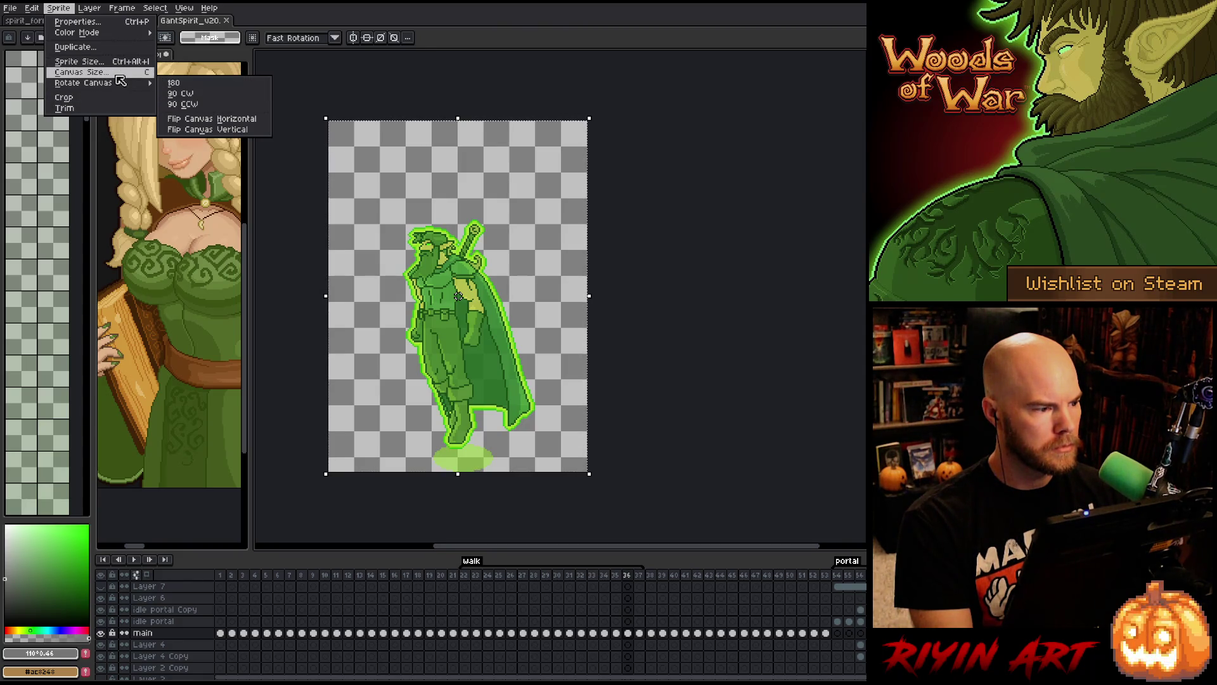
pyautogui.click(118, 74)
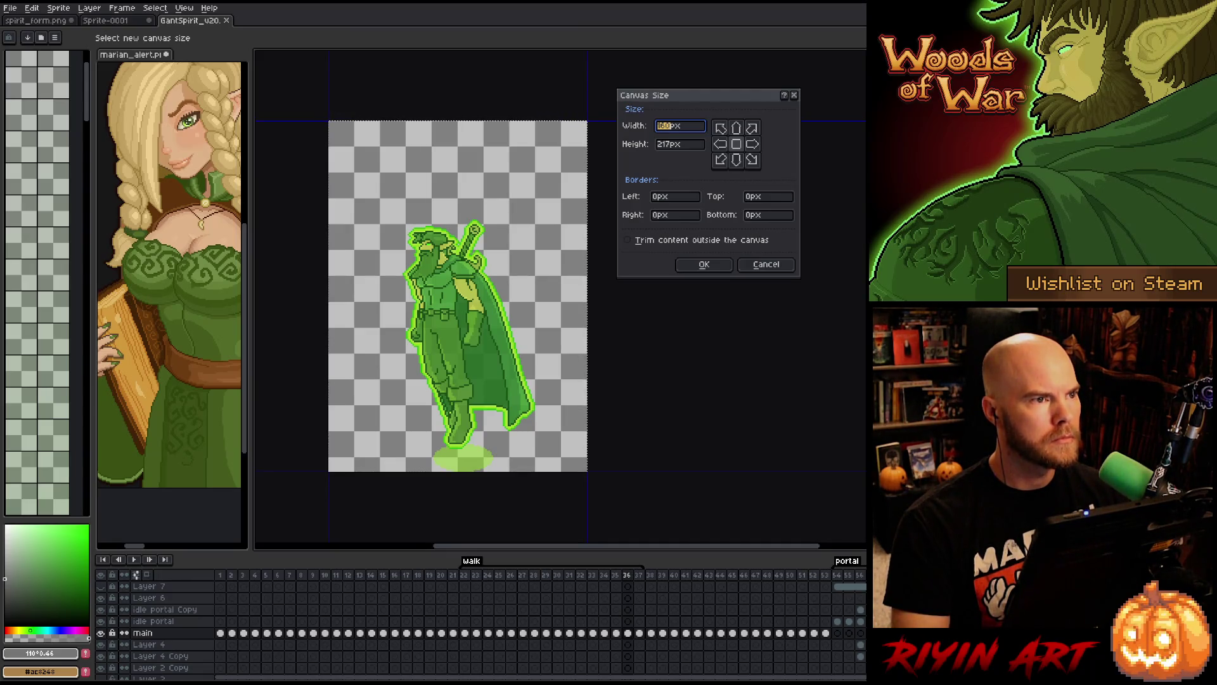
pyautogui.click(665, 144)
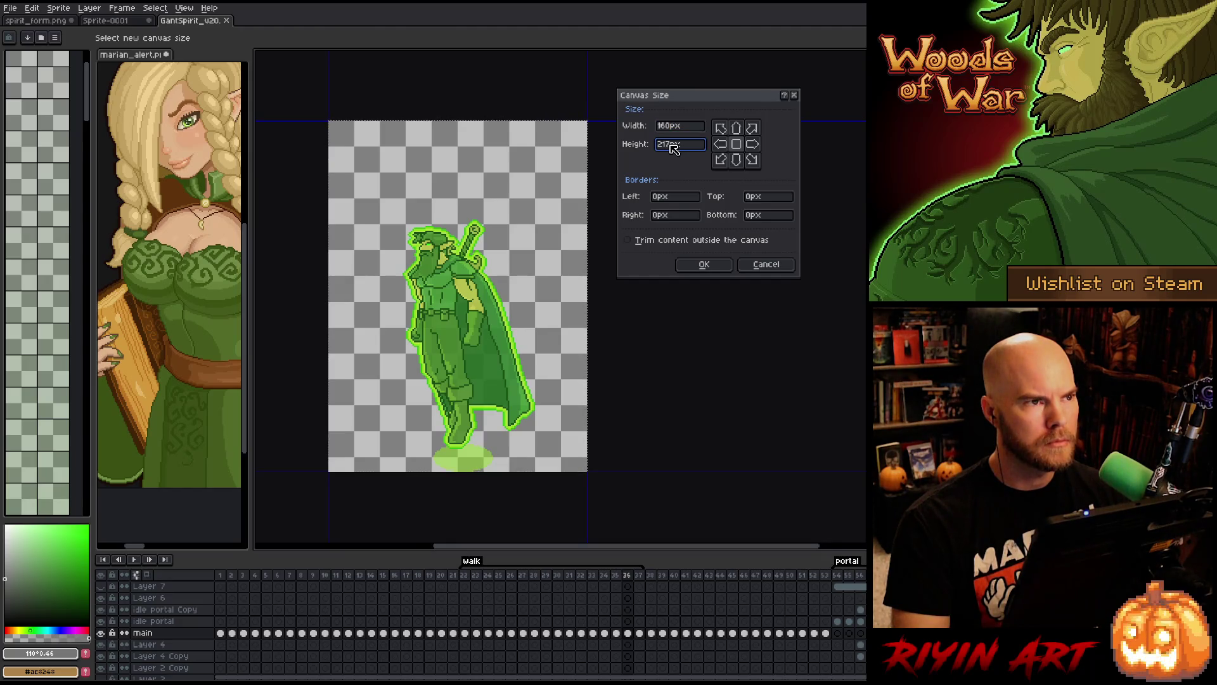
pyautogui.press('BackSpace')
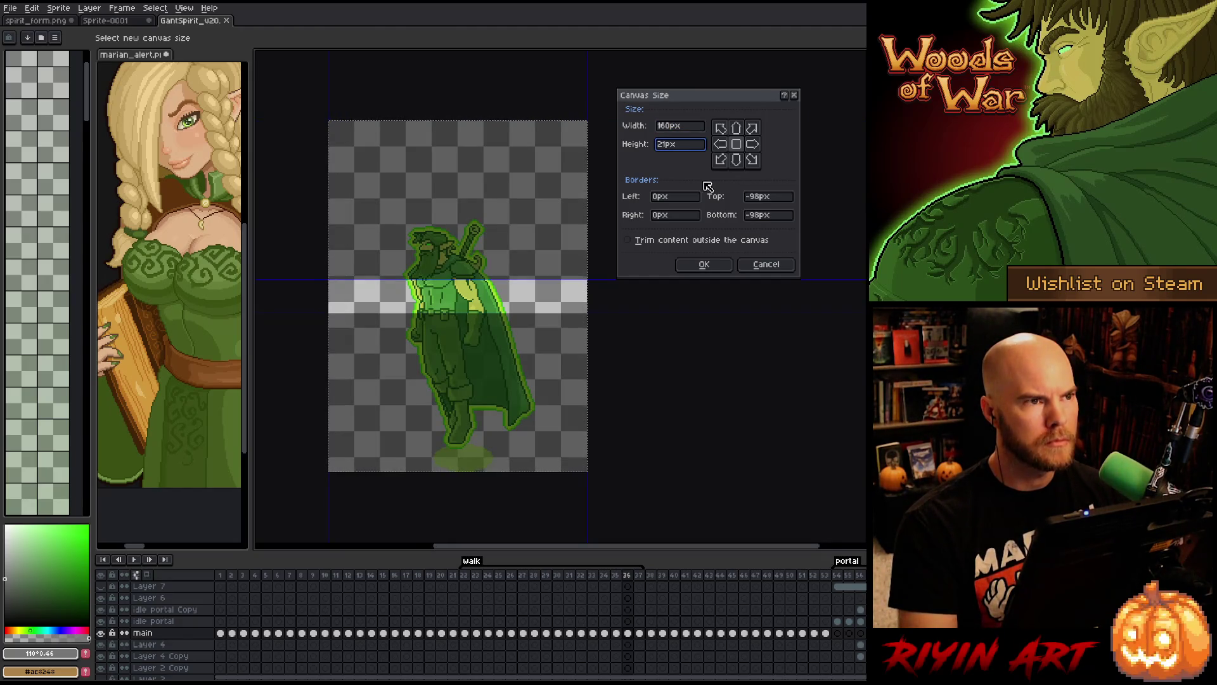
pyautogui.press('BackSpace')
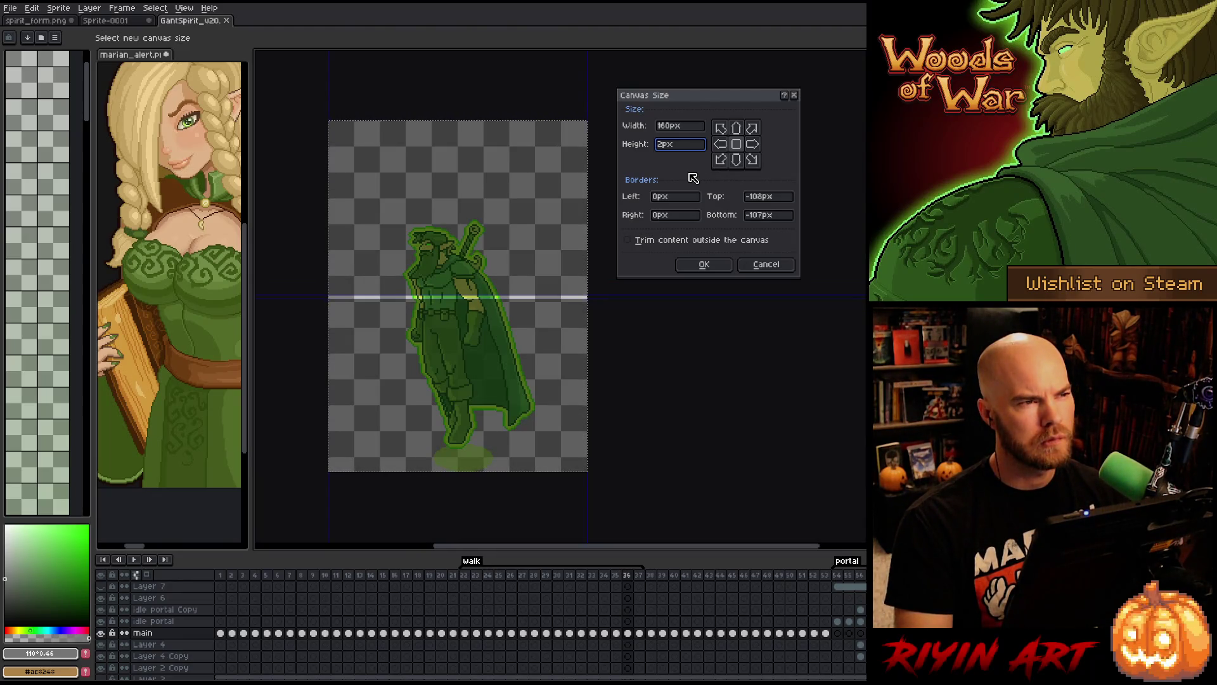
pyautogui.write('79')
pyautogui.click(737, 161)
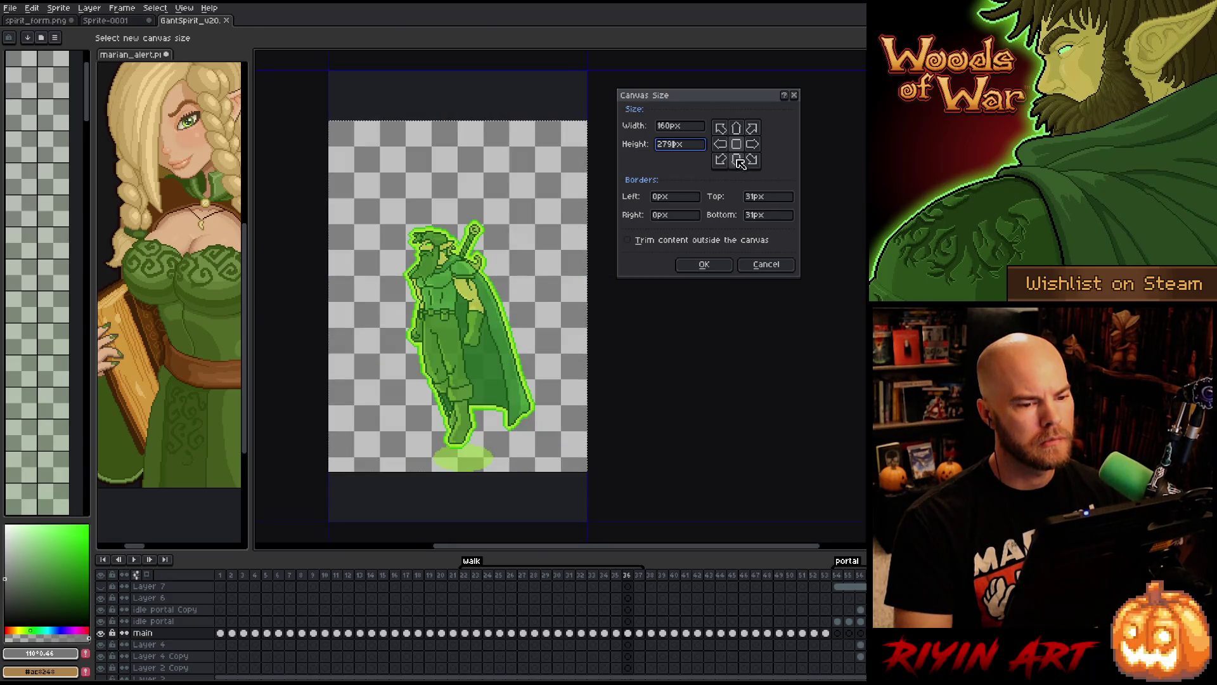
pyautogui.click(703, 264)
pyautogui.scroll(-1, 509, 344)
pyautogui.scroll(1, 584, 357)
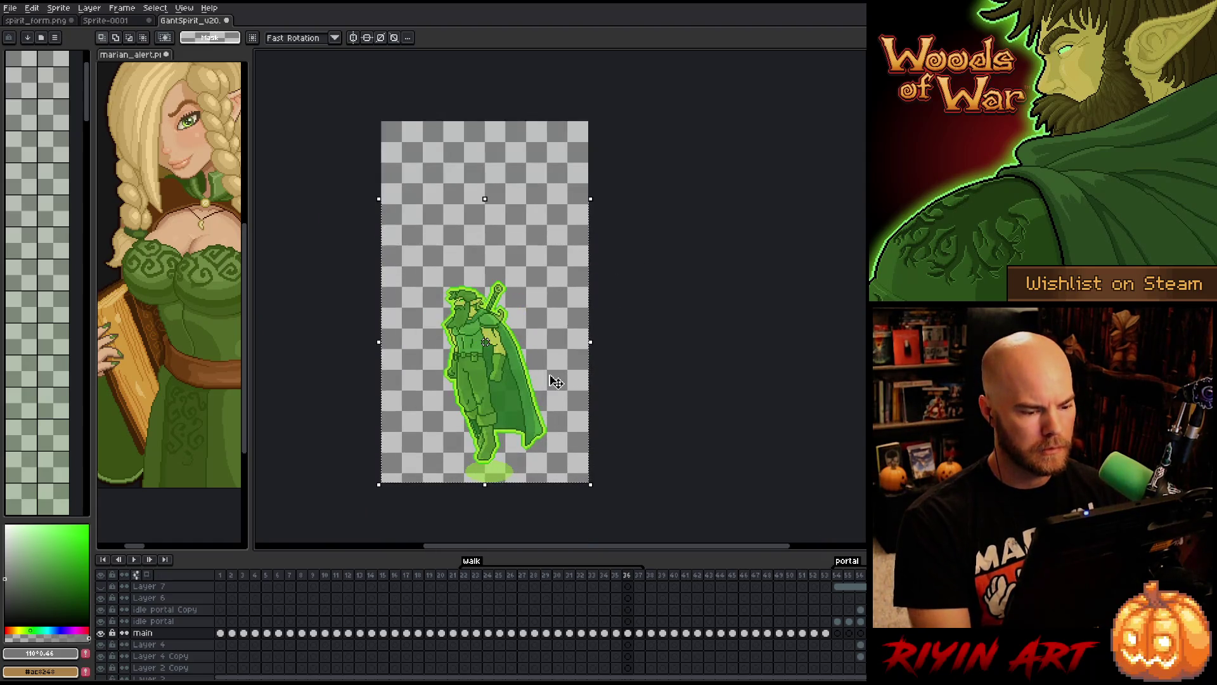
# - Select the upper area and paste it onto a new Layer 8 on frame 43, shifted up
pyautogui.moveTo(653, 580); pyautogui.dragTo(727, 580)
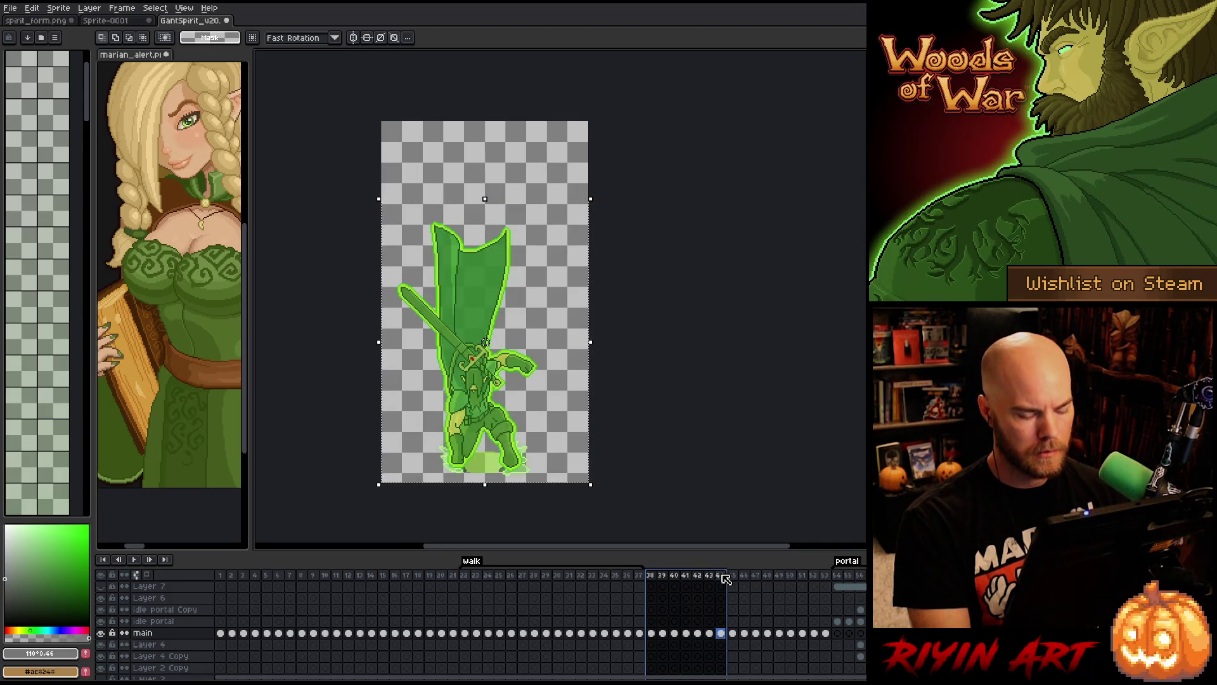
pyautogui.moveTo(680, 139)
pyautogui.mouseDown()
pyautogui.moveTo(361, 326)
pyautogui.moveTo(318, 412)
pyautogui.mouseUp()
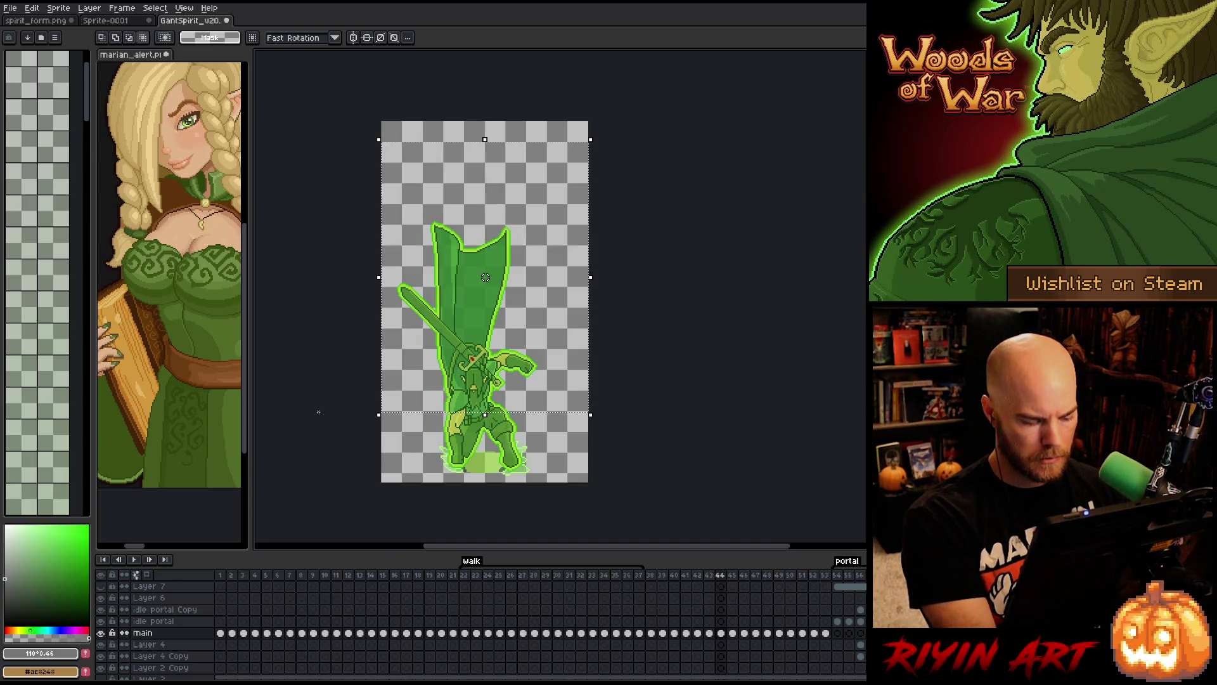
pyautogui.hotkey('shift', 'n')
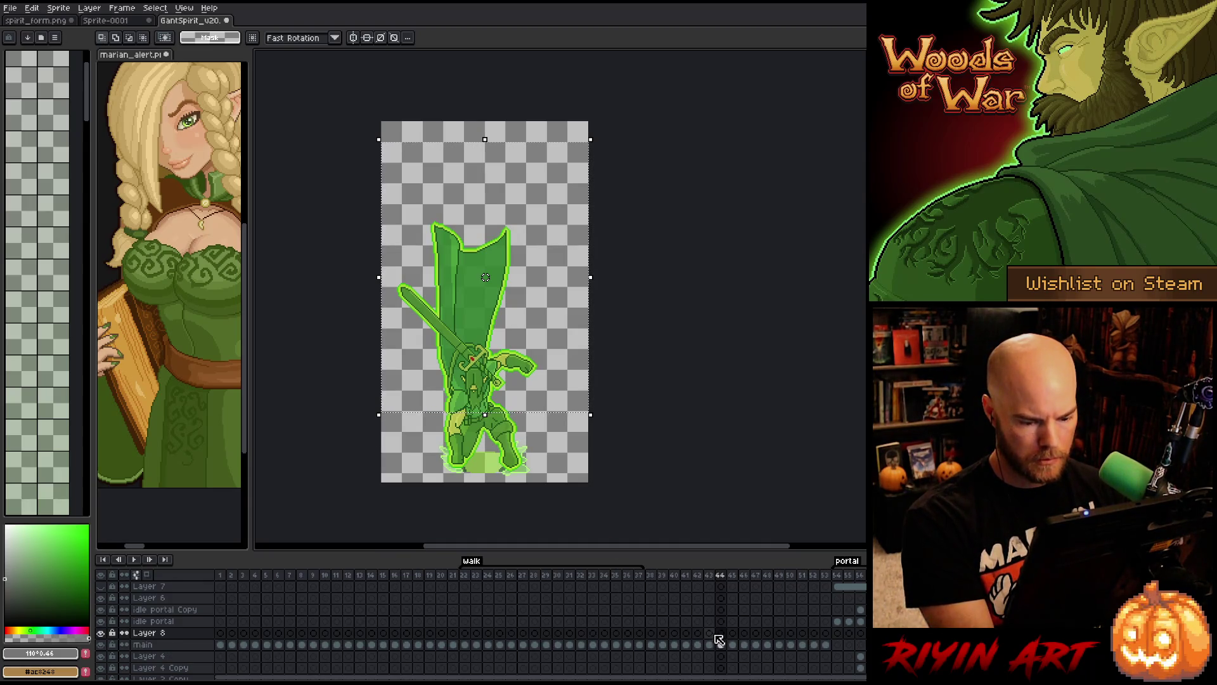
pyautogui.click(713, 636)
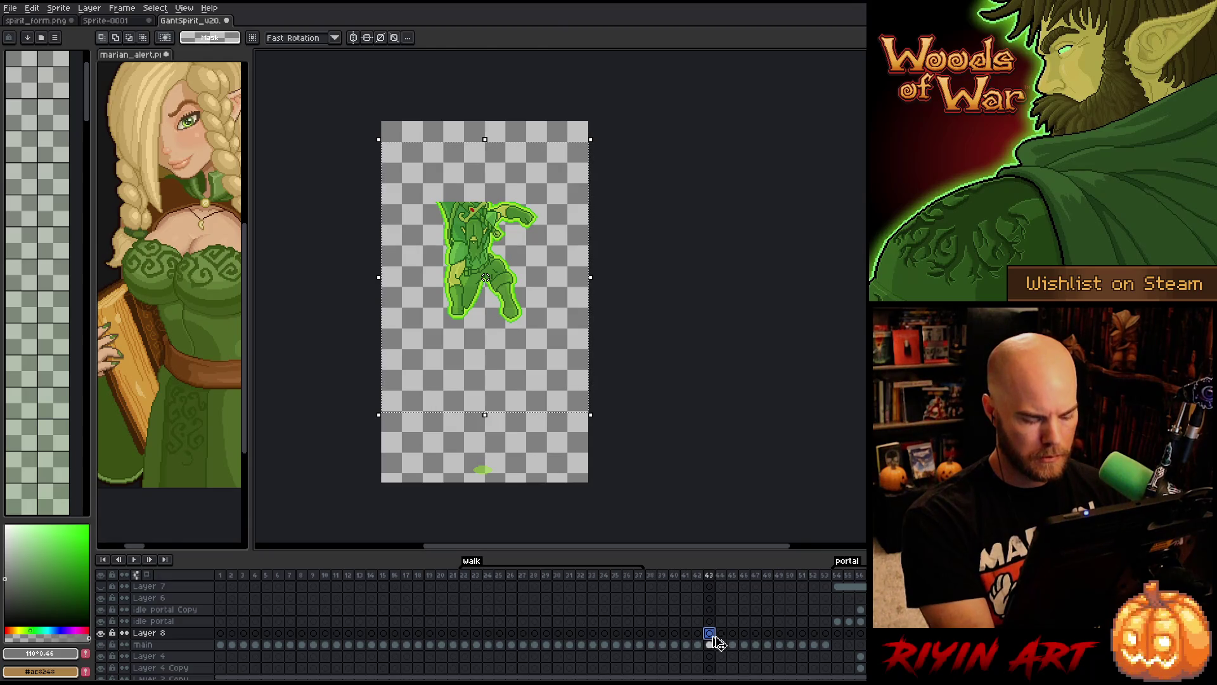
pyautogui.hotkey('ctrl', 'v')
pyautogui.moveTo(475, 391); pyautogui.dragTo(478, 241)
pyautogui.scroll(5, 477, 235)
pyautogui.press('Down')
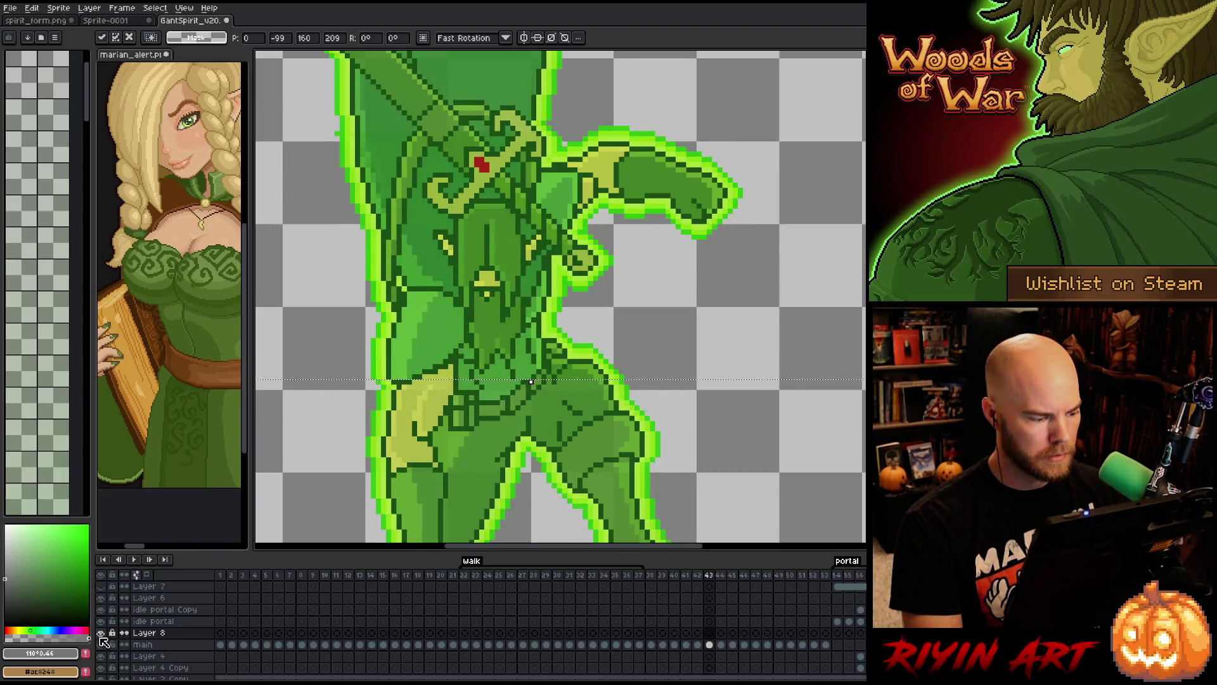
# - Toggle Layer 8 to compare, paste the art again, and drop the selection
pyautogui.click(100, 633)
pyautogui.click(101, 633)
pyautogui.click(101, 633)
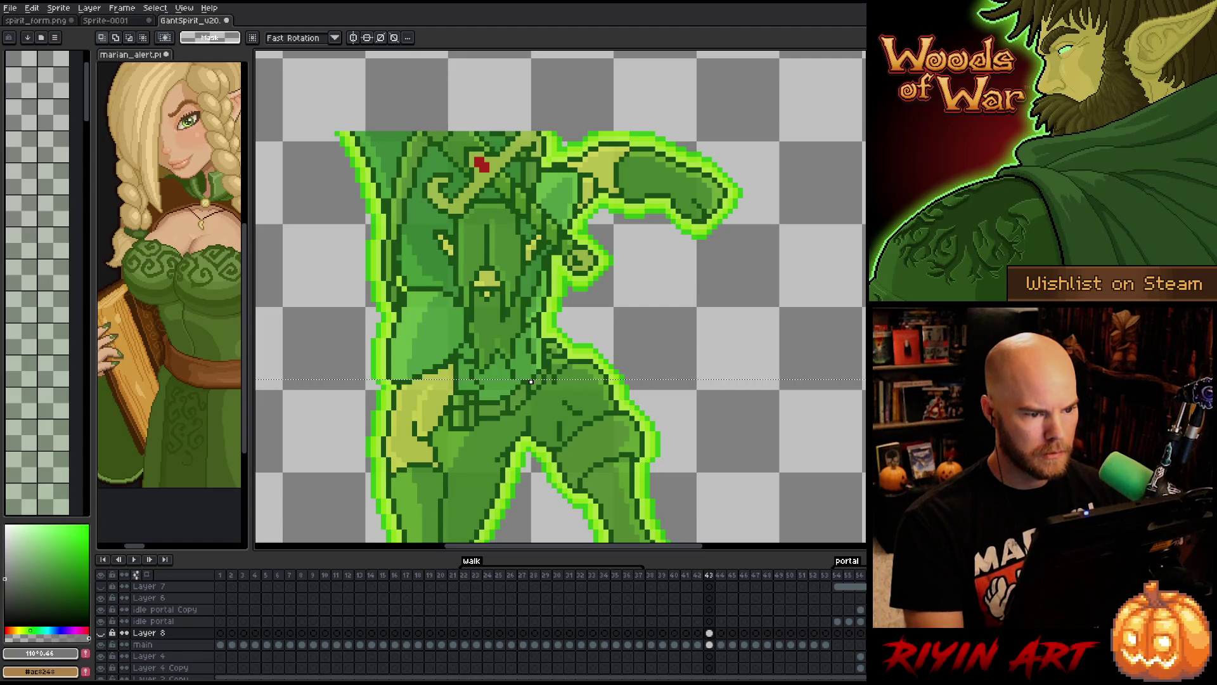
pyautogui.scroll(-2, 311, 166)
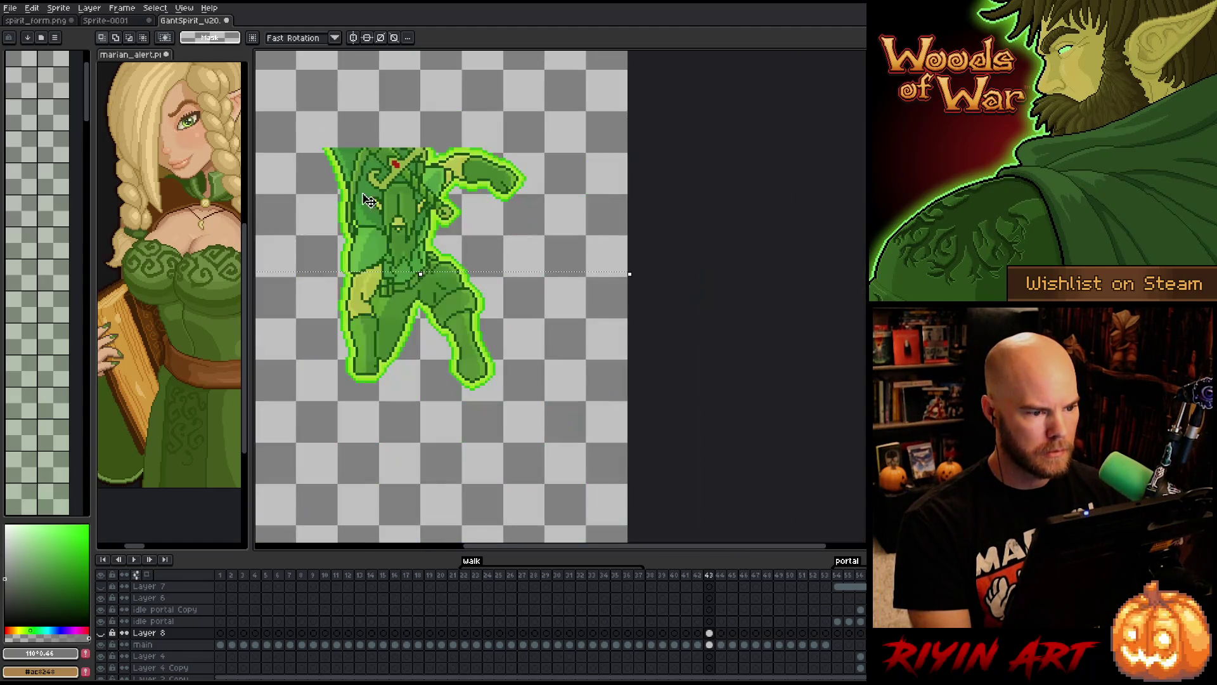
pyautogui.hotkey('ctrl', 'v')
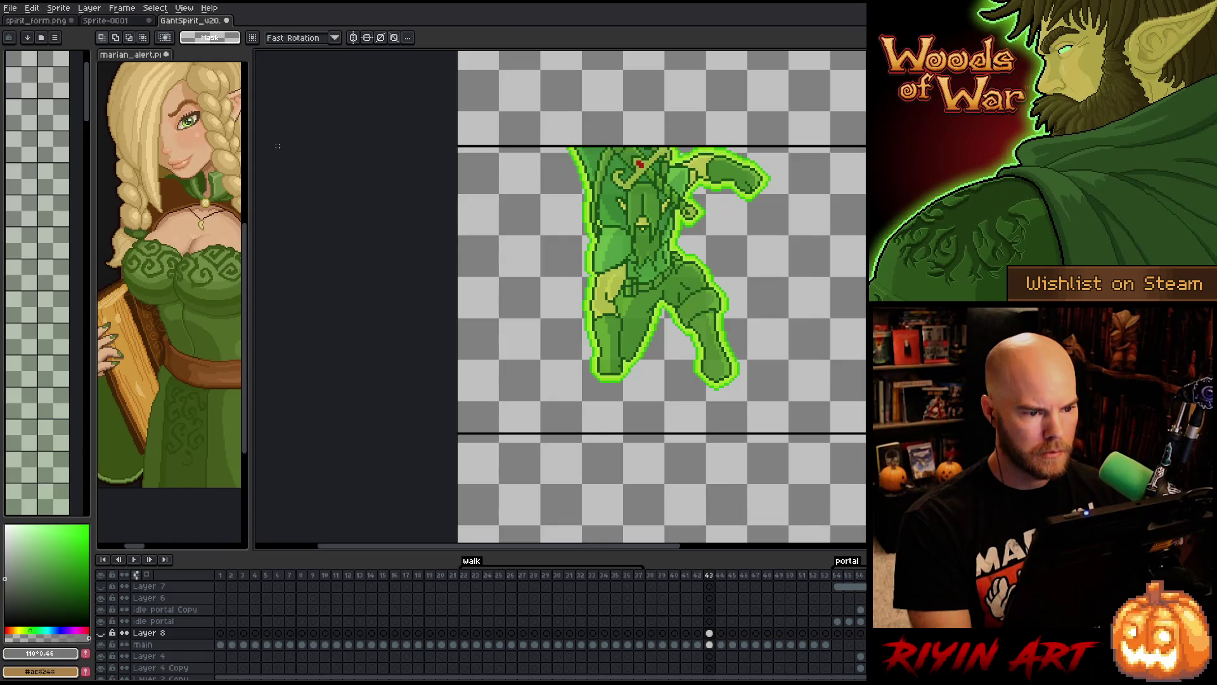
pyautogui.scroll(3, 634, 101)
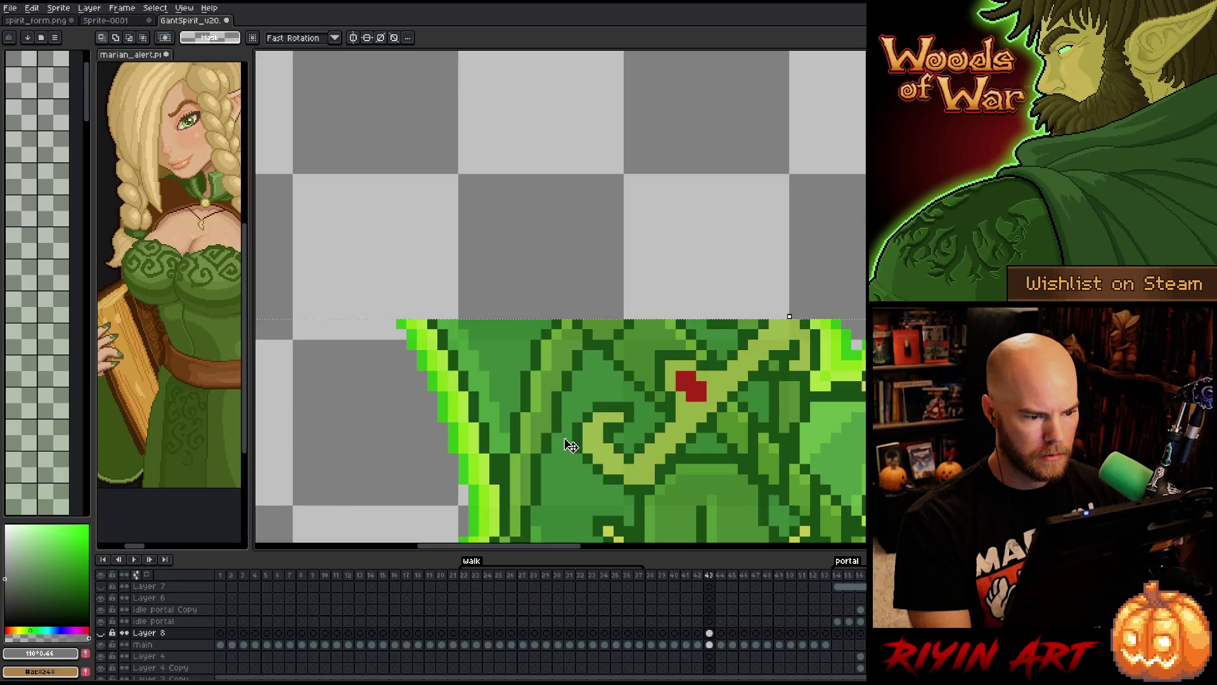
pyautogui.click(101, 633)
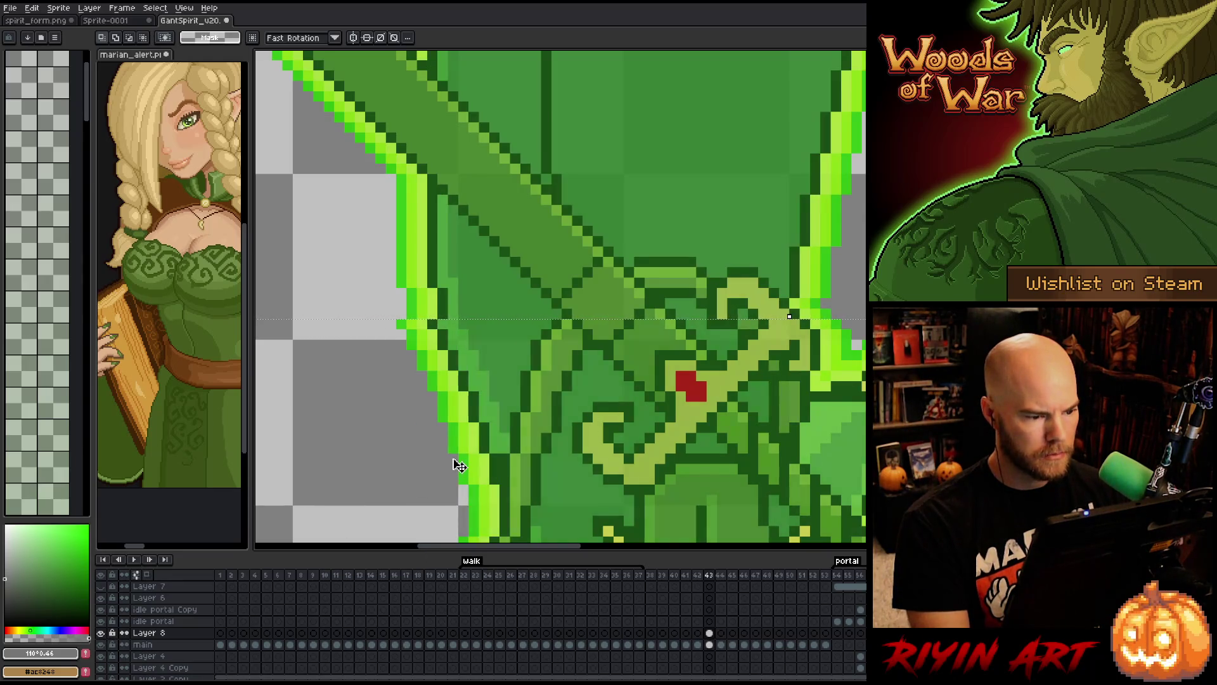
pyautogui.scroll(-4, 466, 439)
pyautogui.scroll(4, 472, 406)
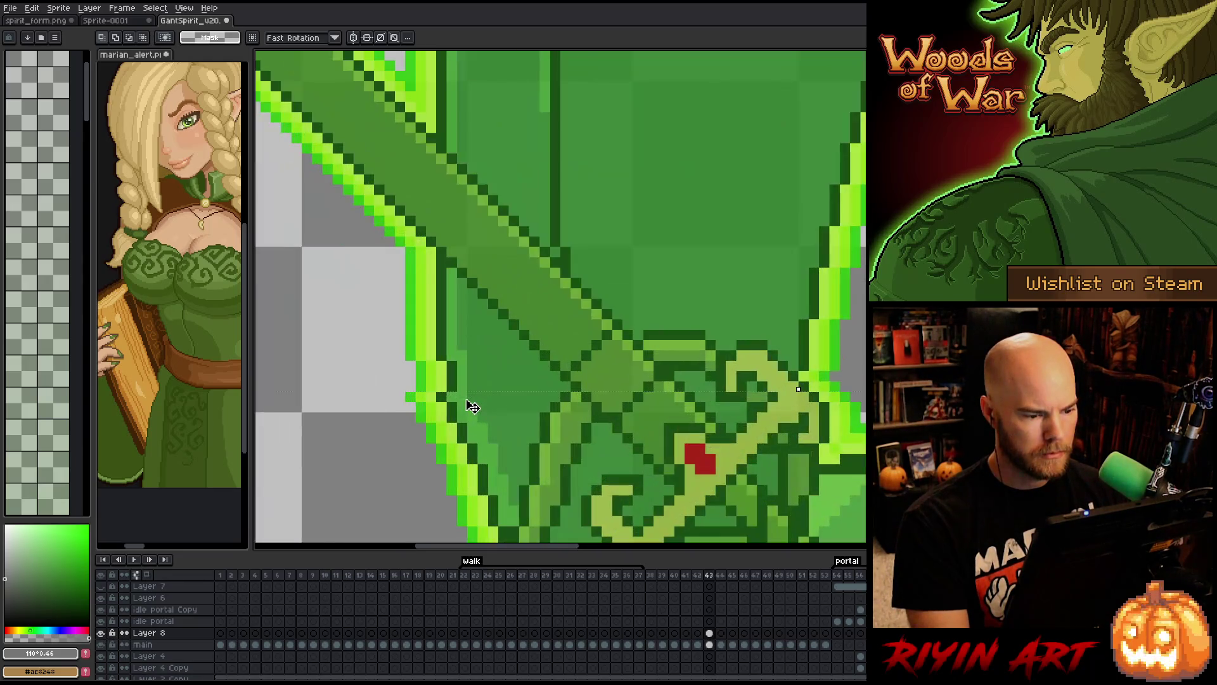
pyautogui.scroll(-3, 462, 403)
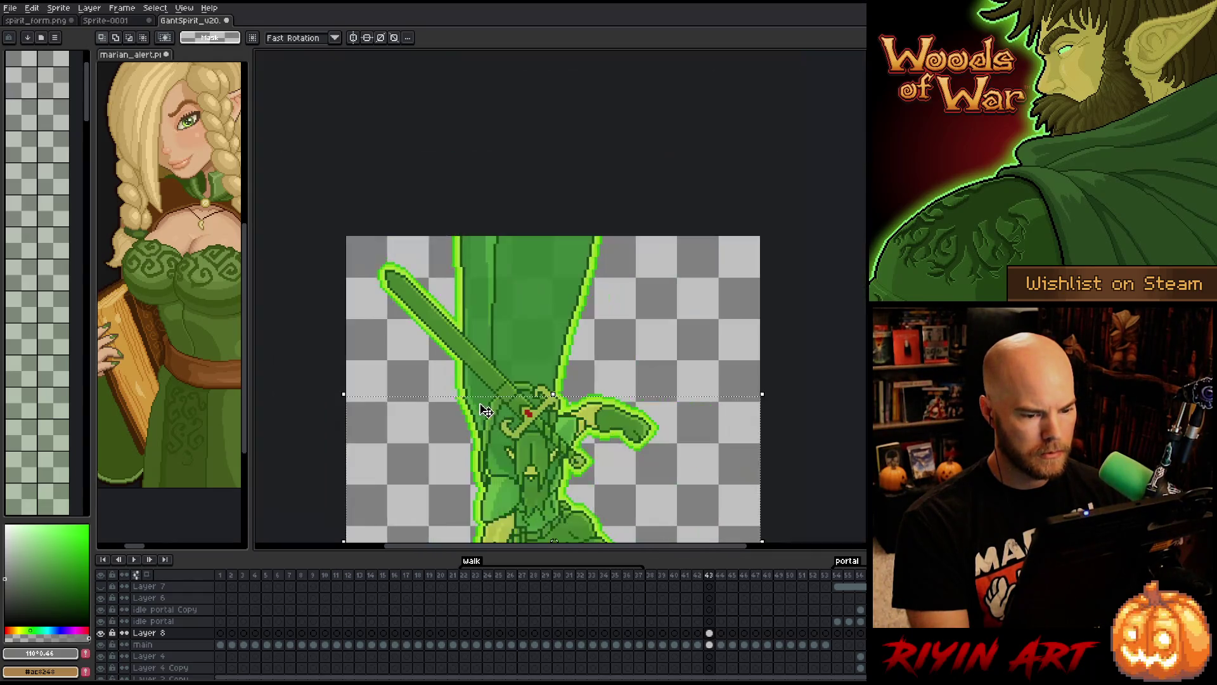
pyautogui.hotkey('ctrl', 'd')
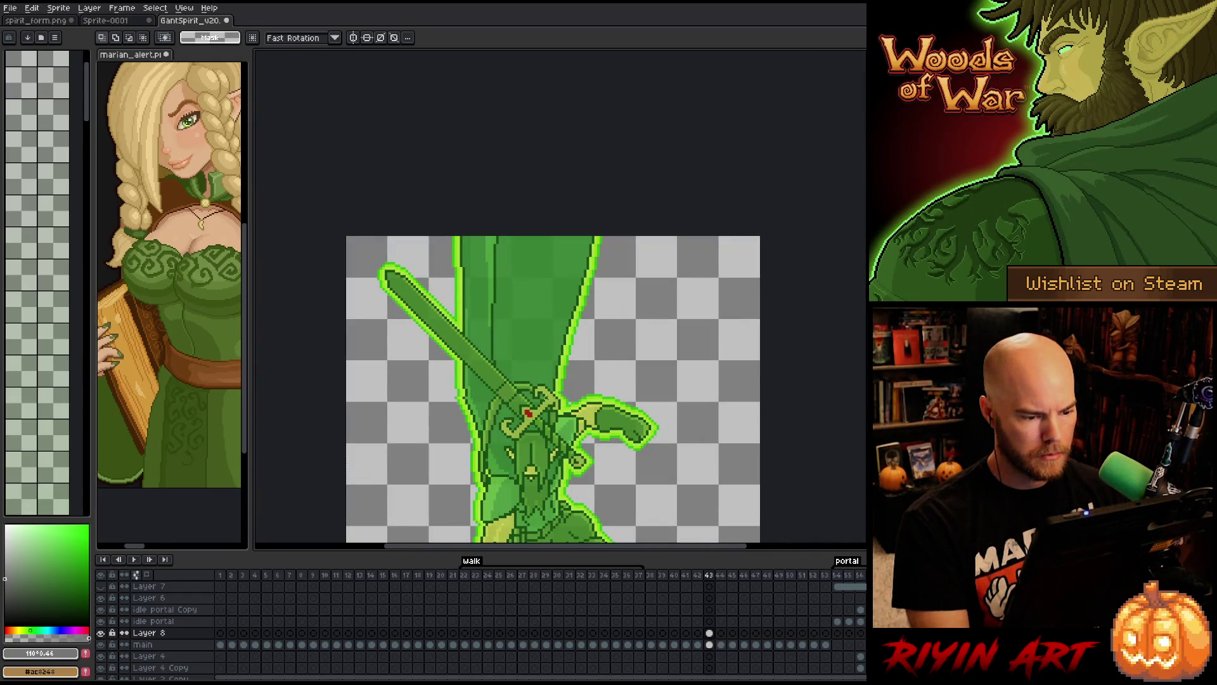
# - Switch to the pencil and pick the mid-green #30822d
pyautogui.scroll(3, 455, 397)
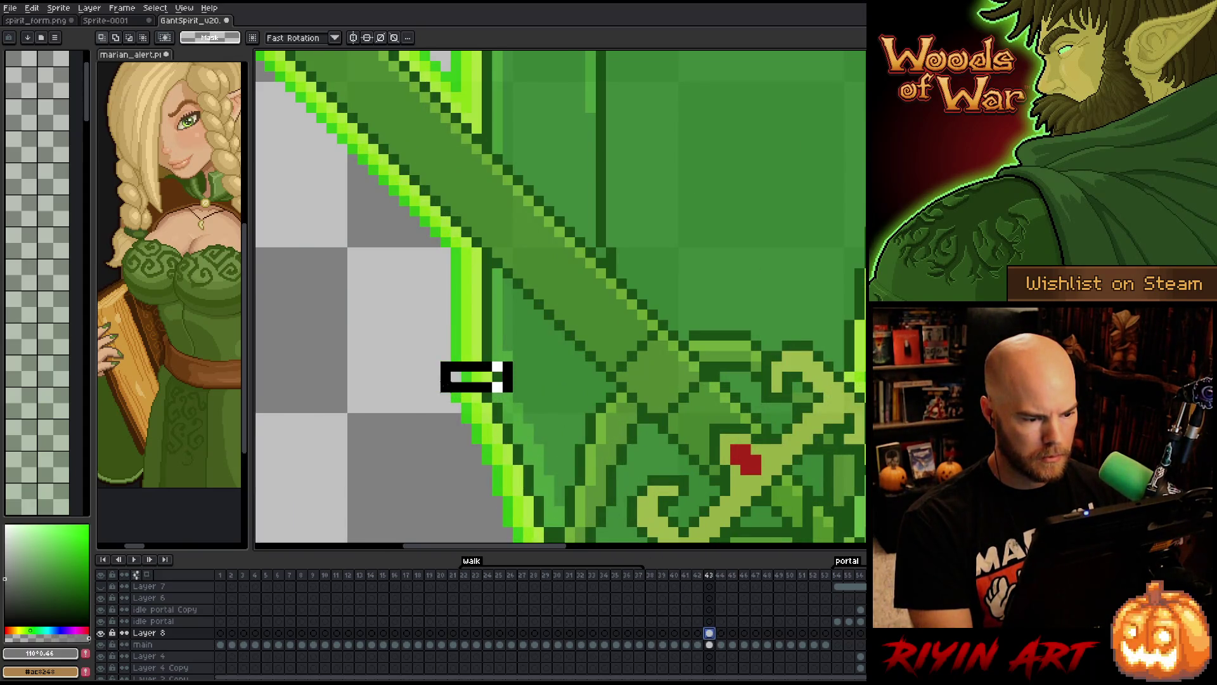
pyautogui.scroll(2, 492, 342)
pyautogui.press('b')
pyautogui.keyDown('alt'); pyautogui.click(511, 361); pyautogui.keyUp('alt')
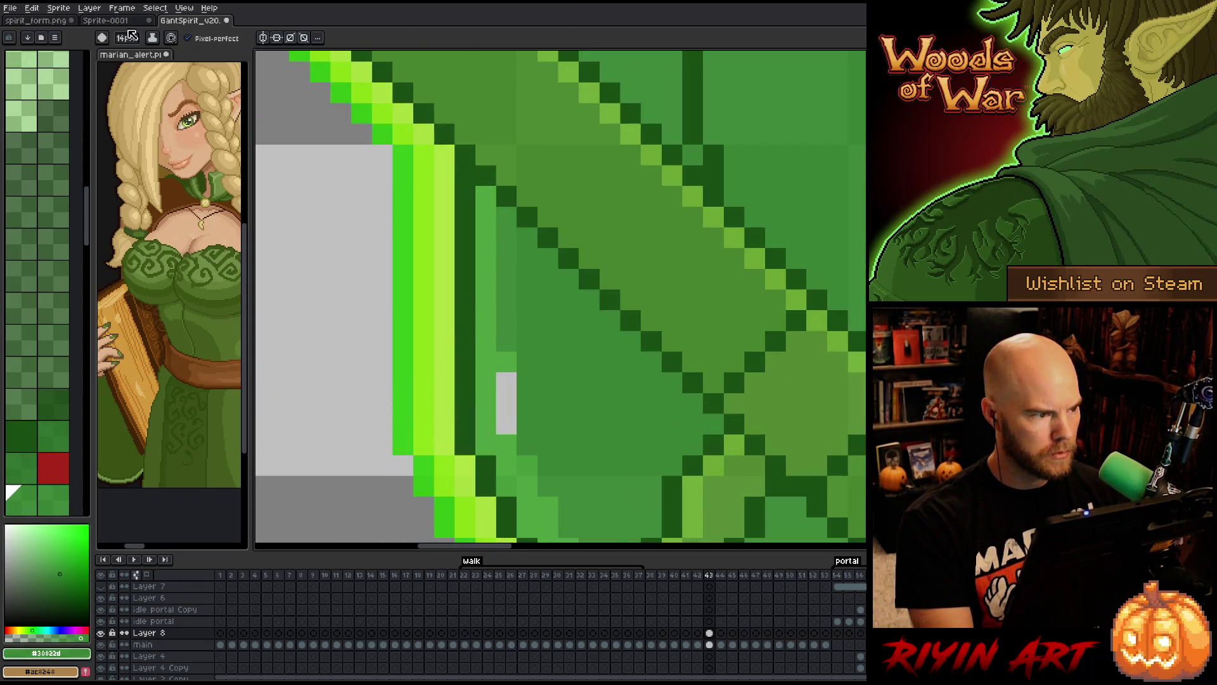
# - With a 1 px eraser, erase a cape-edge pixel, then undo the erasures to restore the cape
pyautogui.moveTo(125, 38); pyautogui.dragTo(115, 38)
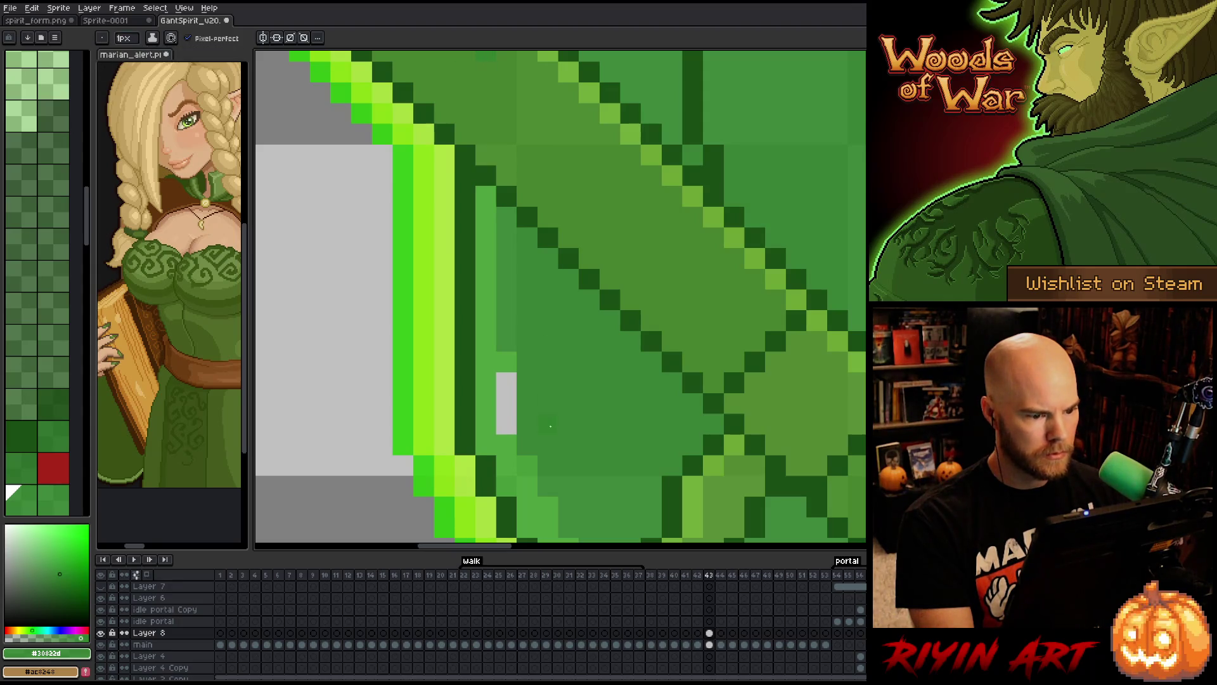
pyautogui.press('alt')
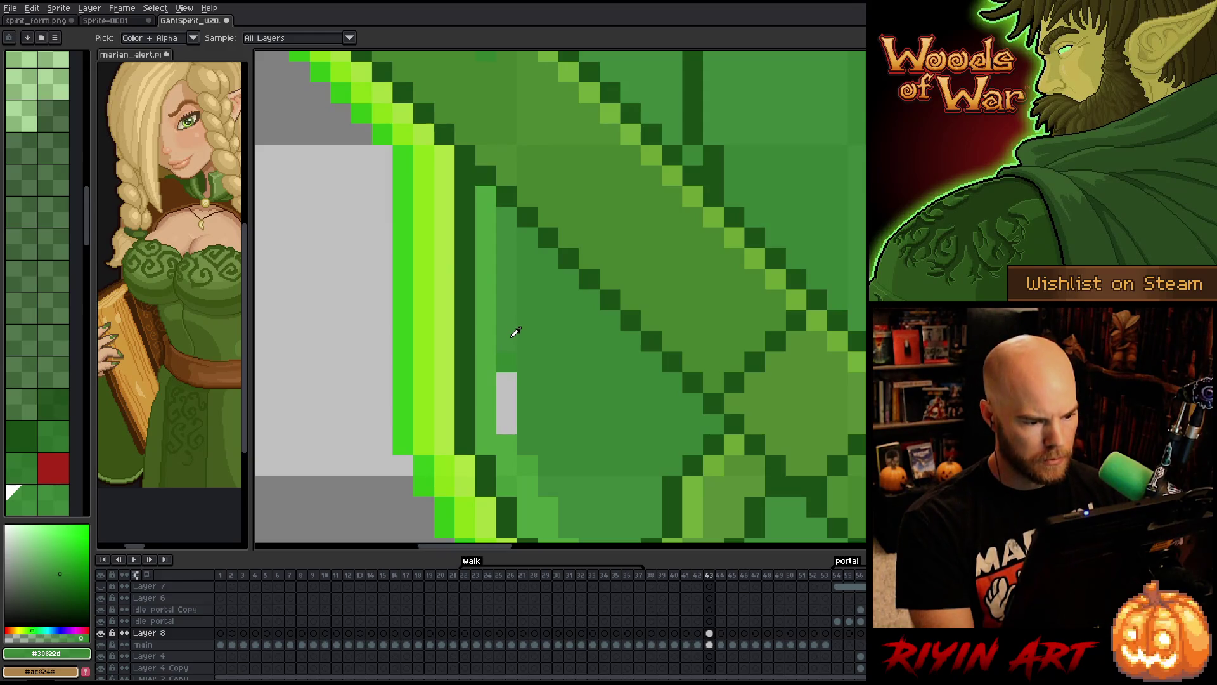
pyautogui.press('e')
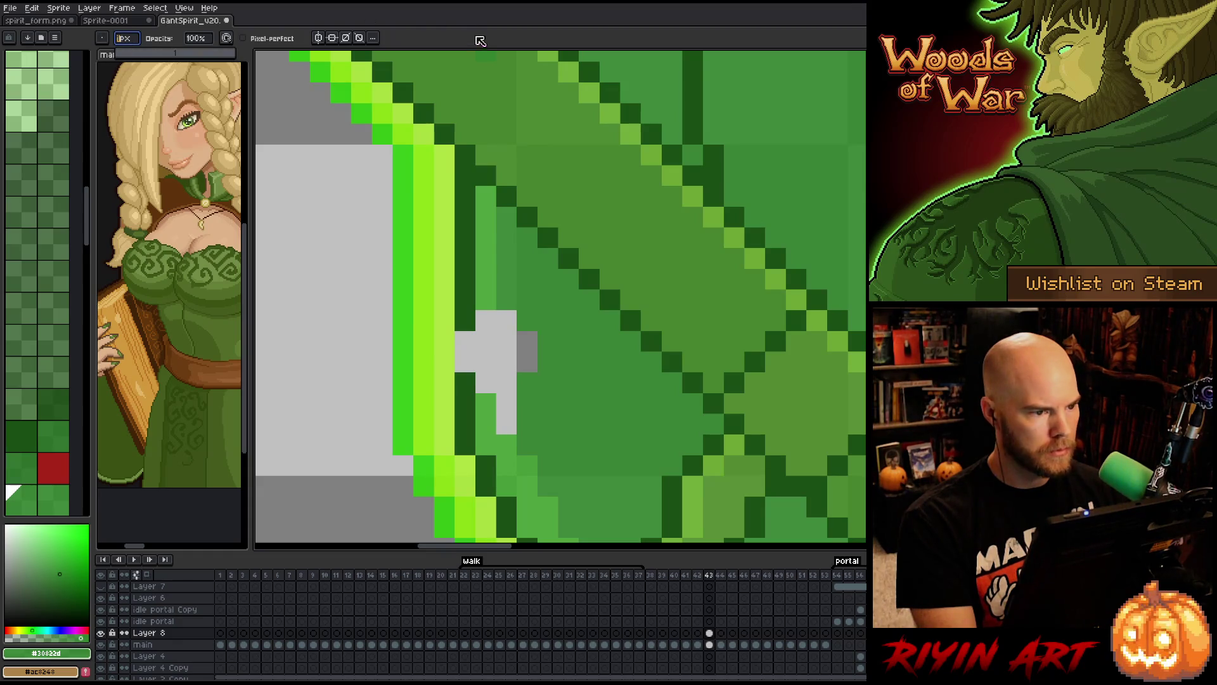
pyautogui.hotkey('ctrl', 'z')
pyautogui.click(506, 362)
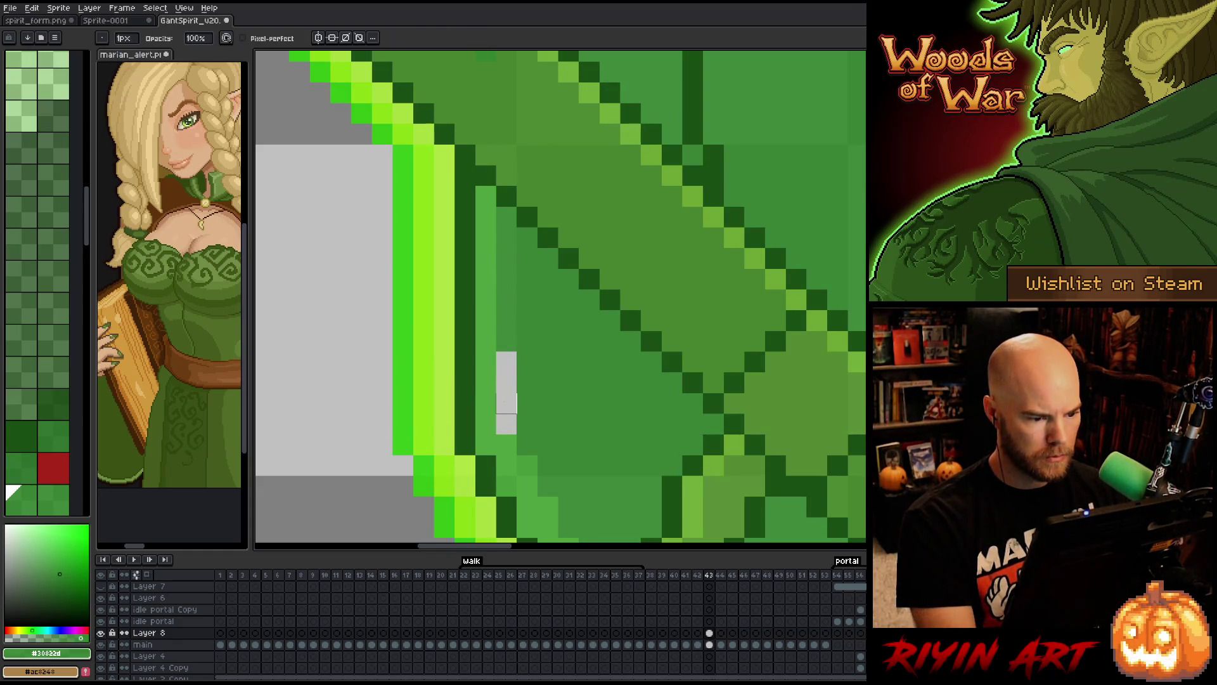
pyautogui.hotkey('ctrl', 'z')
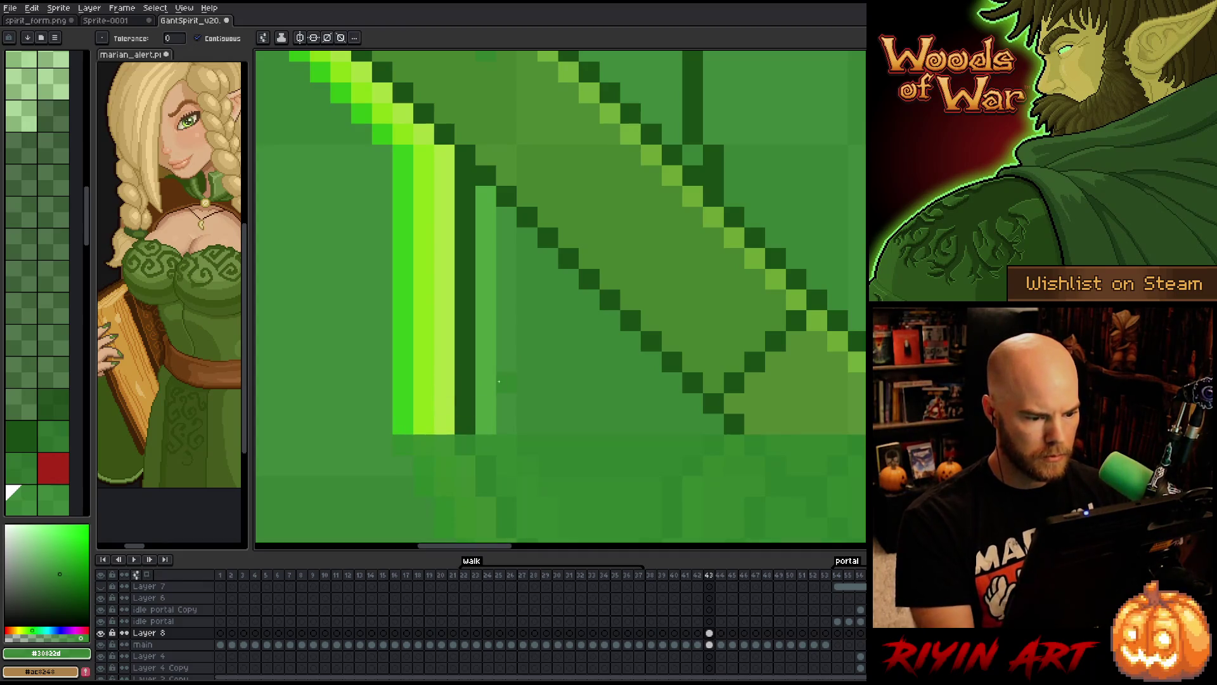
pyautogui.hotkey('ctrl', 'y')
pyautogui.hotkey('ctrl', 'z')
pyautogui.hotkey('ctrl', 'z')
pyautogui.hotkey('ctrl', 'z')
pyautogui.hotkey('ctrl', 'y')
pyautogui.hotkey('ctrl', 'y')
pyautogui.hotkey('ctrl', 'z')
pyautogui.hotkey('ctrl', 'z')
pyautogui.hotkey('ctrl', 'z')
pyautogui.scroll(-5, 506, 376)
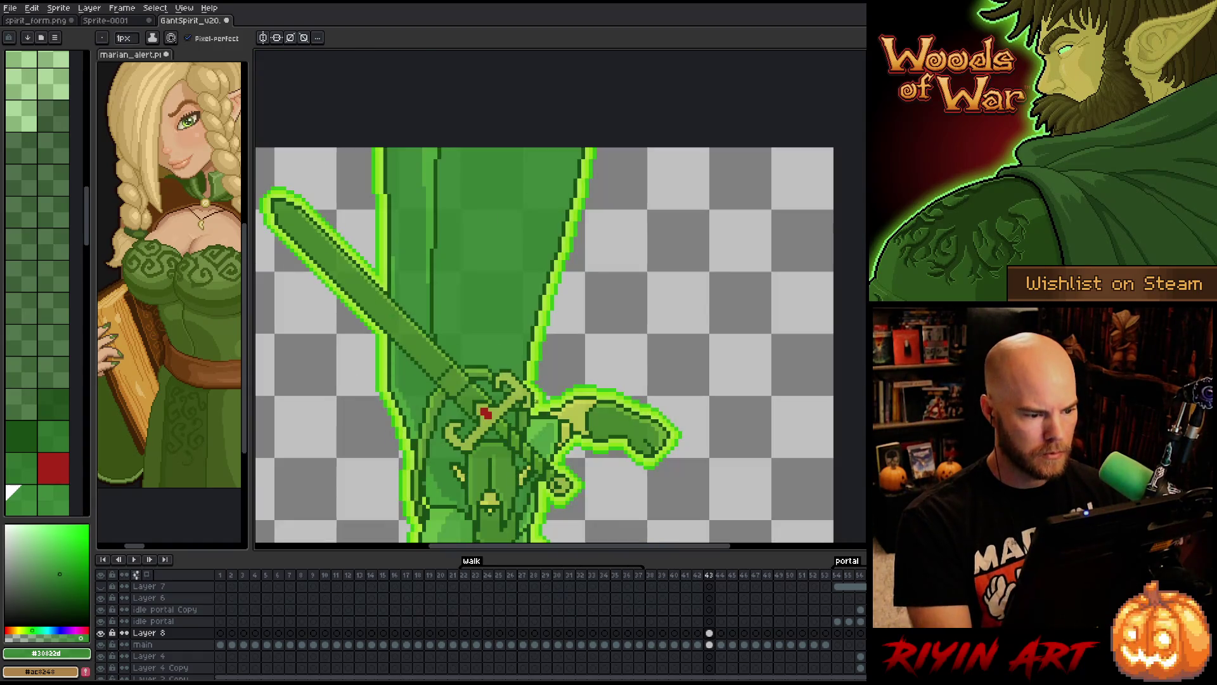
# - Centre the sprite and flip between frames 43 and 44 to compare their poses
pyautogui.moveTo(616, 442); pyautogui.dragTo(550, 319)
pyautogui.press('b')
pyautogui.press('.')
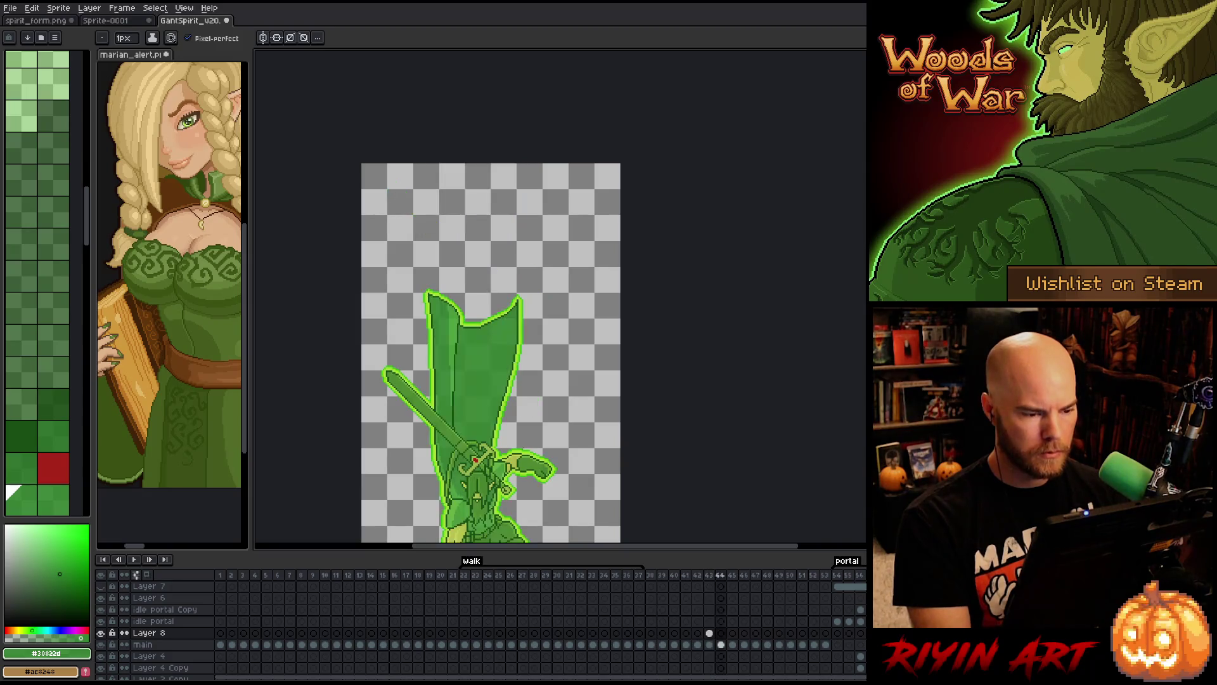
pyautogui.press(',')
pyautogui.press('.')
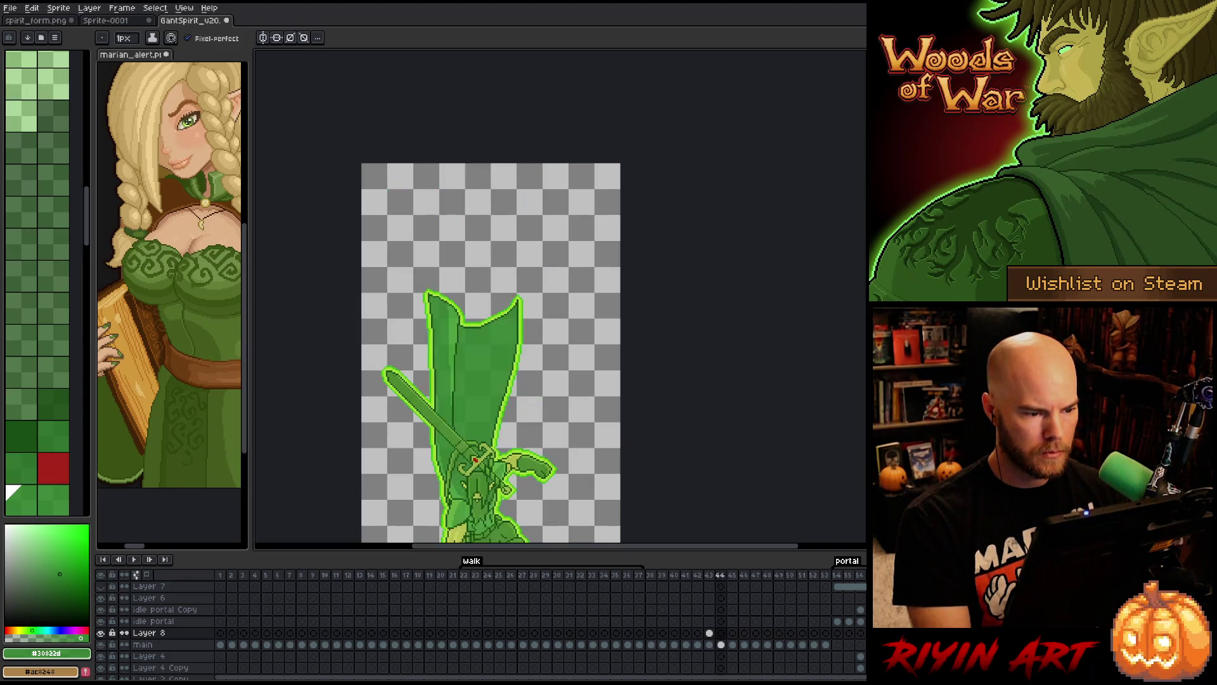
pyautogui.scroll(-3, 523, 449)
pyautogui.press(',')
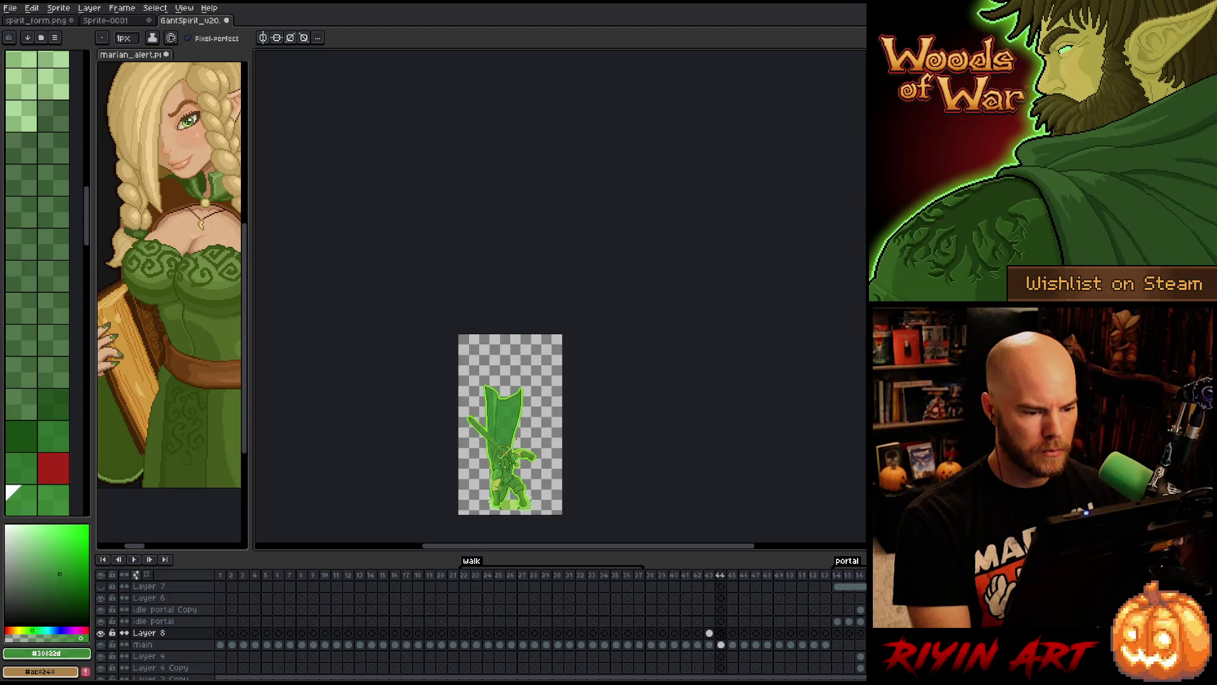
pyautogui.scroll(2, 435, 370)
pyautogui.scroll(-2, 435, 370)
pyautogui.press('.')
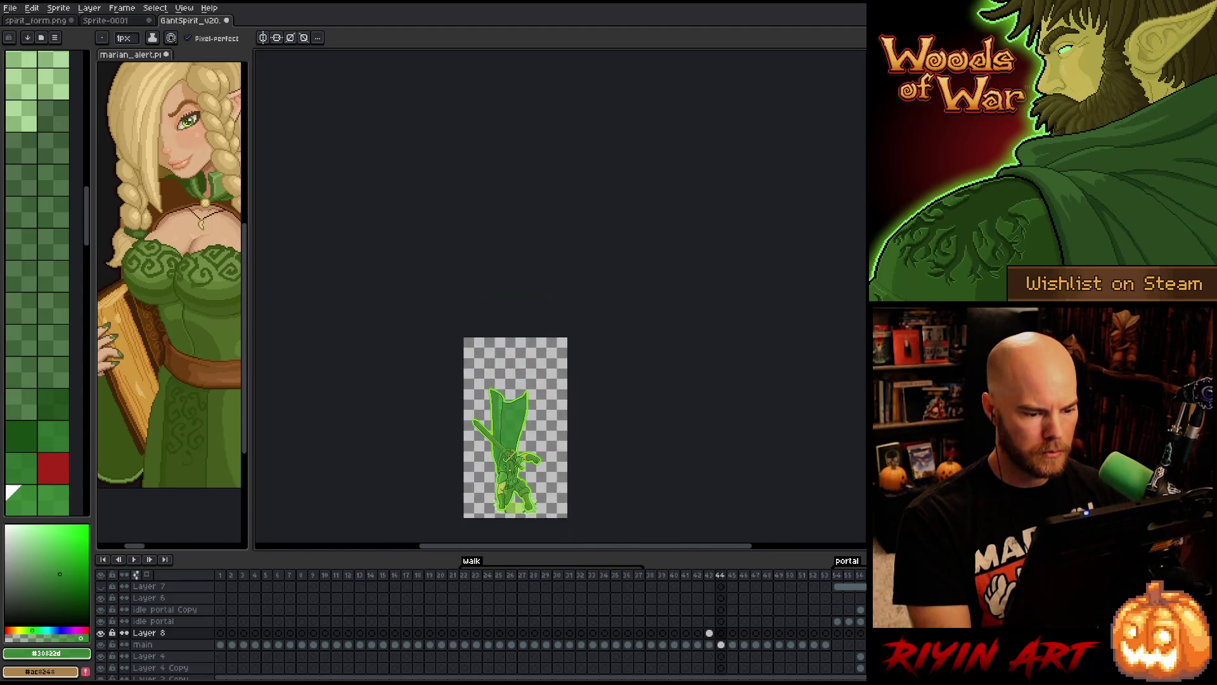
# - Select all of frame 43's Layer 8 cel and lift the sword and cape higher
pyautogui.press('m')
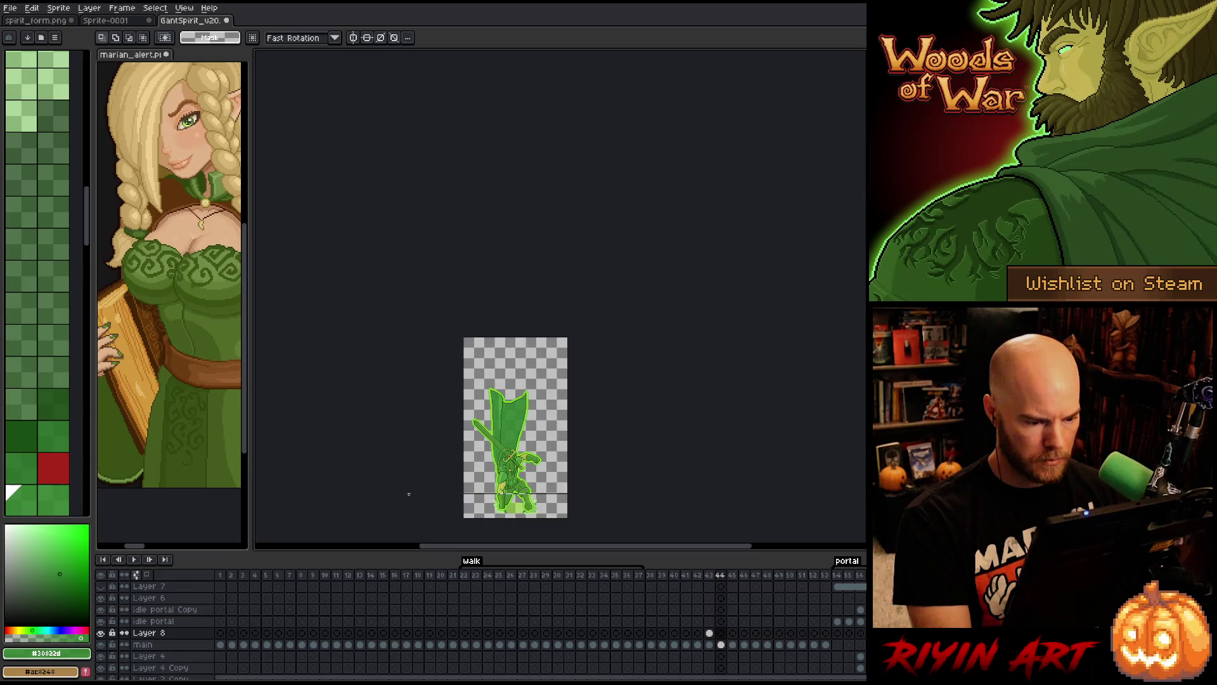
pyautogui.hotkey('ctrl', 'a')
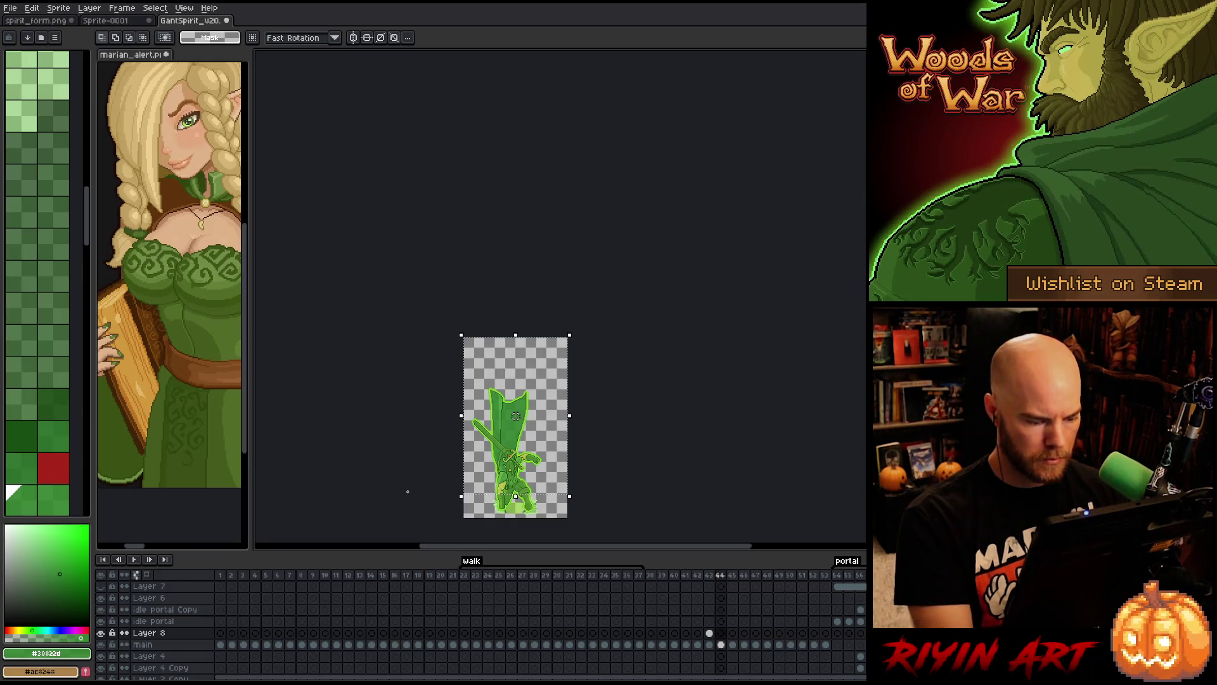
pyautogui.click(710, 632)
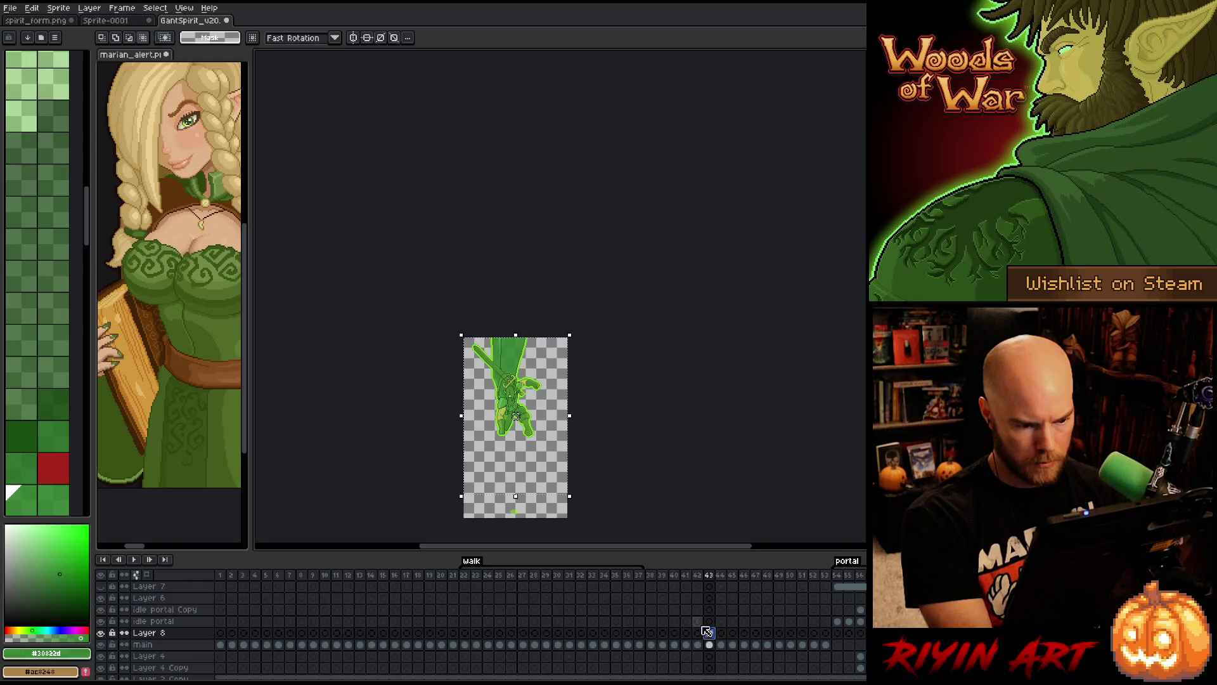
pyautogui.moveTo(516, 479); pyautogui.dragTo(516, 395)
pyautogui.scroll(5, 517, 395)
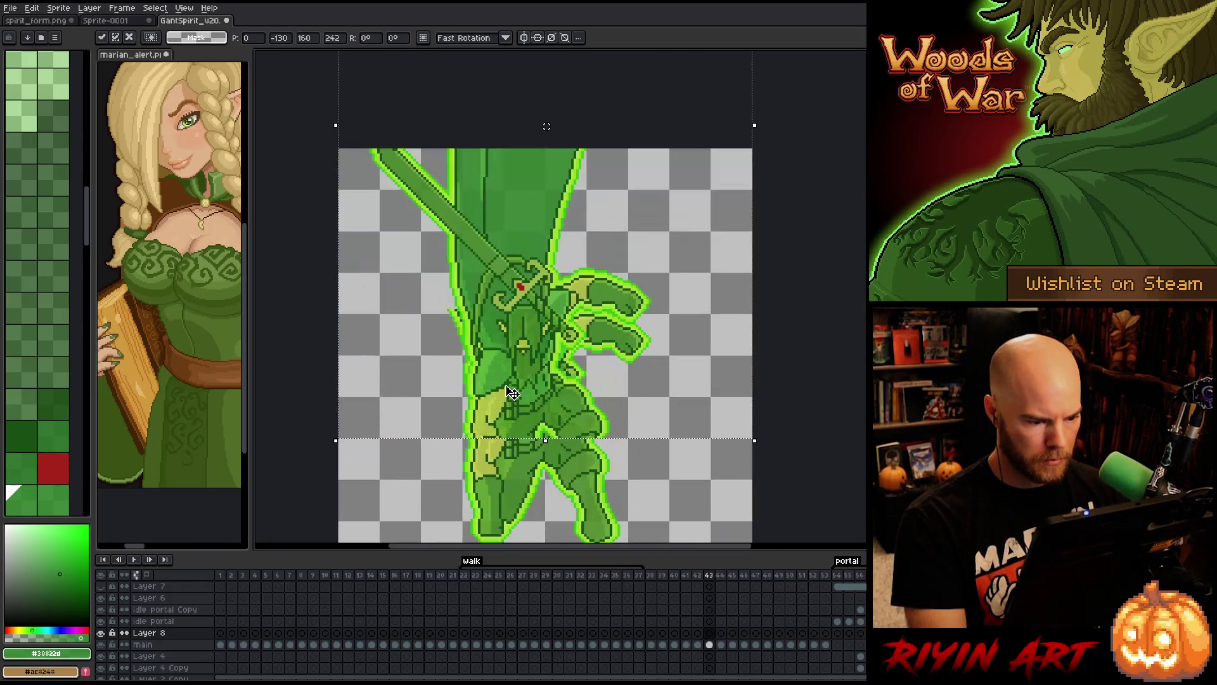
pyautogui.moveTo(541, 321); pyautogui.dragTo(541, 383)
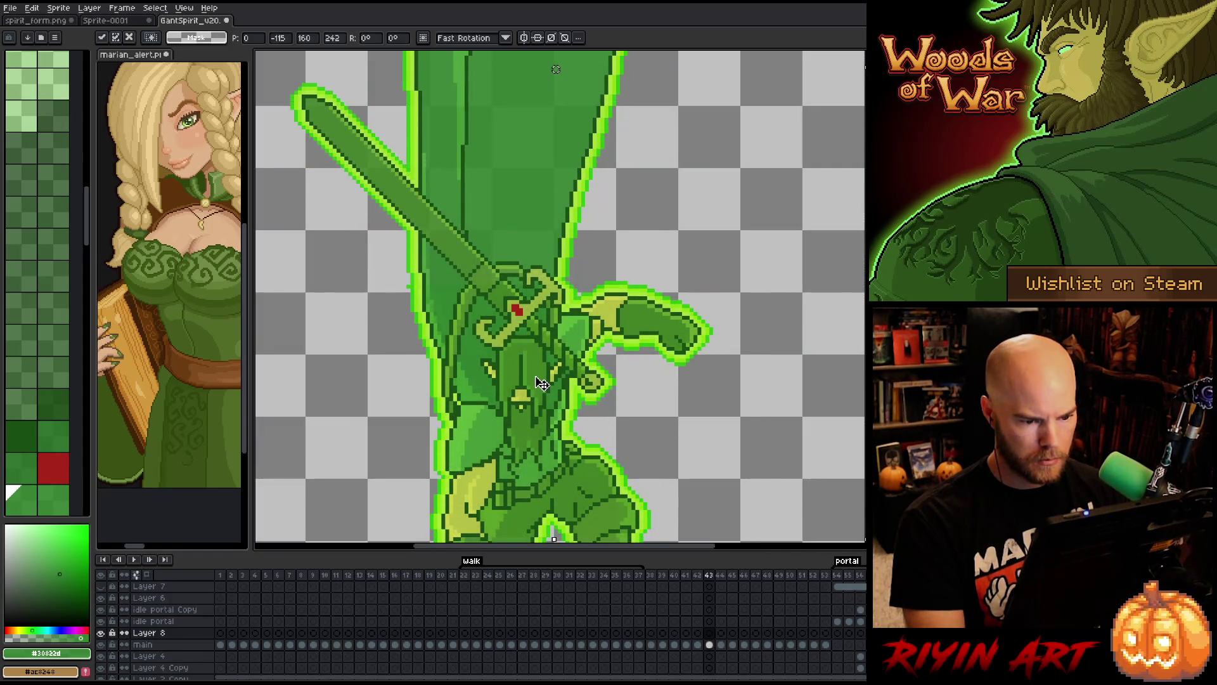
# - Toggle Layer 8's visibility off and on twice to compare the raised sword and cape
pyautogui.click(100, 633)
pyautogui.click(100, 633)
pyautogui.click(100, 633)
pyautogui.click(100, 633)
# - Select the legs area, then a strip along the canvas bottom, and switch to the main layer's frame 43
pyautogui.scroll(-2, 490, 219)
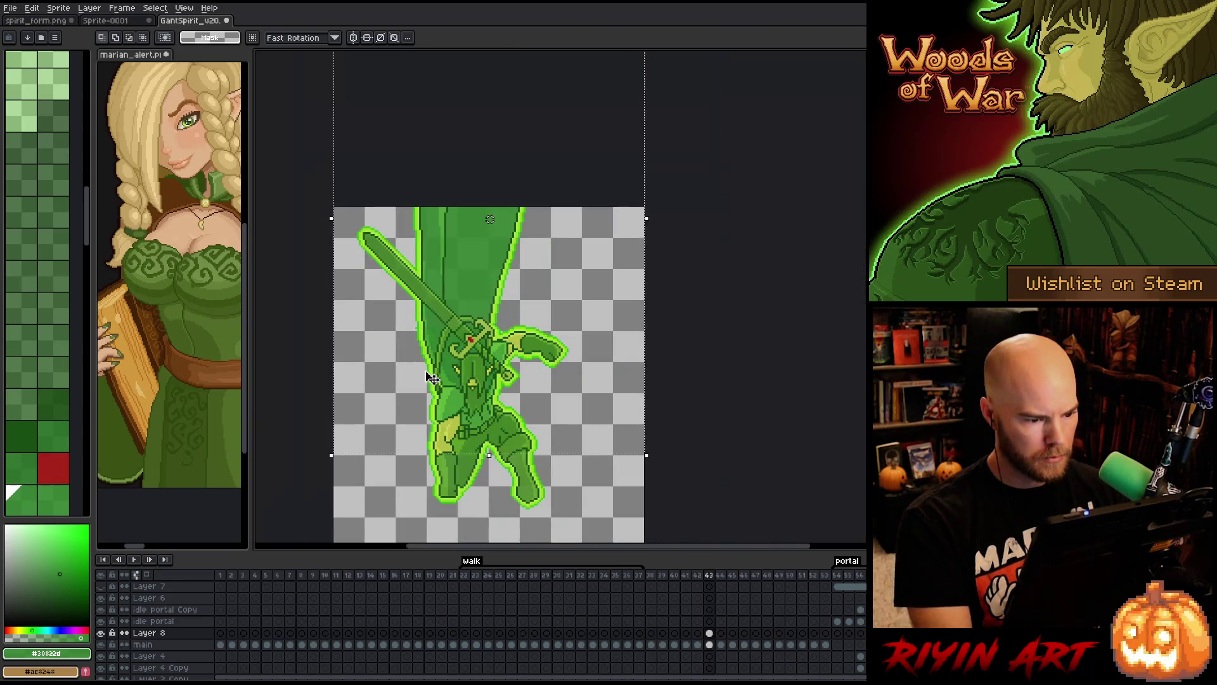
pyautogui.moveTo(394, 530); pyautogui.dragTo(613, 451)
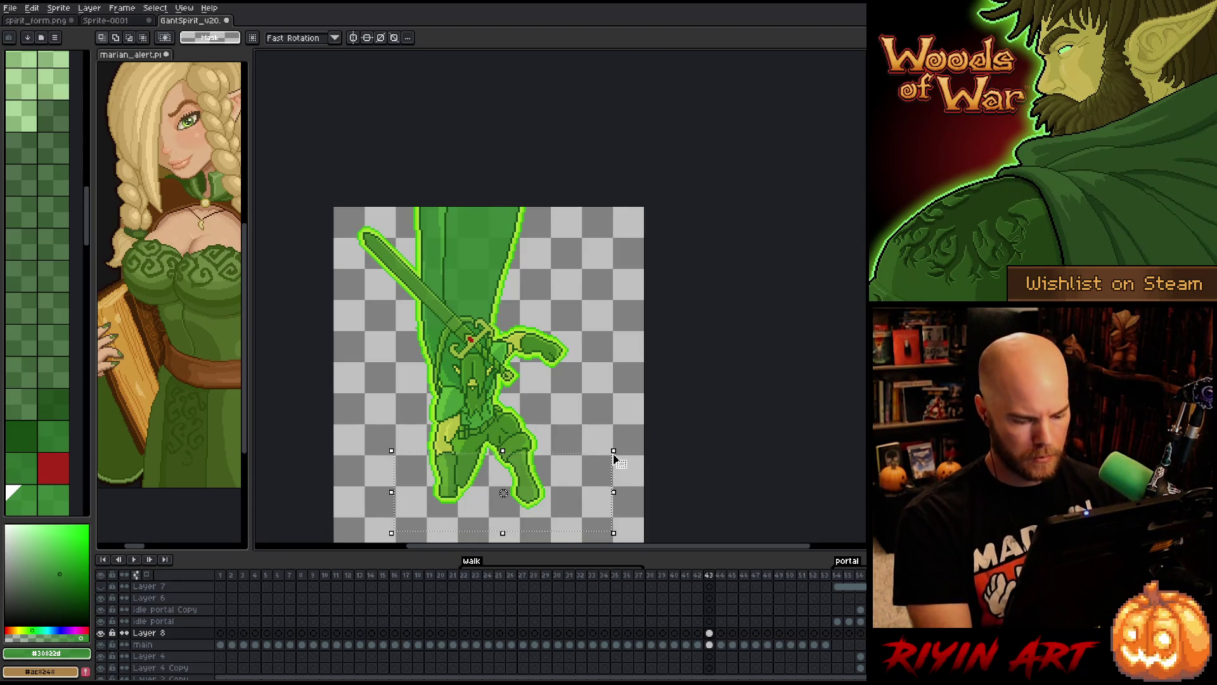
pyautogui.scroll(-4, 618, 463)
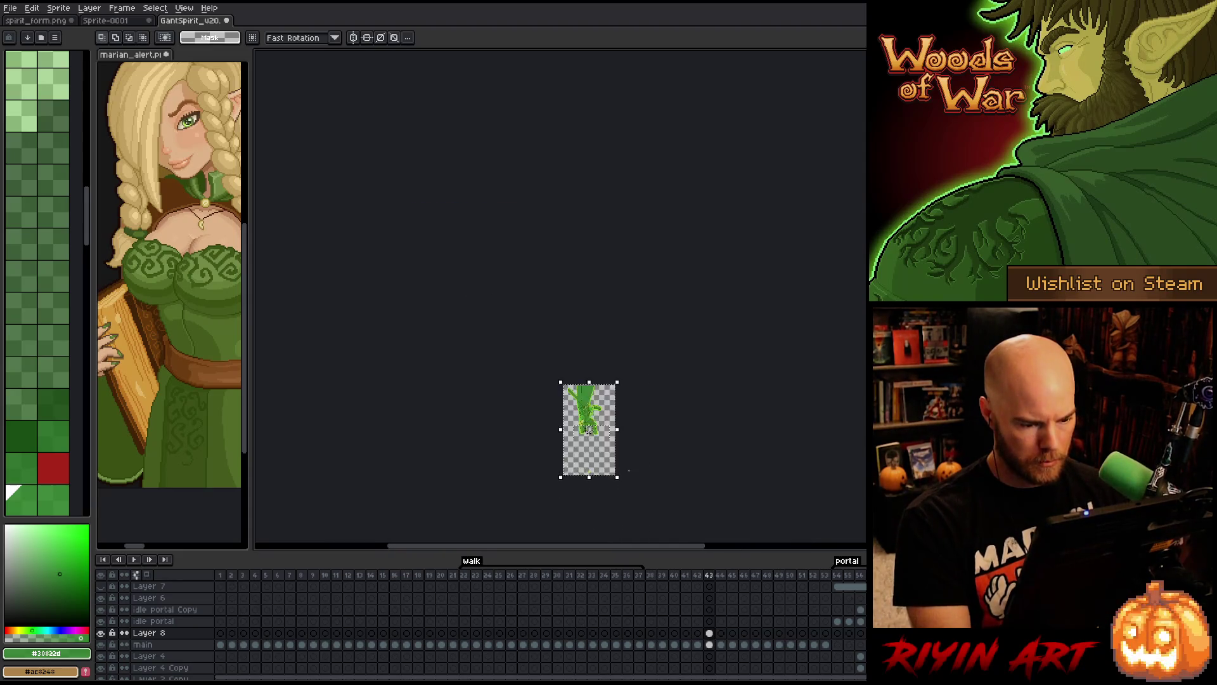
pyautogui.scroll(2, 628, 470)
pyautogui.moveTo(461, 445); pyautogui.dragTo(615, 484)
pyautogui.click(710, 645)
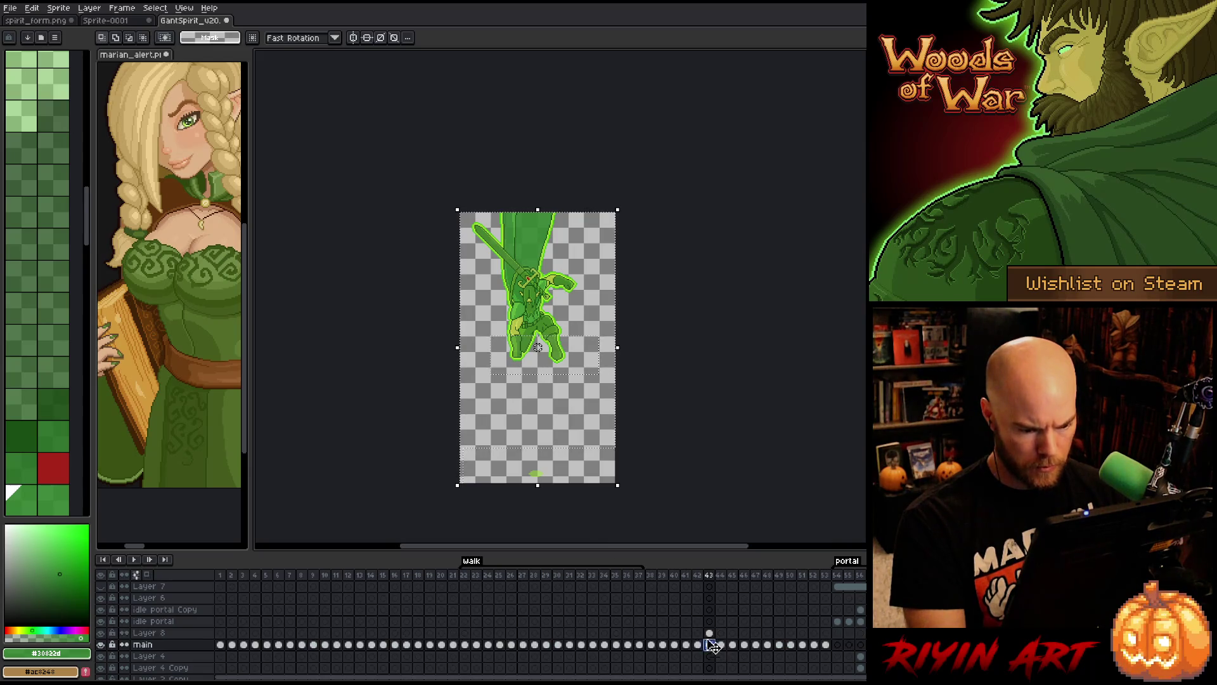
pyautogui.scroll(2, 581, 340)
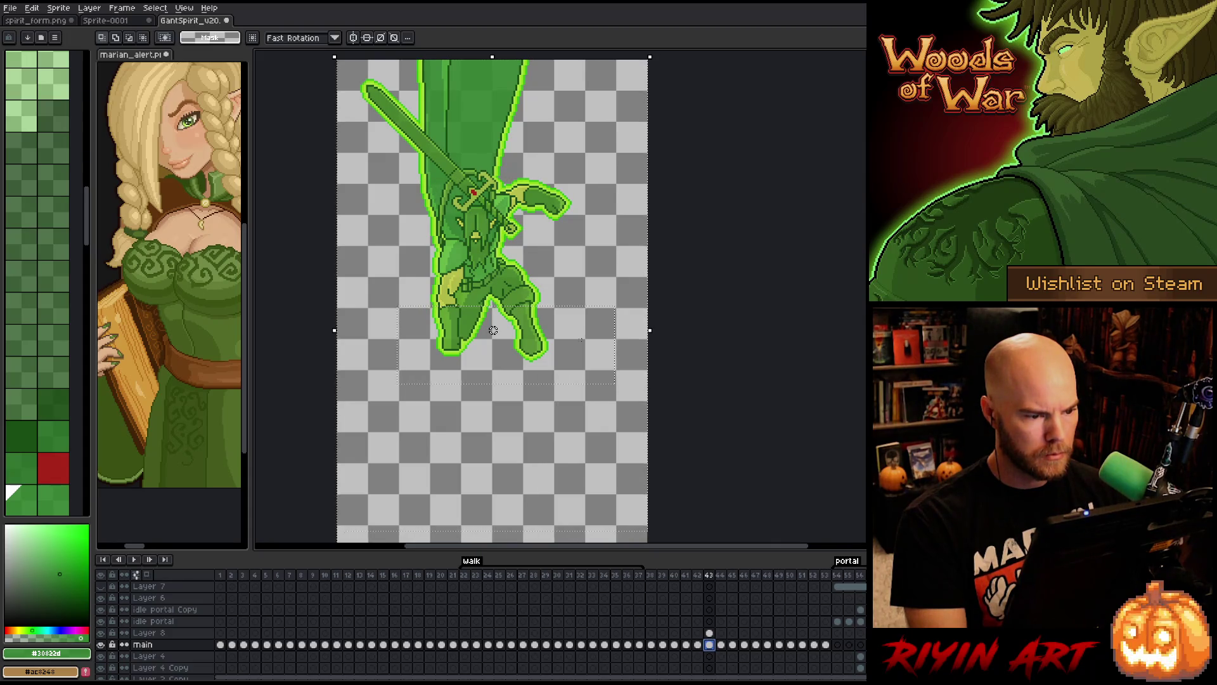
# - Sample several light and dark greens from the character's legs with the eyedropper
pyautogui.scroll(2, 482, 327)
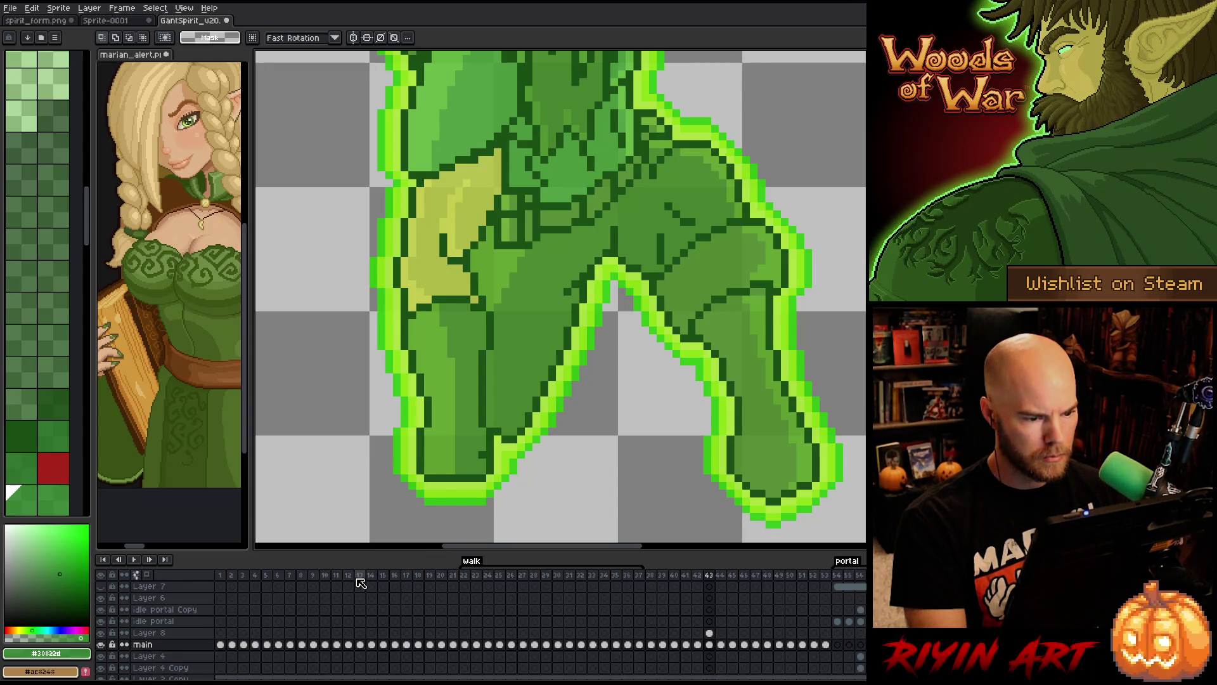
pyautogui.press('i')
pyautogui.click(544, 280)
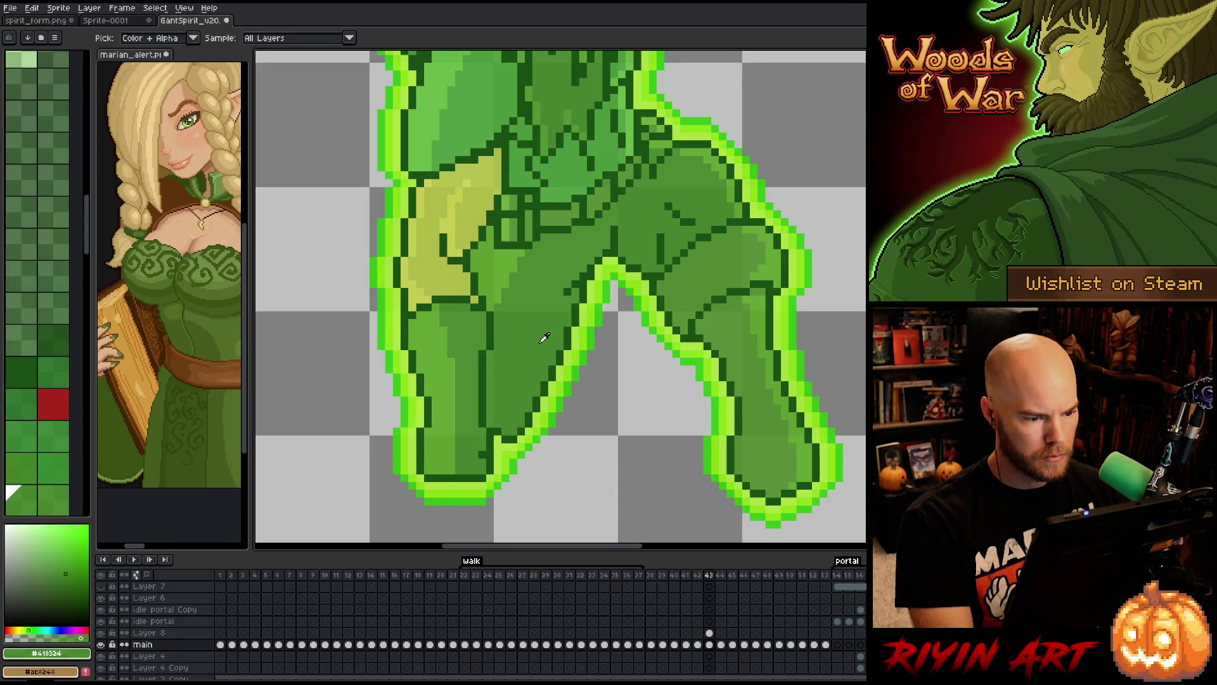
pyautogui.click(739, 324)
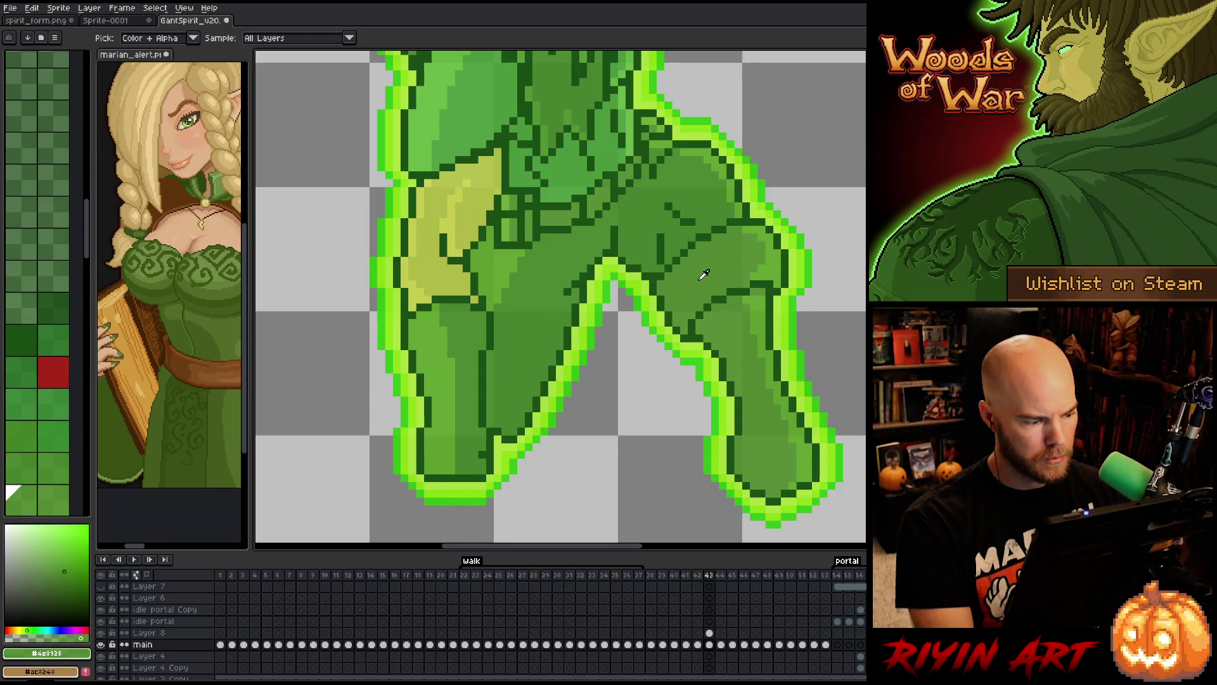
pyautogui.click(437, 334)
pyautogui.click(477, 393)
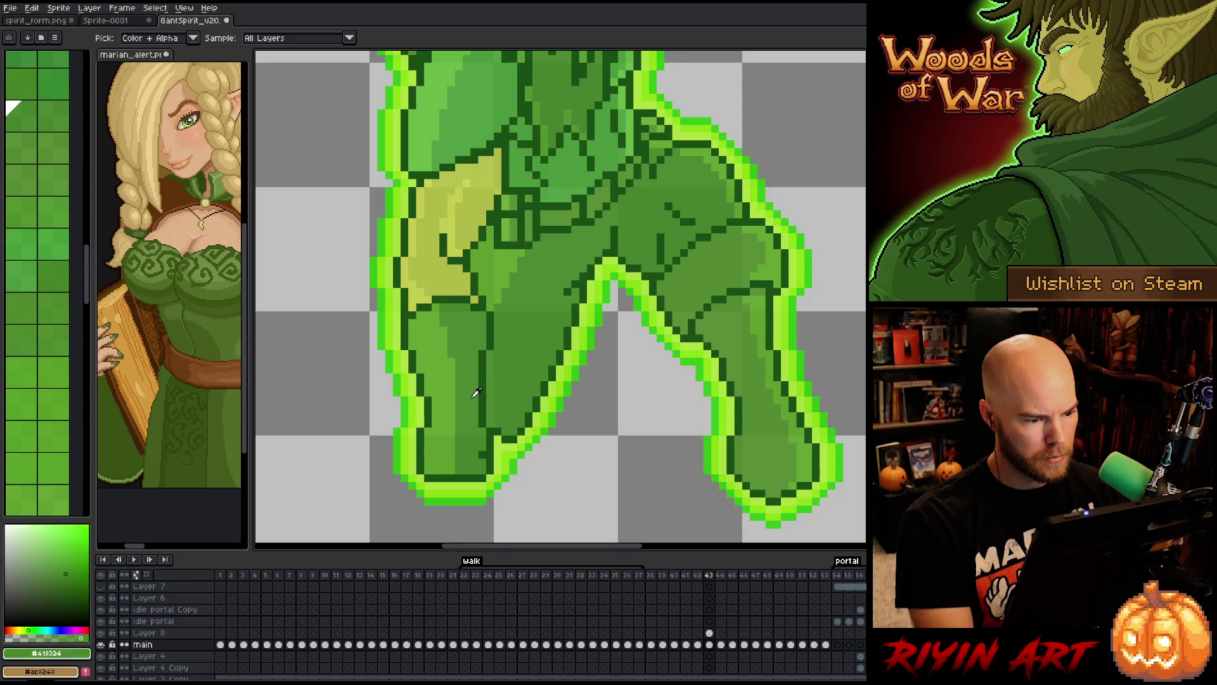
# - Zoom out and play the animation to preview the adjusted frames
pyautogui.scroll(-3, 478, 358)
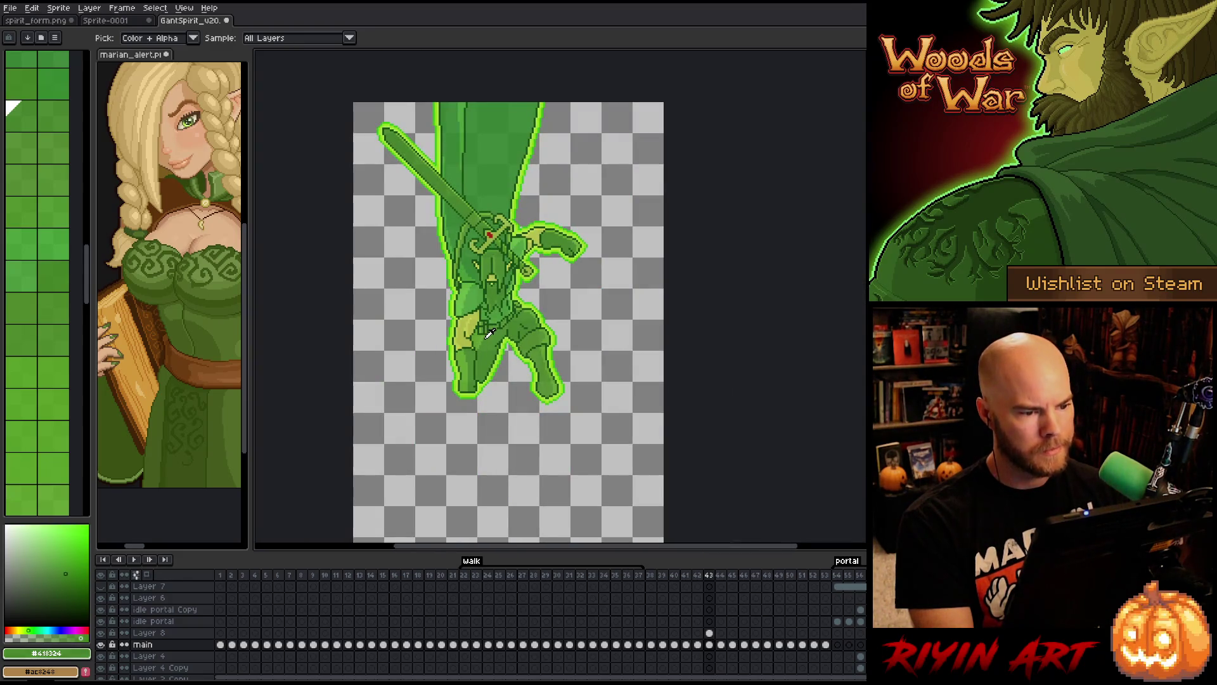
pyautogui.scroll(-2, 492, 336)
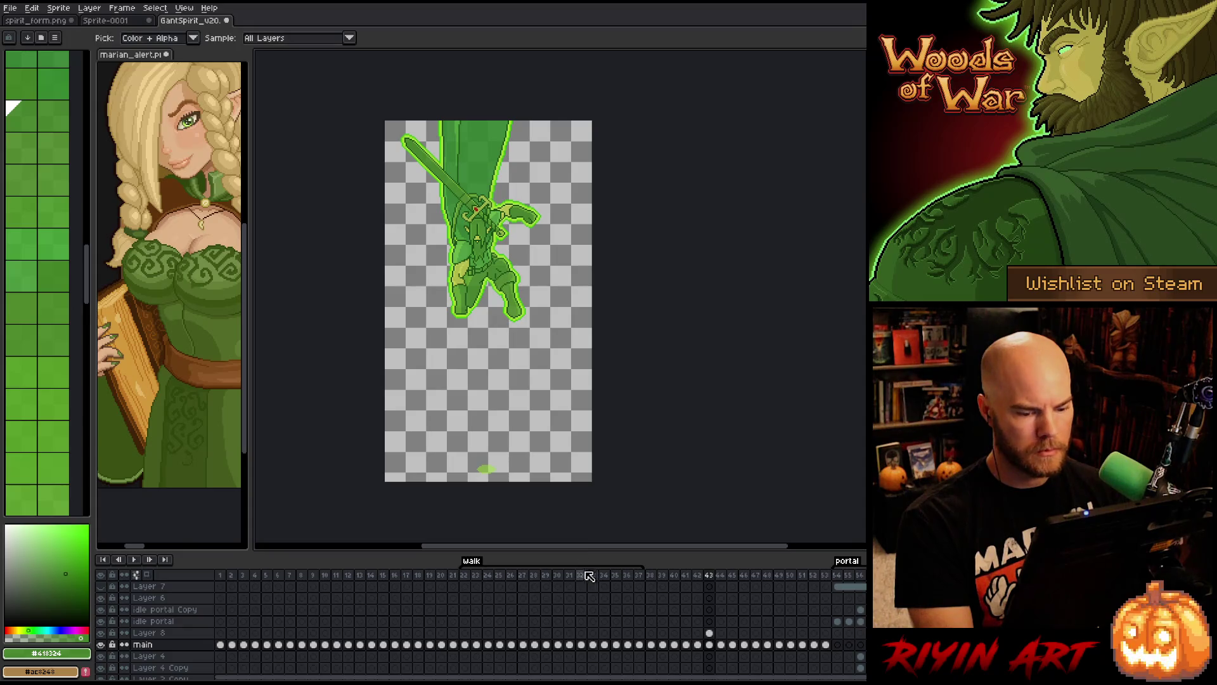
pyautogui.press('Return')
pyautogui.press('Return')
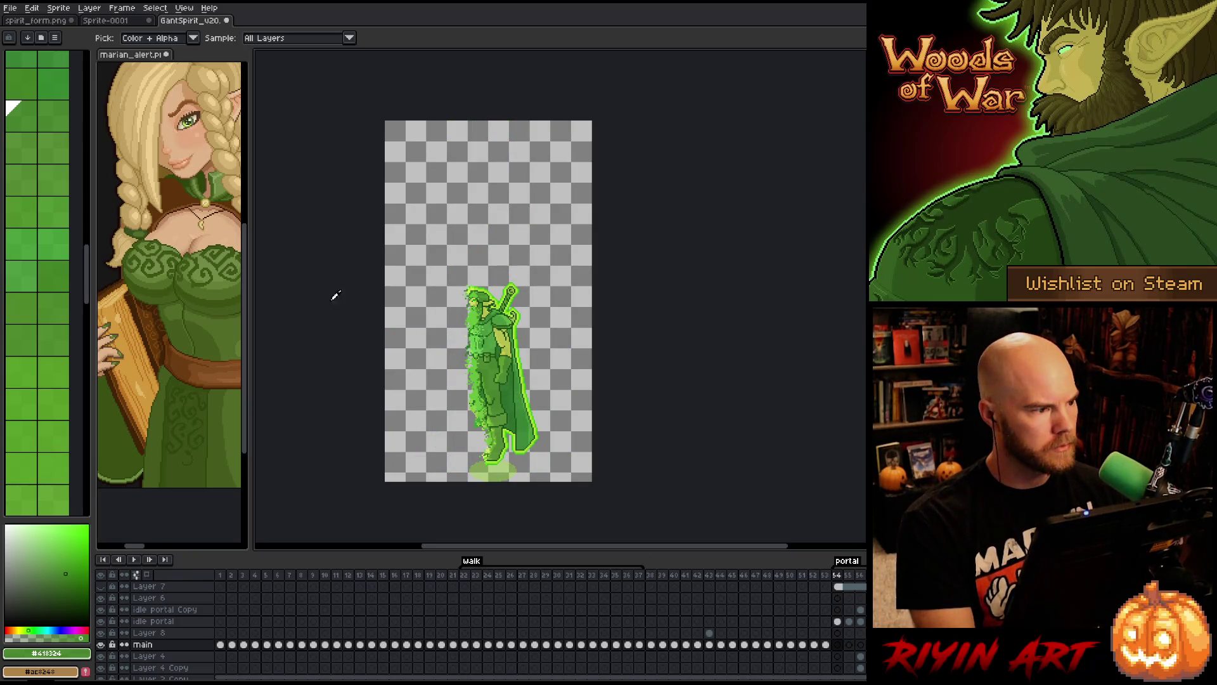
# - Save the sprite as GantSpirit_v21.aseprite, then bring up File > Export Sprite Sheet
pyautogui.click(10, 7)
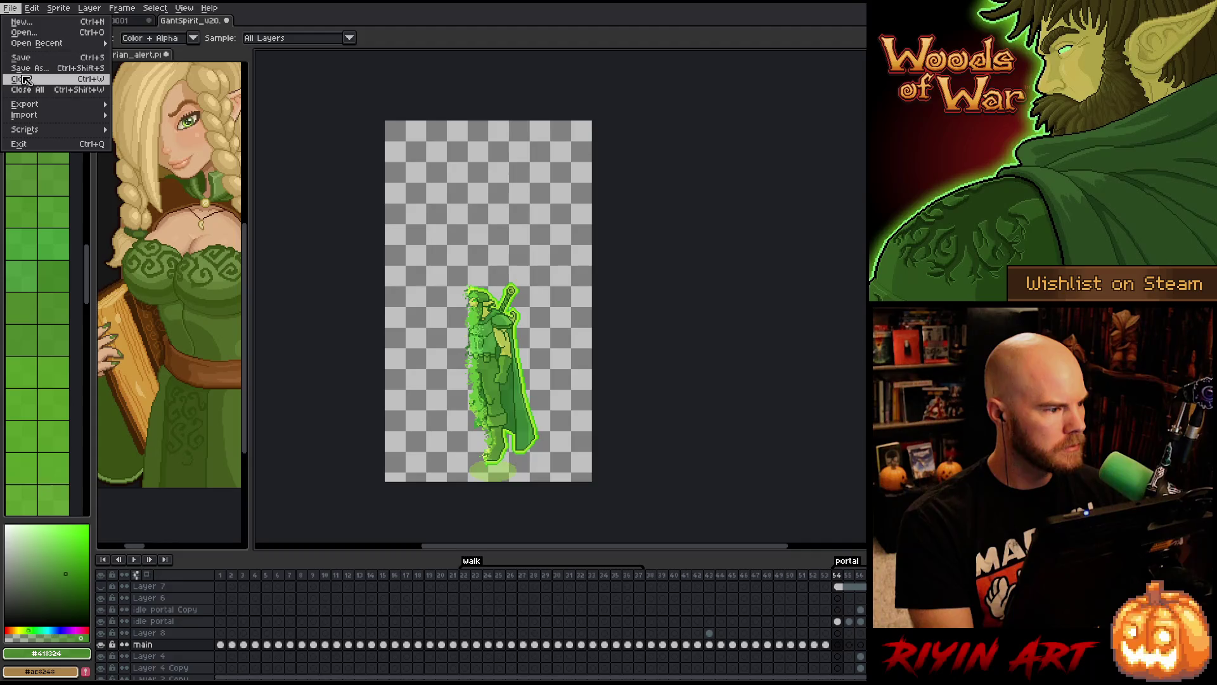
pyautogui.click(26, 67)
pyautogui.click(428, 395)
pyautogui.press('BackSpace')
pyautogui.write('1')
pyautogui.press('Return')
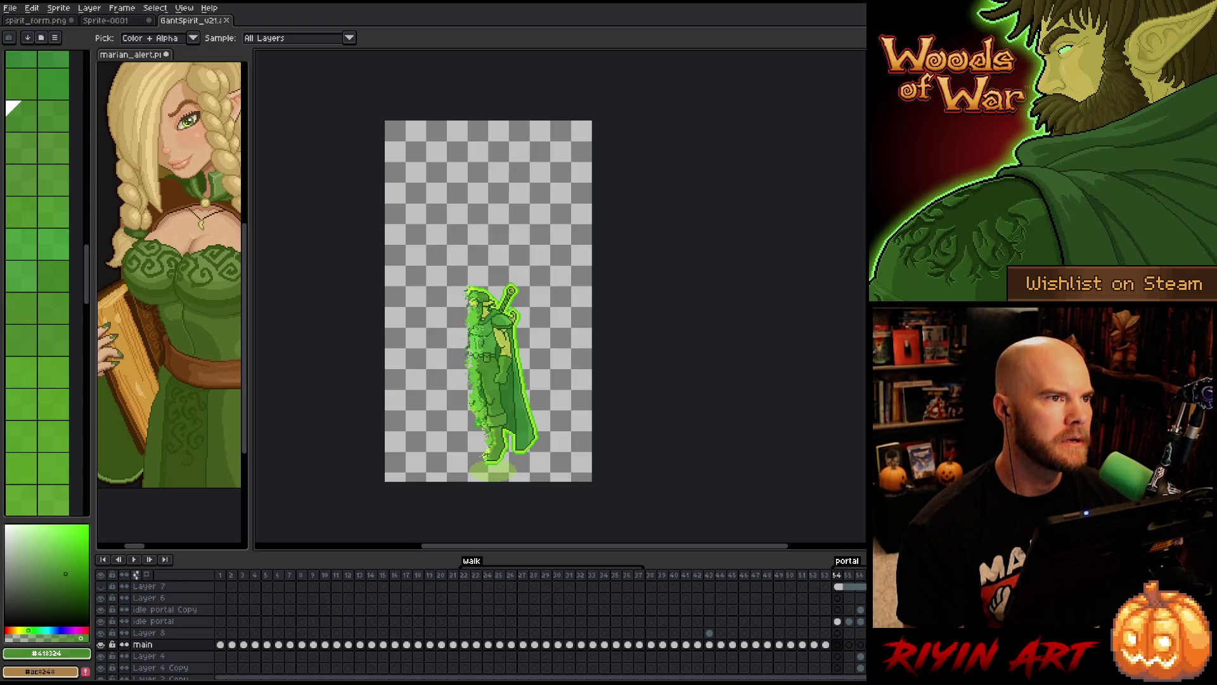
pyautogui.click(10, 7)
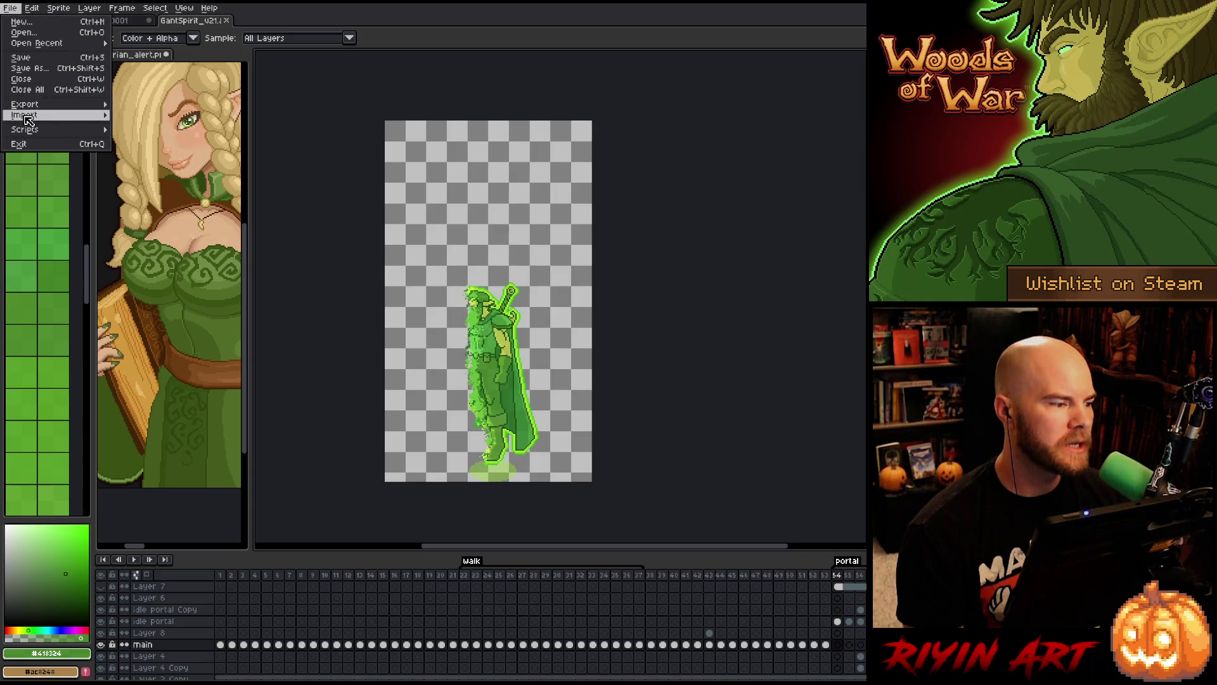
pyautogui.moveTo(25, 104)
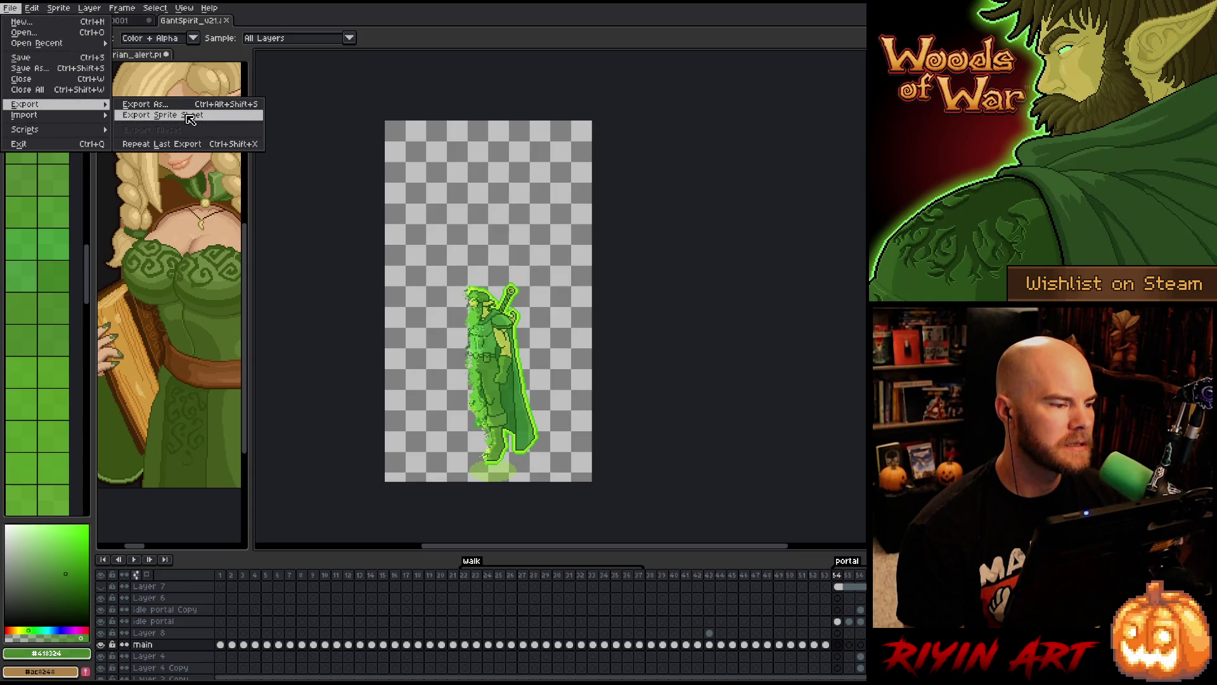
# - Export the sprite sheet over the existing spirit_form.png and switch back to the code editor
pyautogui.click(190, 117)
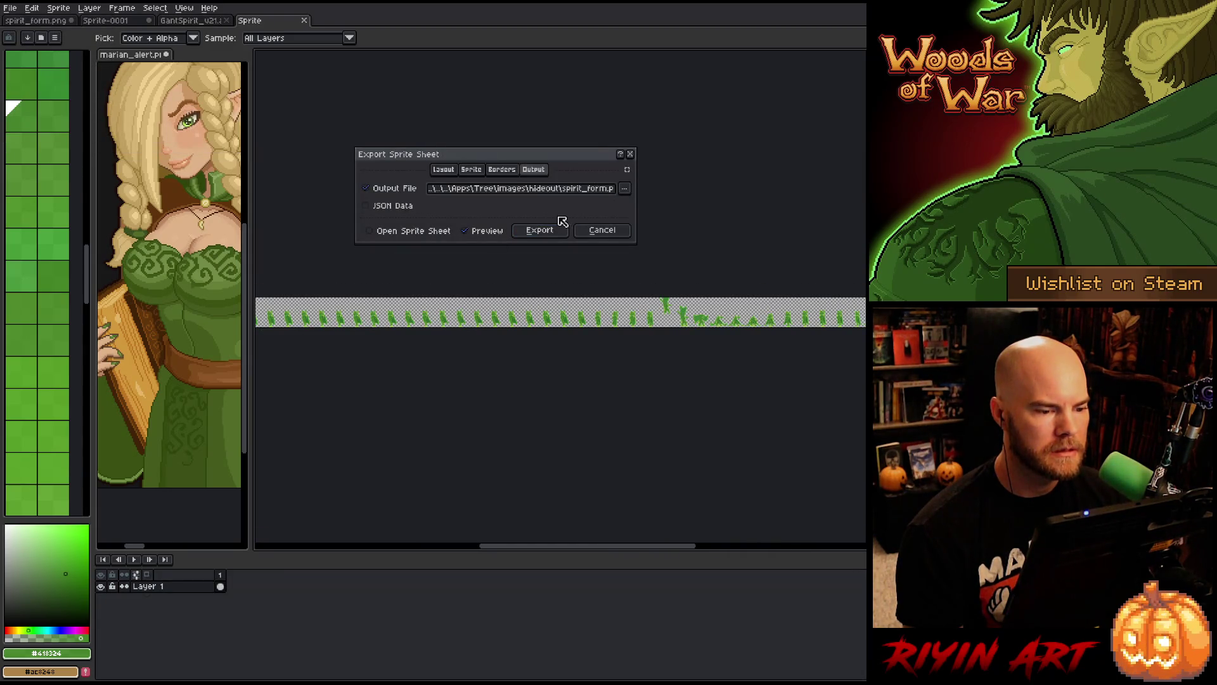
pyautogui.click(546, 237)
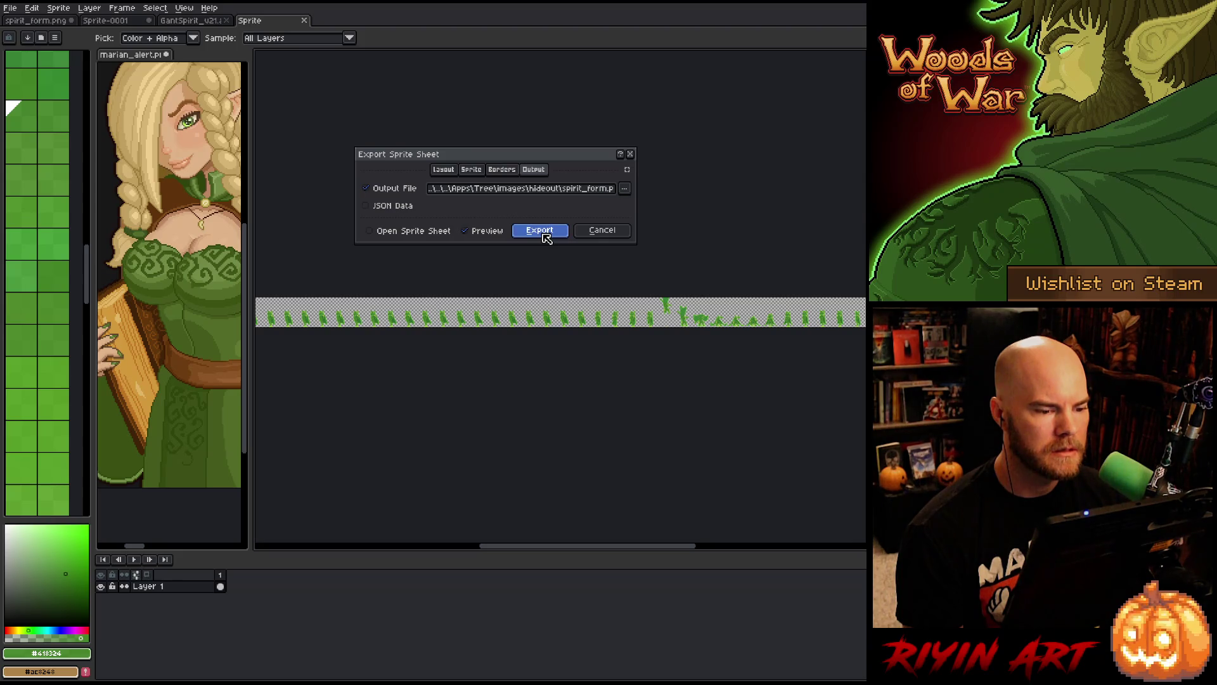
pyautogui.click(586, 379)
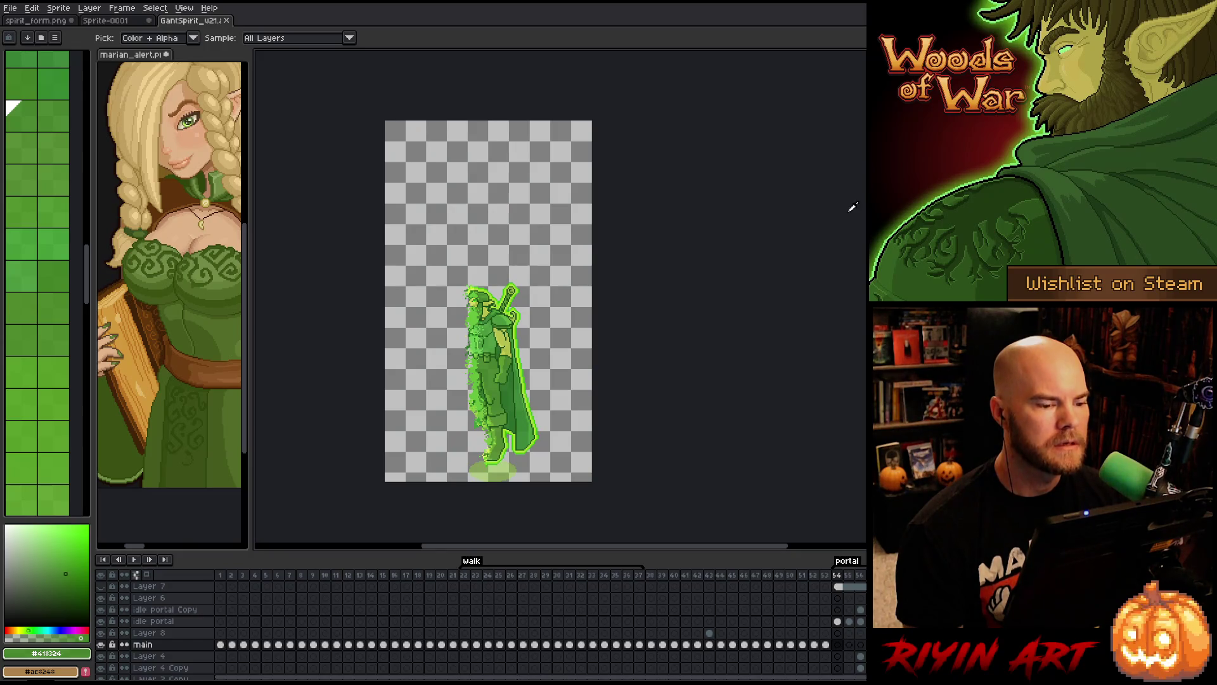
pyautogui.hotkey('alt', 'Tab')
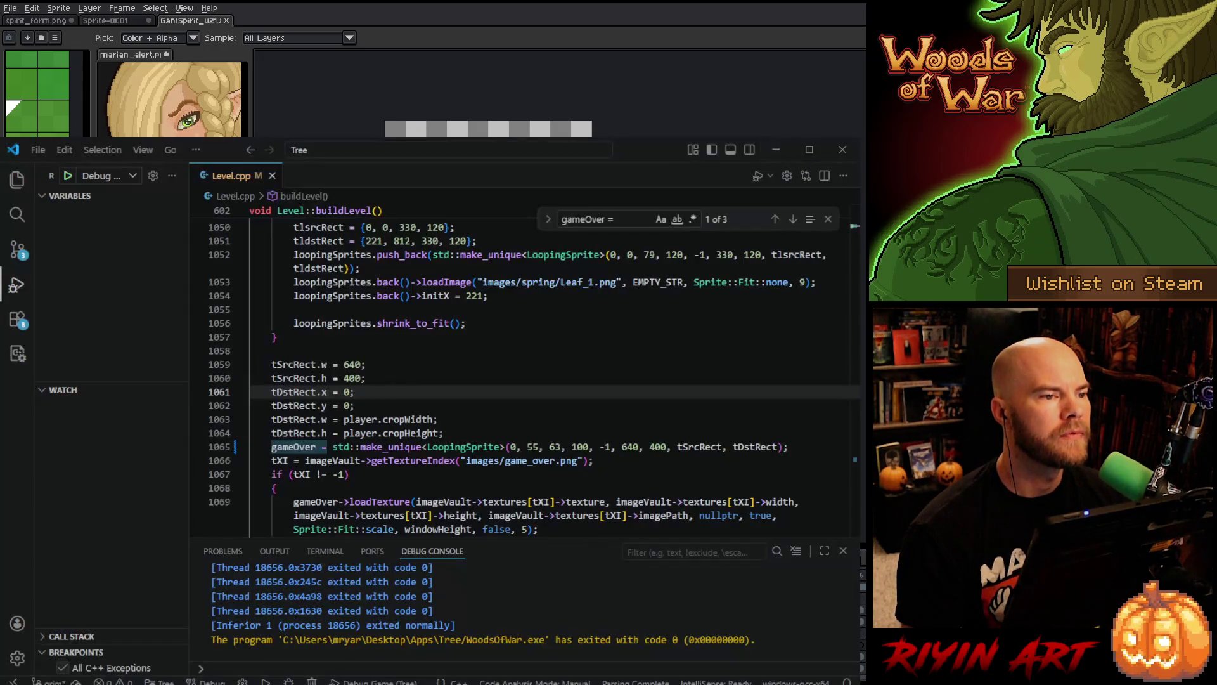
# - Open Hideout.cpp from the Explorer file list
pyautogui.click(419, 374)
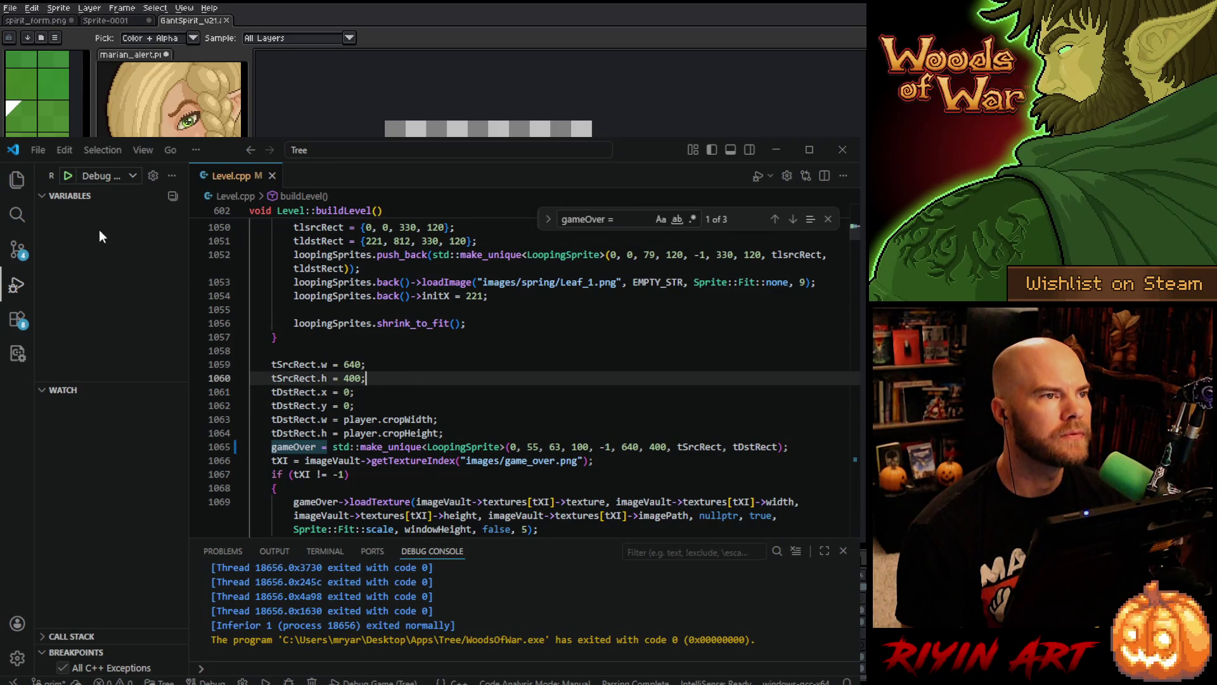
pyautogui.click(17, 180)
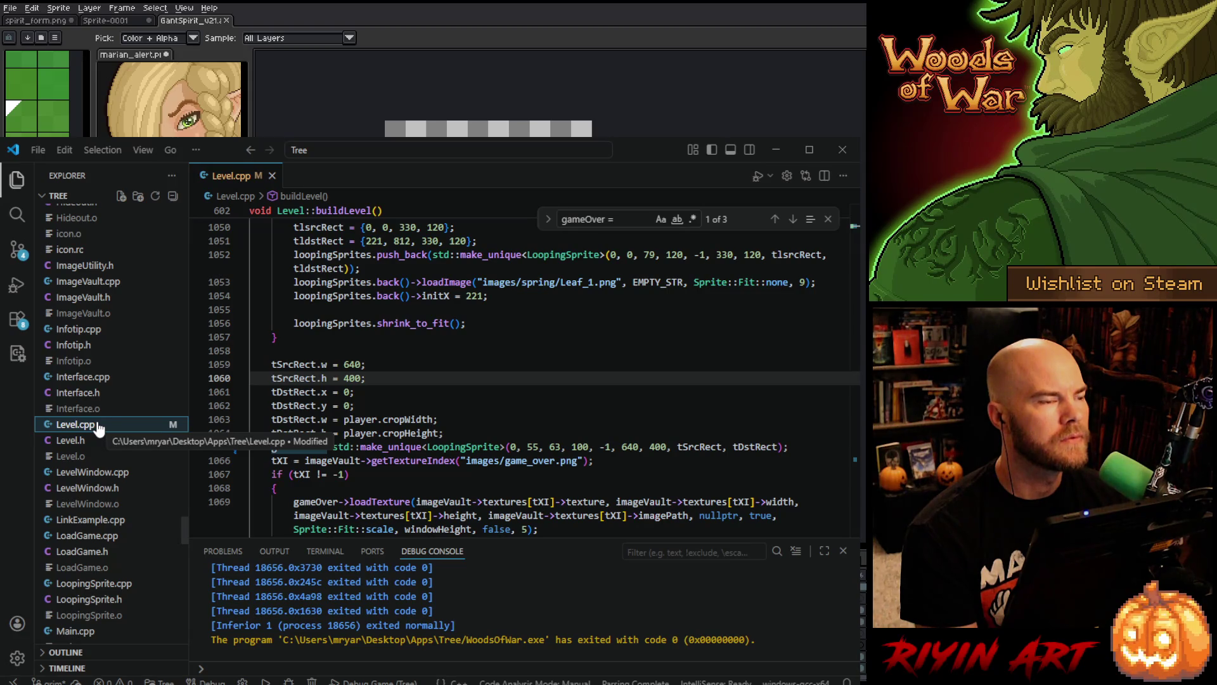
pyautogui.scroll(5, 98, 425)
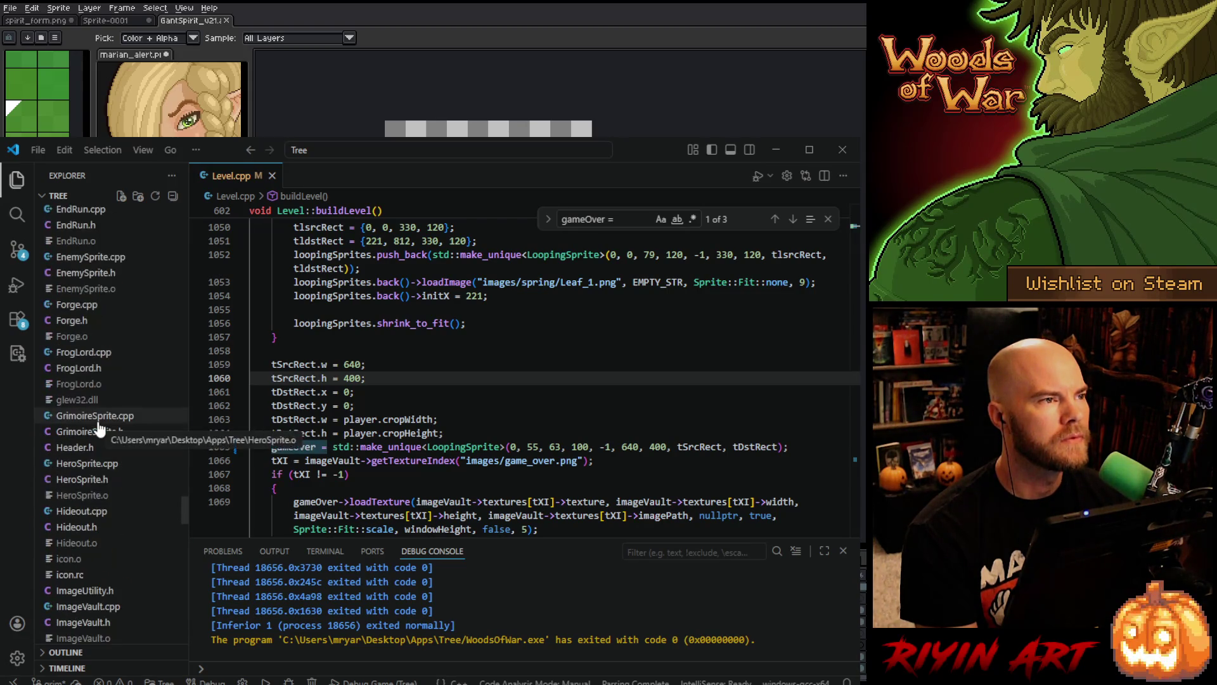
pyautogui.click(125, 514)
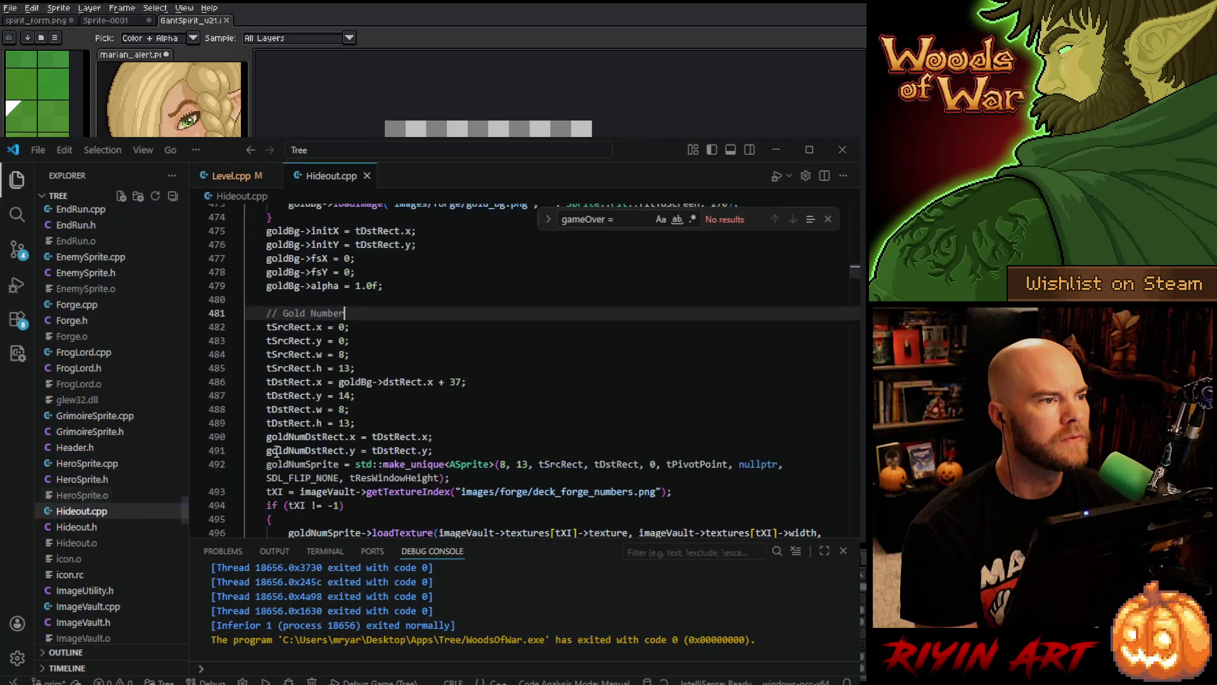
pyautogui.click(525, 345)
# - Search Hideout.cpp for the gant assignment in buildHideout
pyautogui.hotkey('ctrl', 'f')
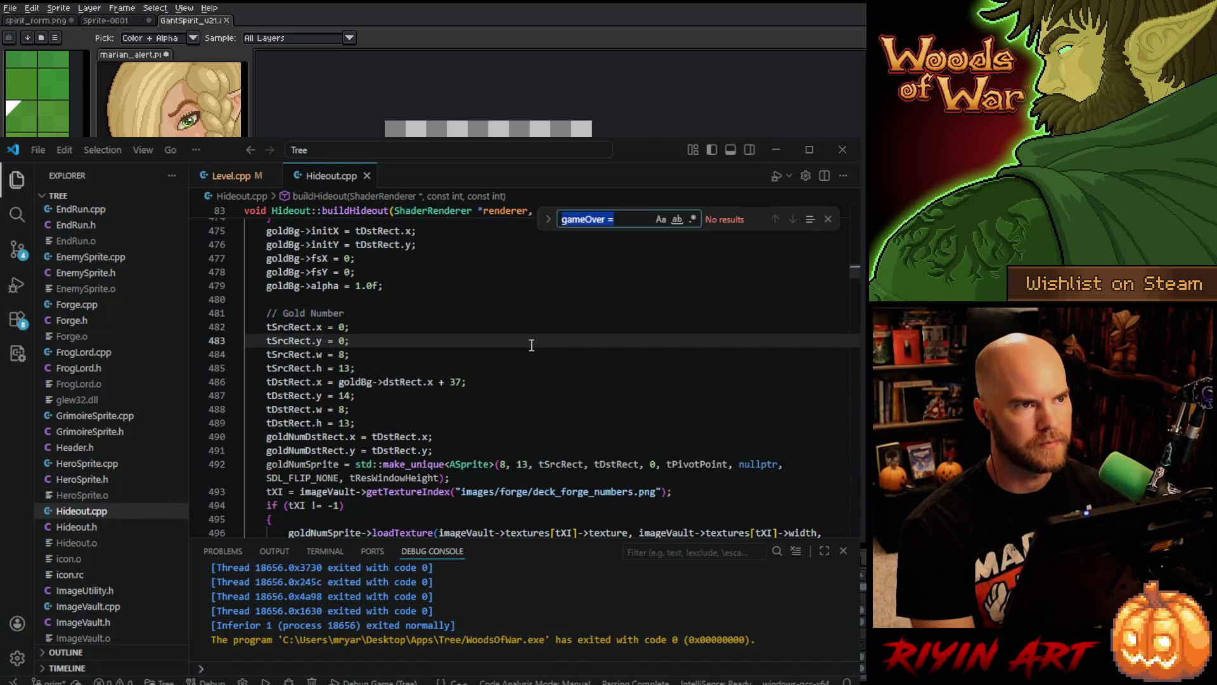
pyautogui.write('gantSpr')
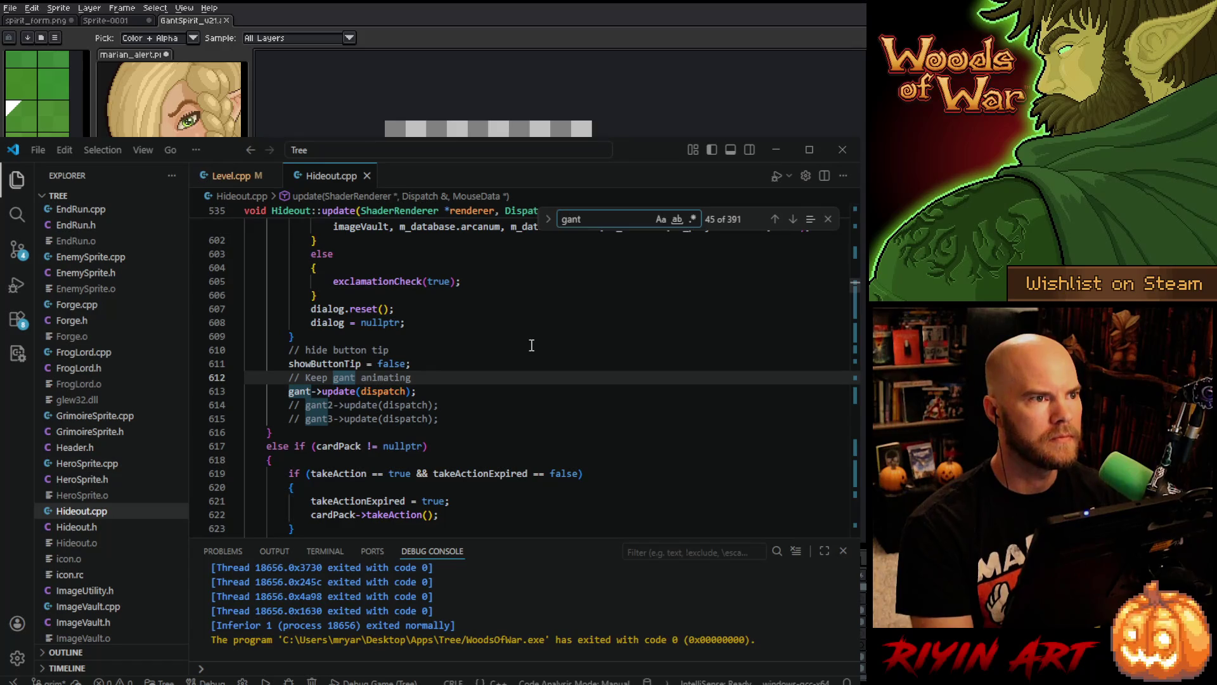
pyautogui.press('BackSpace')
pyautogui.press('BackSpace')
pyautogui.press('BackSpace')
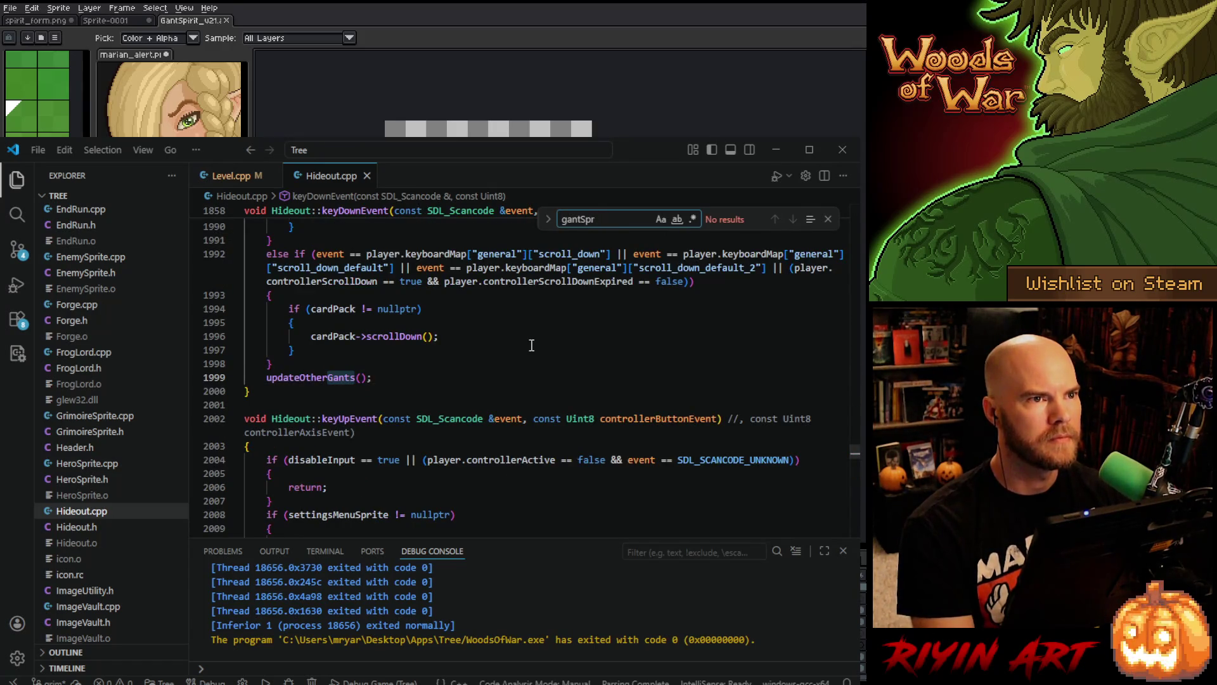
pyautogui.write('=')
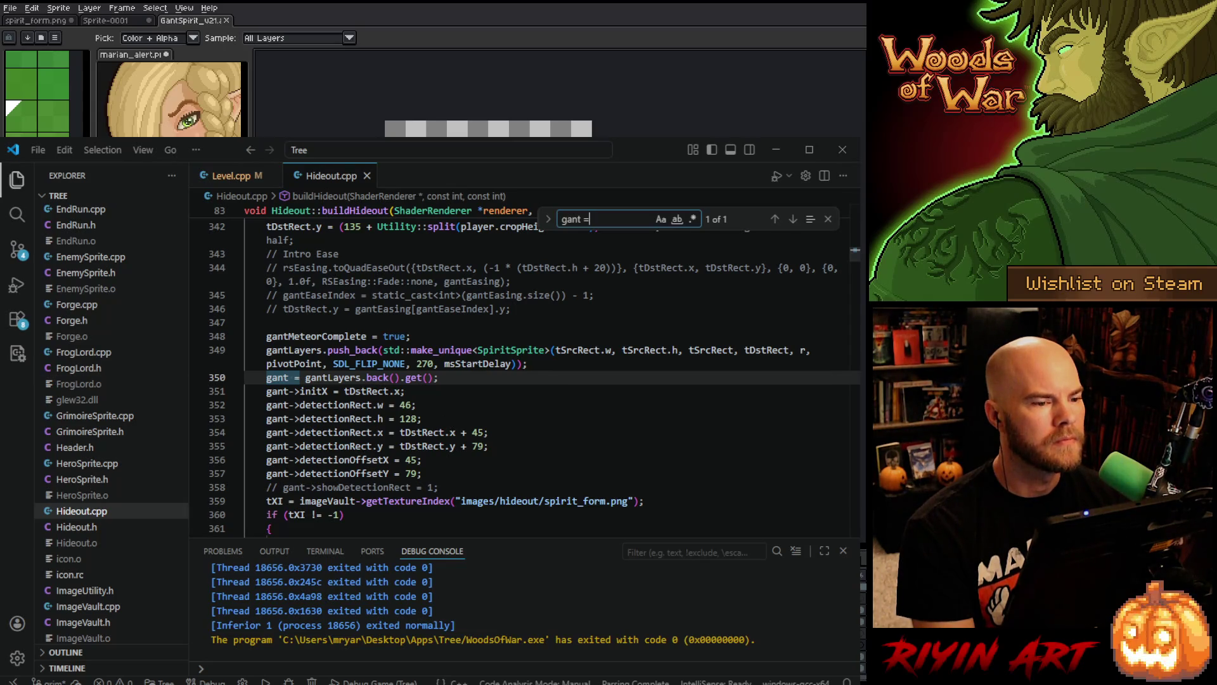
pyautogui.click(592, 57)
pyautogui.press('m')
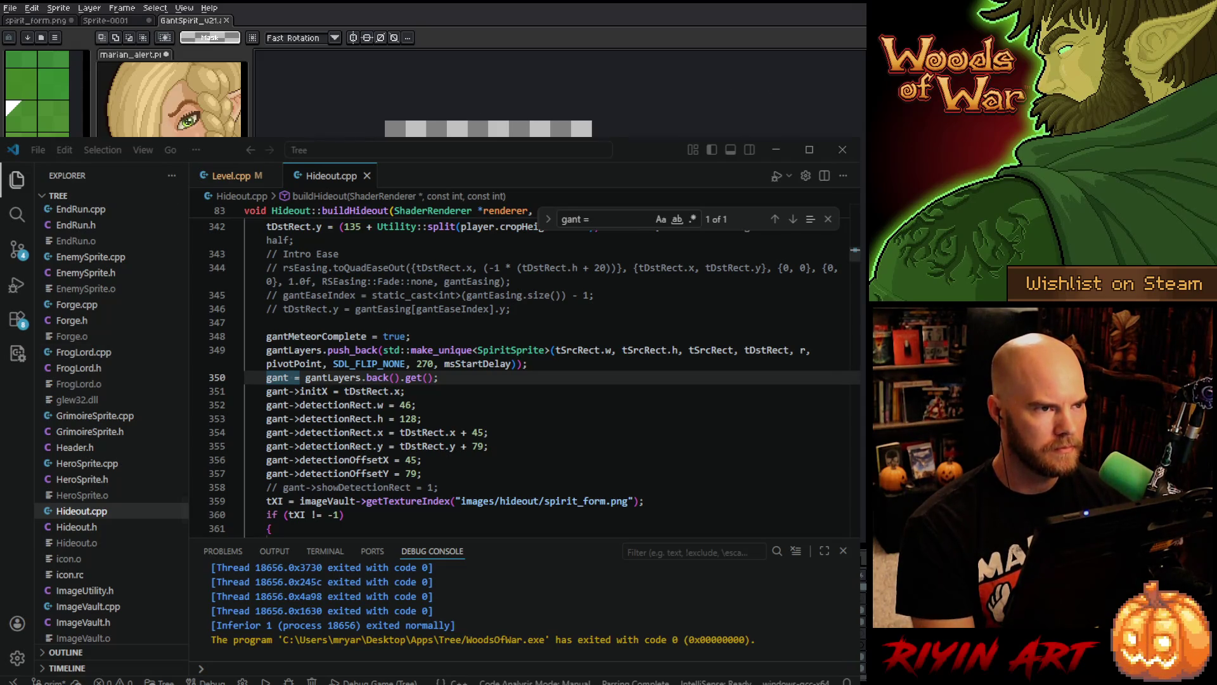
pyautogui.click(405, 391)
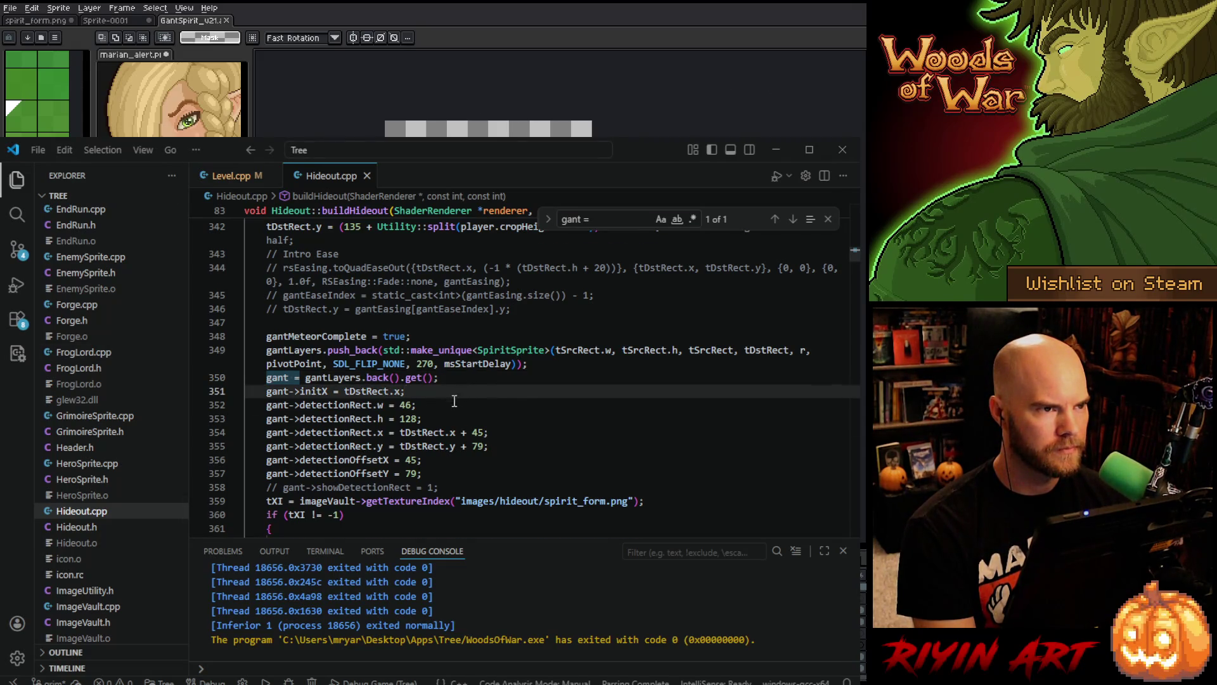
pyautogui.scroll(4, 452, 406)
# - Change the source and destination heights on lines 338 and 340 from 217 to 279
pyautogui.doubleClick(347, 316)
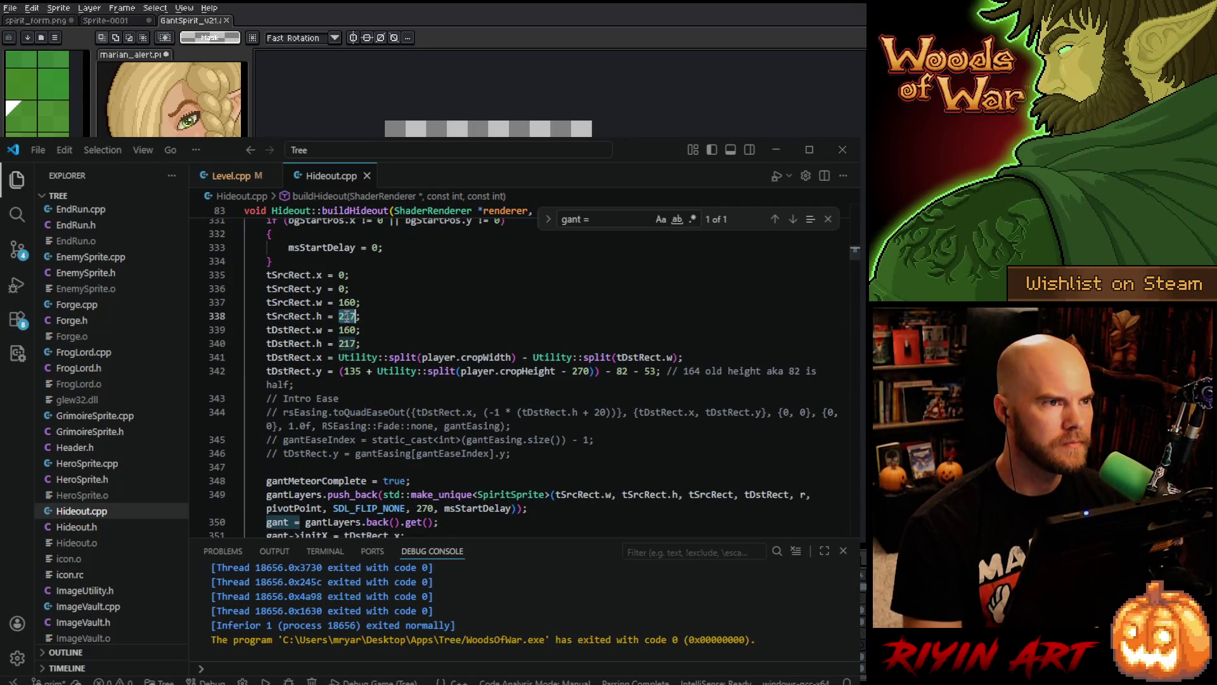
pyautogui.click(364, 113)
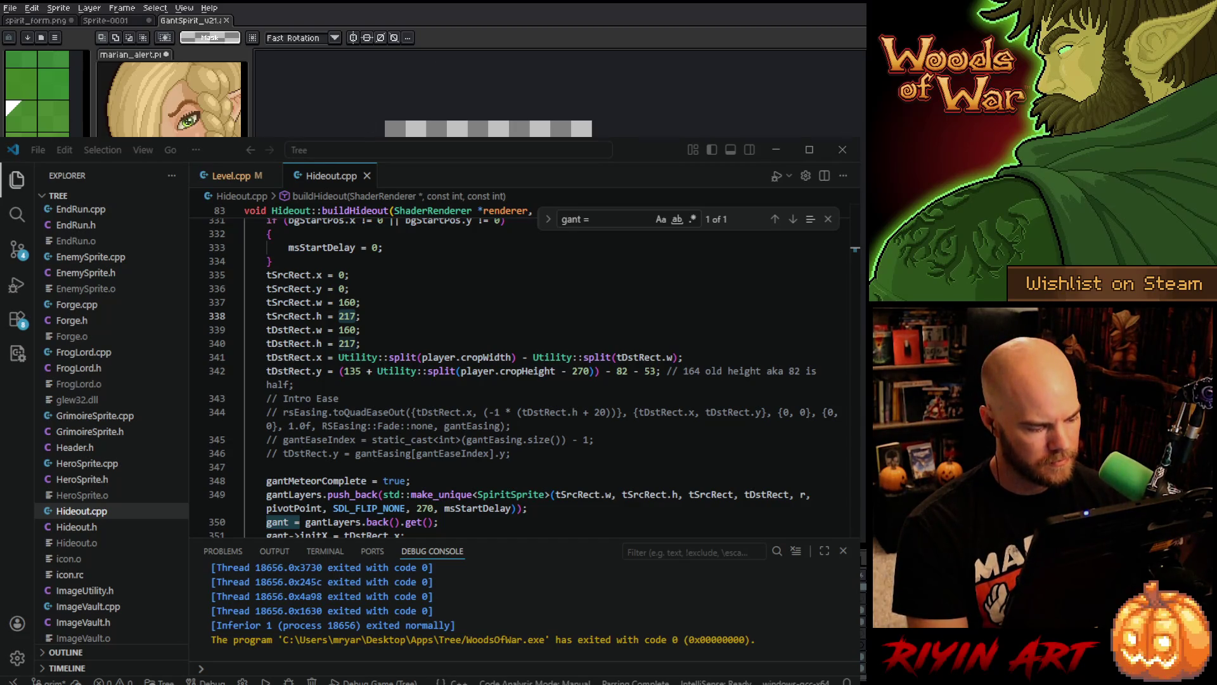
pyautogui.hotkey('alt', 'Tab')
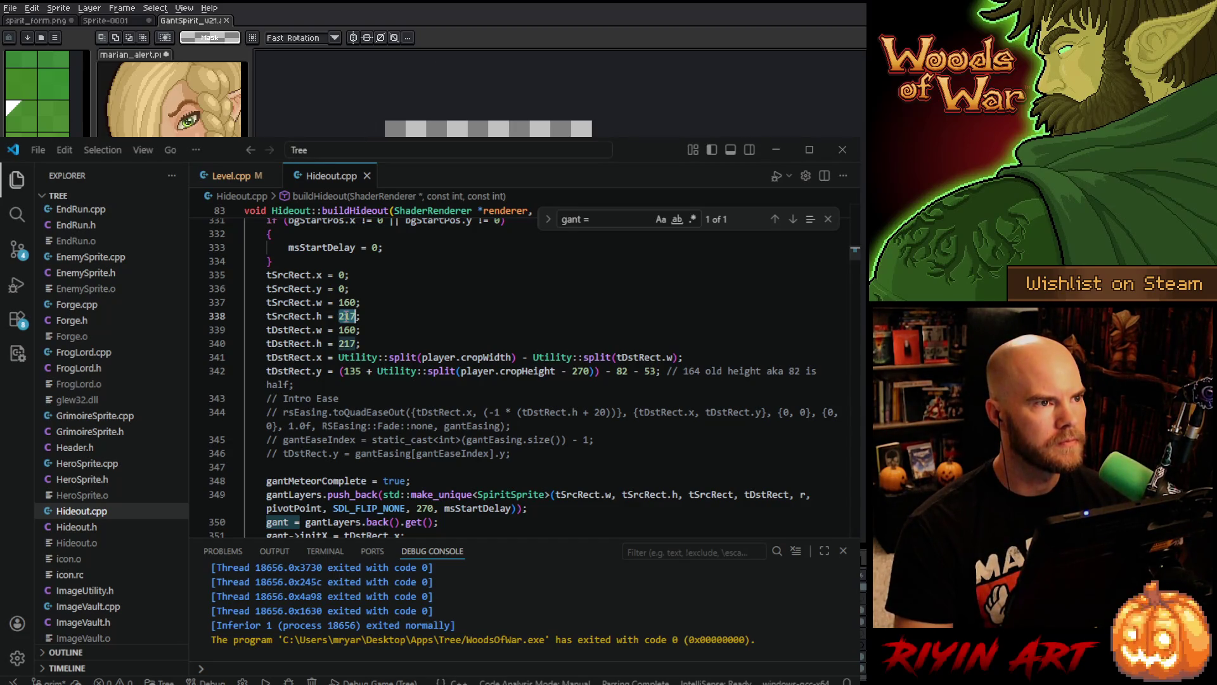
pyautogui.write('279')
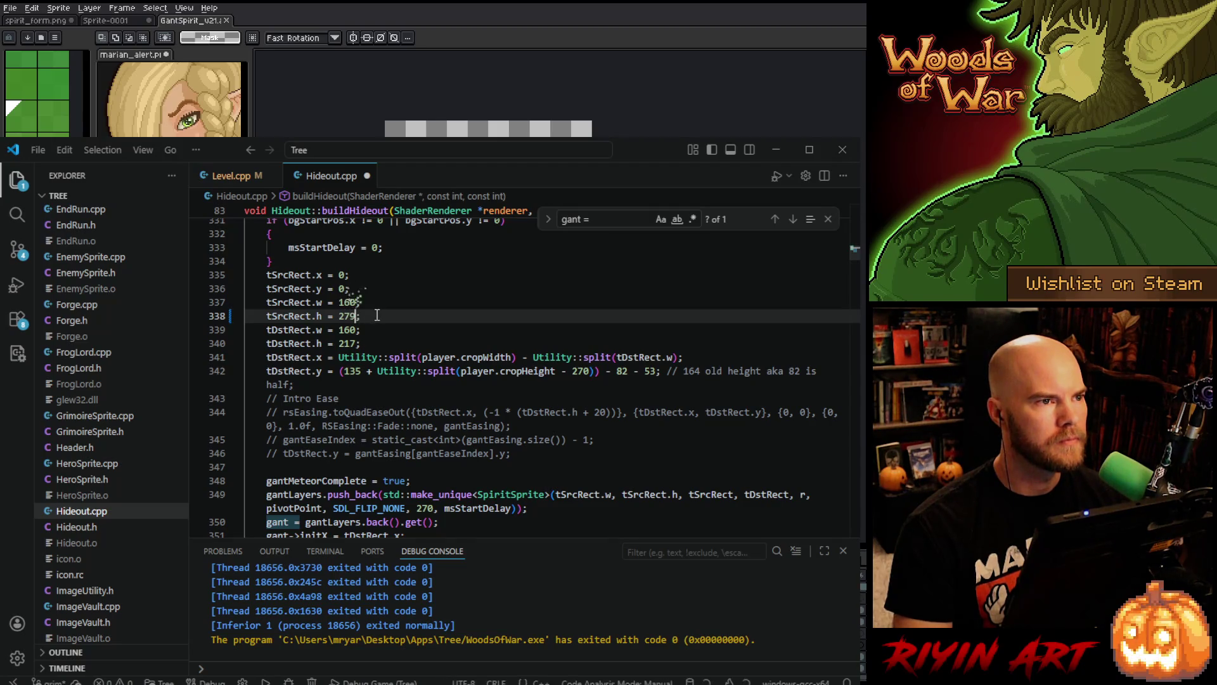
pyautogui.press('Down')
pyautogui.press('Down')
pyautogui.press('BackSpace')
pyautogui.press('BackSpace')
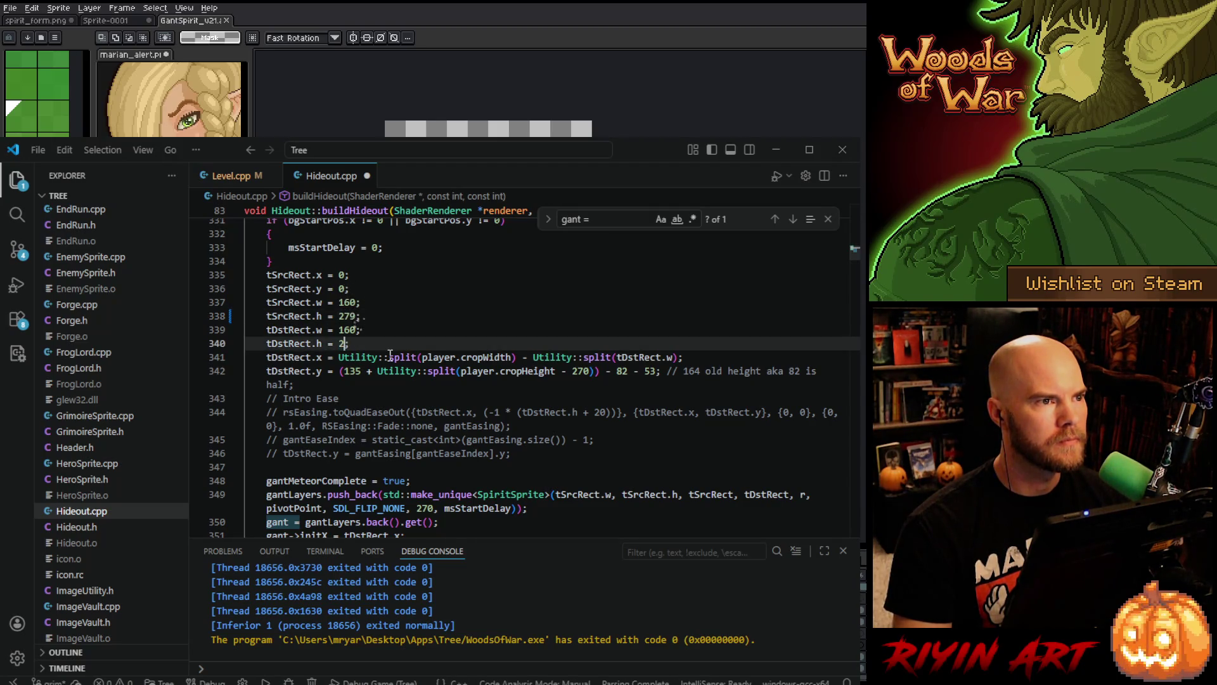
pyautogui.write('79')
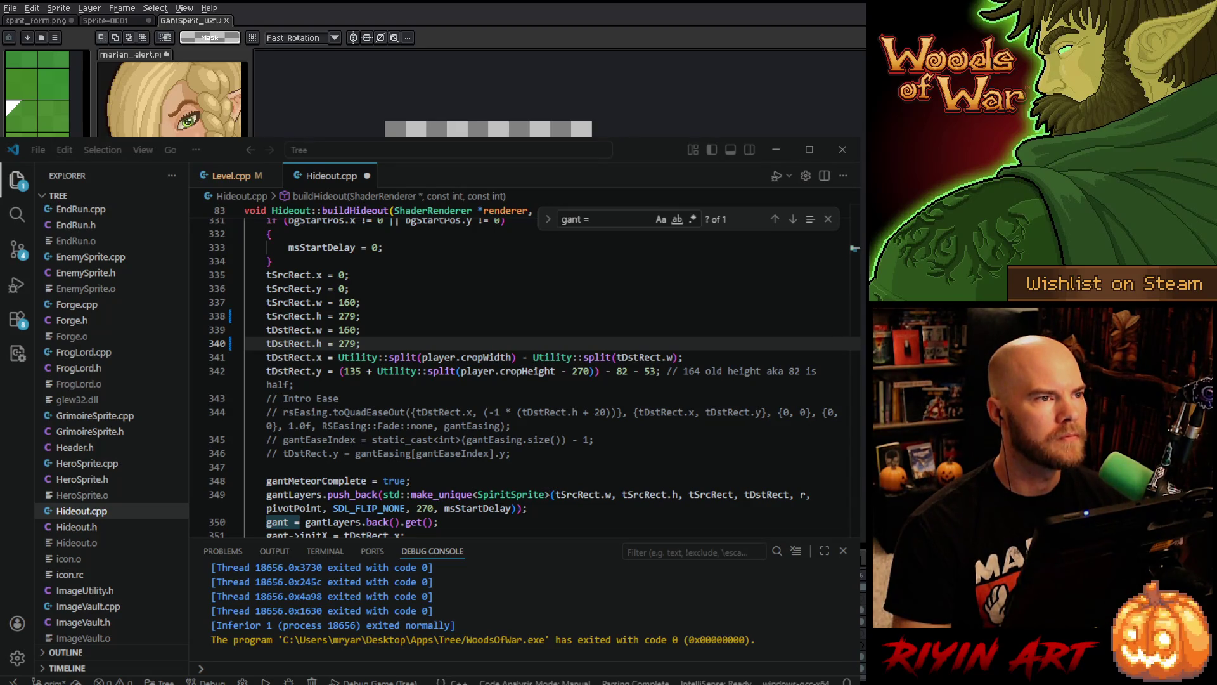
# - Replace line 342's old height comment with '// -135'
pyautogui.click(396, 328)
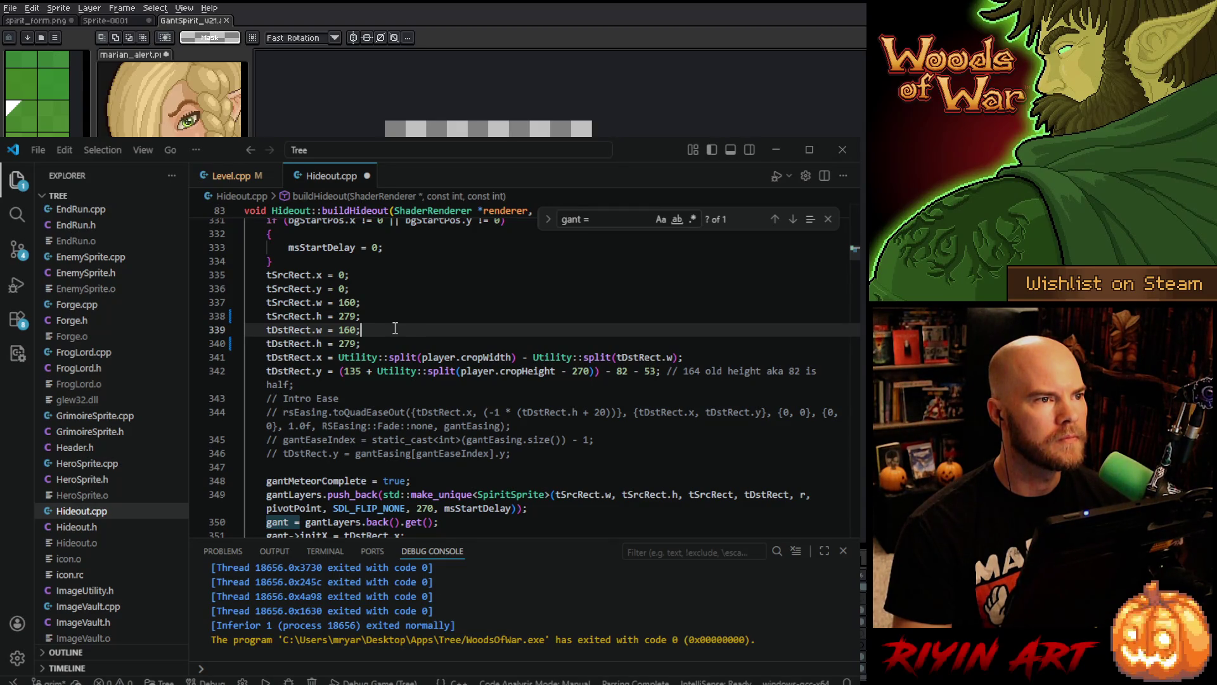
pyautogui.moveTo(651, 373)
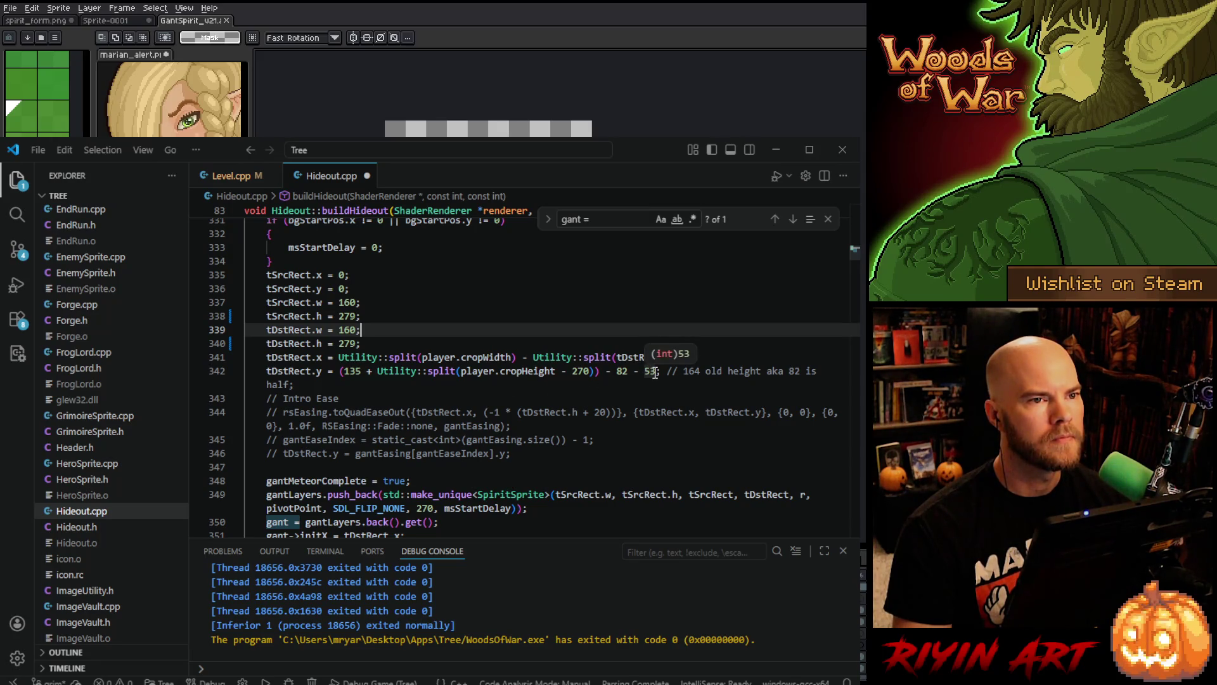
pyautogui.moveTo(660, 373); pyautogui.dragTo(662, 382)
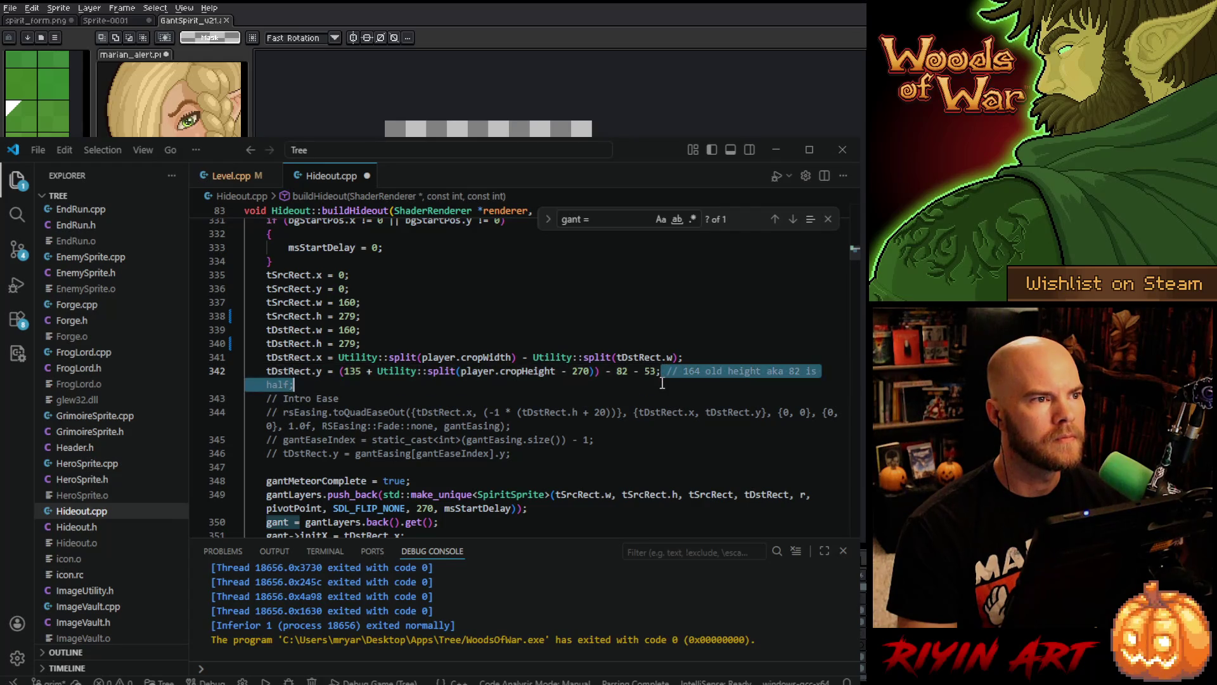
pyautogui.press('BackSpace')
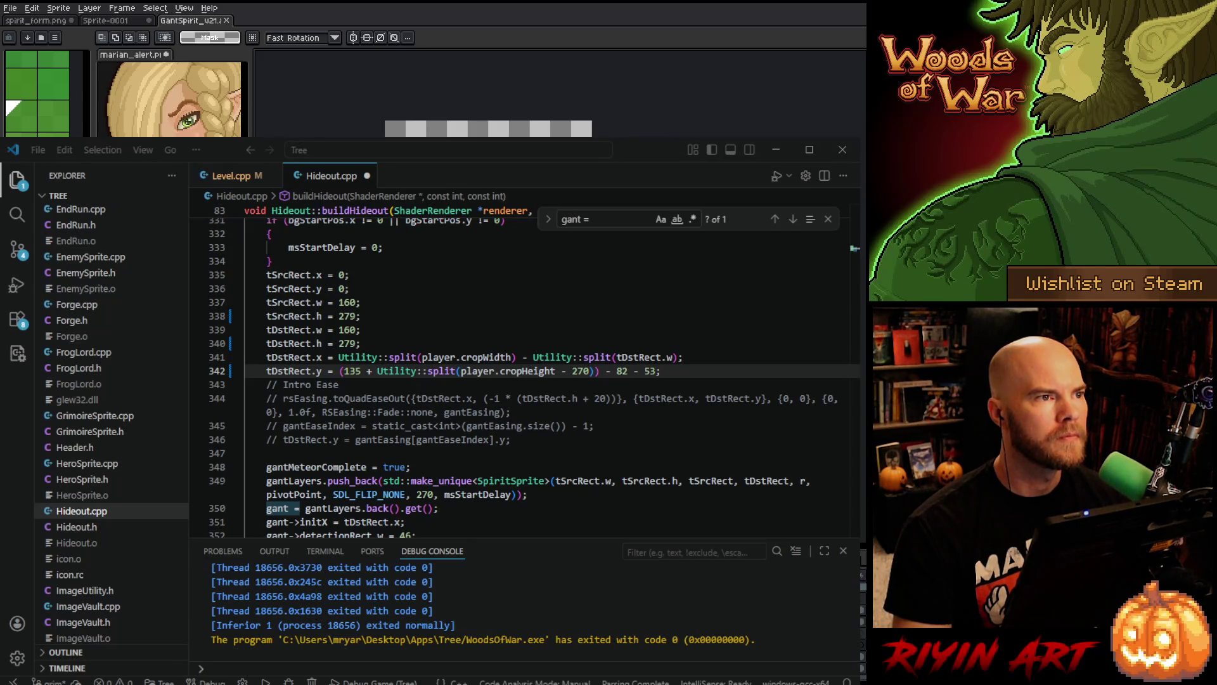
pyautogui.click(697, 371)
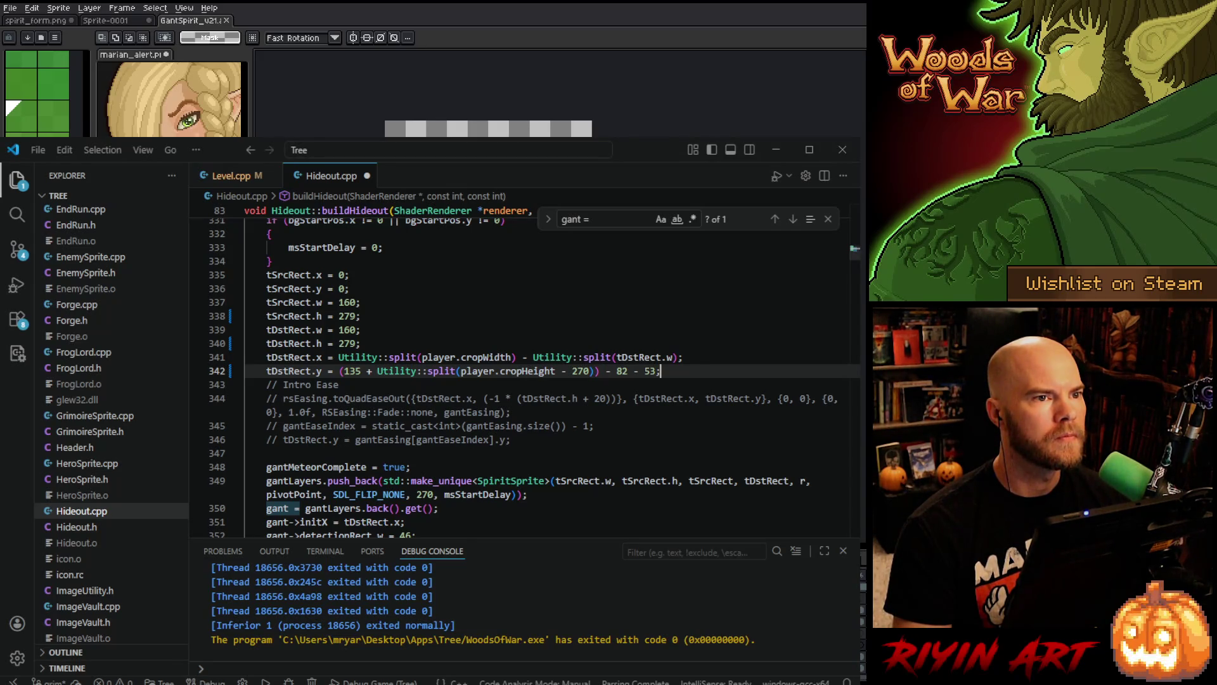
pyautogui.write(' // -135')
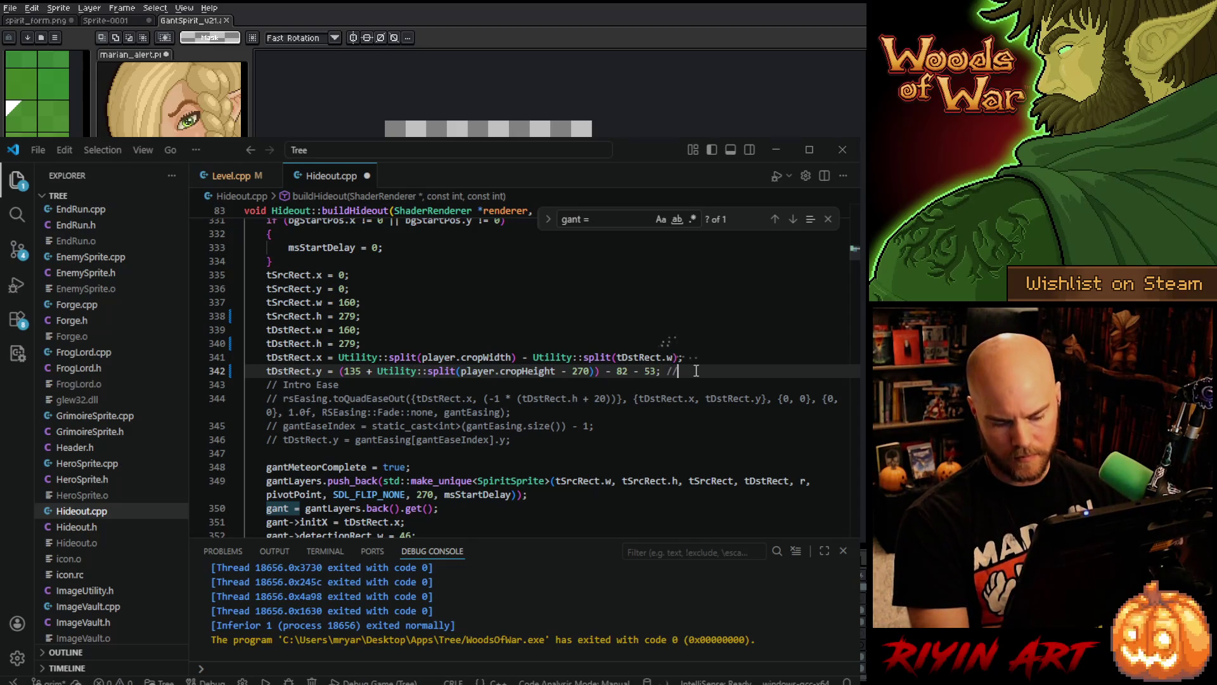
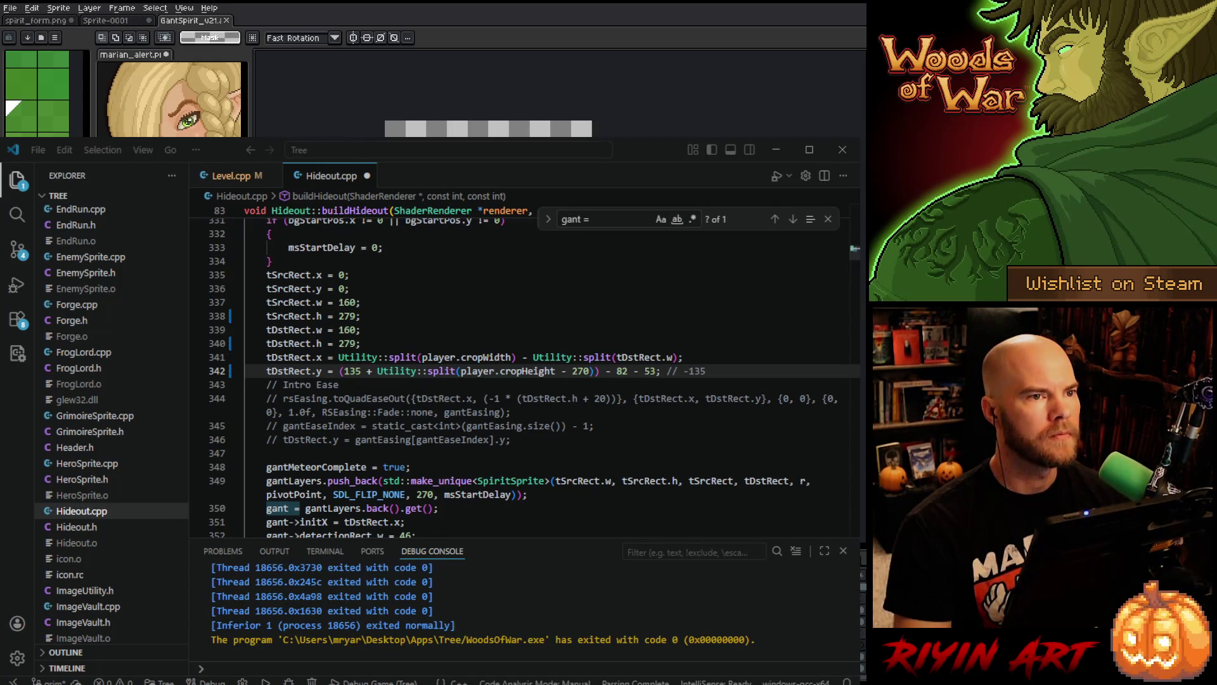
# - Change line 342's '- 82 - 53' offset to subtract 73 and save Hideout.cpp
pyautogui.moveTo(617, 371); pyautogui.dragTo(661, 371)
pyautogui.write('73')
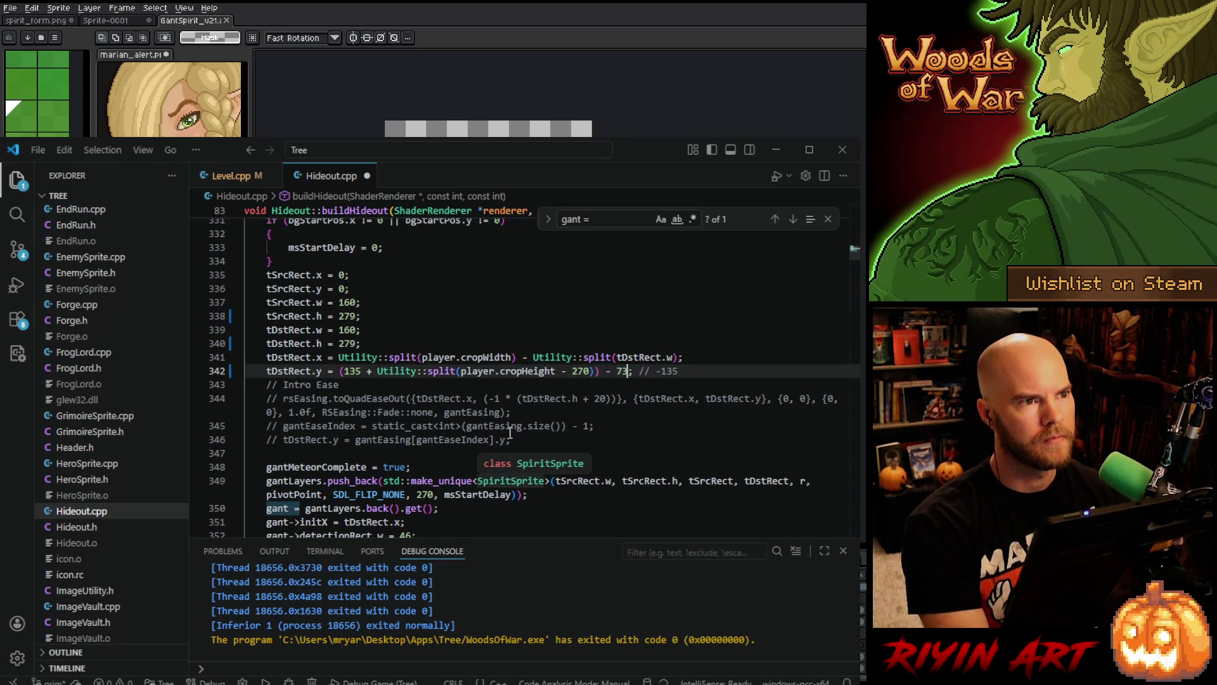
pyautogui.hotkey('ctrl', 's')
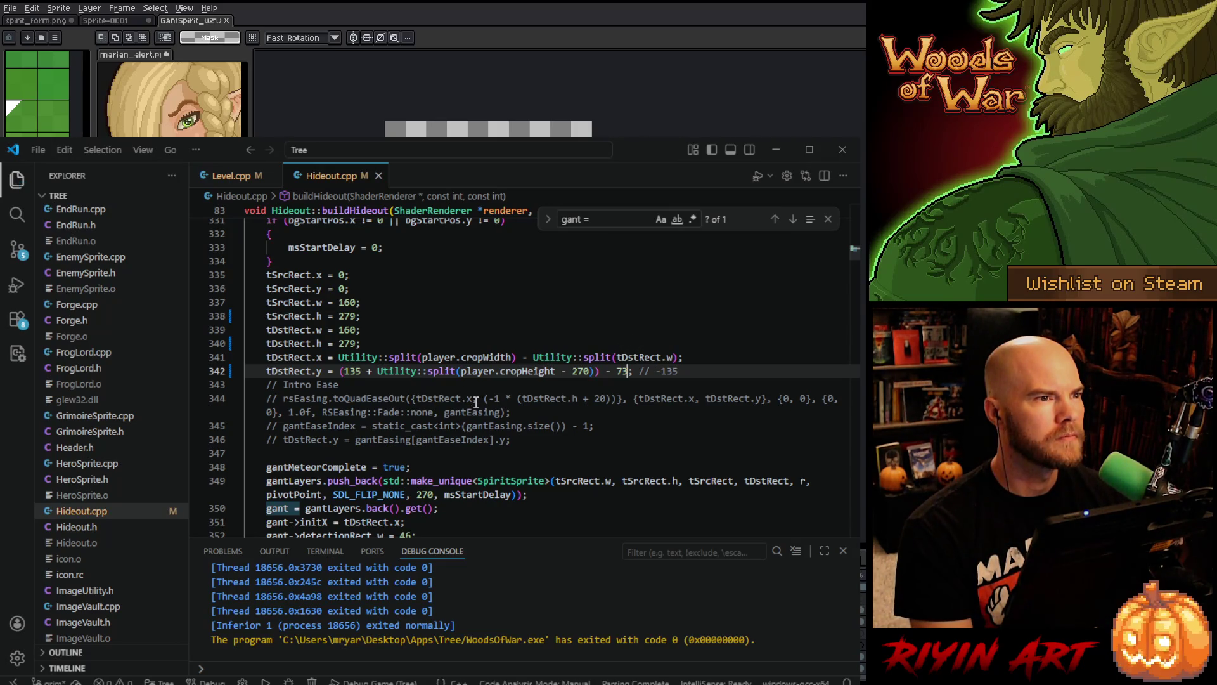
# - Rebuild and launch the game with F5
pyautogui.click(437, 328)
pyautogui.scroll(-3, 438, 330)
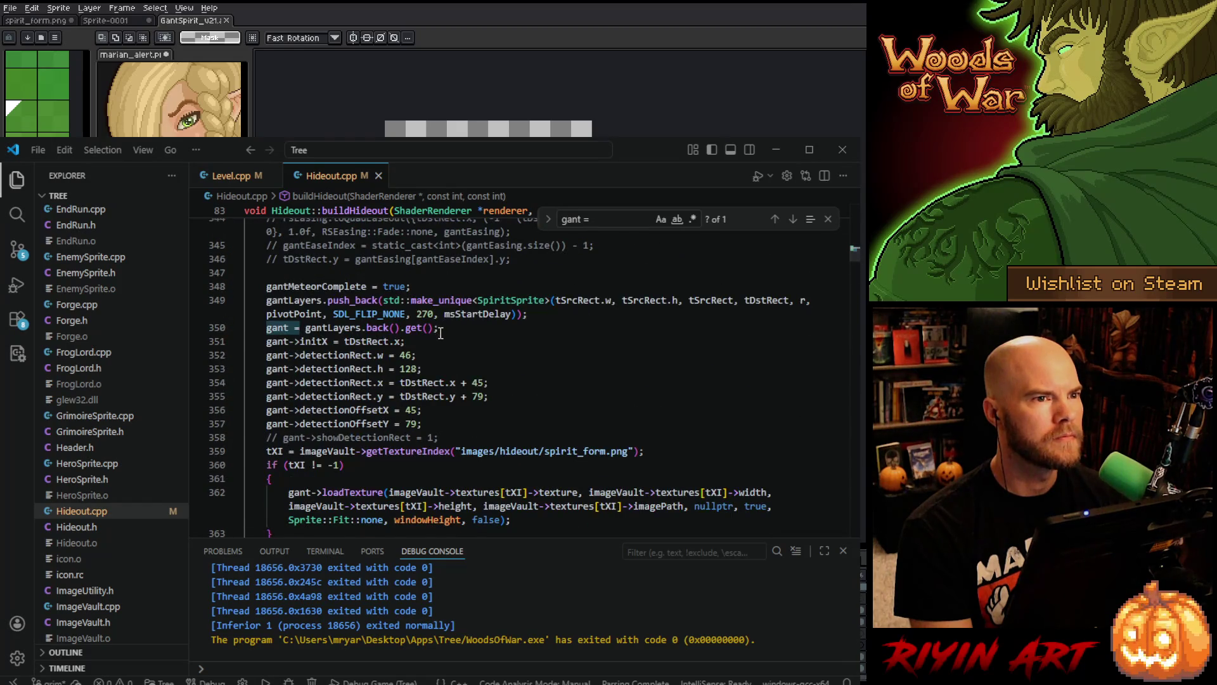
pyautogui.scroll(-3, 441, 333)
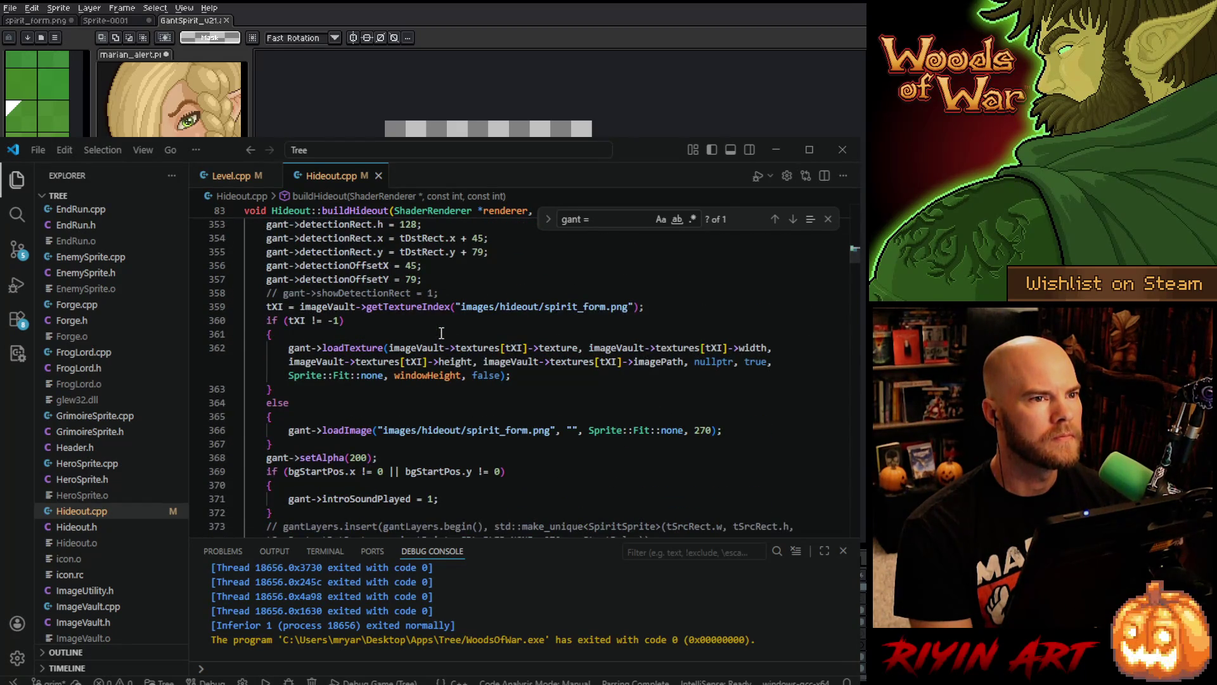
pyautogui.scroll(3, 441, 333)
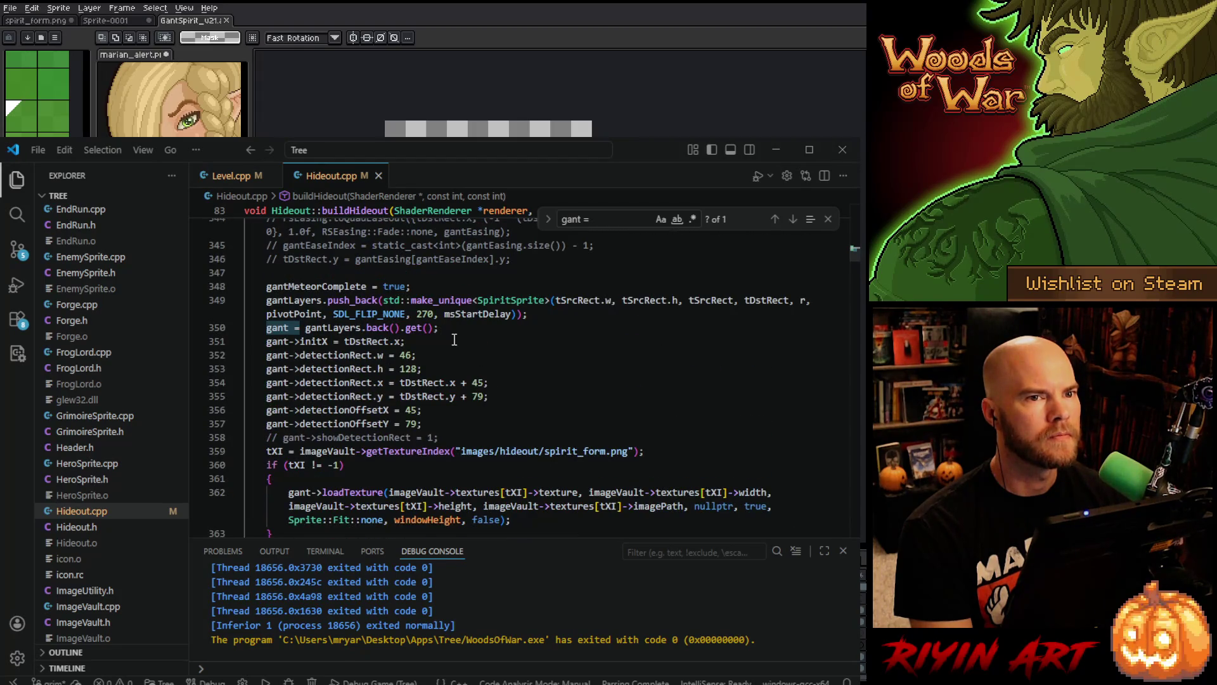
pyautogui.click(485, 344)
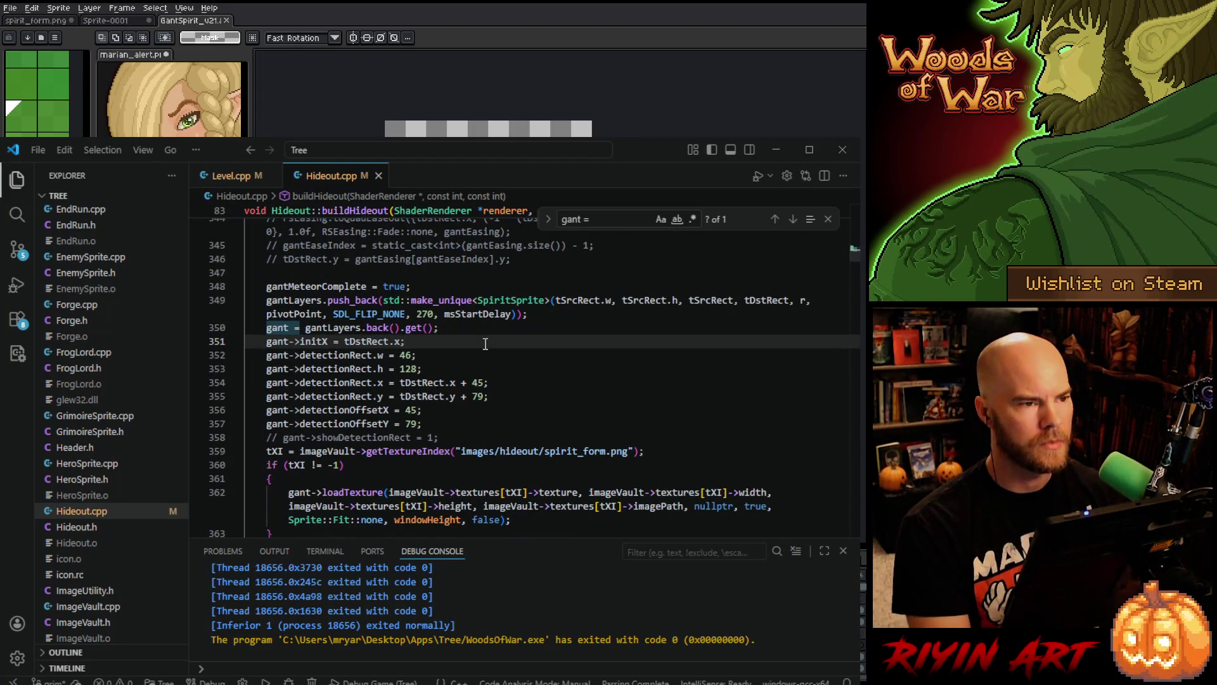
pyautogui.press('F5')
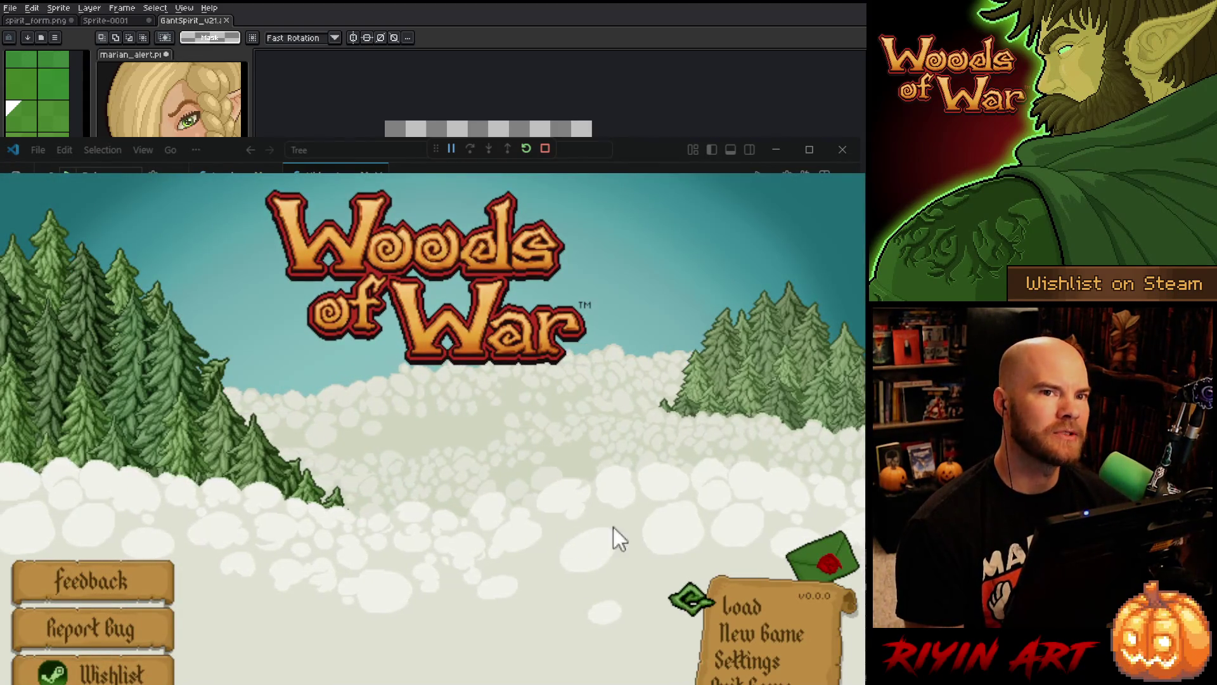
# - Load the Gant save and walk the spirit north into the fireplace room
pyautogui.click(749, 609)
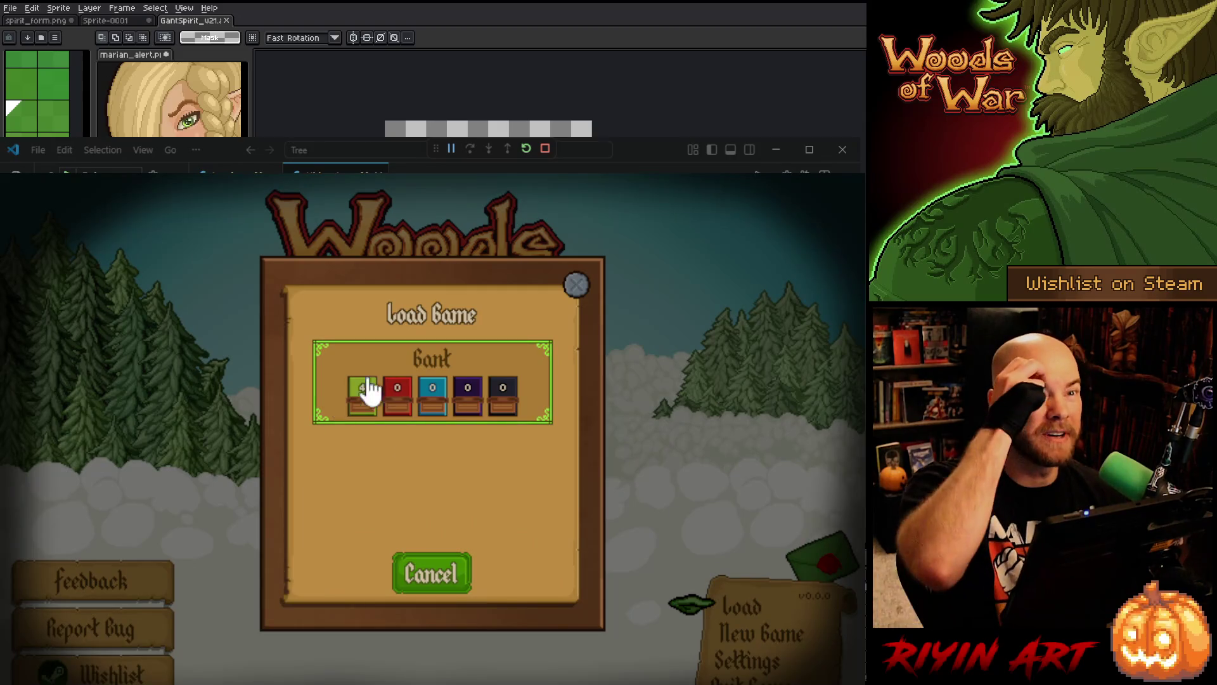
pyautogui.click(397, 377)
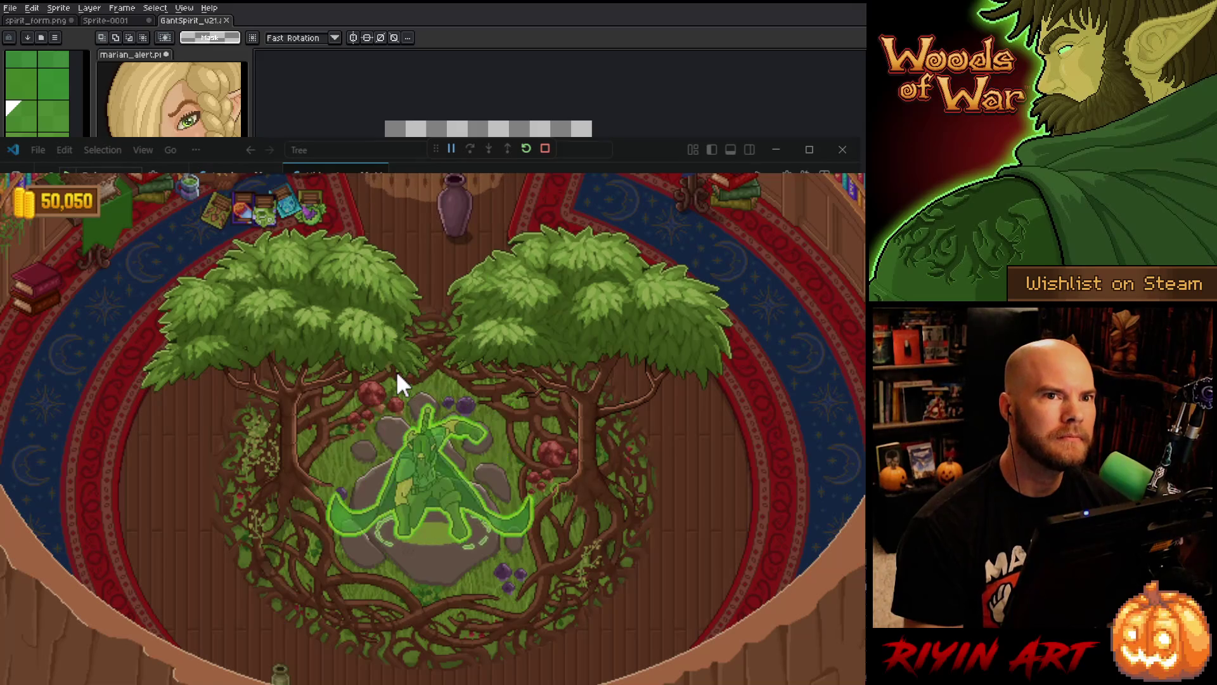
pyautogui.press('w')
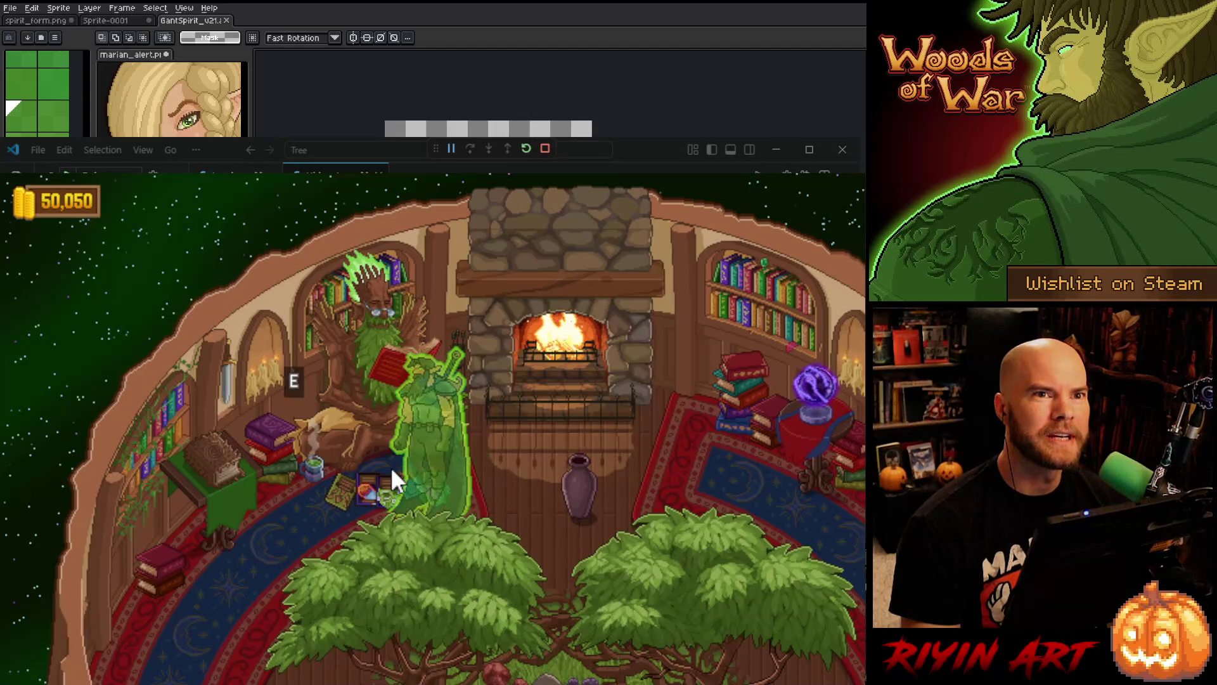
# - Talk to Mellowleaf twice to check the spirit's placement, then stop the game
pyautogui.press('e')
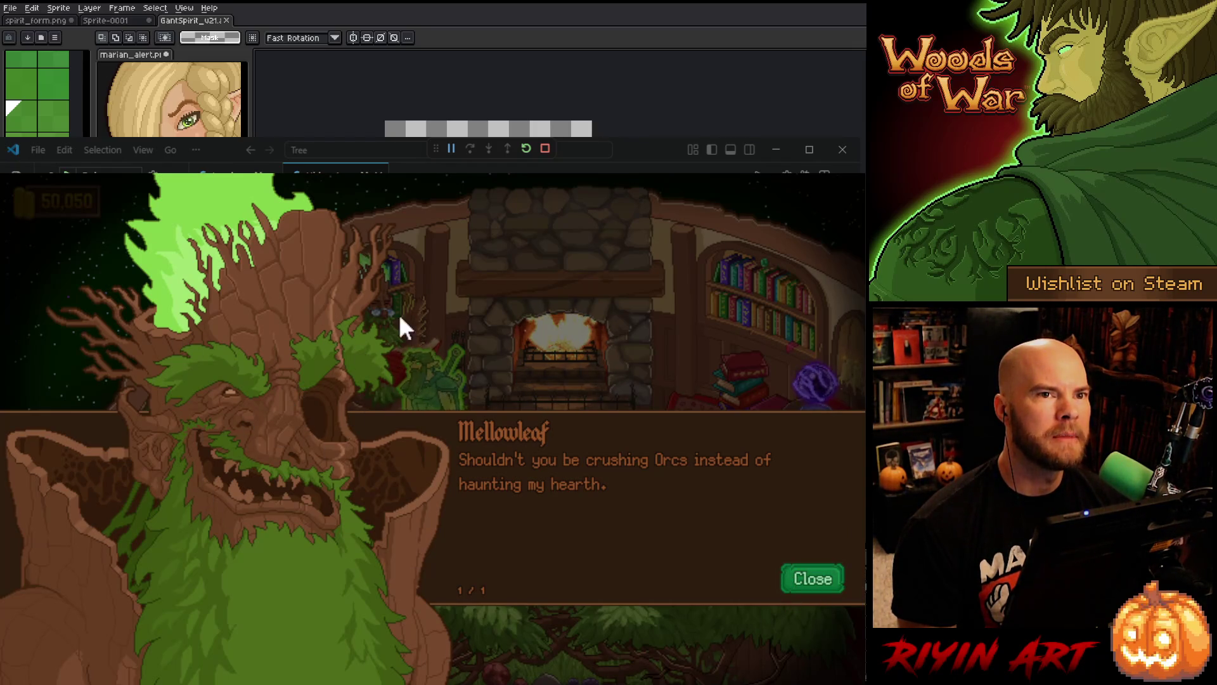
pyautogui.click(808, 584)
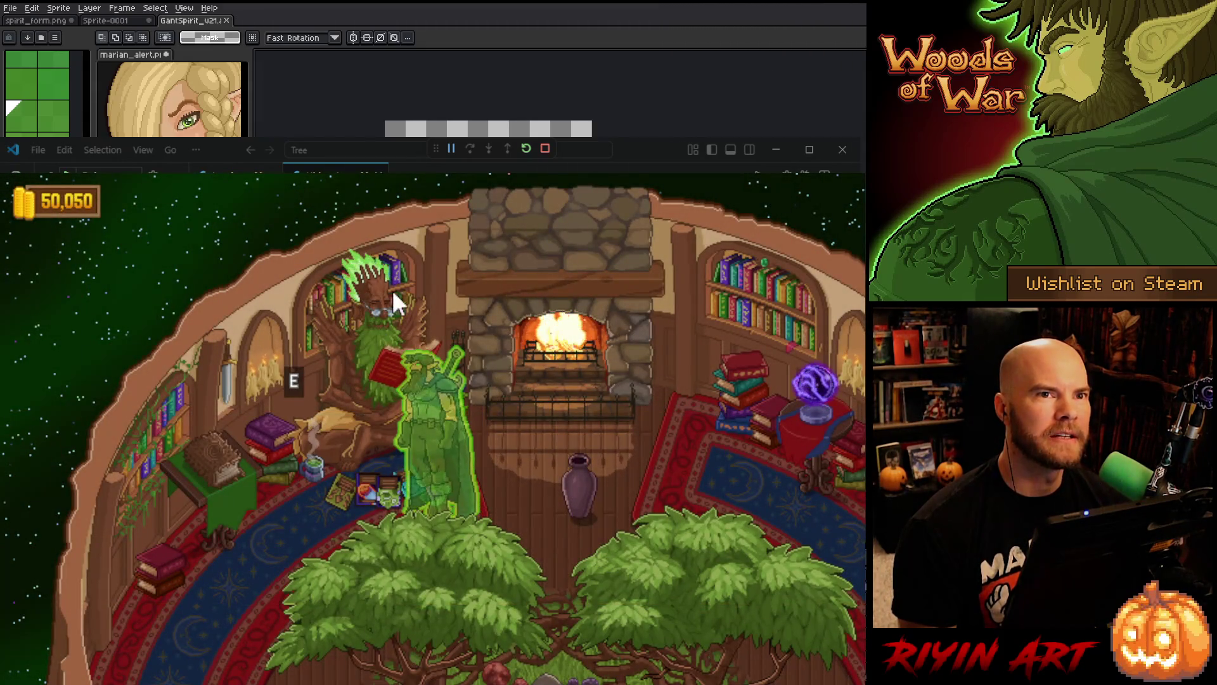
pyautogui.click(416, 347)
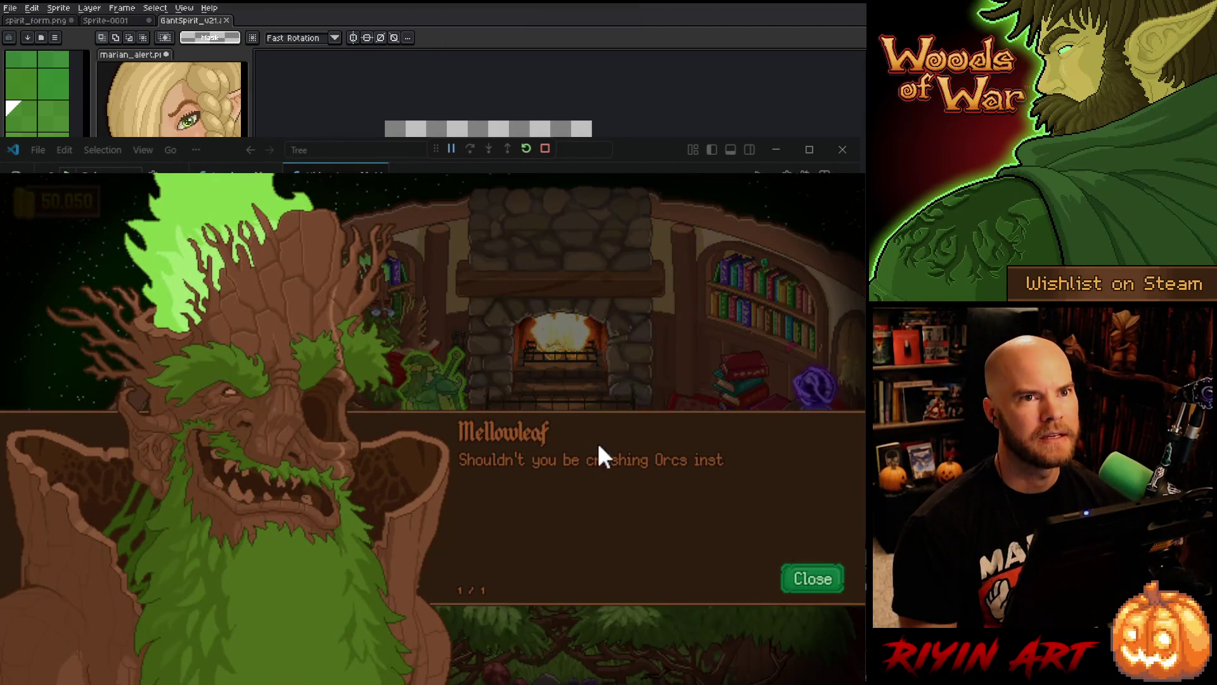
pyautogui.click(815, 580)
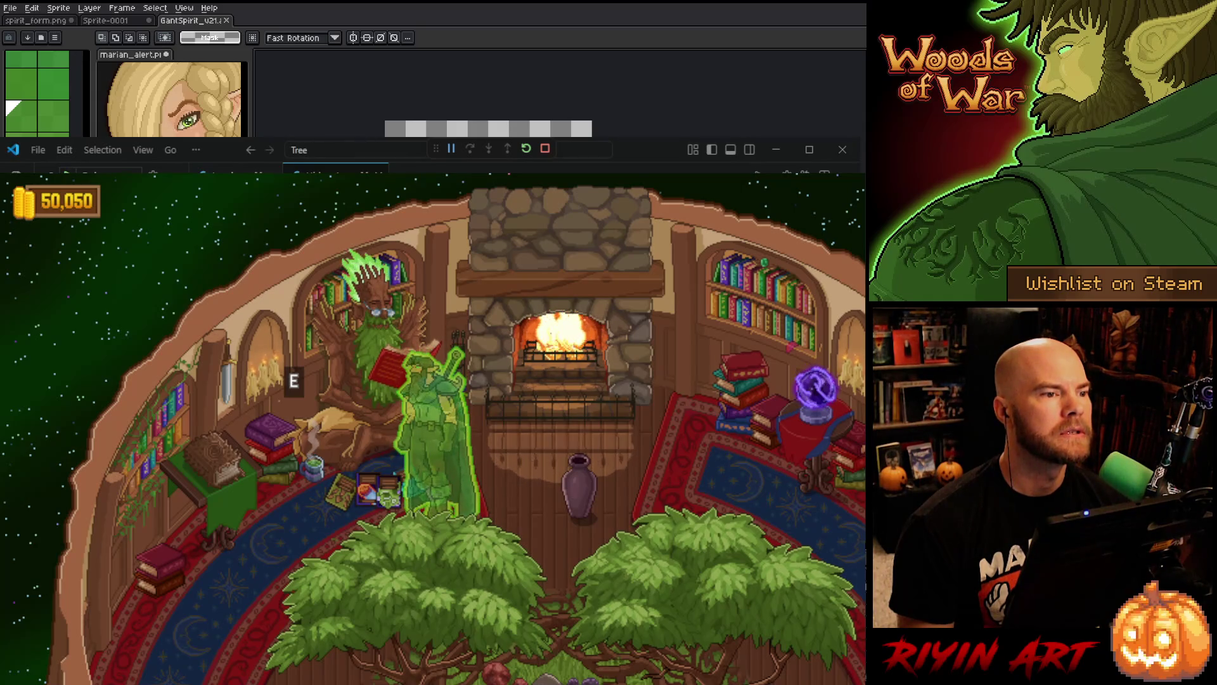
pyautogui.click(546, 151)
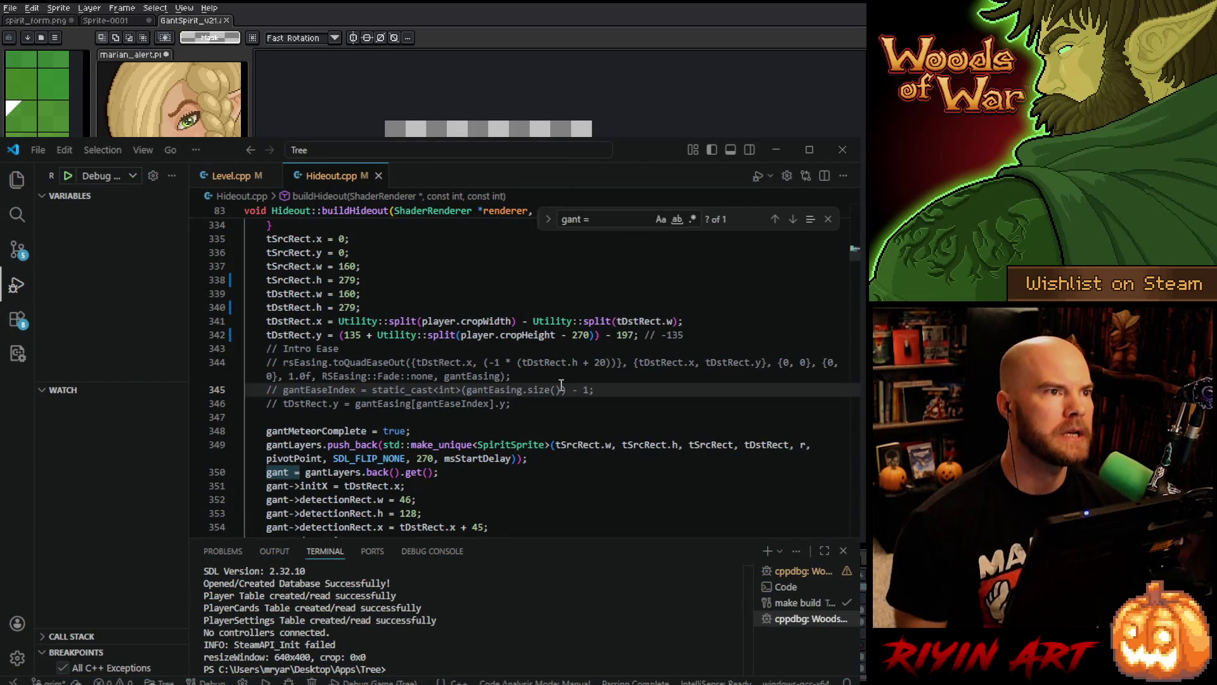
# - Start a new debug session of the game with the offset now at - 197
pyautogui.click(71, 180)
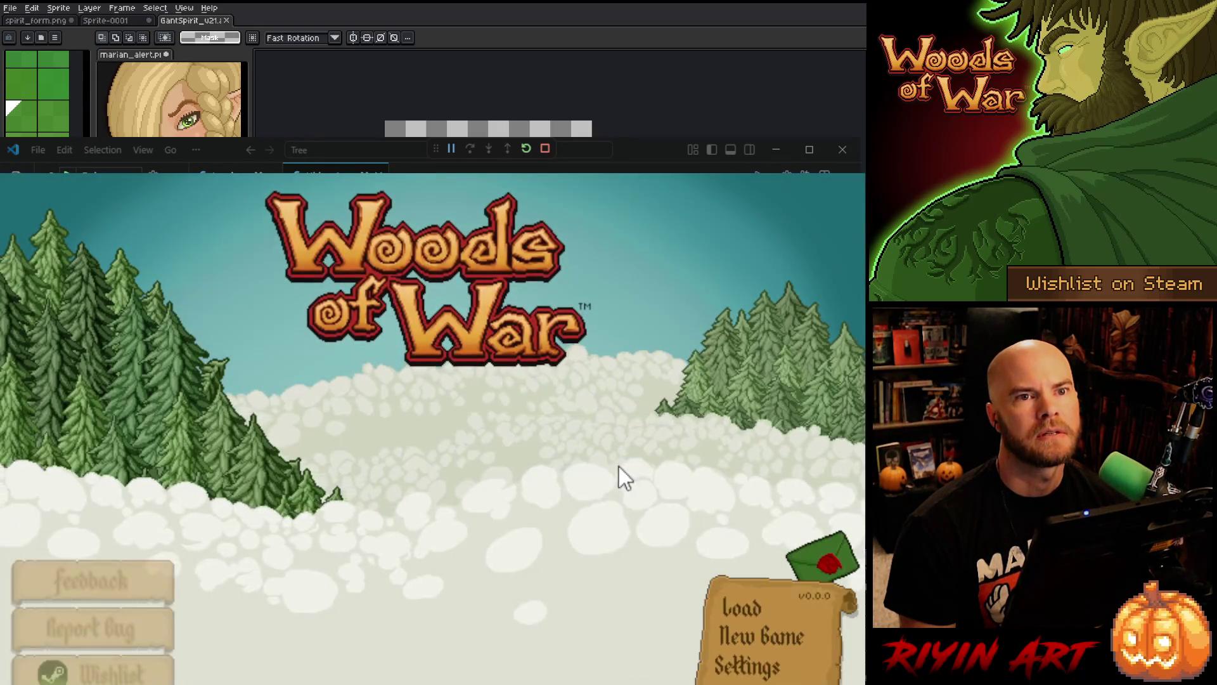
# - Set the game resolution to 480x270 in Settings, then load the blue-slot save
pyautogui.click(720, 661)
pyautogui.click(444, 452)
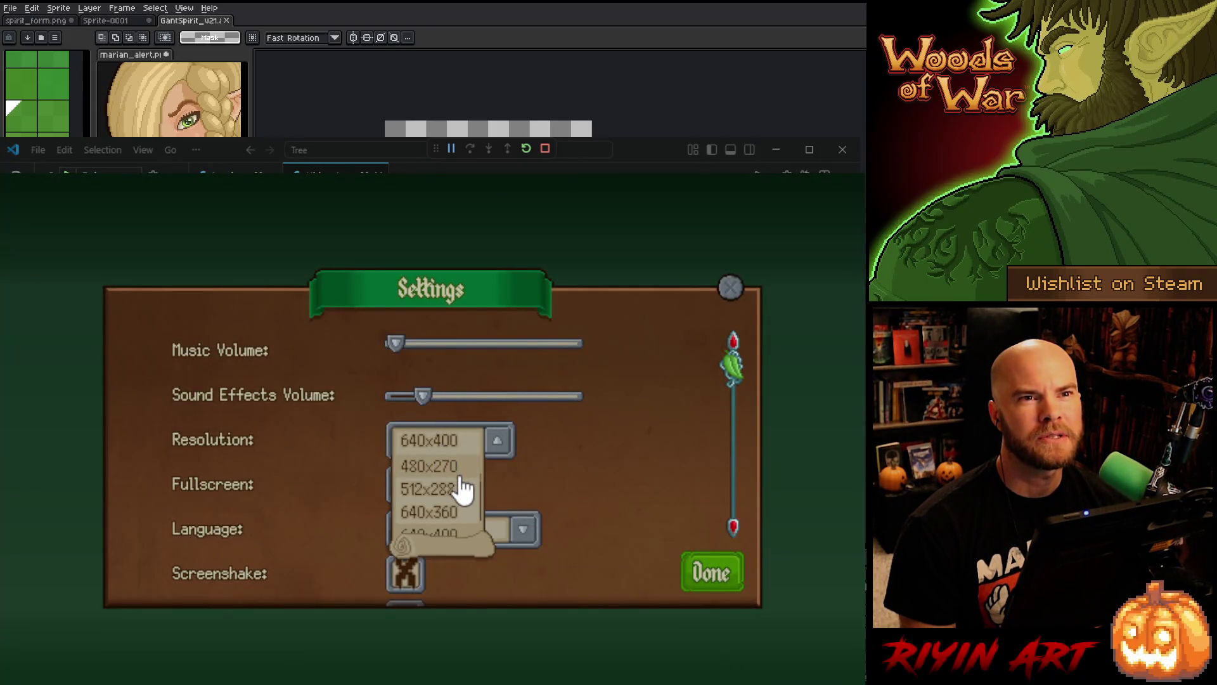
pyautogui.click(461, 467)
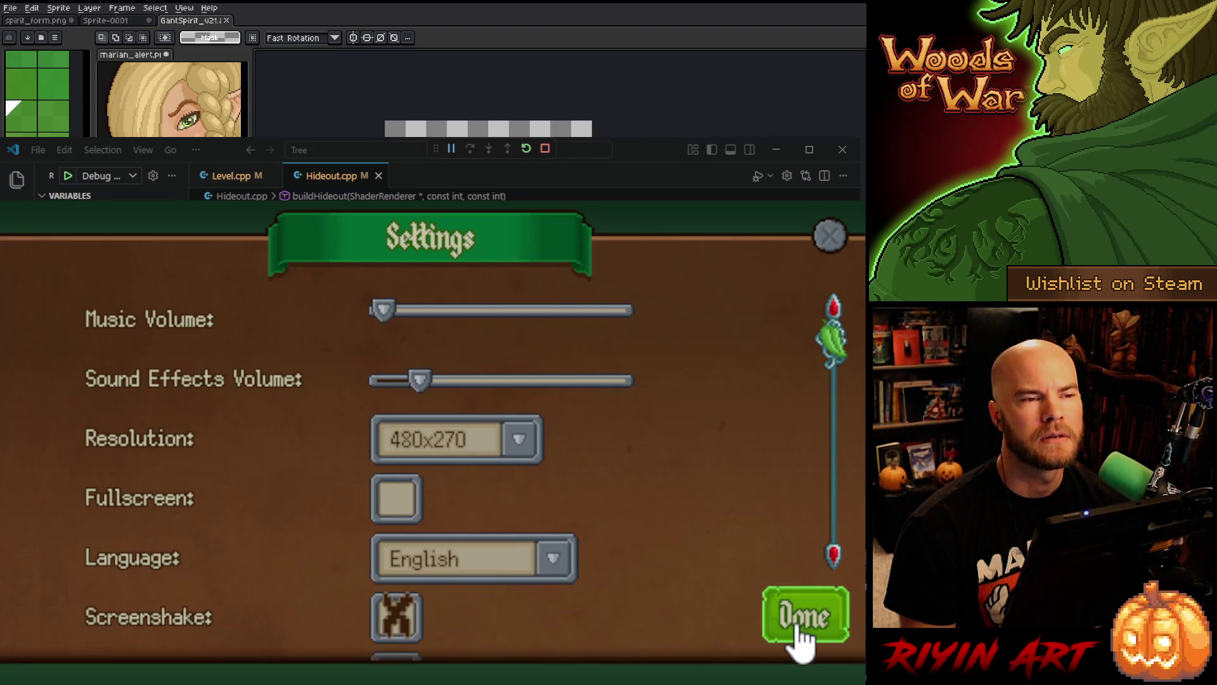
pyautogui.click(797, 628)
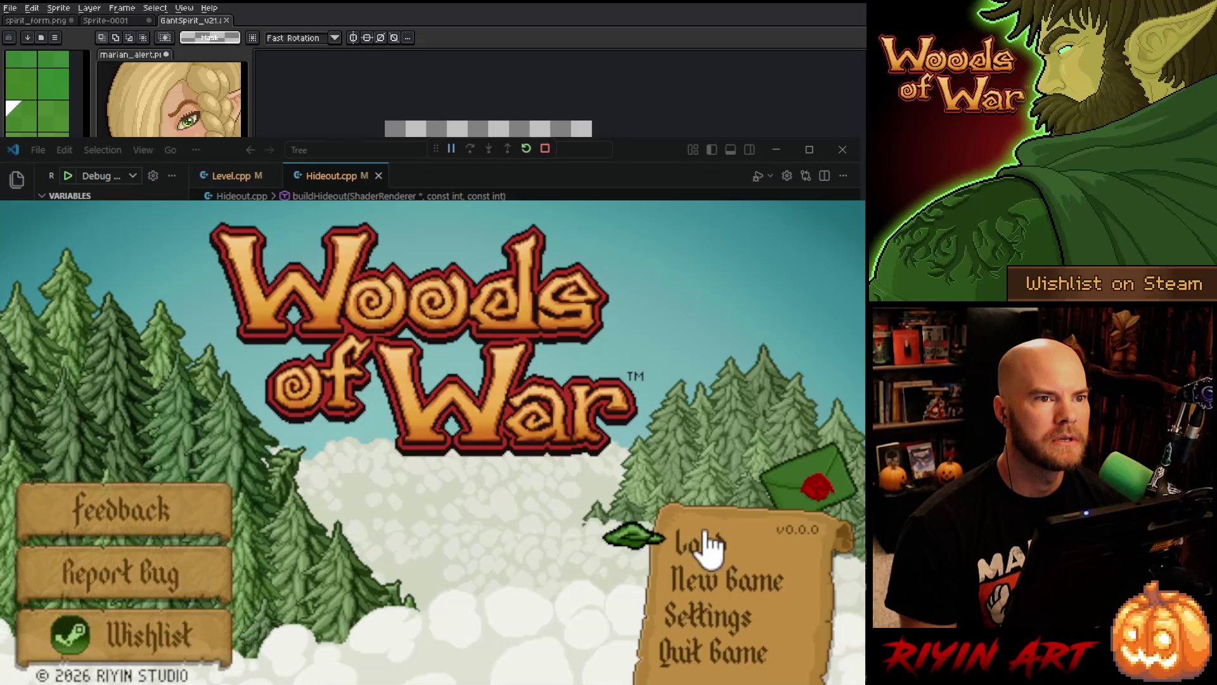
pyautogui.click(702, 539)
pyautogui.click(438, 369)
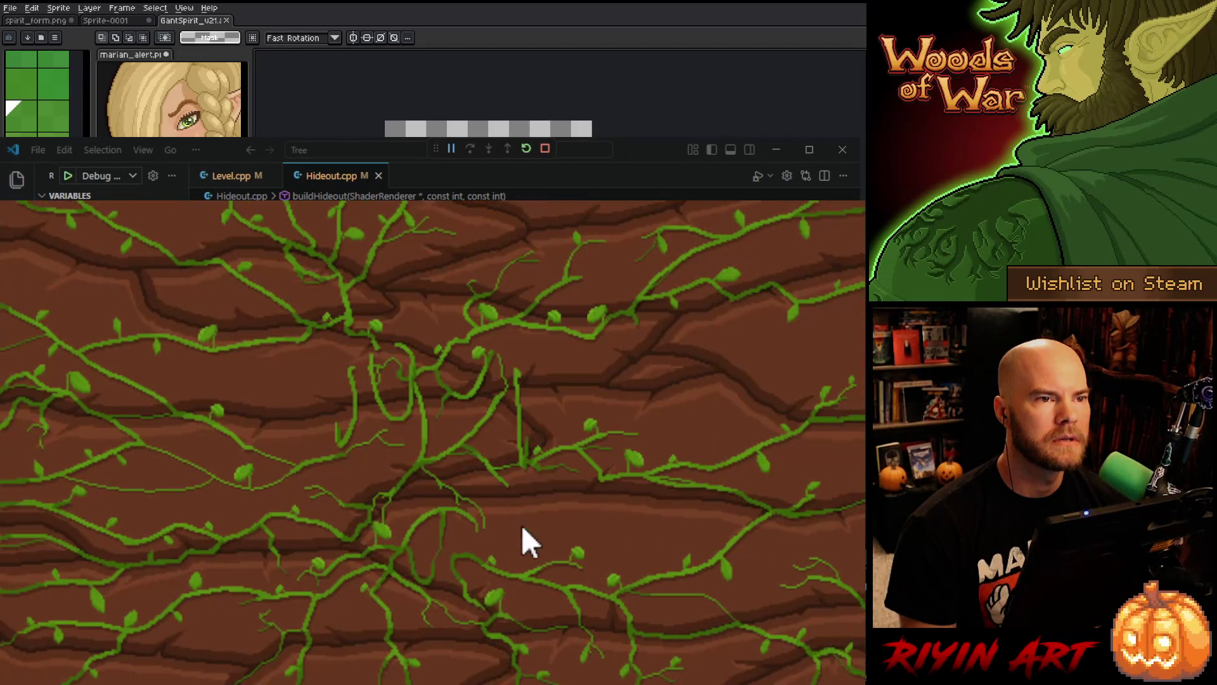